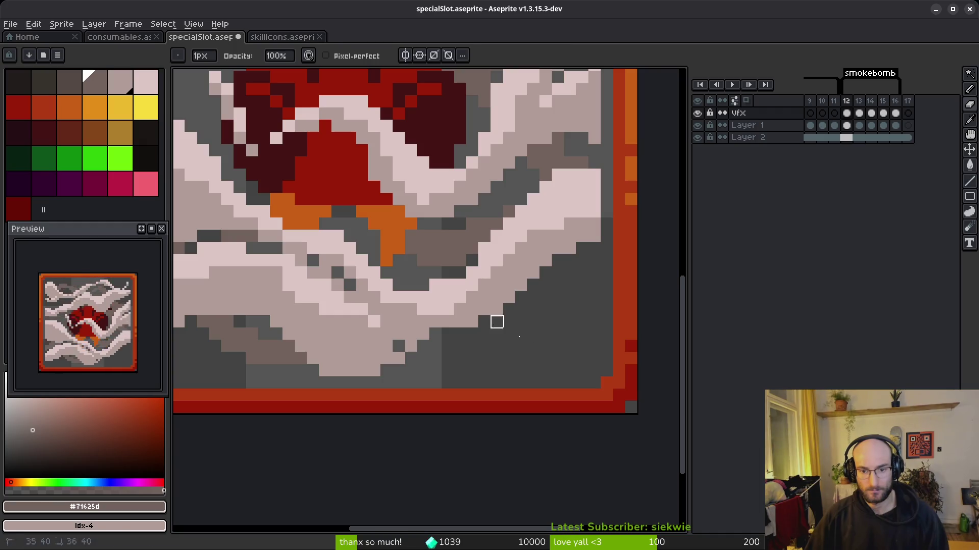
Paint dark-grey and brownish-grey shading strokes in frame 12's smoke, then play the animation to review.
{"action": "key", "text": "i"}
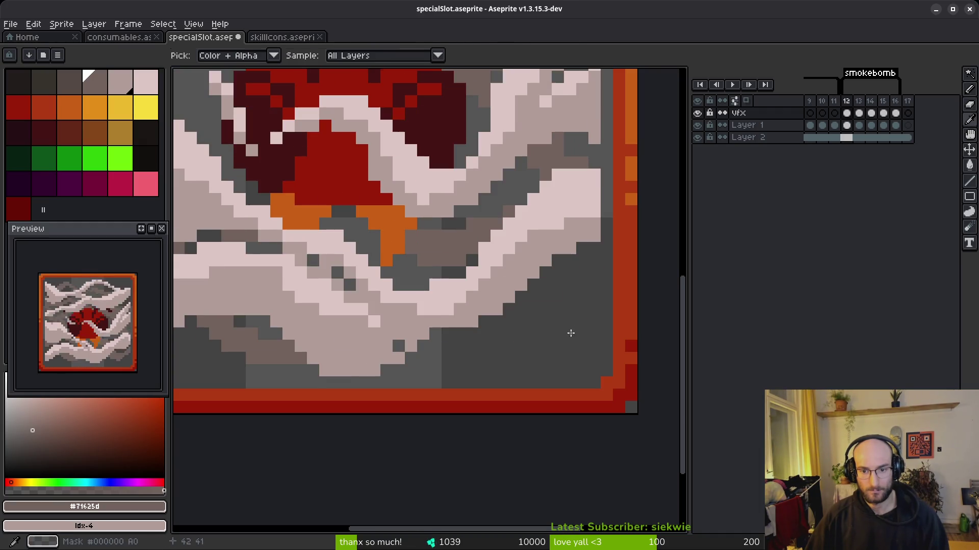
{"action": "key", "text": "b"}
{"action": "mouse_move", "coordinate": [594, 275]}
{"action": "left_mouse_down"}
{"action": "mouse_move", "coordinate": [546, 327]}
{"action": "mouse_move", "coordinate": [471, 342]}
{"action": "mouse_move", "coordinate": [540, 338]}
{"action": "left_mouse_up"}
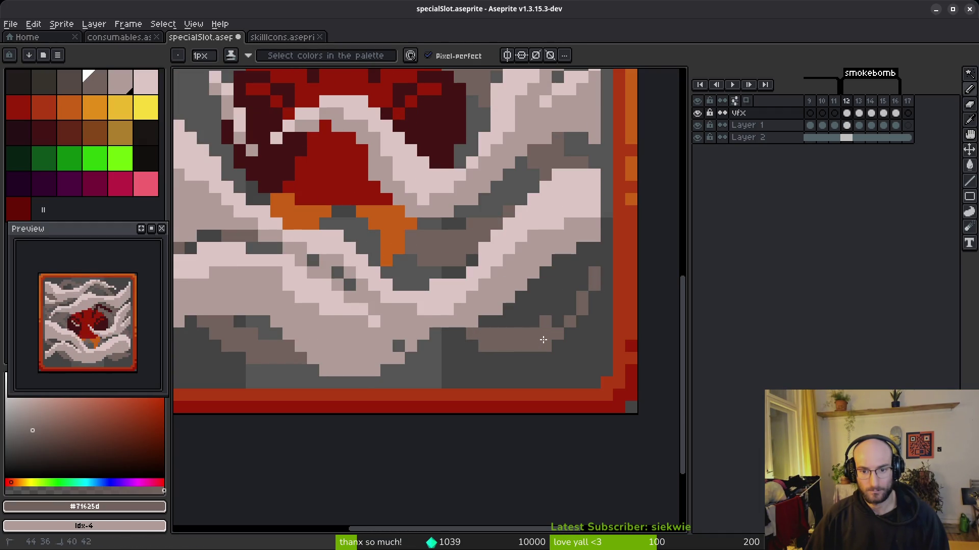
{"action": "left_click_drag", "start_coordinate": [595, 272], "coordinate": [521, 311]}
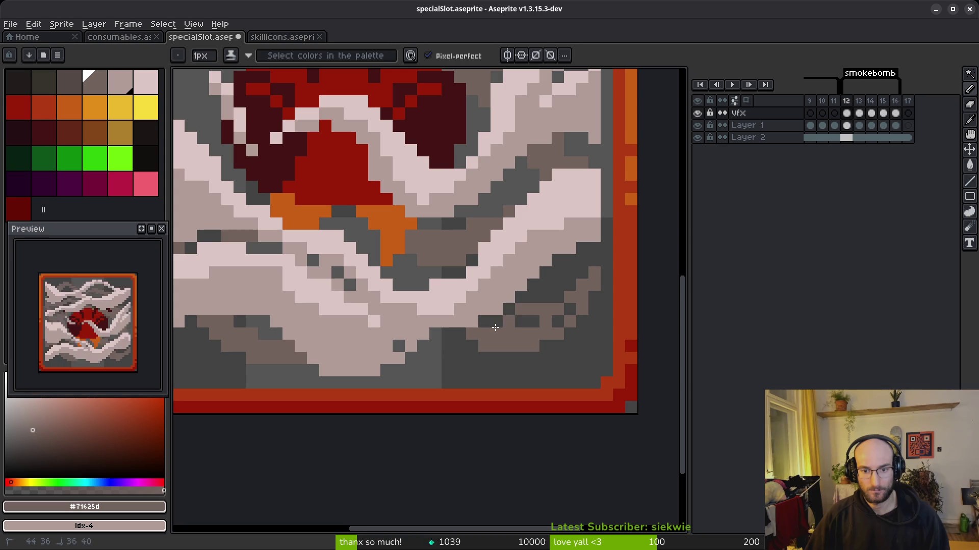
{"action": "scroll", "coordinate": [571, 306], "scroll_direction": "down", "scroll_amount": 3}
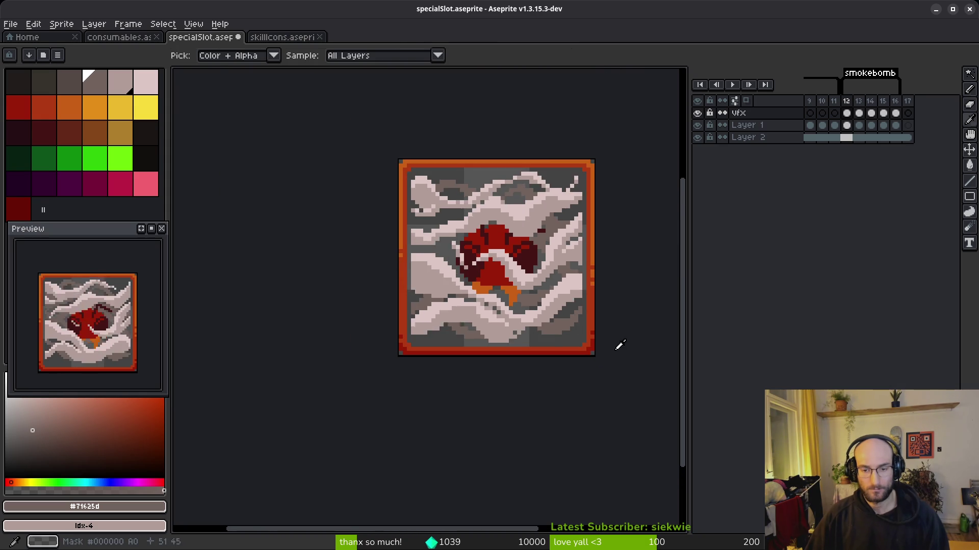
{"action": "key", "text": "Return"}
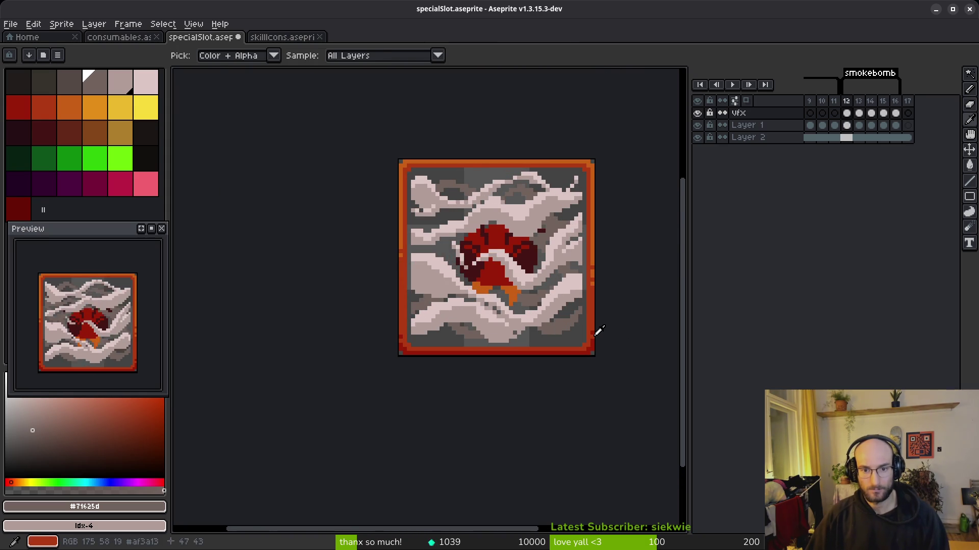
Back on frame 12, try a brown-and-grey smoke stroke and undo it.
{"action": "scroll", "coordinate": [594, 331], "scroll_direction": "up", "scroll_amount": 5}
{"action": "scroll", "coordinate": [526, 285], "scroll_direction": "up", "scroll_amount": 1}
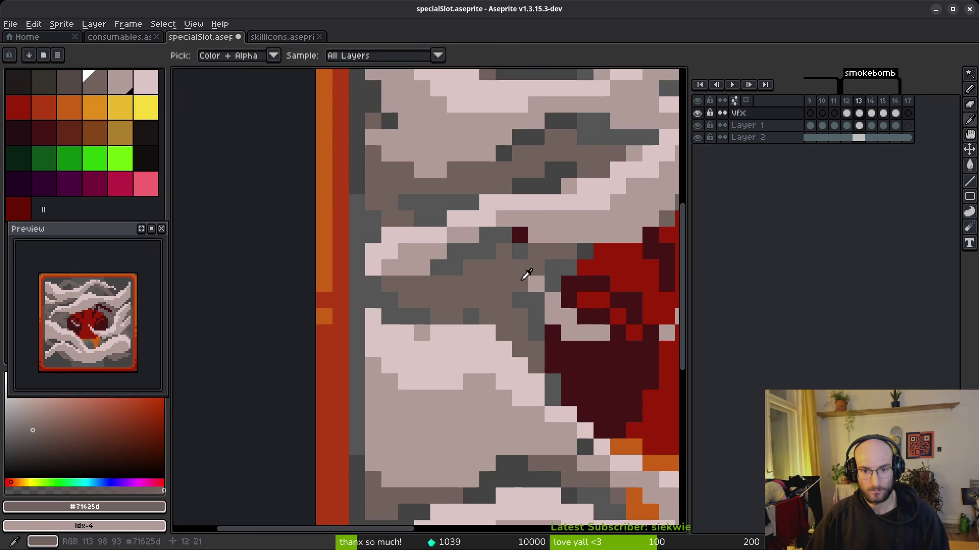
{"action": "key", "text": "b"}
{"action": "key", "text": "comma"}
{"action": "mouse_move", "coordinate": [400, 281]}
{"action": "left_mouse_down"}
{"action": "mouse_move", "coordinate": [514, 318]}
{"action": "mouse_move", "coordinate": [536, 346]}
{"action": "mouse_move", "coordinate": [520, 285]}
{"action": "mouse_move", "coordinate": [559, 250]}
{"action": "mouse_move", "coordinate": [533, 268]}
{"action": "mouse_move", "coordinate": [513, 332]}
{"action": "mouse_move", "coordinate": [536, 349]}
{"action": "mouse_move", "coordinate": [489, 316]}
{"action": "mouse_move", "coordinate": [502, 318]}
{"action": "mouse_move", "coordinate": [458, 305]}
{"action": "mouse_move", "coordinate": [454, 285]}
{"action": "mouse_move", "coordinate": [497, 296]}
{"action": "mouse_move", "coordinate": [563, 244]}
{"action": "left_mouse_up"}
{"action": "key", "text": "ctrl+z"}
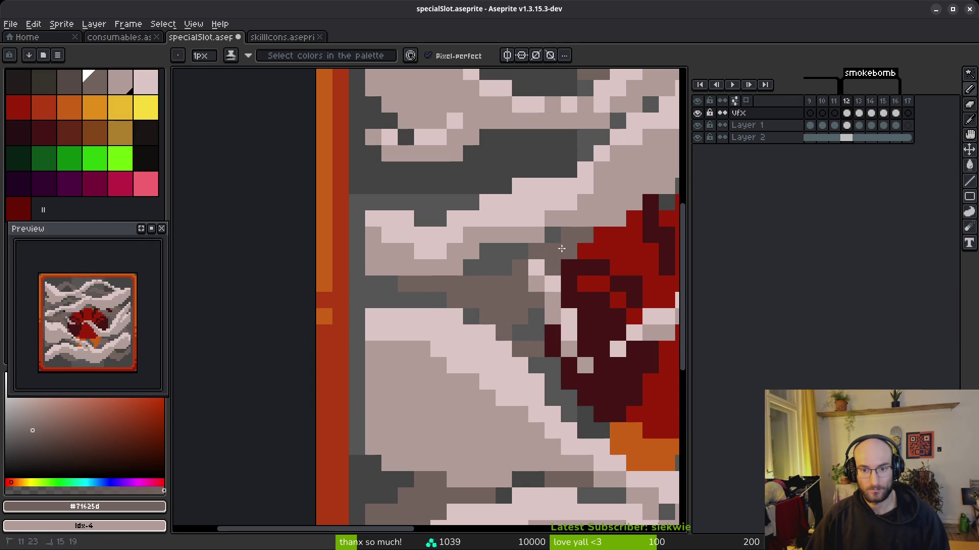
Shade two individual smoke pixels in frame 12, then step forward a frame.
{"action": "key", "text": "e"}
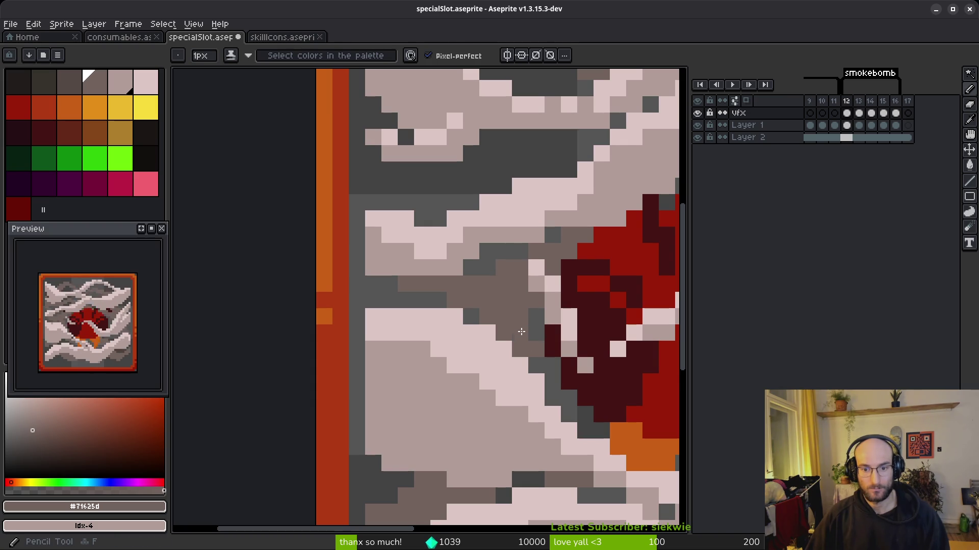
{"action": "key", "text": "b"}
{"action": "left_click", "coordinate": [520, 332]}
{"action": "left_click", "coordinate": [553, 381]}
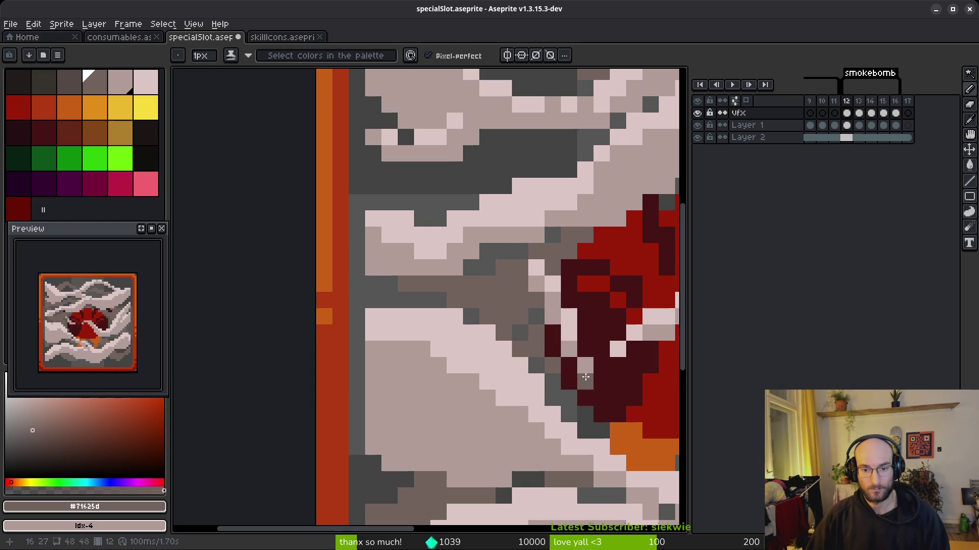
{"action": "scroll", "coordinate": [553, 381], "scroll_direction": "down", "scroll_amount": 4}
{"action": "key", "text": "i"}
{"action": "key", "text": "period"}
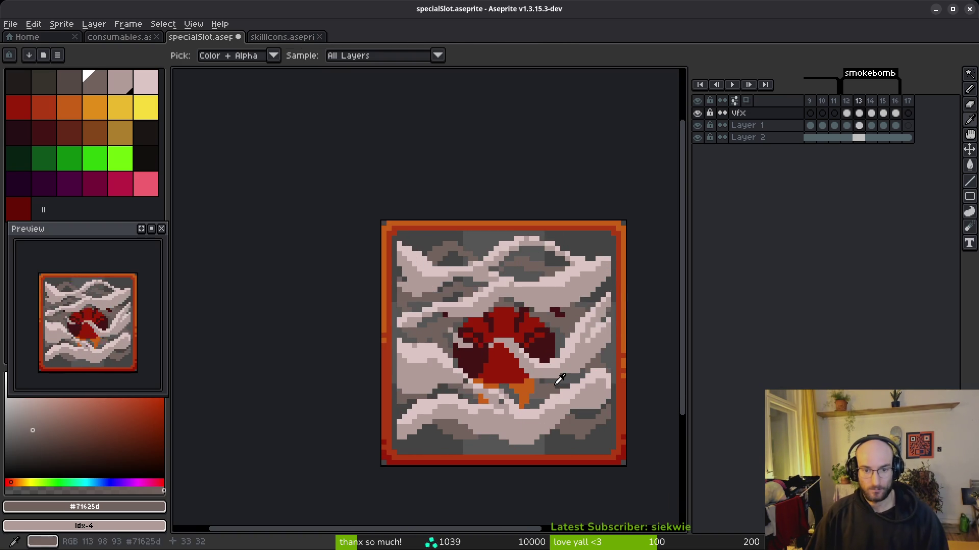
Return to frame 12 and lighten smoke pixels with a short shading stroke and one single pixel.
{"action": "key", "text": "b"}
{"action": "scroll", "coordinate": [507, 377], "scroll_direction": "up", "scroll_amount": 2}
{"action": "key", "text": "i"}
{"action": "key", "text": "comma"}
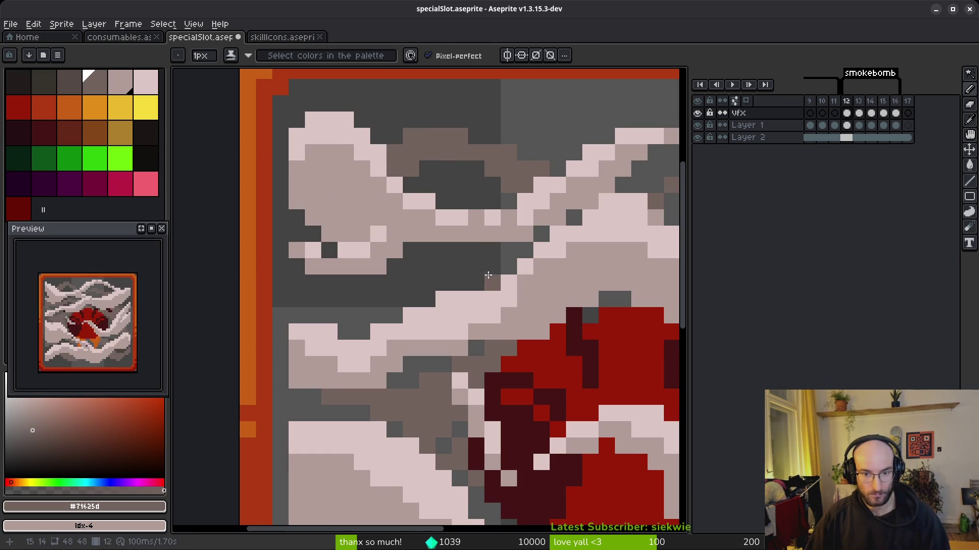
{"action": "key", "text": "b"}
{"action": "mouse_move", "coordinate": [486, 280]}
{"action": "left_mouse_down"}
{"action": "mouse_move", "coordinate": [428, 257]}
{"action": "mouse_move", "coordinate": [367, 303]}
{"action": "mouse_move", "coordinate": [309, 307]}
{"action": "mouse_move", "coordinate": [387, 313]}
{"action": "mouse_move", "coordinate": [459, 283]}
{"action": "mouse_move", "coordinate": [465, 258]}
{"action": "mouse_move", "coordinate": [476, 266]}
{"action": "left_mouse_up"}
{"action": "left_click", "coordinate": [396, 279]}
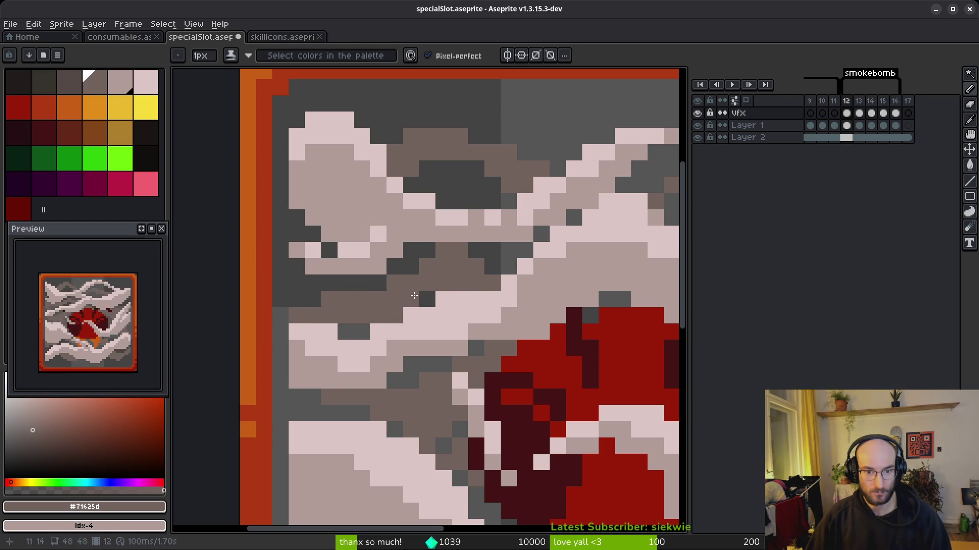
Repaint the upper-left smoke with brownish shading pixels.
{"action": "key", "text": "alt"}
{"action": "mouse_move", "coordinate": [297, 266]}
{"action": "left_mouse_down"}
{"action": "mouse_move", "coordinate": [312, 284]}
{"action": "mouse_move", "coordinate": [331, 284]}
{"action": "left_mouse_up"}
{"action": "left_click", "coordinate": [298, 232]}
{"action": "left_click", "coordinate": [330, 250]}
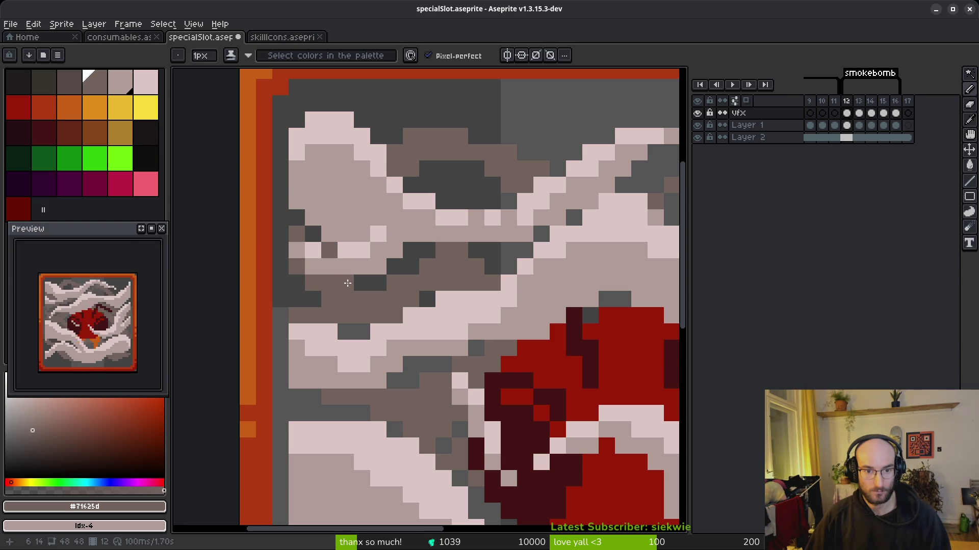
{"action": "scroll", "coordinate": [502, 357], "scroll_direction": "down", "scroll_amount": 3}
Shift the view across the sprite and save specialSlot.aseprite.
{"action": "key", "text": "alt"}
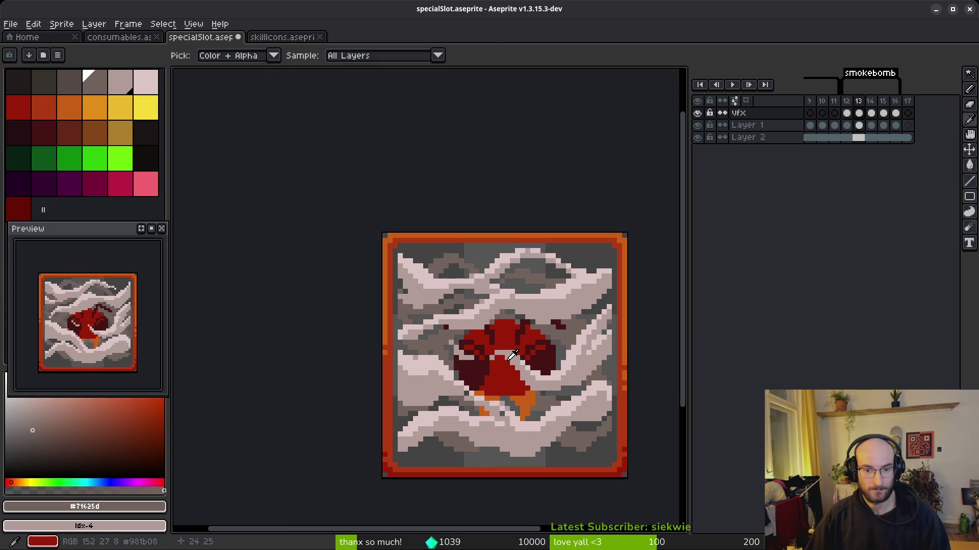
{"action": "left_click_drag", "start_coordinate": [134, 387], "coordinate": [122, 365]}
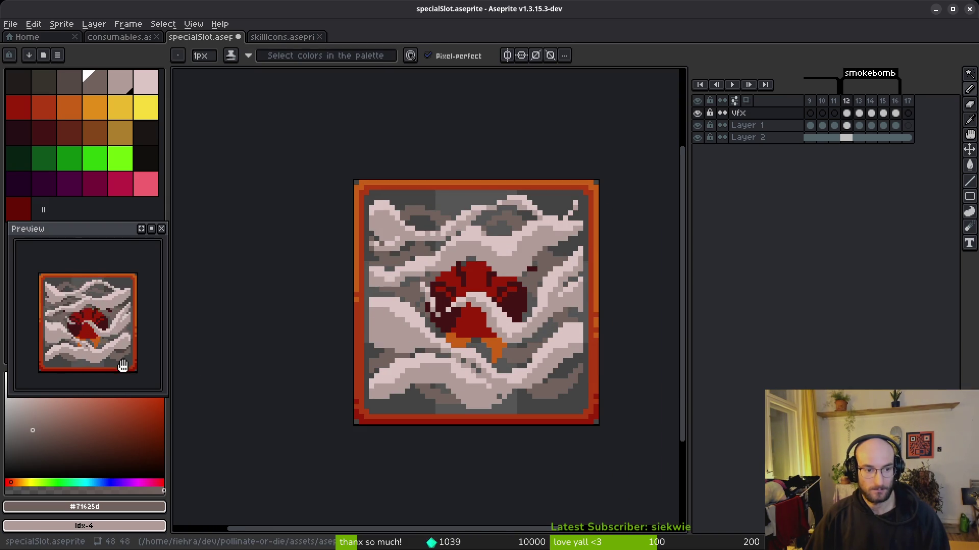
{"action": "key", "text": "ctrl+s"}
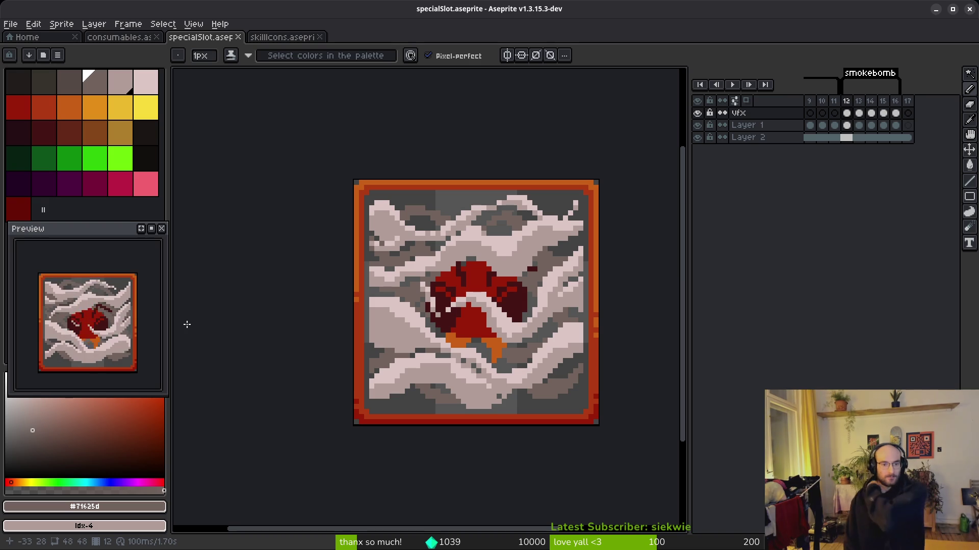
{"action": "key", "text": "period"}
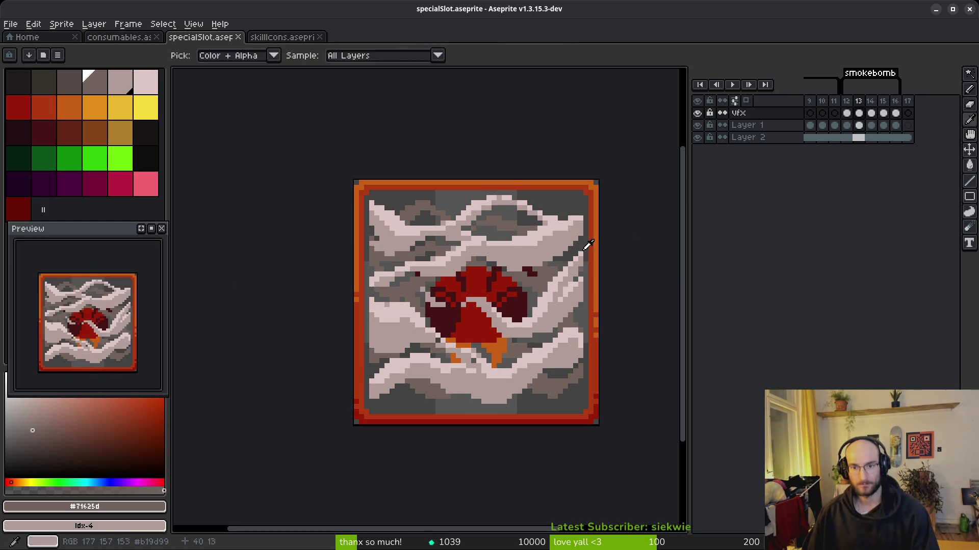
Flip through the smokebomb frames and pick the #b19d99 smoke colour from the canvas.
{"action": "key", "text": "period"}
{"action": "scroll", "coordinate": [574, 224], "scroll_direction": "up", "scroll_amount": 4}
{"action": "key", "text": "e"}
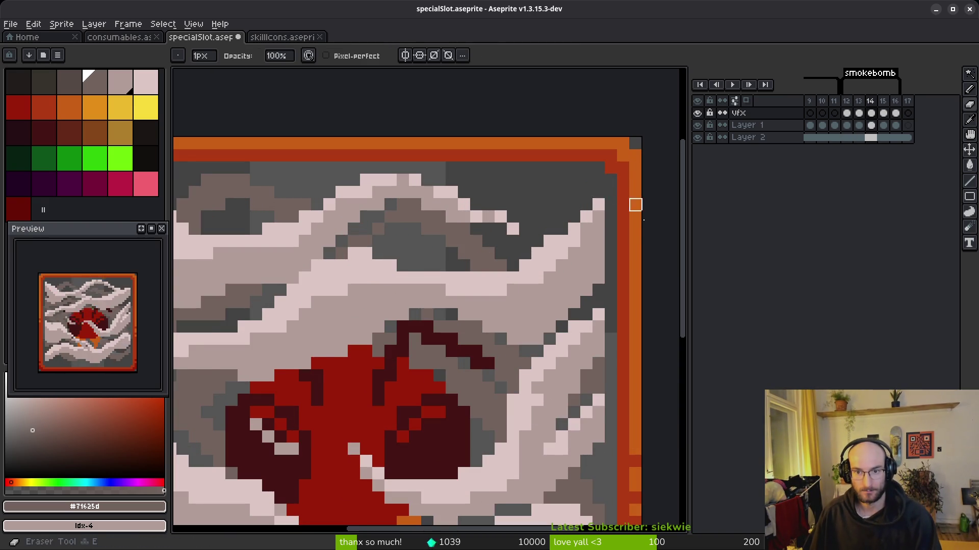
{"action": "key", "text": "period"}
{"action": "key", "text": "comma"}
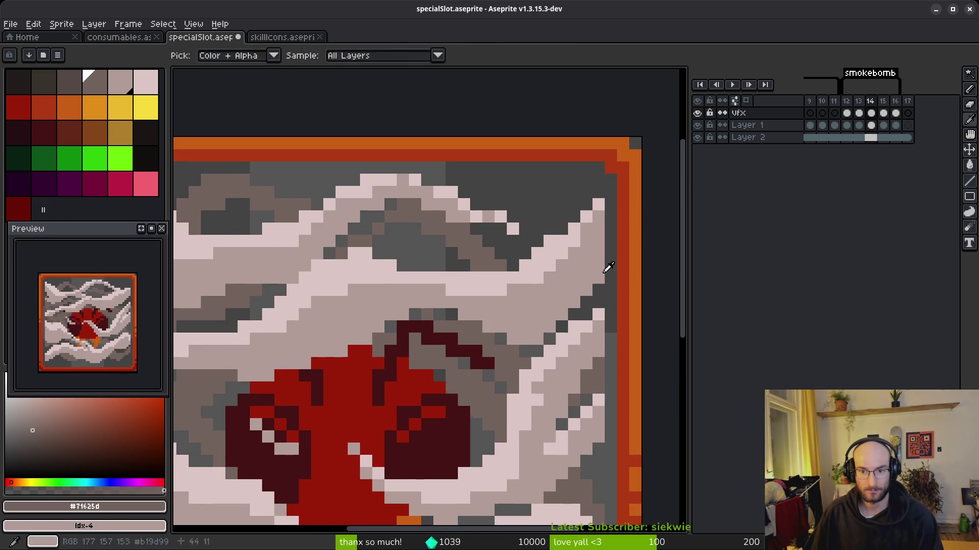
{"action": "key", "text": "period"}
{"action": "key", "text": "period"}
{"action": "scroll", "coordinate": [619, 295], "scroll_direction": "up", "scroll_amount": 3}
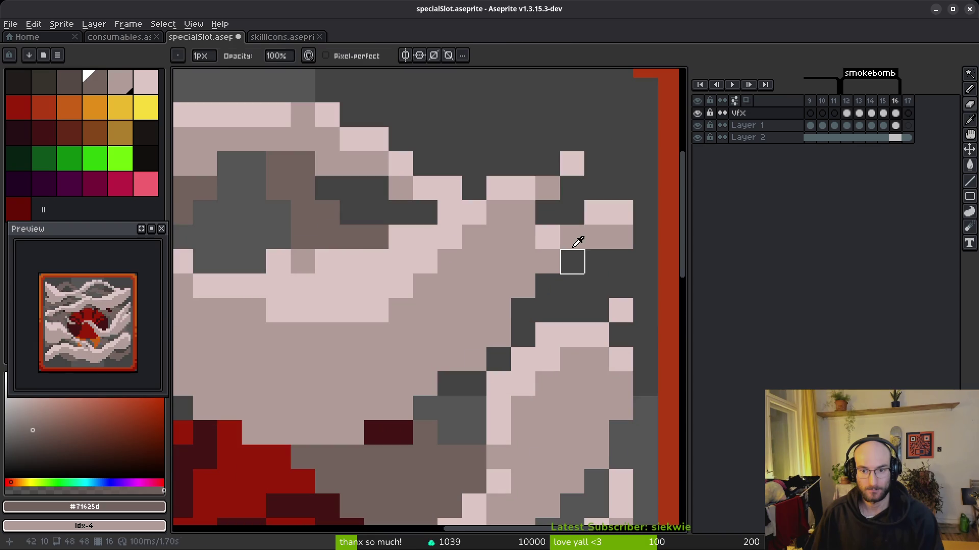
{"action": "left_click", "coordinate": [579, 236], "text": "alt"}
{"action": "key", "text": "b"}
{"action": "key", "text": "alt"}
{"action": "key", "text": "period"}
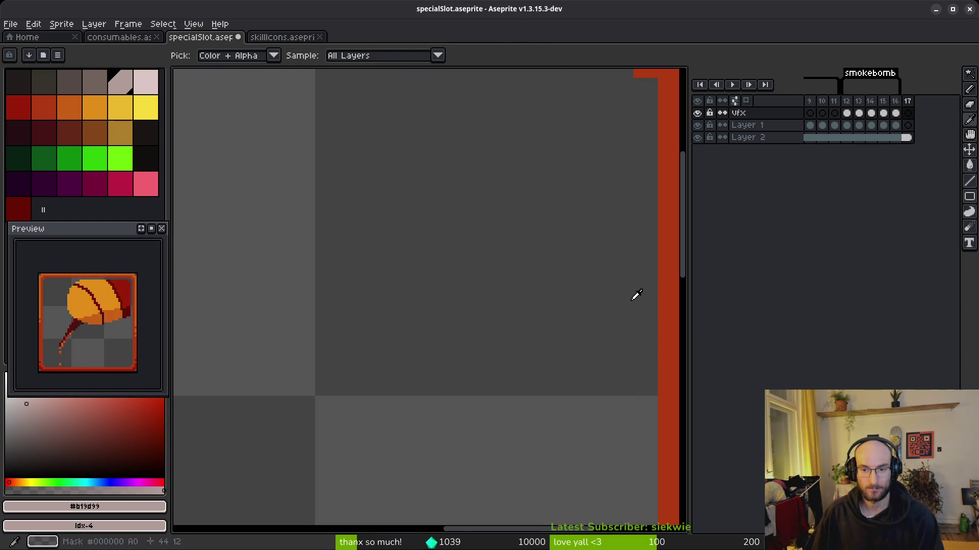
{"action": "key", "text": "comma"}
{"action": "key", "text": "comma"}
{"action": "key", "text": "period"}
Compare the pale #dcc6c5 and #b19d99 smoke colours while flipping back to frame 14.
{"action": "left_click", "coordinate": [625, 214], "text": "alt"}
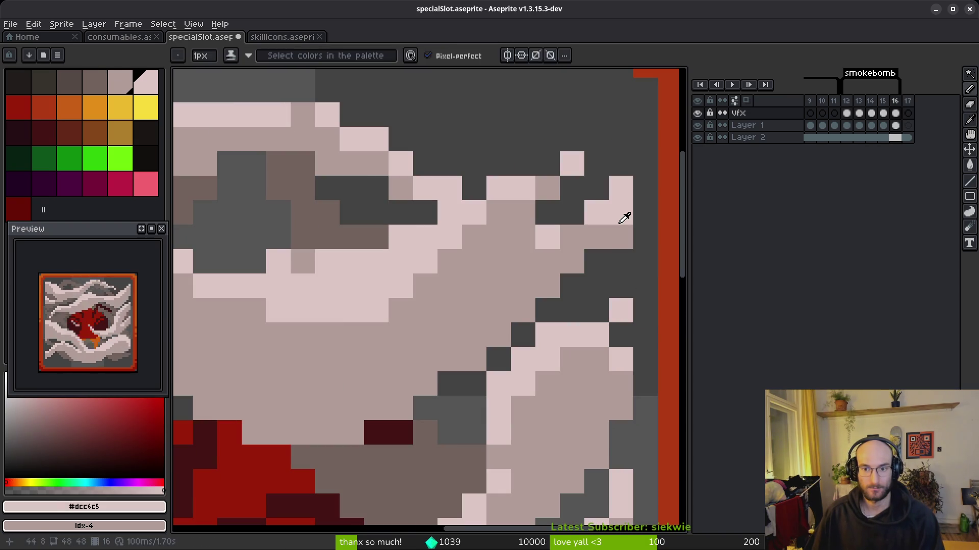
{"action": "left_click", "coordinate": [625, 233], "text": "alt"}
{"action": "scroll", "coordinate": [623, 219], "scroll_direction": "down", "scroll_amount": 2}
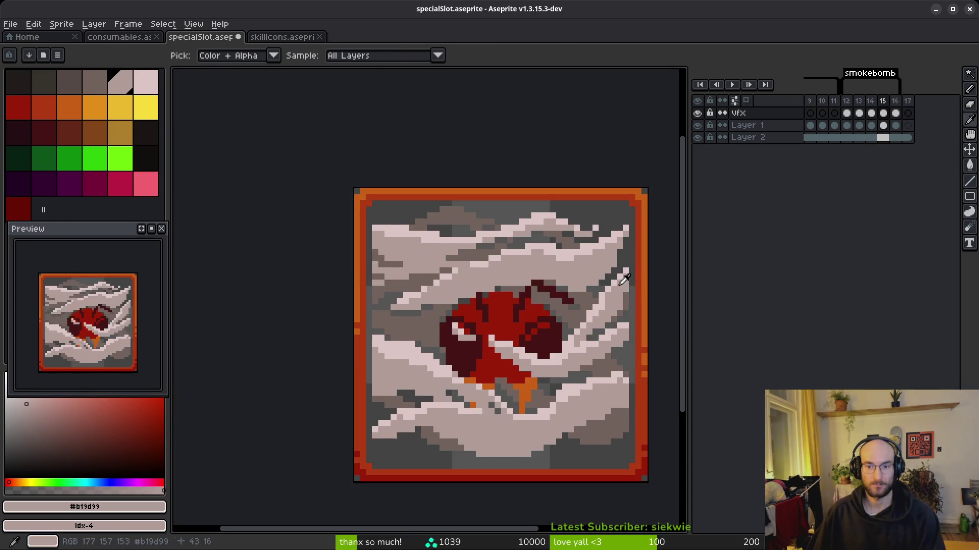
{"action": "scroll", "coordinate": [620, 247], "scroll_direction": "up", "scroll_amount": 1}
{"action": "key", "text": "alt"}
{"action": "key", "text": "comma"}
{"action": "key", "text": "comma"}
{"action": "key", "text": "period"}
{"action": "key", "text": "period"}
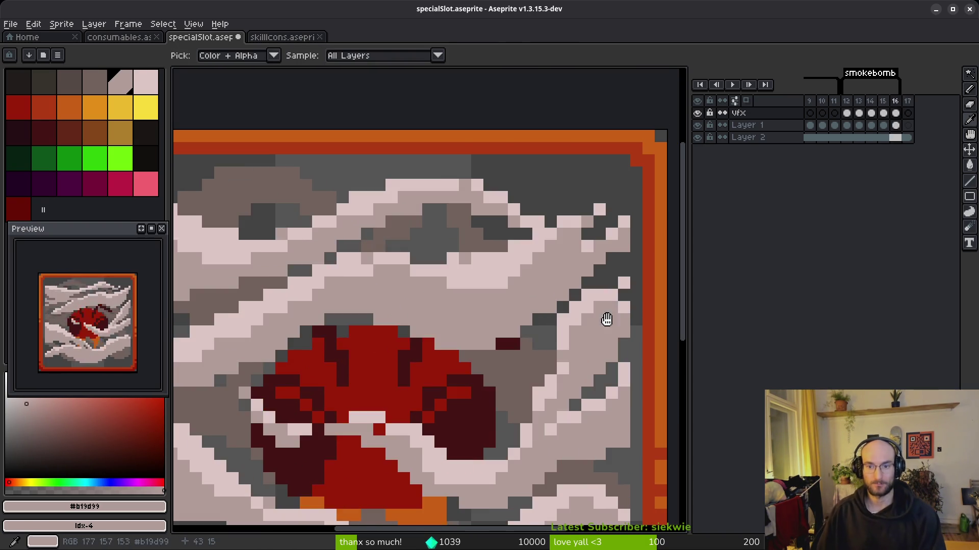
{"action": "key", "text": "comma"}
{"action": "key", "text": "comma"}
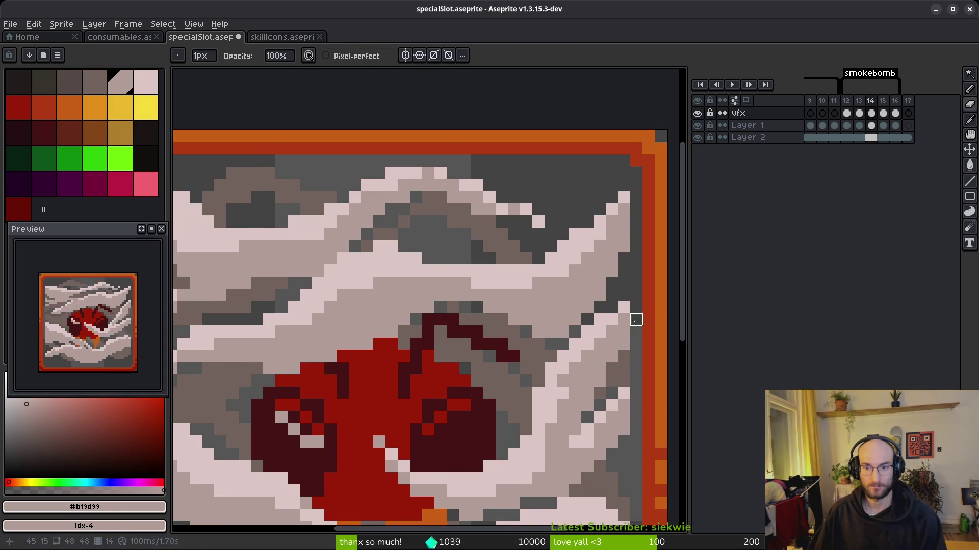
Save specialSlot.aseprite and move ahead to frame 16.
{"action": "key", "text": "comma"}
{"action": "key", "text": "period"}
{"action": "key", "text": "comma"}
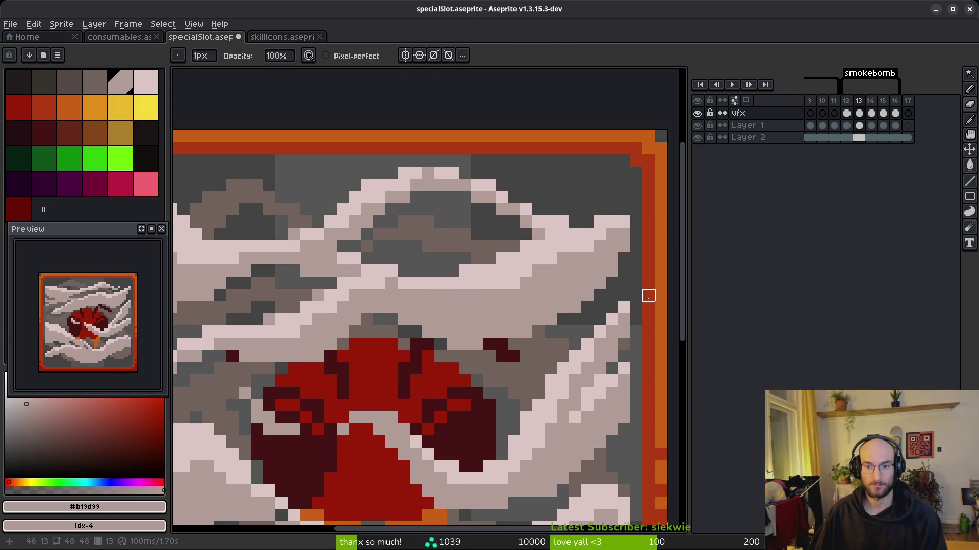
{"action": "key", "text": "ctrl+s"}
{"action": "scroll", "coordinate": [469, 345], "scroll_direction": "down", "scroll_amount": 3}
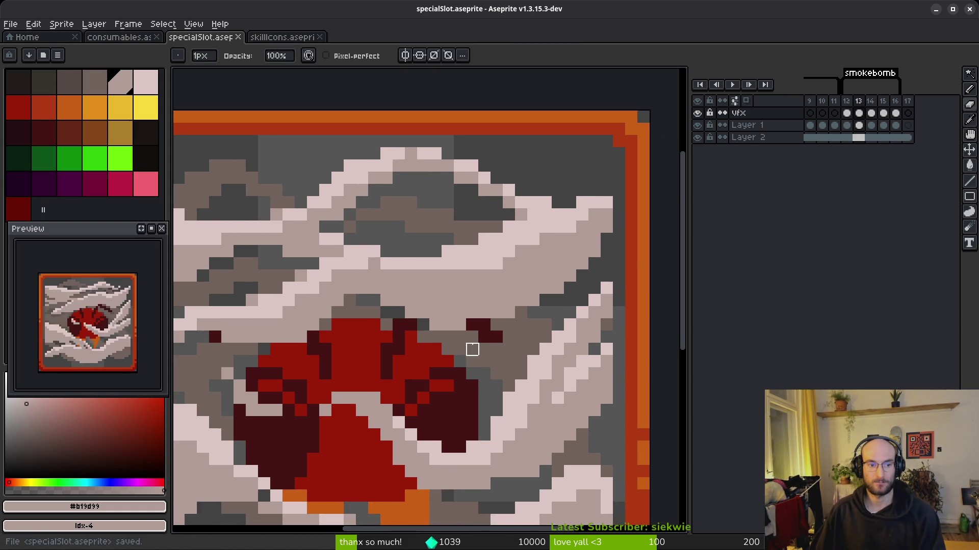
{"action": "key", "text": "period"}
{"action": "key", "text": "period"}
{"action": "key", "text": "period"}
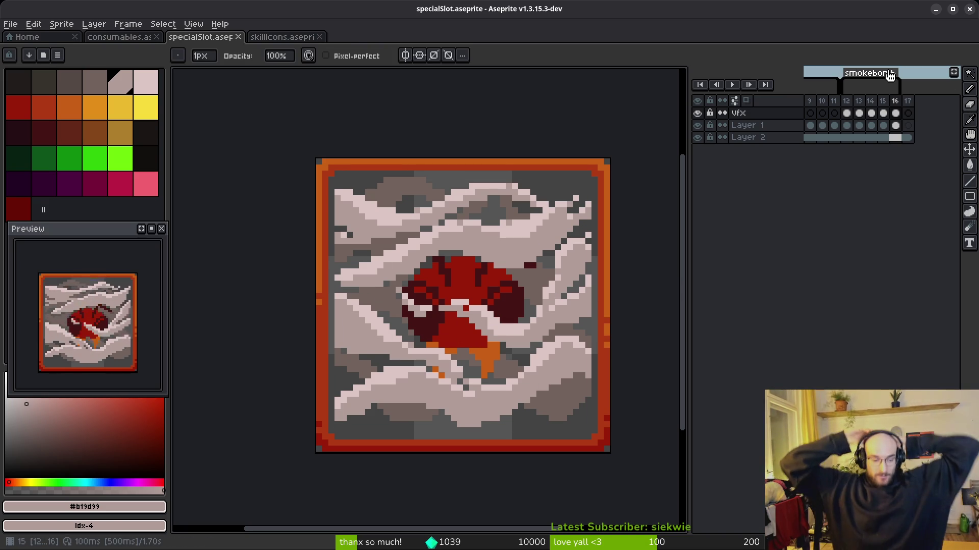
Hide Layer 2, play the animation, widen the timeline to all 17 frames, and select frame 1.
{"action": "left_click", "coordinate": [698, 138]}
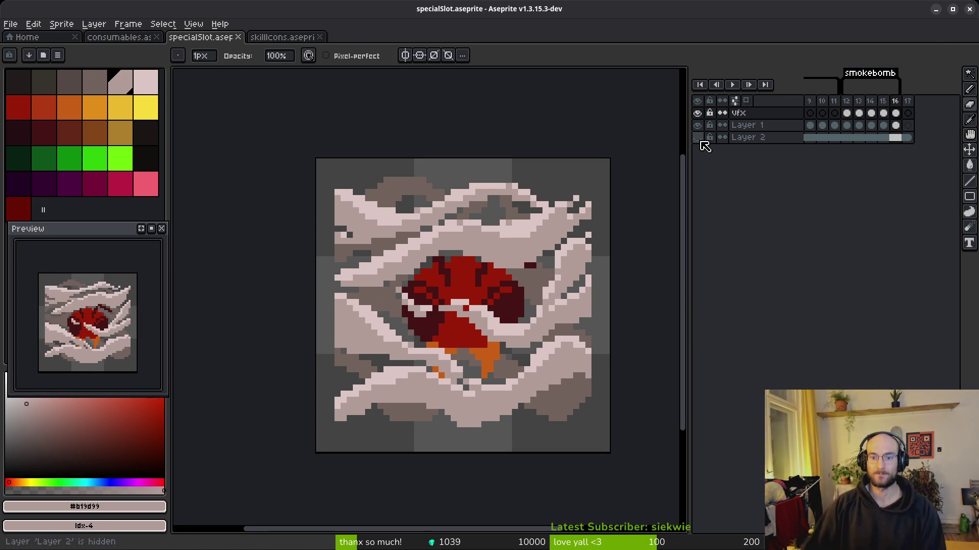
{"action": "key", "text": "Return"}
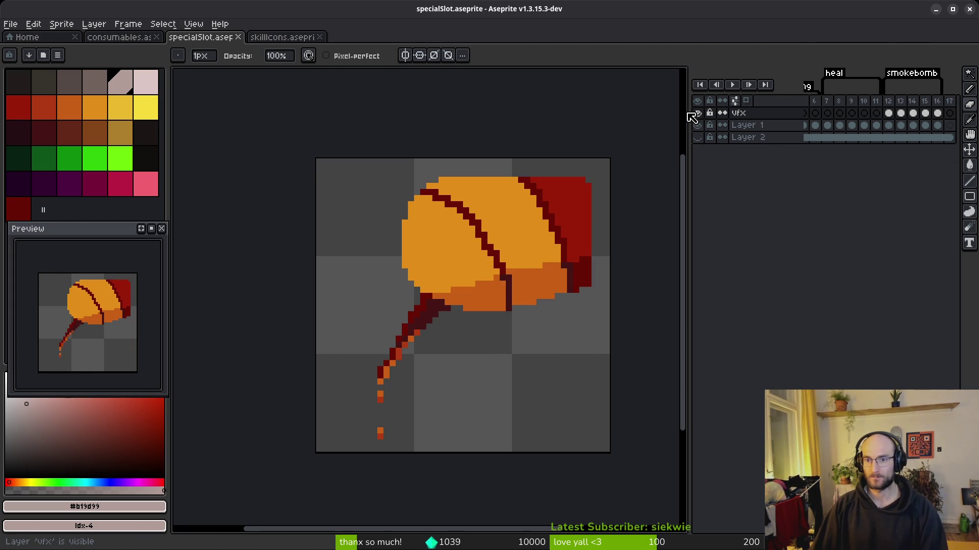
{"action": "left_click_drag", "start_coordinate": [689, 119], "coordinate": [573, 124]}
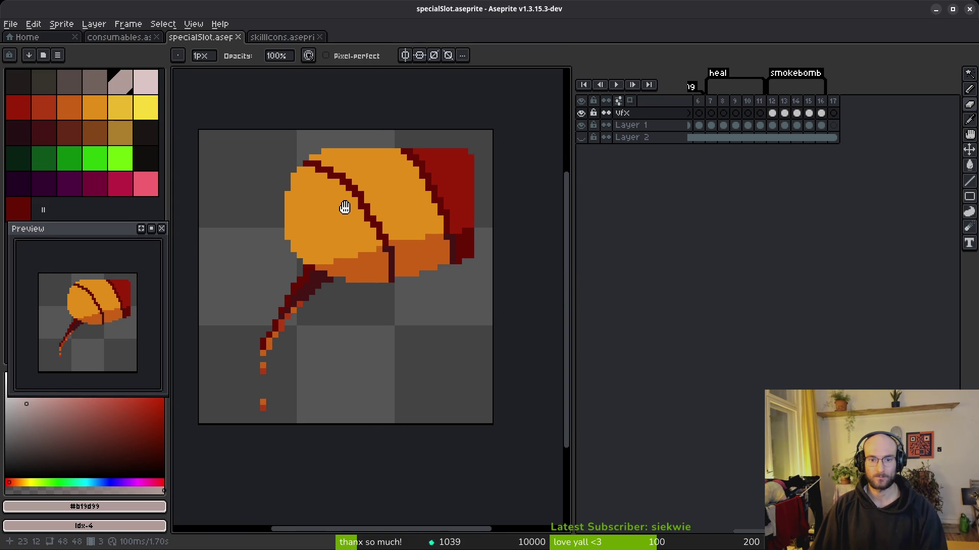
{"action": "left_click", "coordinate": [718, 125]}
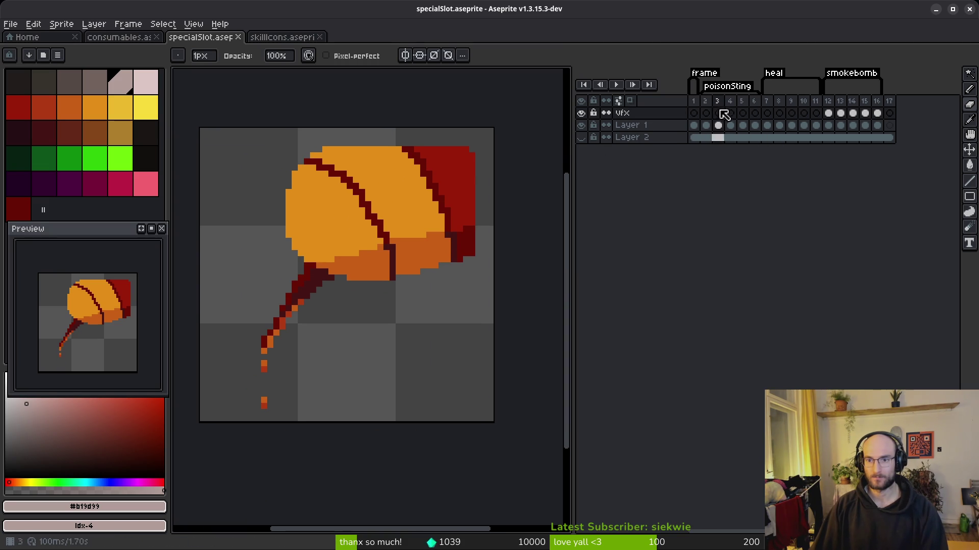
{"action": "left_click", "coordinate": [694, 102]}
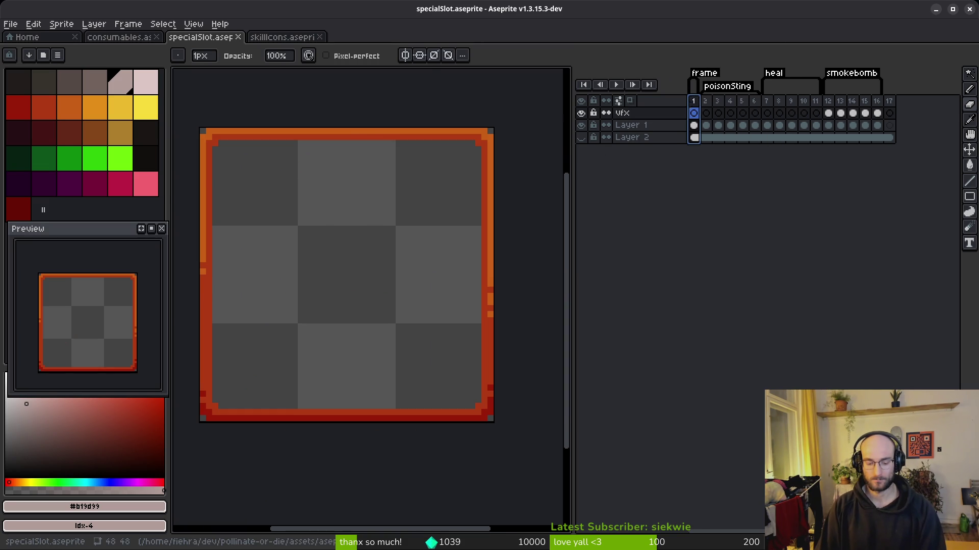
{"action": "key", "text": "ctrl+e"}
Generate a sprite sheet of the selected frames with Split Tags and Open Sprite Sheet enabled.
{"action": "left_click", "coordinate": [352, 152]}
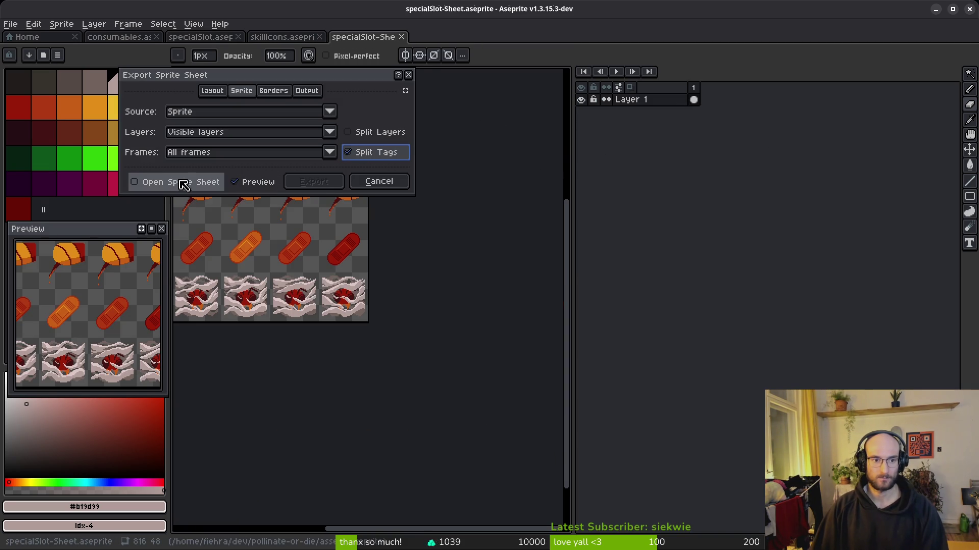
{"action": "left_click", "coordinate": [184, 182]}
{"action": "left_click", "coordinate": [255, 153]}
{"action": "left_click", "coordinate": [234, 175]}
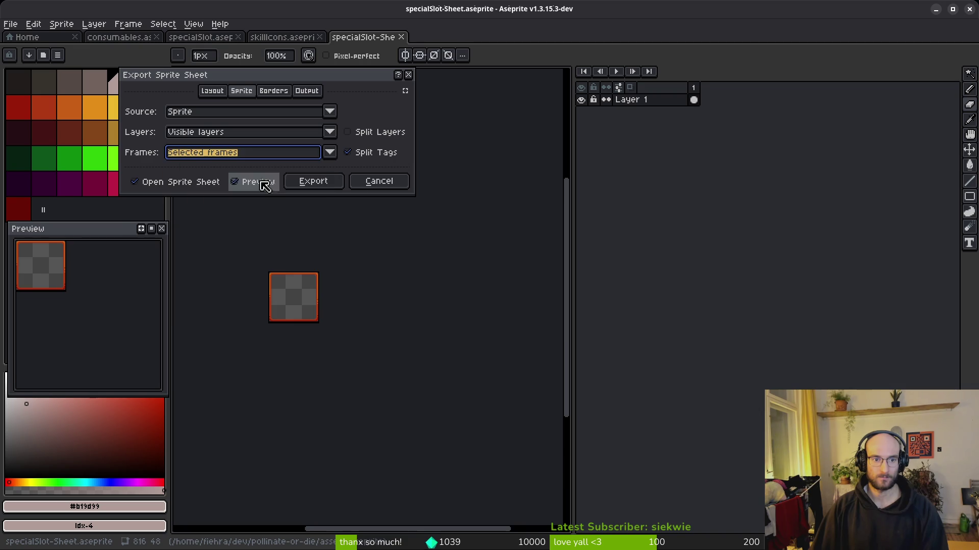
{"action": "left_click", "coordinate": [314, 181]}
Export the sheet as specialSlot.png into the art/ui folder.
{"action": "key", "text": "ctrl+shift+e"}
{"action": "left_click", "coordinate": [246, 46]}
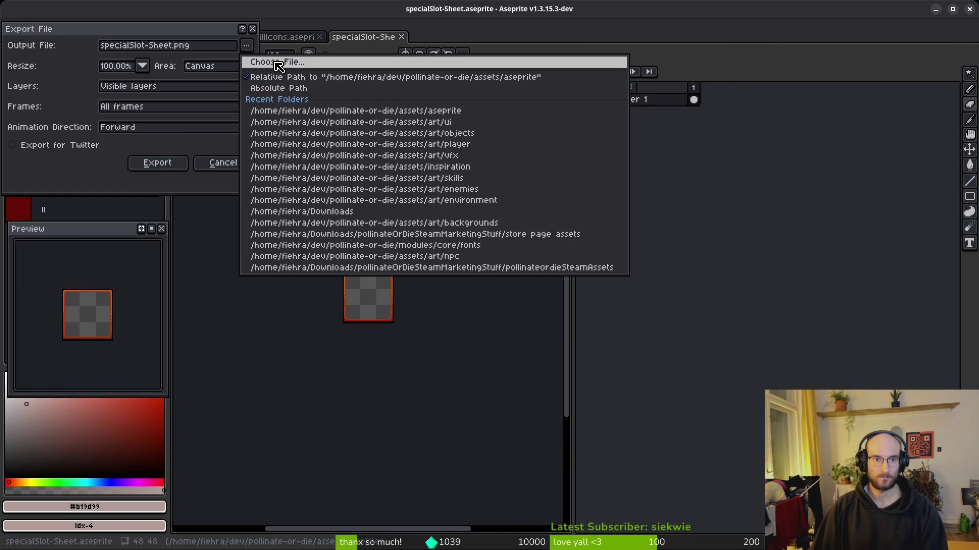
{"action": "left_click", "coordinate": [278, 62]}
{"action": "left_click", "coordinate": [55, 46]}
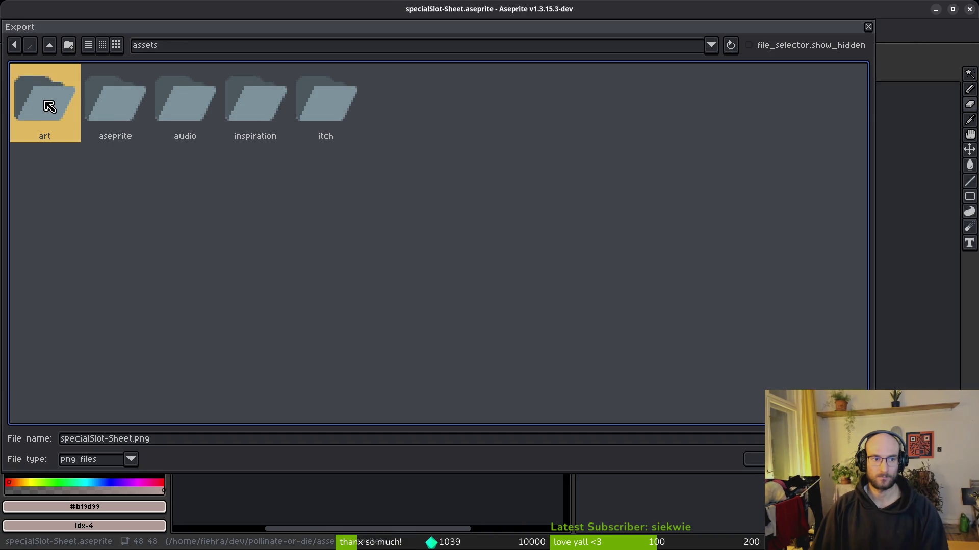
{"action": "double_click", "coordinate": [49, 106]}
{"action": "left_click", "coordinate": [727, 136]}
{"action": "double_click", "coordinate": [719, 102]}
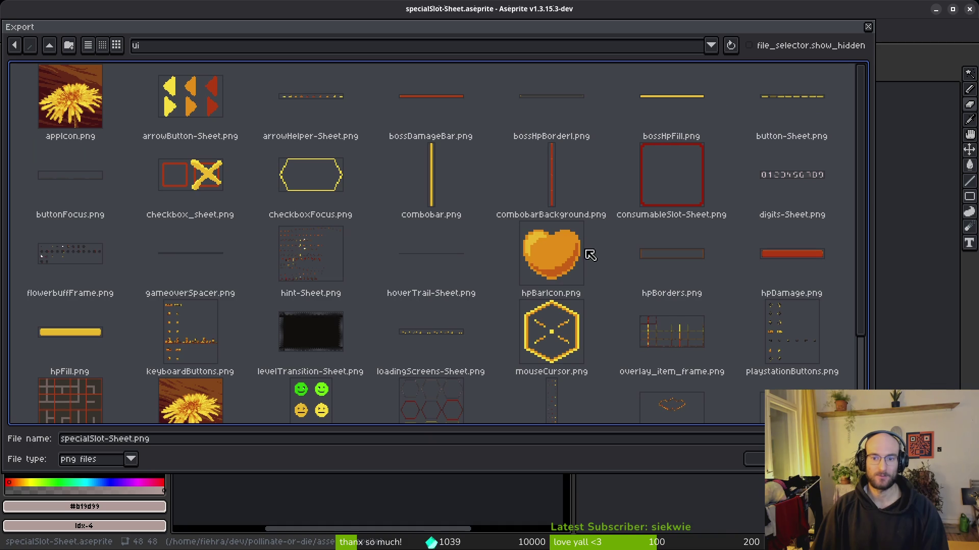
{"action": "left_click", "coordinate": [175, 445]}
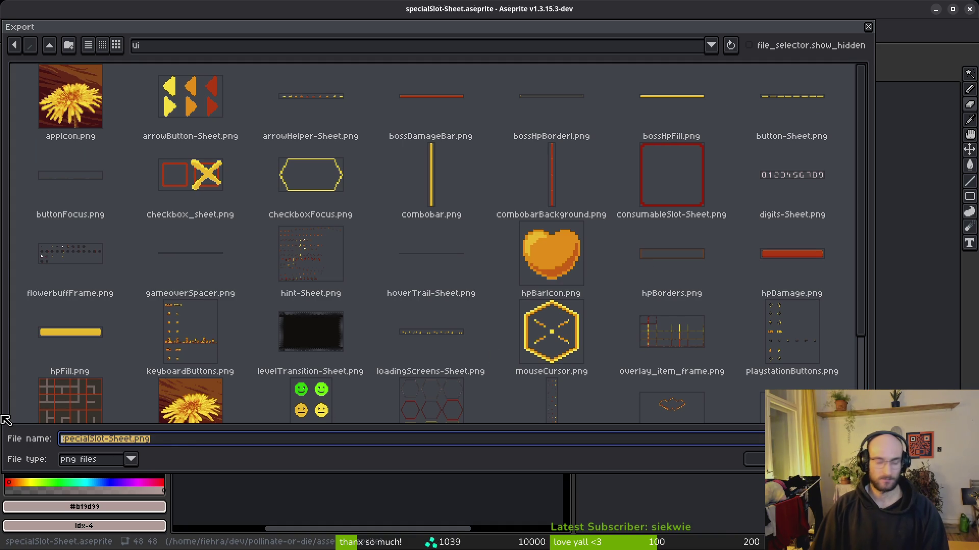
{"action": "type", "text": "special"}
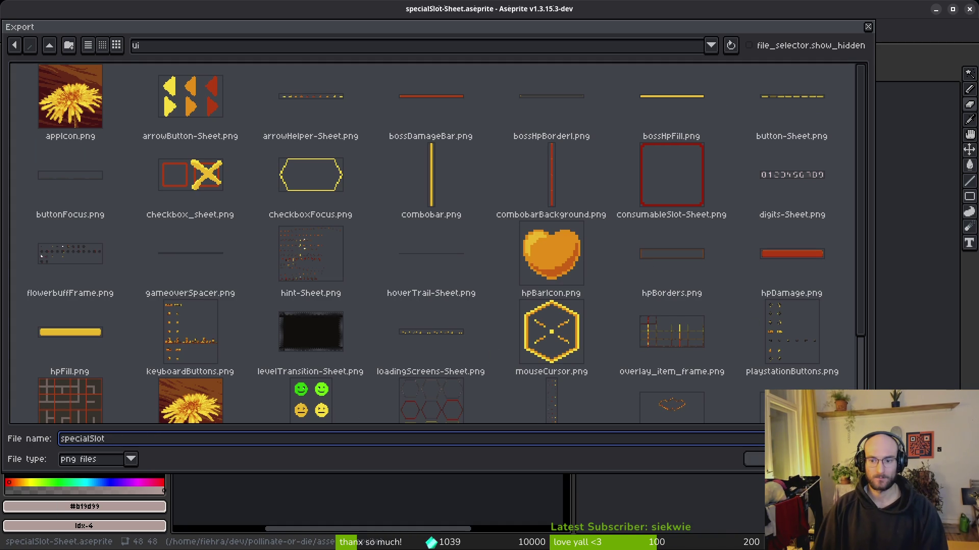
{"action": "key", "text": "Return"}
{"action": "left_click", "coordinate": [150, 161]}
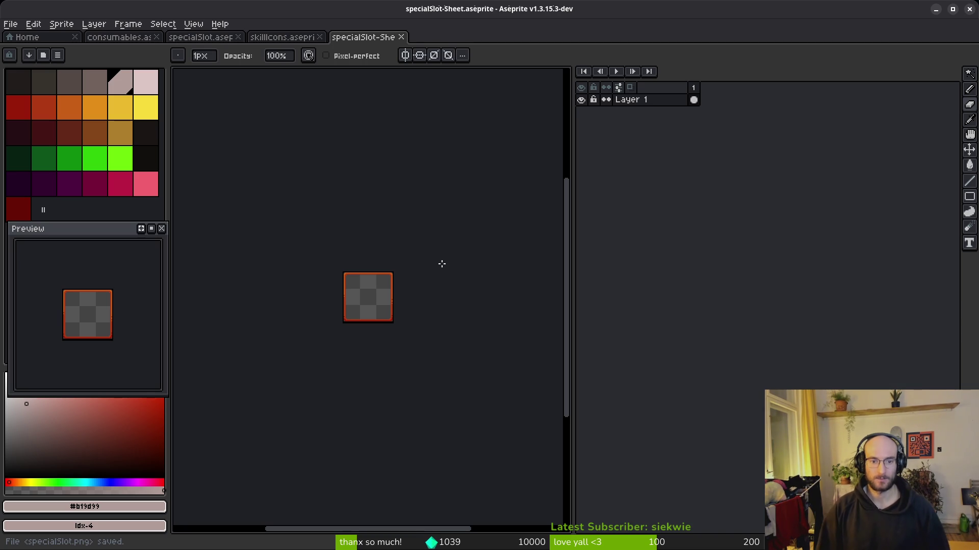
Close the sheet and skillIcons tabs, then generate a sheet from poisonSting frames 2–6.
{"action": "left_click", "coordinate": [401, 37]}
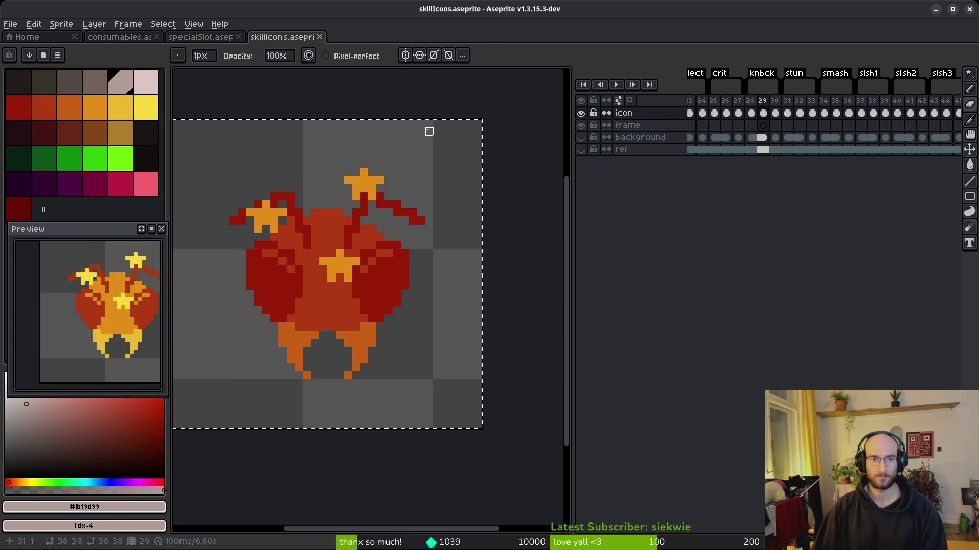
{"action": "left_click", "coordinate": [319, 37]}
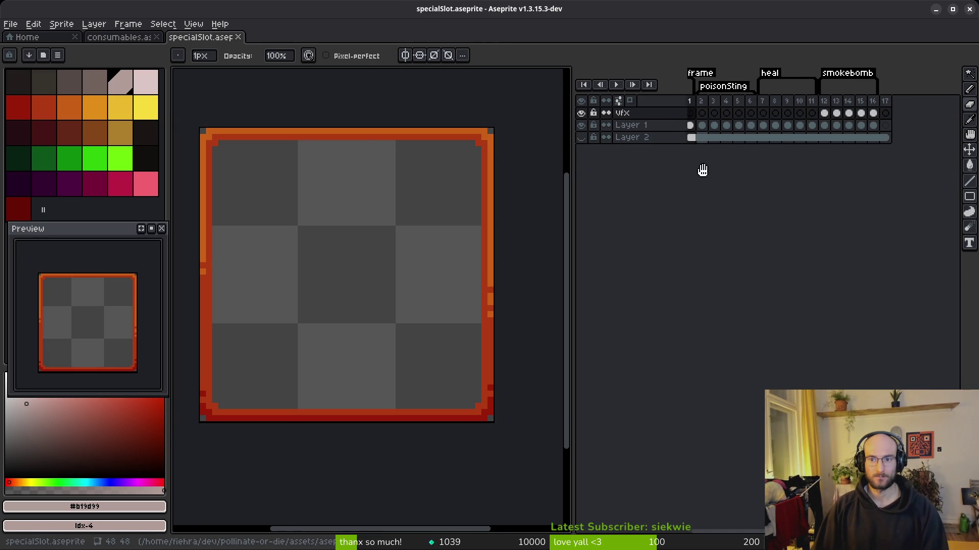
{"action": "left_click_drag", "start_coordinate": [705, 113], "coordinate": [754, 113]}
{"action": "key", "text": "ctrl+e"}
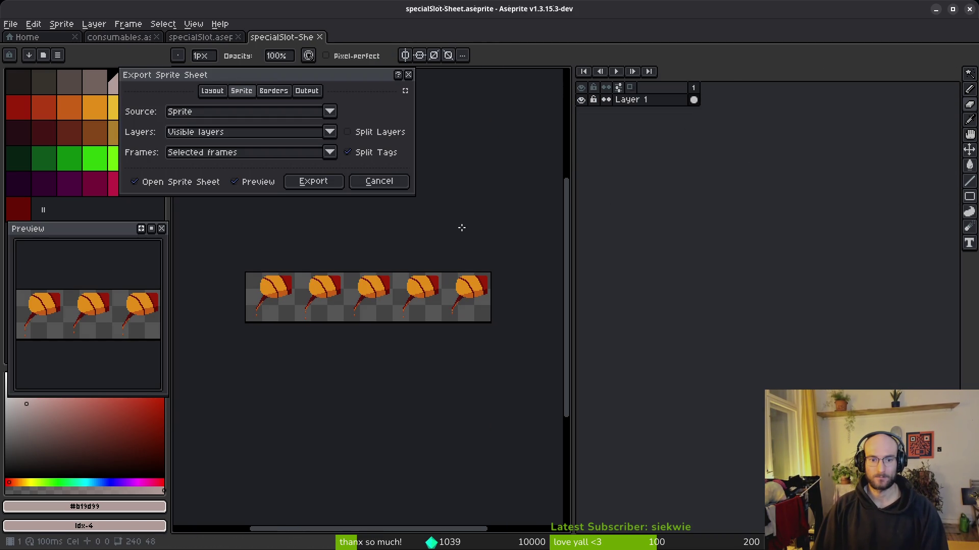
{"action": "left_click", "coordinate": [329, 184]}
Export it as specialSlot-Sheet.png into a new art/abilities folder and close the sheet tab.
{"action": "key", "text": "ctrl+shift+e"}
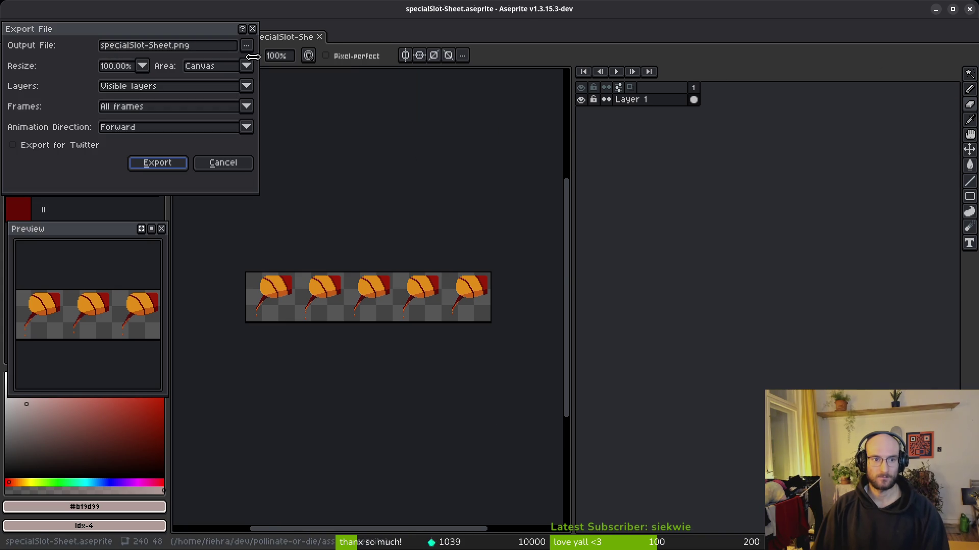
{"action": "left_click", "coordinate": [246, 45]}
{"action": "left_click", "coordinate": [270, 63]}
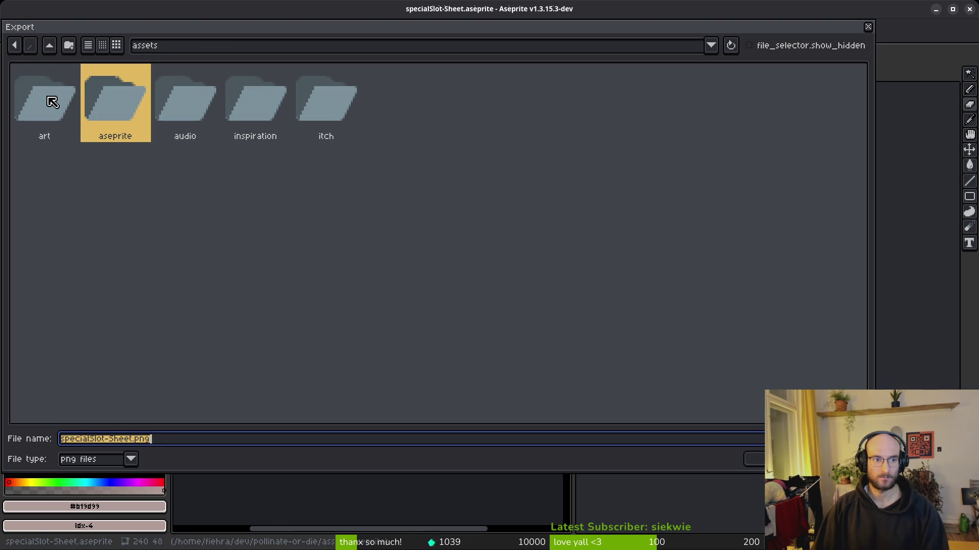
{"action": "double_click", "coordinate": [52, 102]}
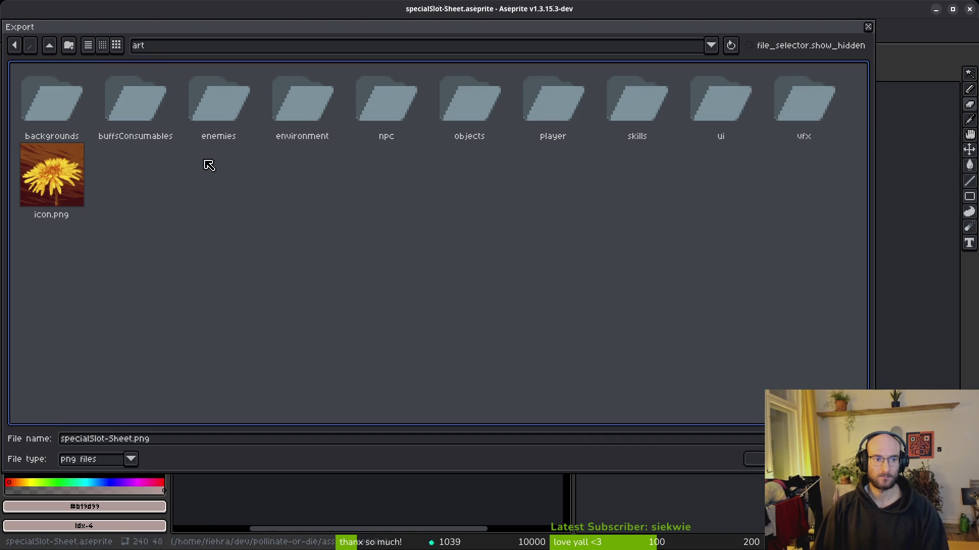
{"action": "left_click", "coordinate": [68, 49]}
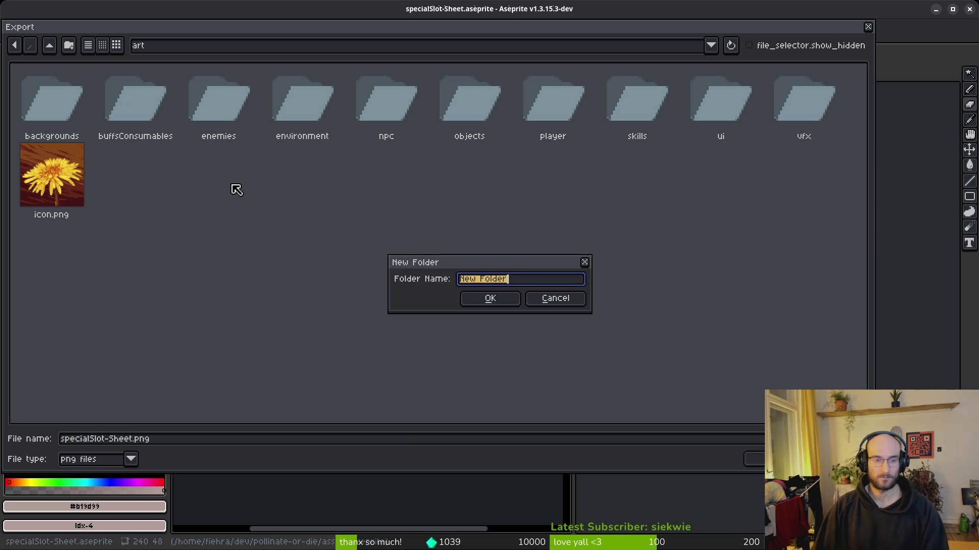
{"action": "type", "text": "abilities"}
{"action": "key", "text": "Return"}
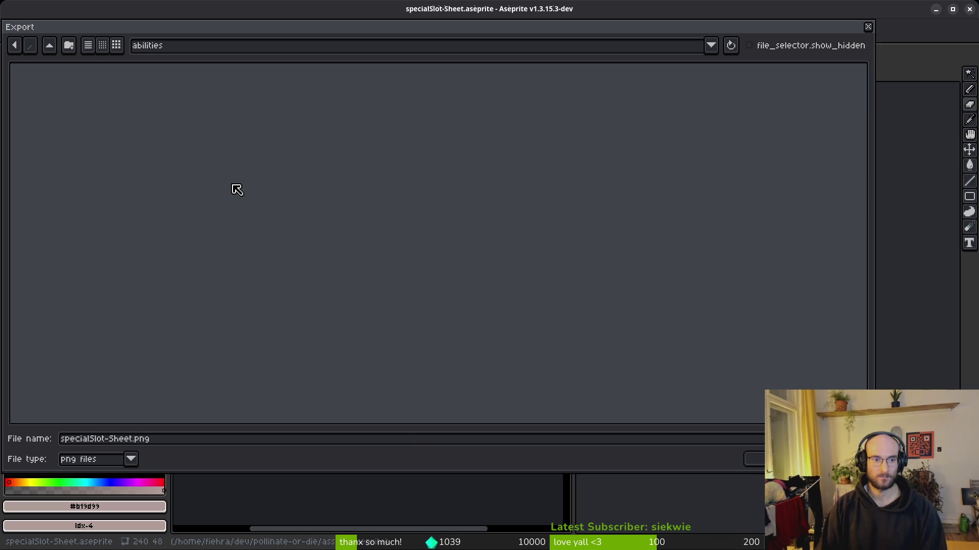
{"action": "left_click", "coordinate": [755, 459]}
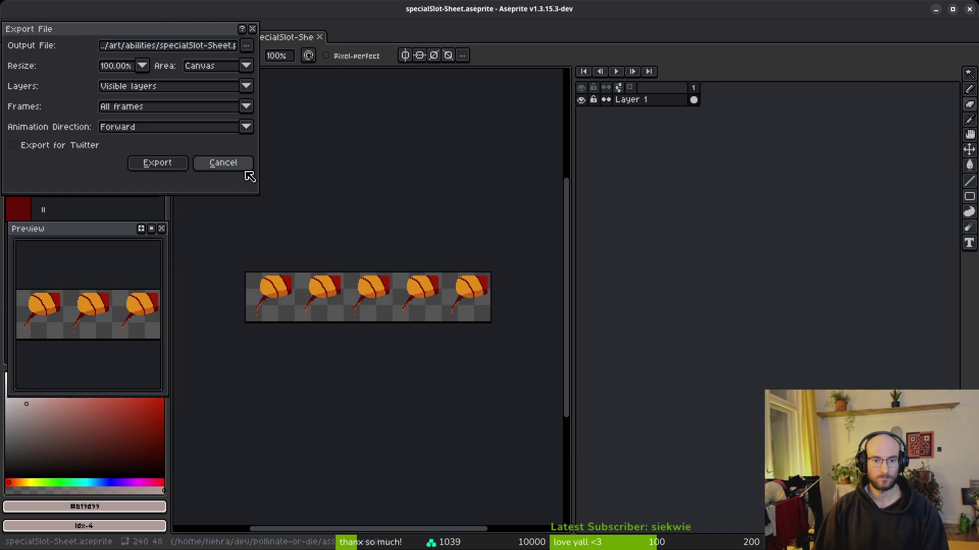
{"action": "left_click", "coordinate": [153, 162]}
{"action": "key", "text": "ctrl+w"}
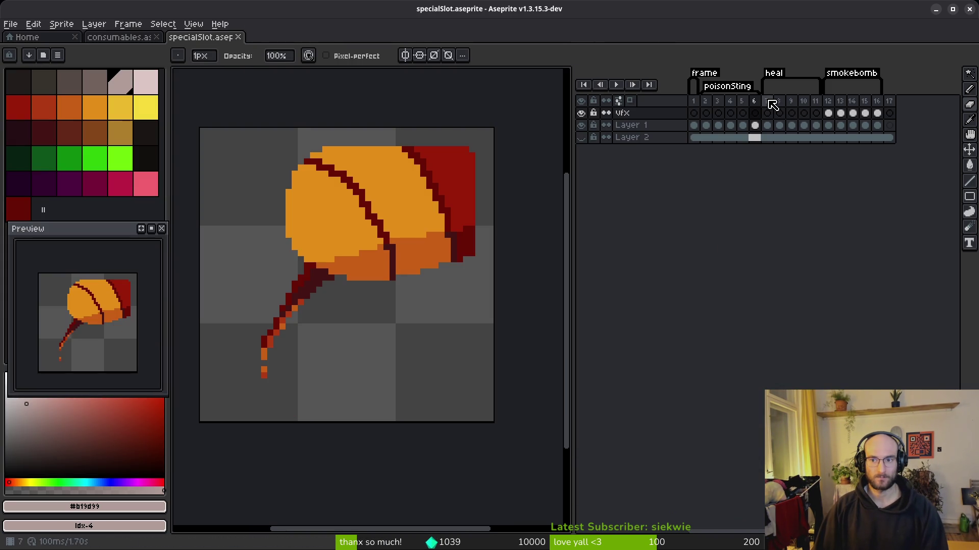
Export the bandage frames' sheet as healAbility.png into art/abilities and close the preview.
{"action": "key", "text": "ctrl+e"}
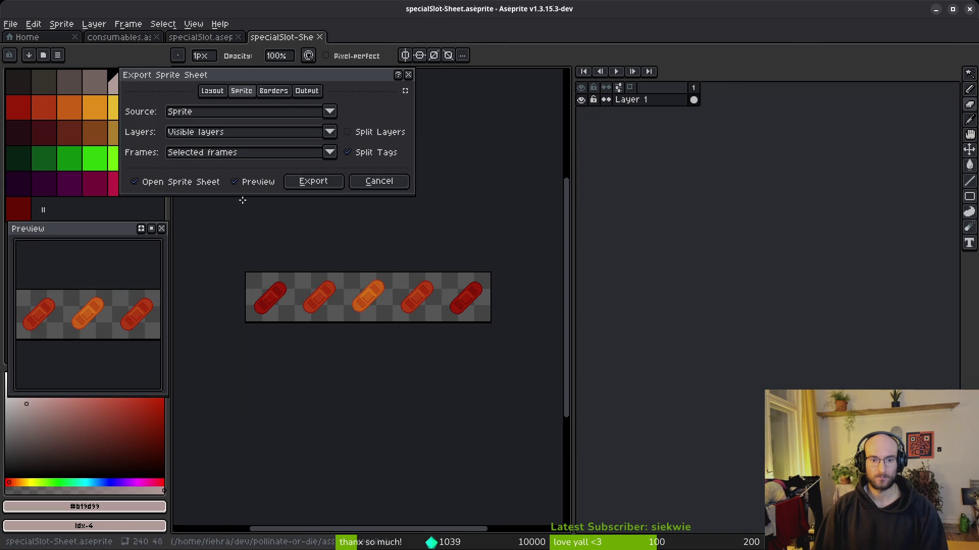
{"action": "left_click", "coordinate": [288, 181]}
{"action": "key", "text": "ctrl+alt+shift+s"}
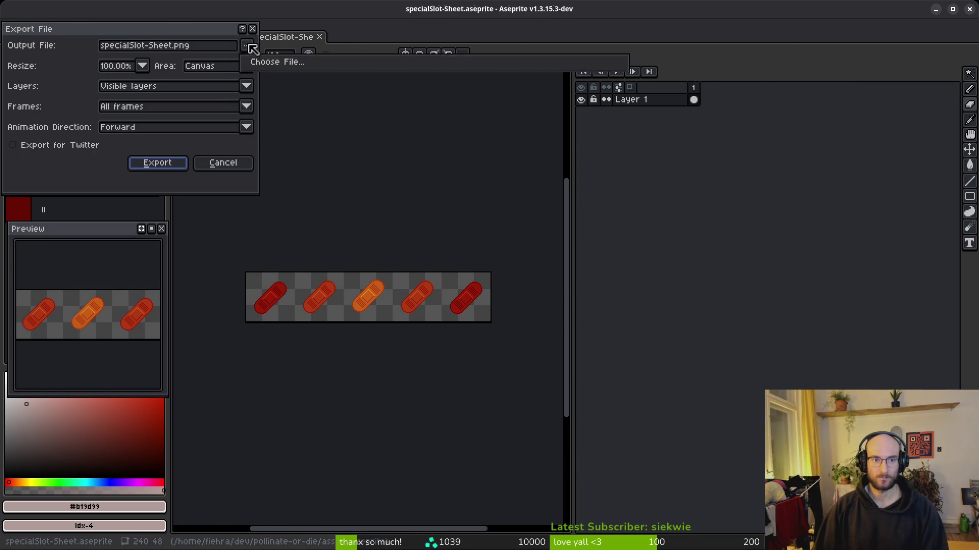
{"action": "left_click", "coordinate": [251, 48]}
{"action": "left_click", "coordinate": [49, 47]}
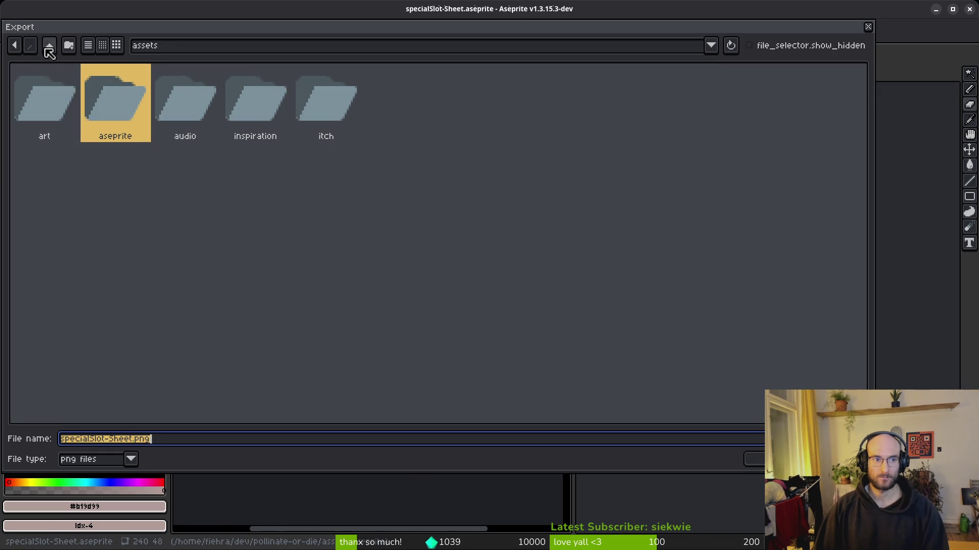
{"action": "double_click", "coordinate": [48, 99]}
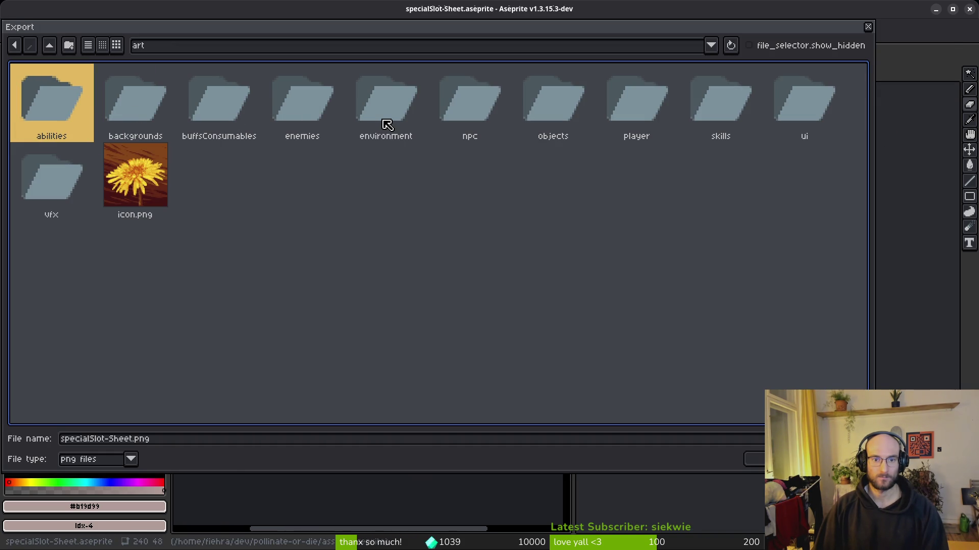
{"action": "double_click", "coordinate": [74, 107]}
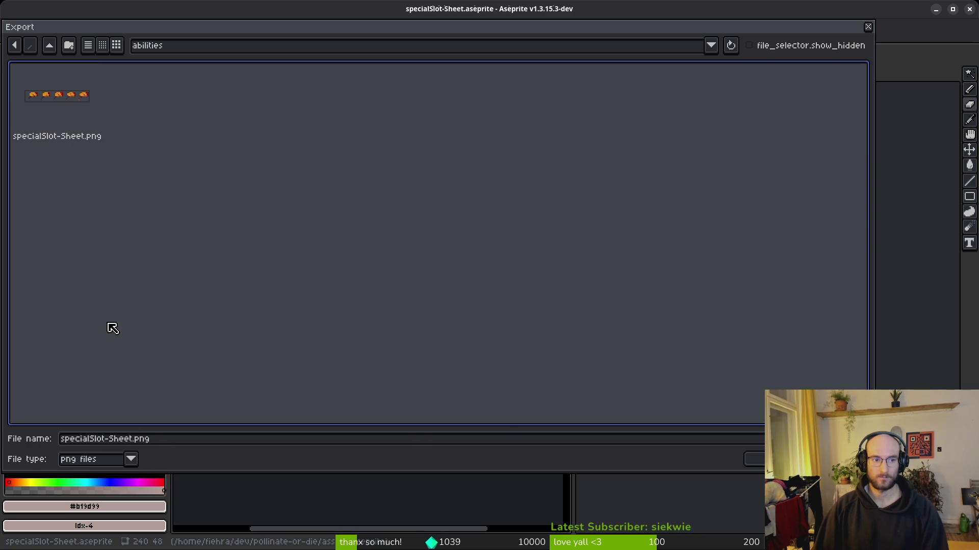
{"action": "double_click", "coordinate": [133, 444]}
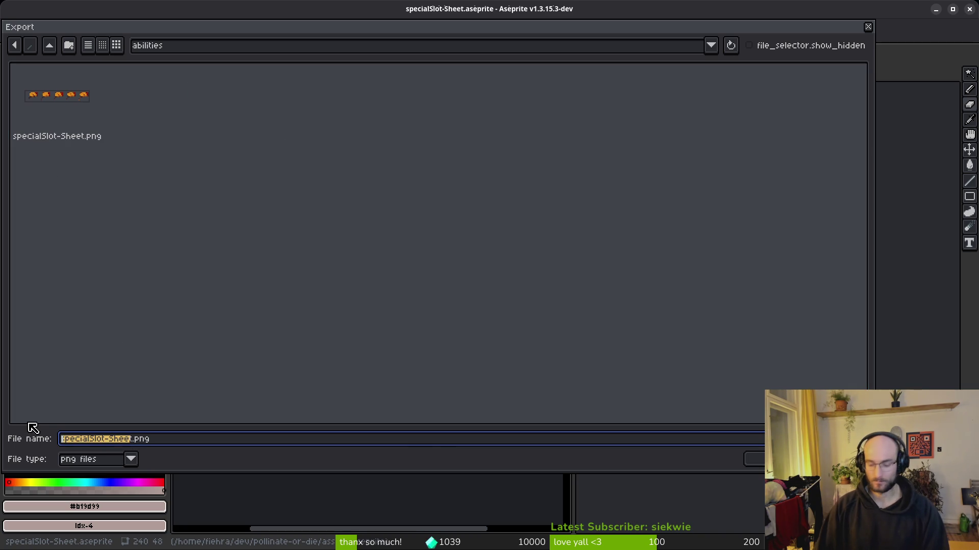
{"action": "type", "text": "healAbility"}
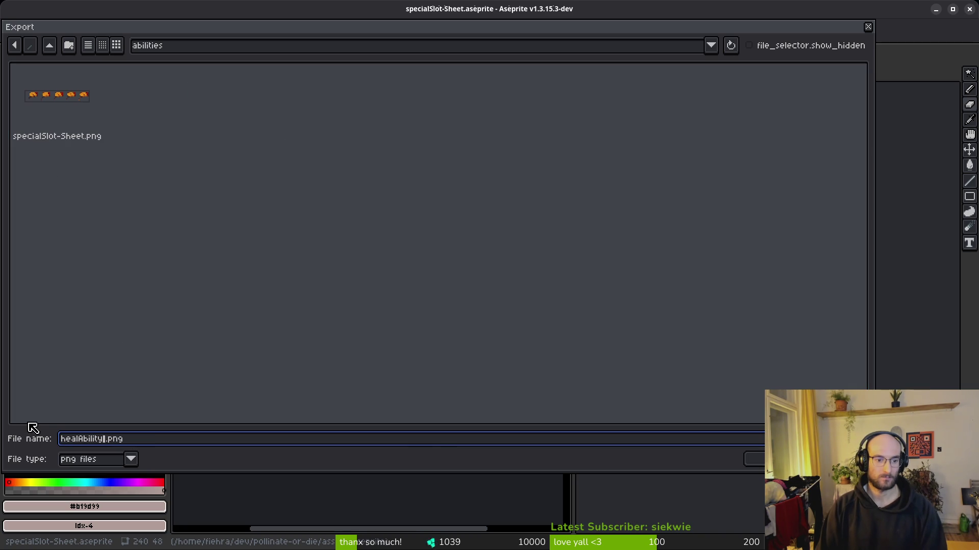
{"action": "left_click", "coordinate": [754, 459]}
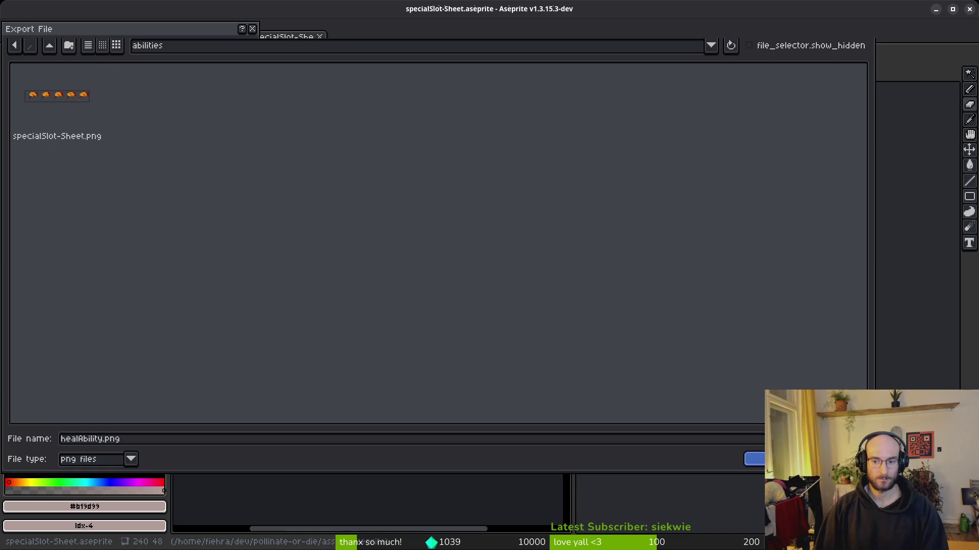
{"action": "key", "text": "Return"}
{"action": "key", "text": "ctrl+w"}
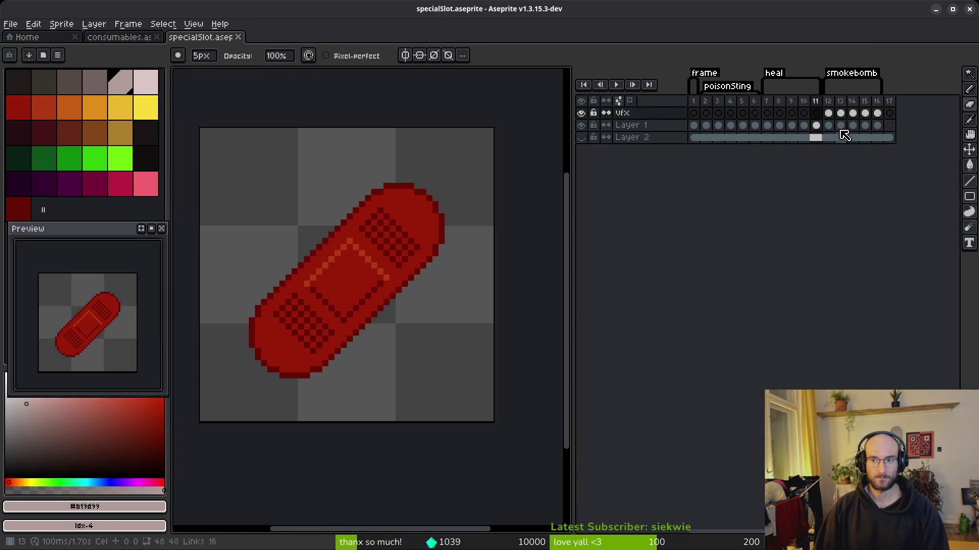
Select the smokebomb frames and generate their sprite sheet.
{"action": "left_click", "coordinate": [877, 105]}
{"action": "key", "text": "ctrl+a"}
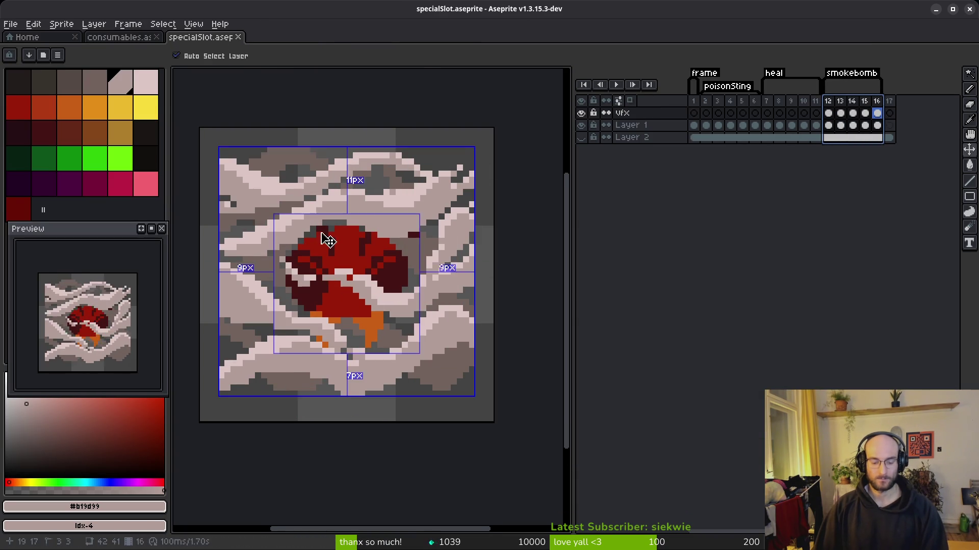
{"action": "key", "text": "ctrl+e"}
{"action": "left_click", "coordinate": [316, 182]}
Export the smokebomb sheet as smokeBomb.png into art/abilities.
{"action": "key", "text": "ctrl+alt+shift+s"}
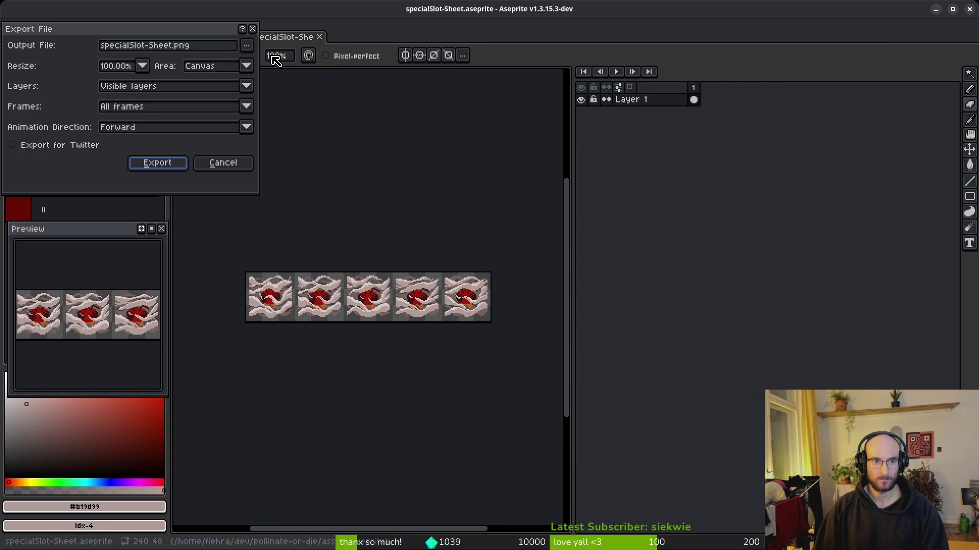
{"action": "left_click", "coordinate": [251, 49]}
{"action": "left_click", "coordinate": [265, 60]}
{"action": "left_click", "coordinate": [48, 48]}
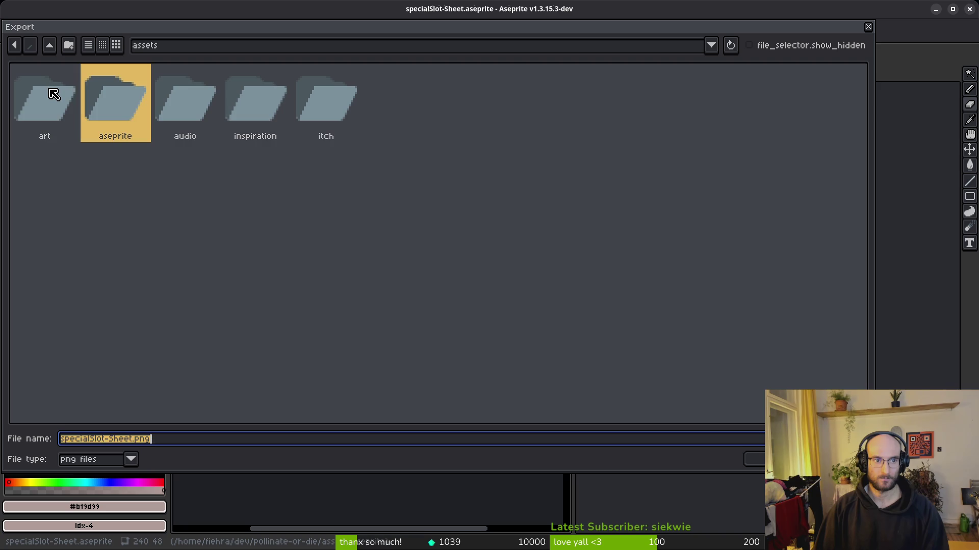
{"action": "double_click", "coordinate": [53, 95]}
{"action": "double_click", "coordinate": [28, 95]}
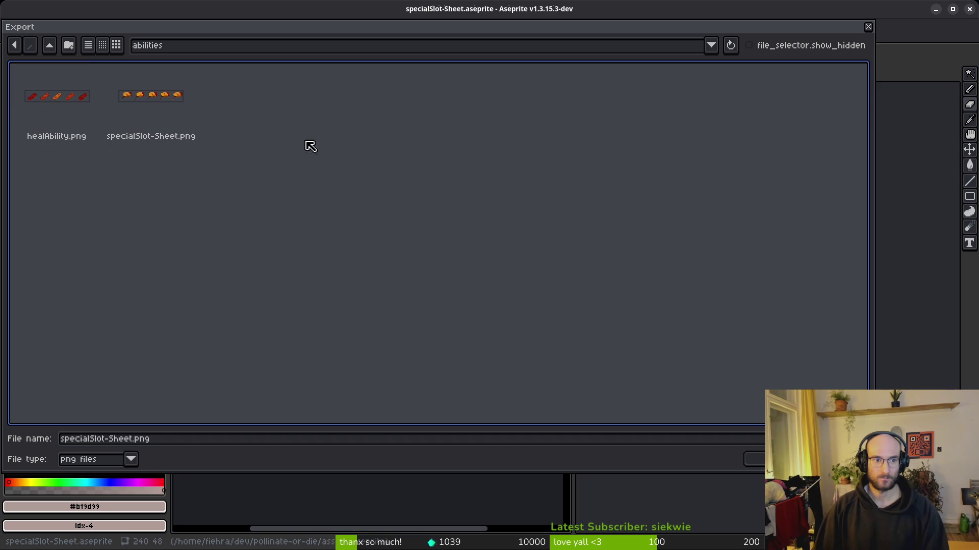
{"action": "left_click", "coordinate": [134, 442]}
{"action": "type", "text": "smokeBomb"}
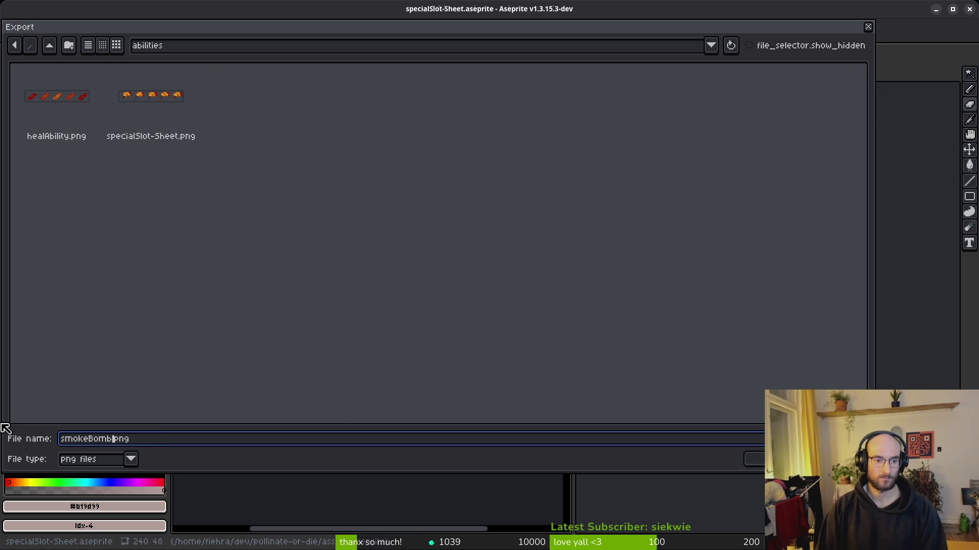
{"action": "left_click", "coordinate": [753, 459]}
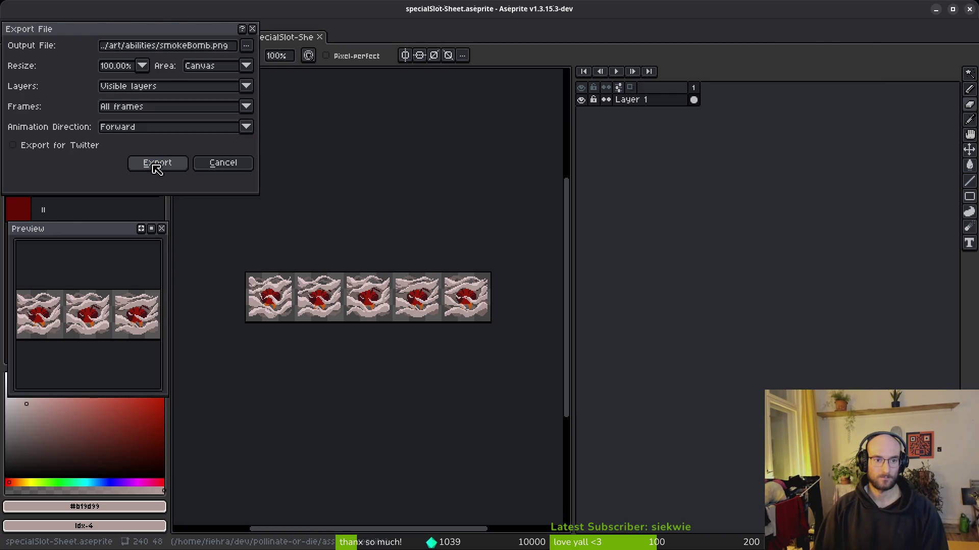
{"action": "left_click", "coordinate": [153, 164]}
Close the sheet preview and consumables file without saving, then open the file manager.
{"action": "key", "text": "ctrl+s"}
{"action": "key", "text": "Return"}
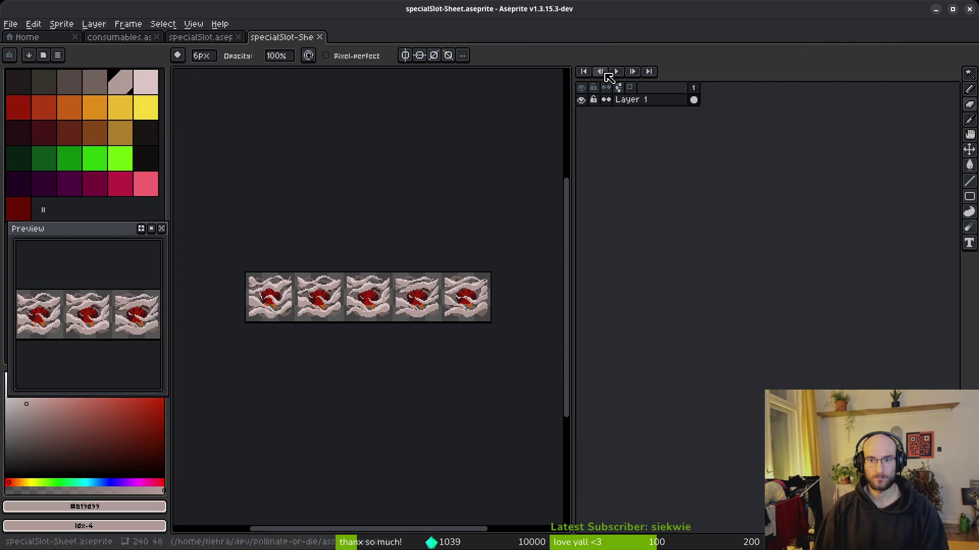
{"action": "key", "text": "ctrl+w"}
{"action": "key", "text": "ctrl+shift+Tab"}
{"action": "key", "text": "ctrl+w"}
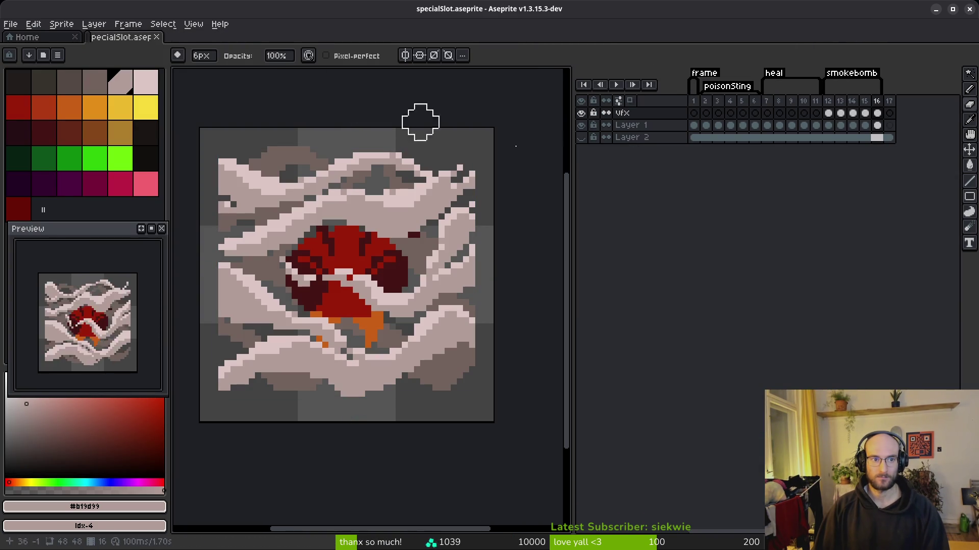
{"action": "key", "text": "super"}
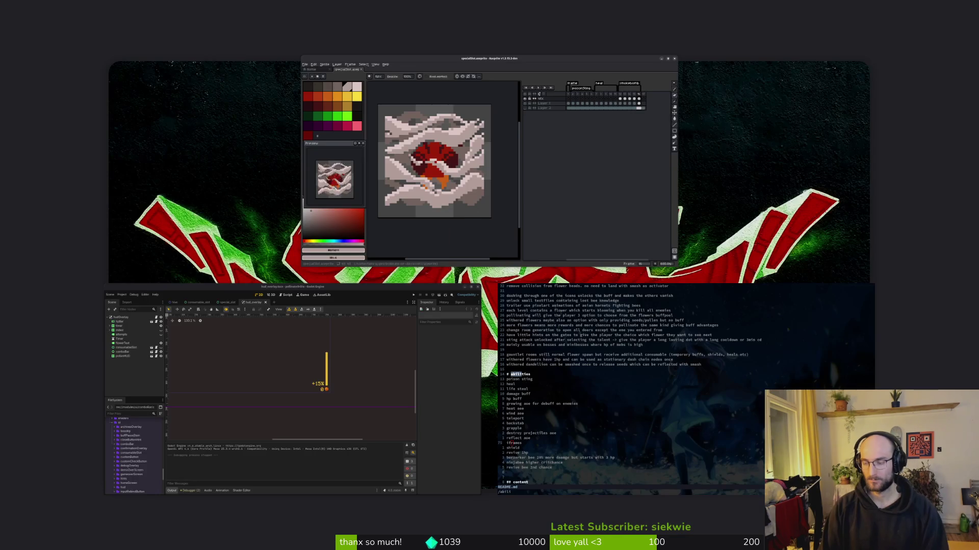
{"action": "key", "text": "super"}
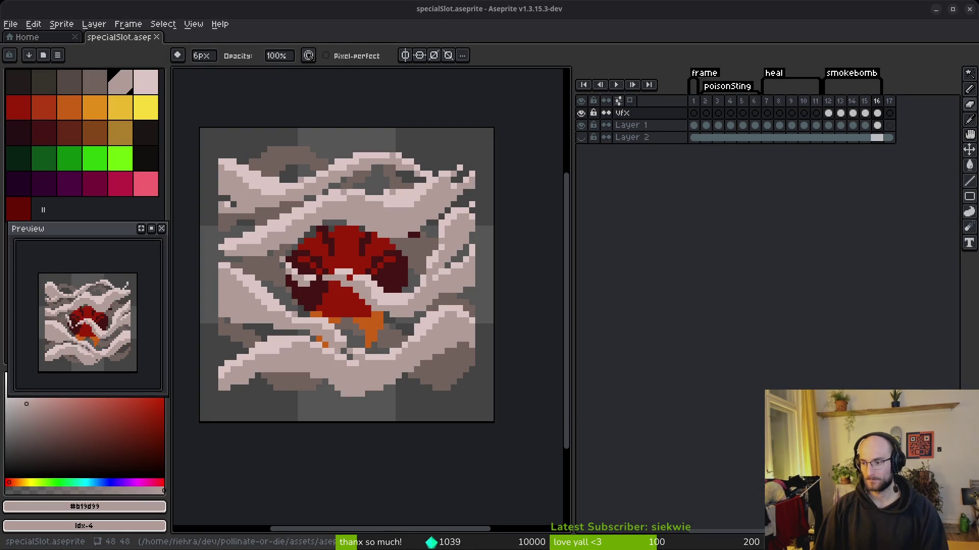
{"action": "key", "text": "super+e"}
Rename specialSlot-Sheet.png in assets/art/abilities to ability_poisonSing.png.
{"action": "left_click", "coordinate": [244, 279]}
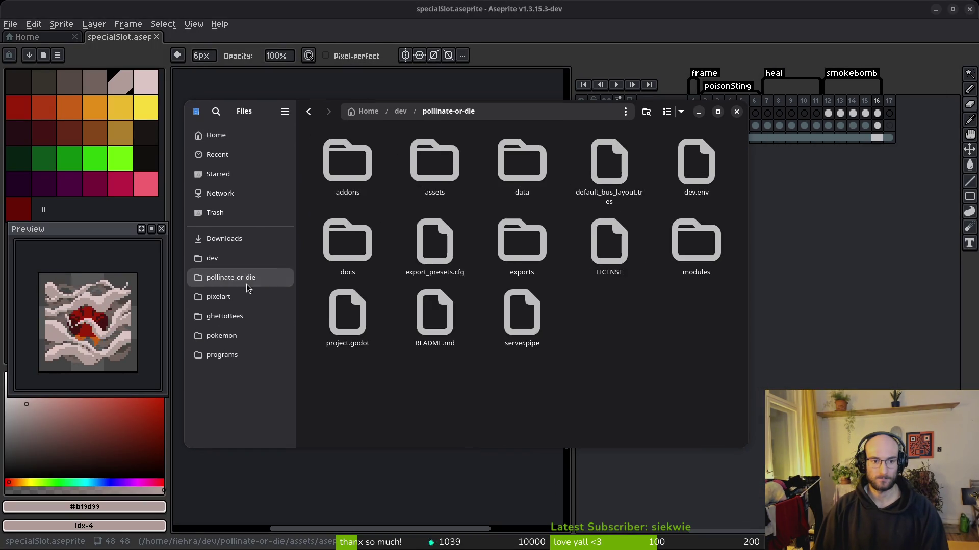
{"action": "double_click", "coordinate": [442, 164]}
{"action": "double_click", "coordinate": [347, 163]}
{"action": "double_click", "coordinate": [349, 164]}
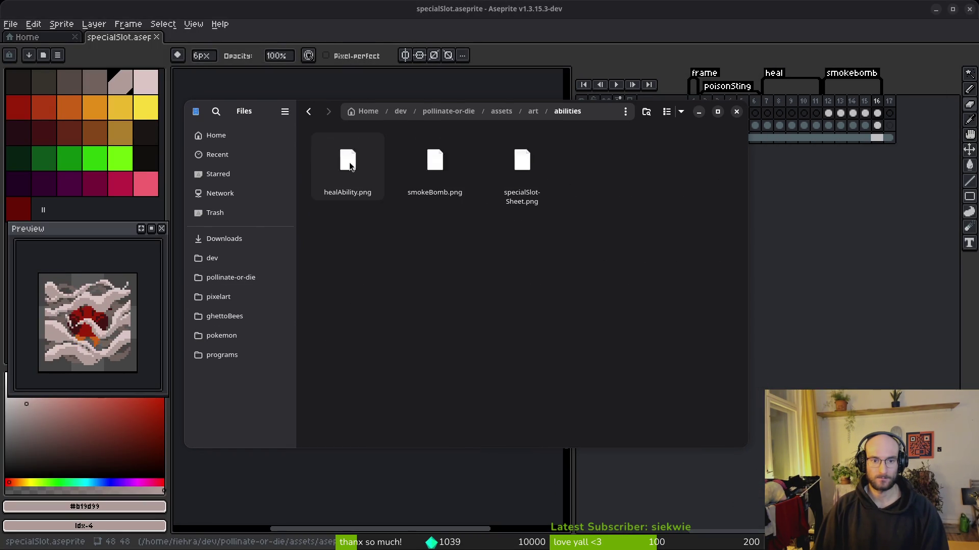
{"action": "left_click", "coordinate": [521, 186]}
{"action": "key", "text": "F2"}
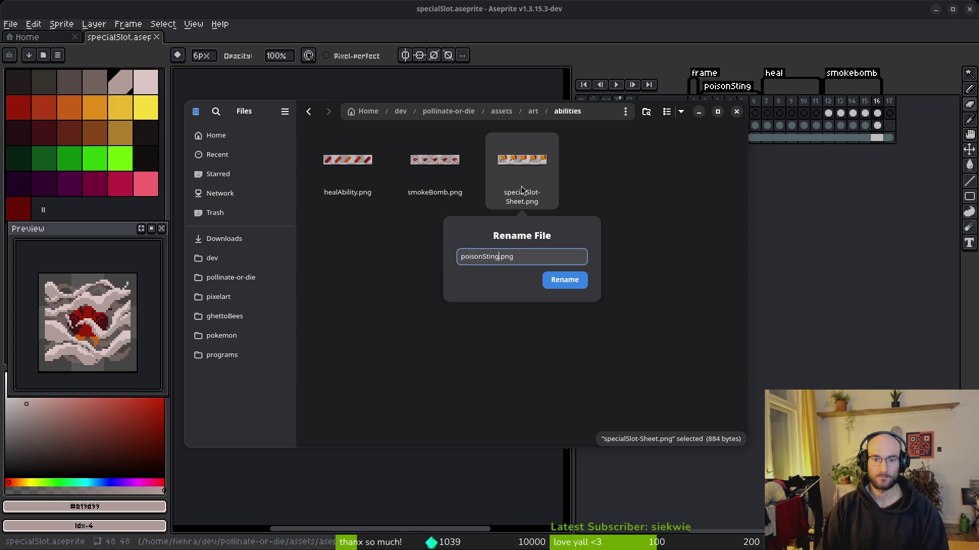
{"action": "key", "text": "ctrl+BackSpace"}
{"action": "type", "text": "ability_"}
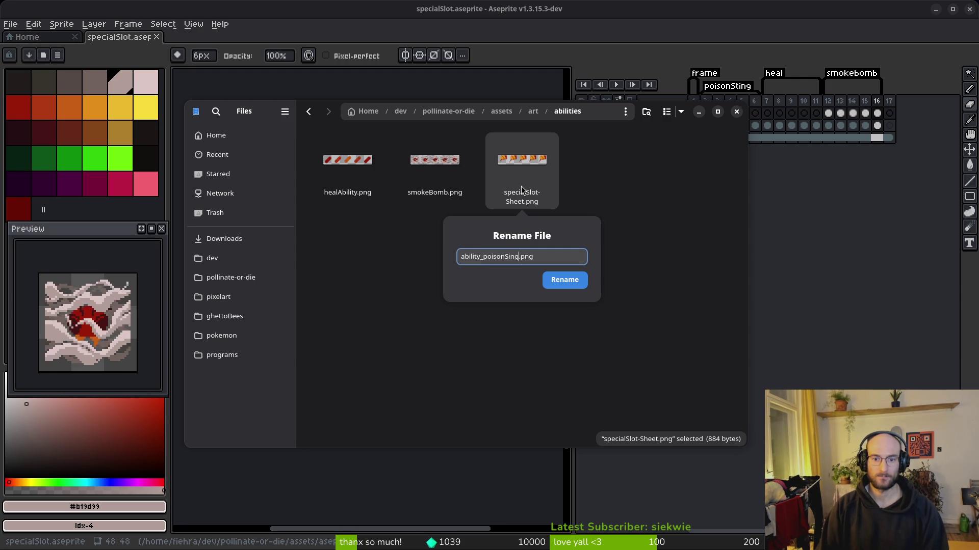
{"action": "key", "text": "Return"}
After checking the ui and buffsConsumables folders, rename buffsConsumables to buffsConsumablesAbilities.
{"action": "key", "text": "F2"}
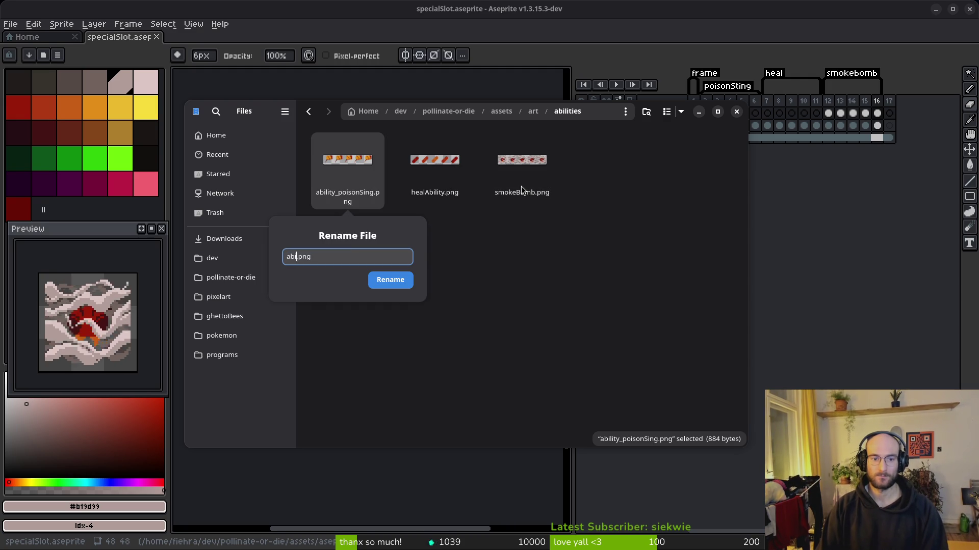
{"action": "key", "text": "Escape"}
{"action": "key", "text": "alt+Up"}
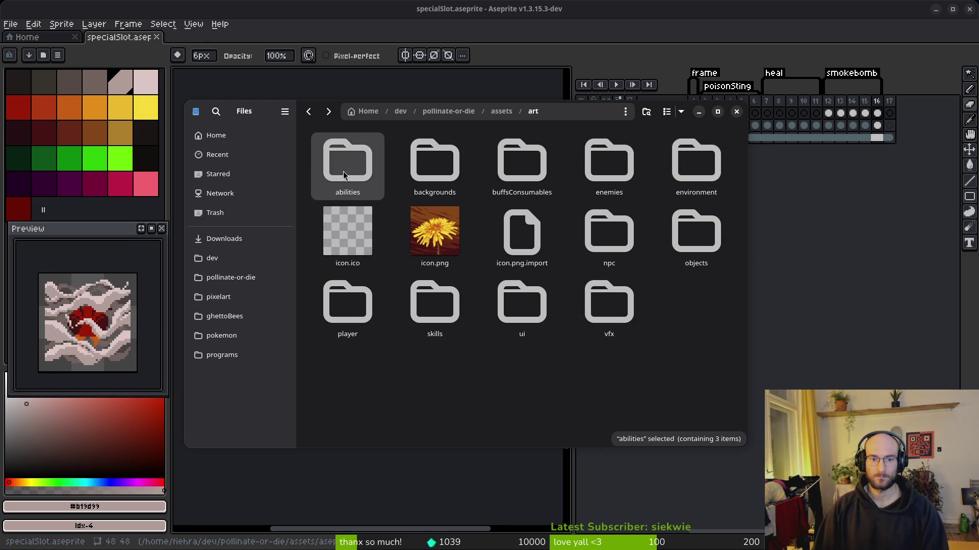
{"action": "double_click", "coordinate": [536, 301]}
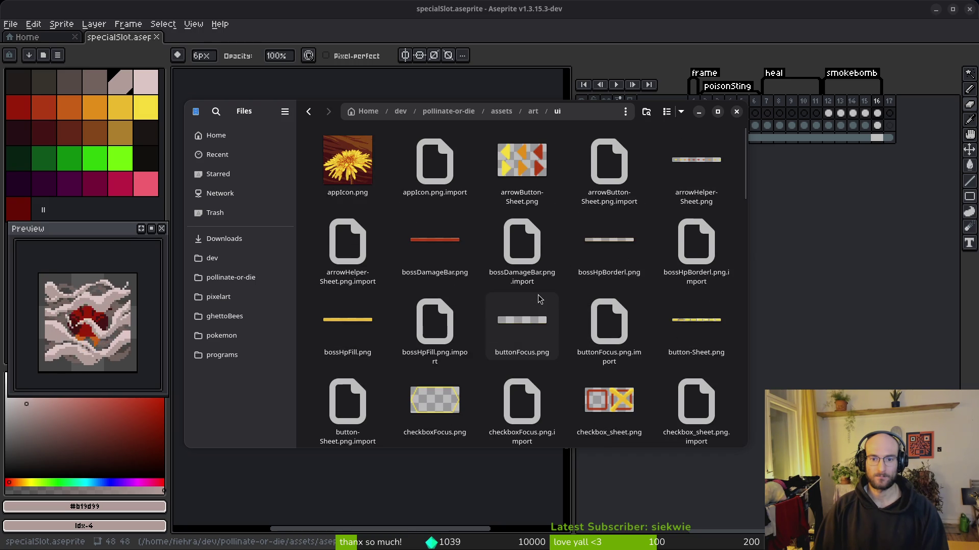
{"action": "key", "text": "alt+Left"}
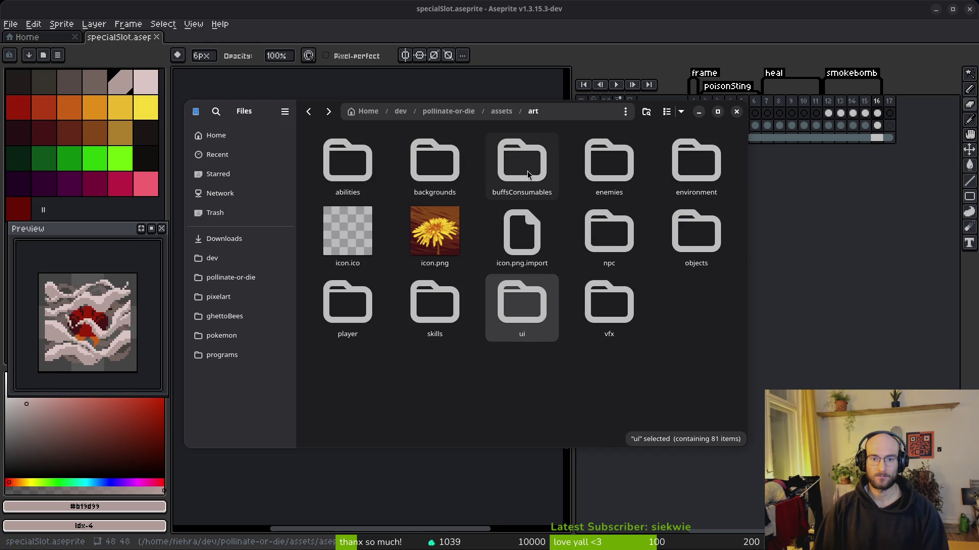
{"action": "left_click", "coordinate": [525, 174]}
{"action": "double_click", "coordinate": [524, 174]}
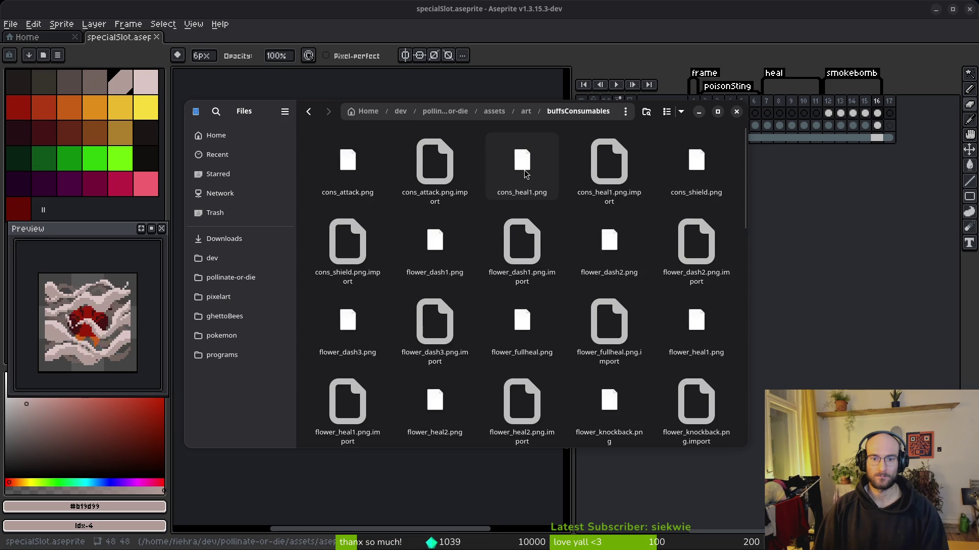
{"action": "key", "text": "alt+Left"}
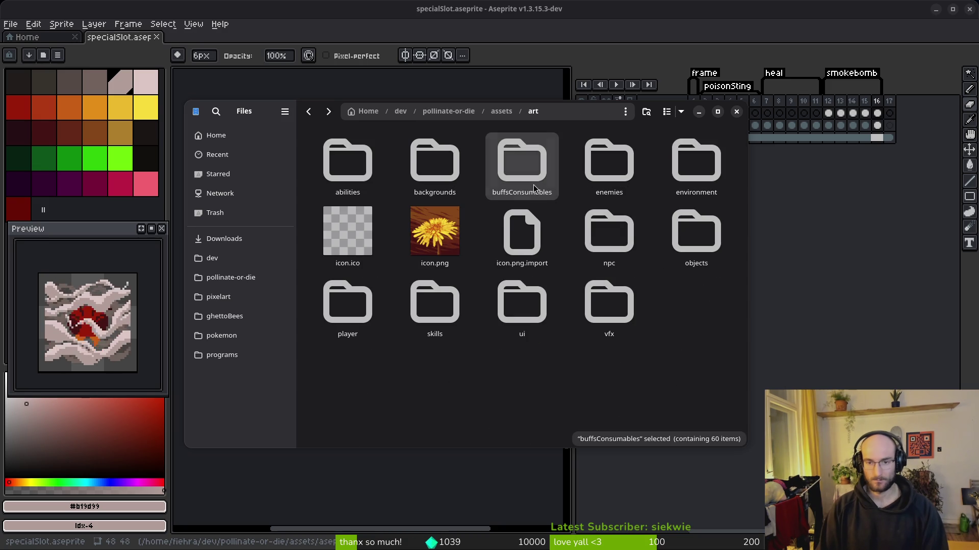
{"action": "key", "text": "F2"}
{"action": "type", "text": "Abilit"}
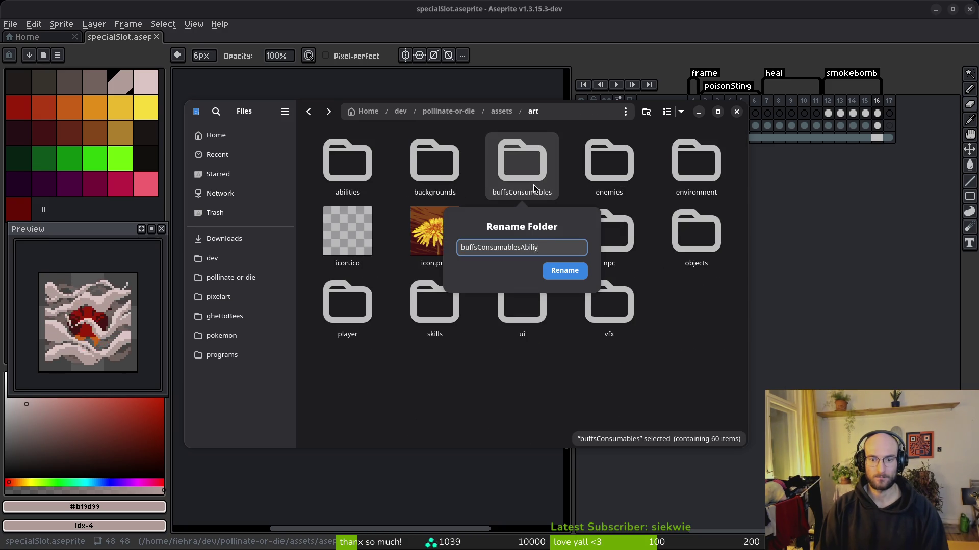
{"action": "type", "text": "ies"}
{"action": "key", "text": "Return"}
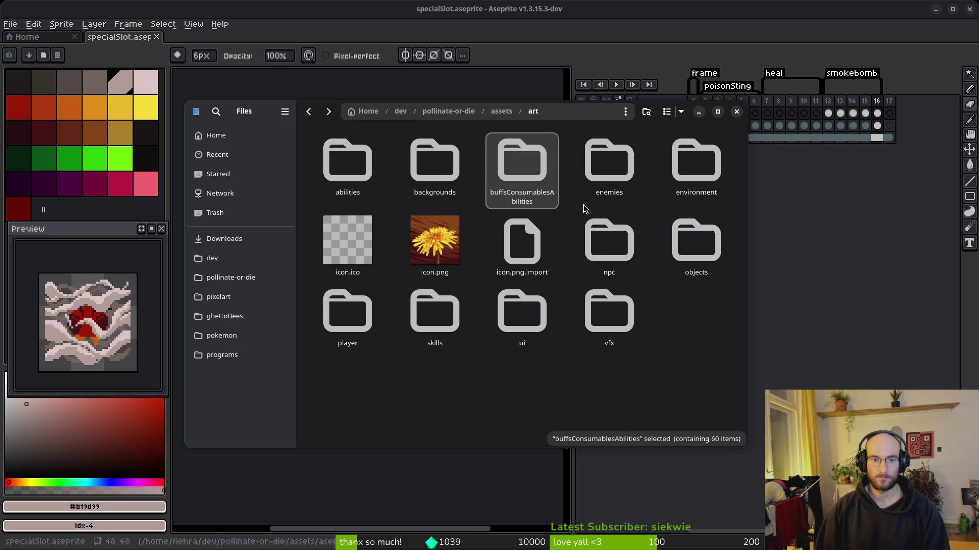
Trash the four overlay_combofull and overlay_combohalf files inside buffsConsumablesAbilities.
{"action": "double_click", "coordinate": [503, 185]}
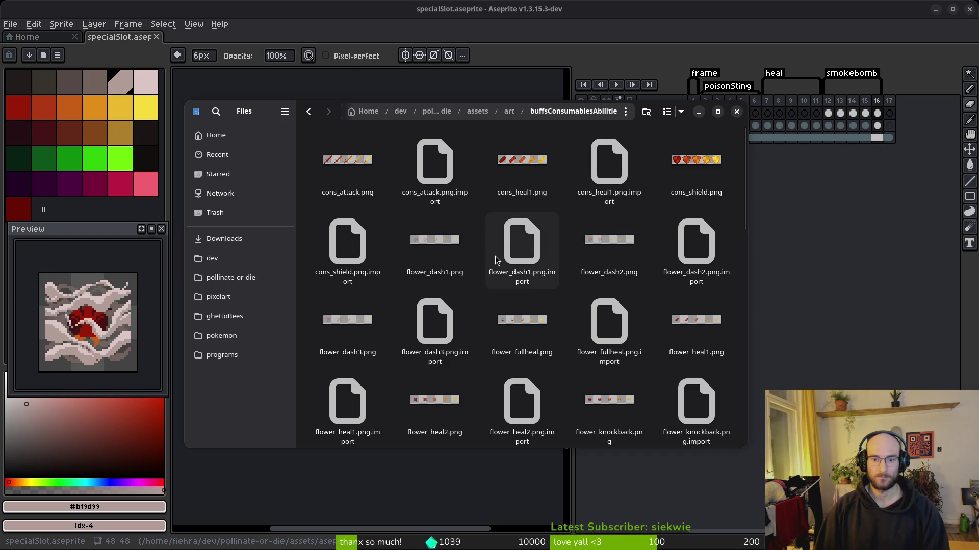
{"action": "scroll", "coordinate": [495, 260], "scroll_direction": "down", "scroll_amount": 10}
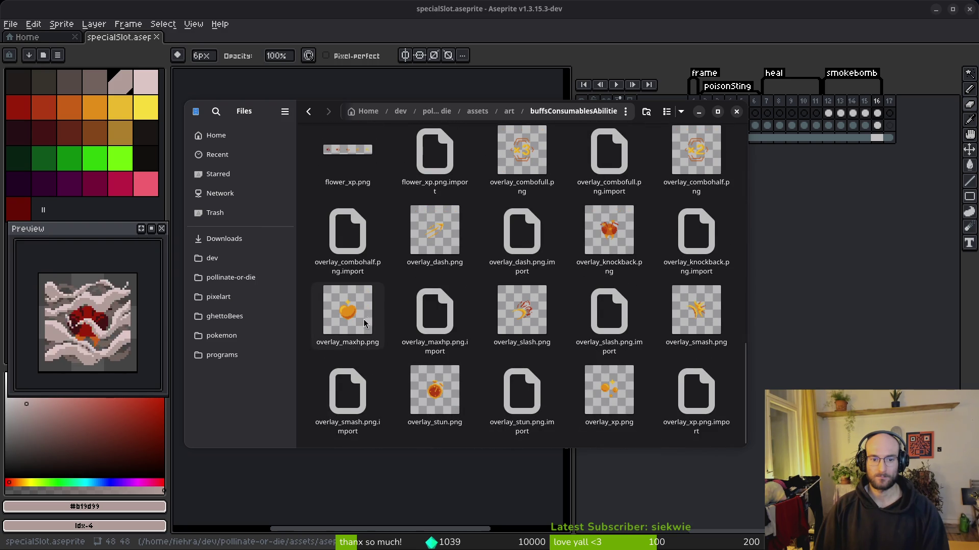
{"action": "scroll", "coordinate": [459, 352], "scroll_direction": "up", "scroll_amount": 5}
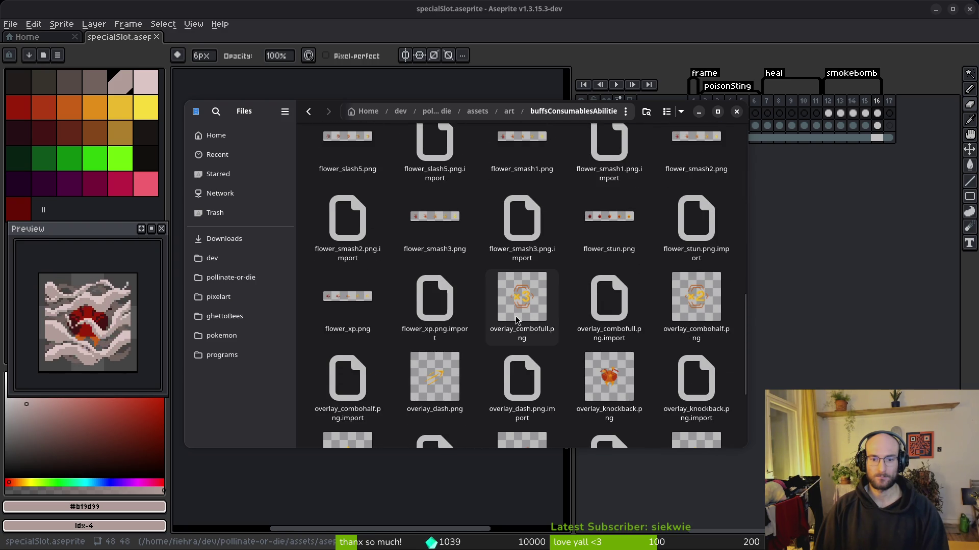
{"action": "scroll", "coordinate": [516, 320], "scroll_direction": "up", "scroll_amount": 3}
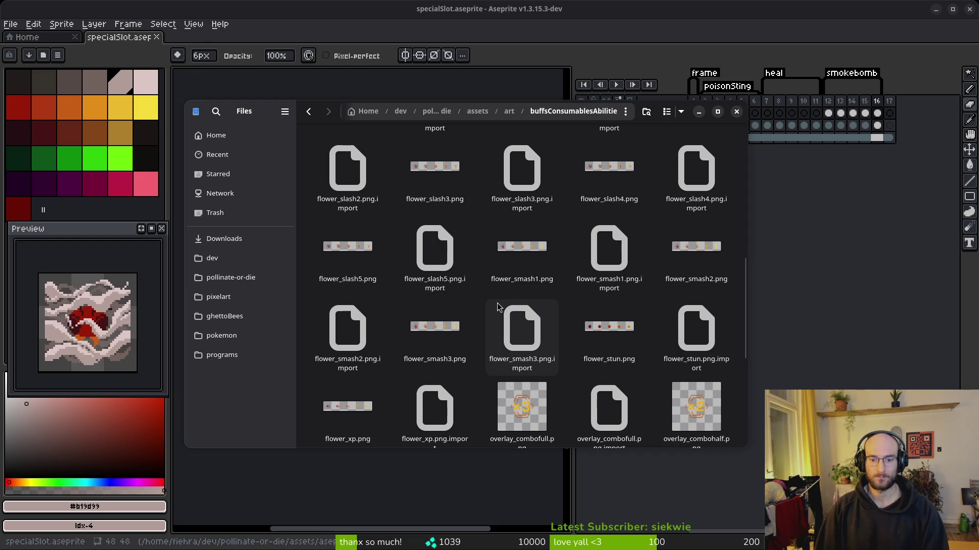
{"action": "scroll", "coordinate": [498, 307], "scroll_direction": "down", "scroll_amount": 4}
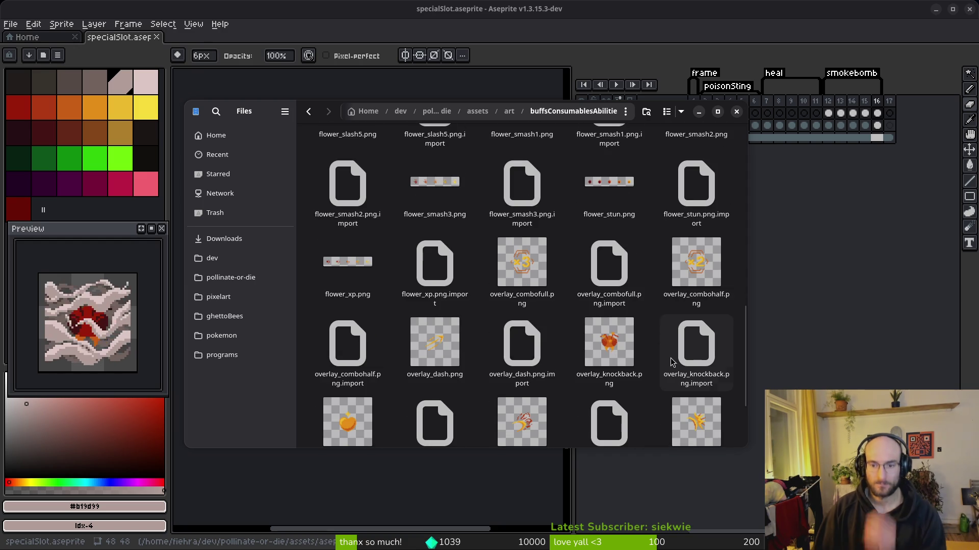
{"action": "scroll", "coordinate": [527, 352], "scroll_direction": "down", "scroll_amount": 3}
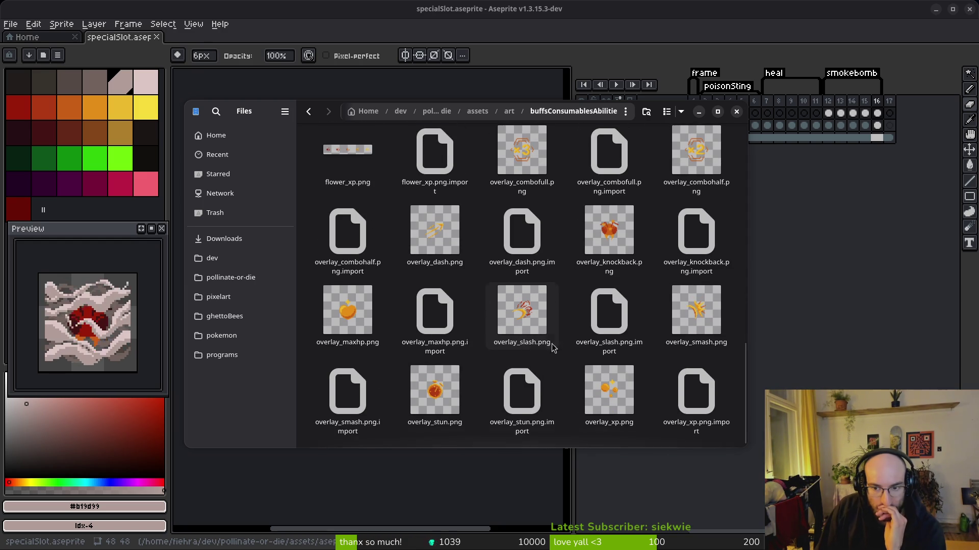
{"action": "scroll", "coordinate": [564, 331], "scroll_direction": "up", "scroll_amount": 8}
{"action": "scroll", "coordinate": [546, 331], "scroll_direction": "down", "scroll_amount": 10}
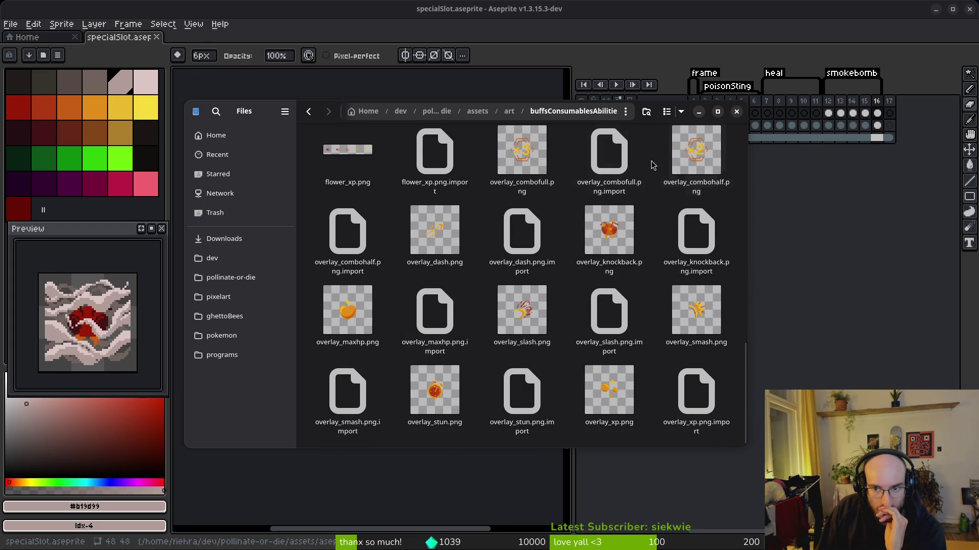
{"action": "left_click", "coordinate": [543, 168]}
{"action": "scroll", "coordinate": [550, 183], "scroll_direction": "up", "scroll_amount": 1}
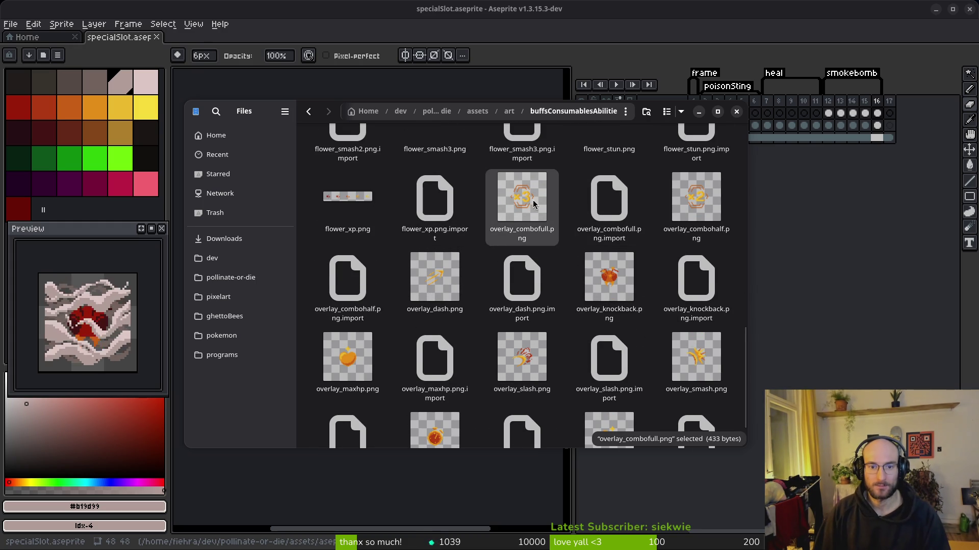
{"action": "left_click", "coordinate": [677, 209], "text": "shift"}
{"action": "left_click", "coordinate": [336, 289], "text": "shift"}
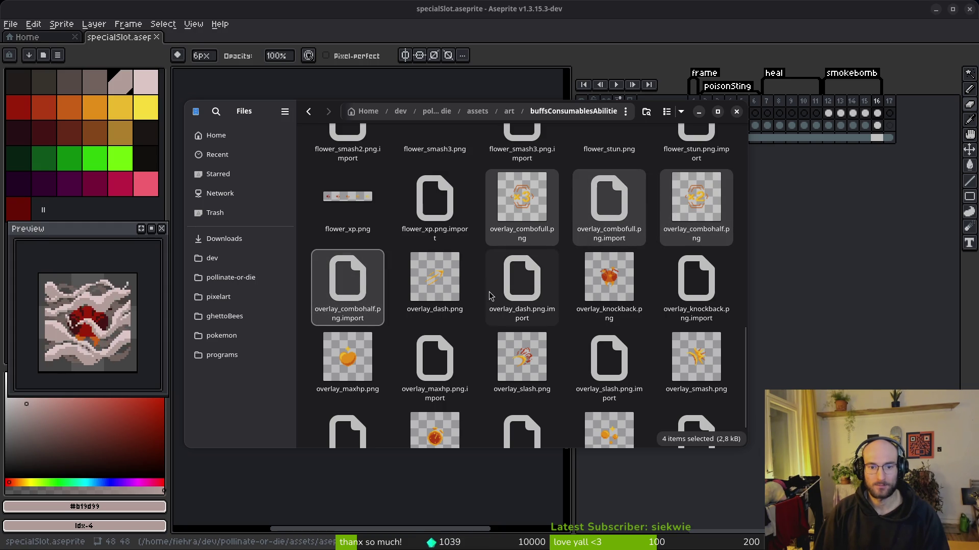
{"action": "key", "text": "Delete"}
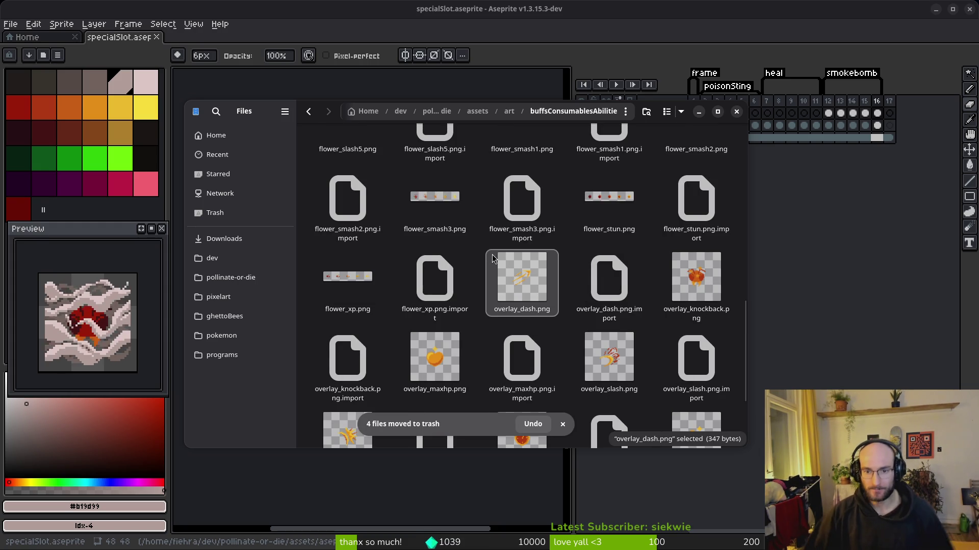
{"action": "scroll", "coordinate": [568, 356], "scroll_direction": "down", "scroll_amount": 2}
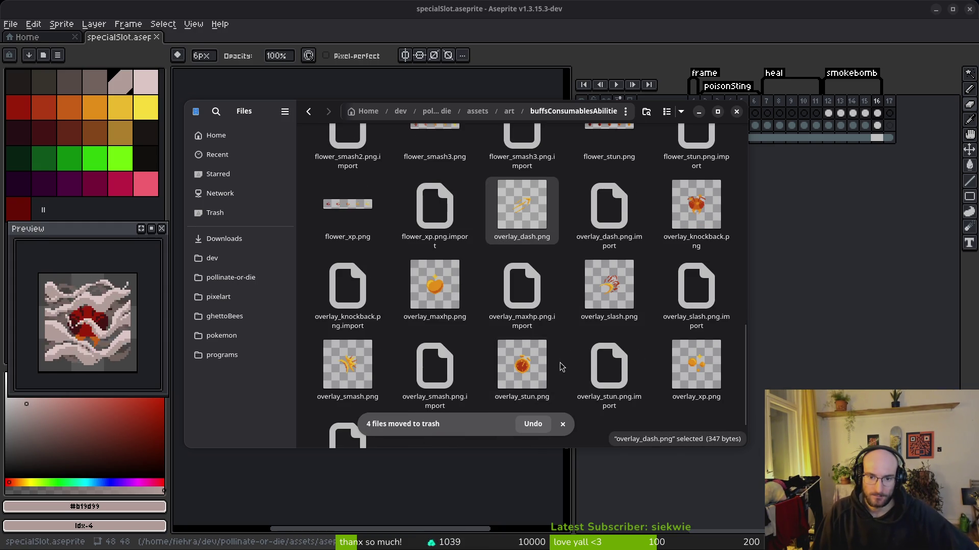
{"action": "scroll", "coordinate": [564, 367], "scroll_direction": "down", "scroll_amount": 1}
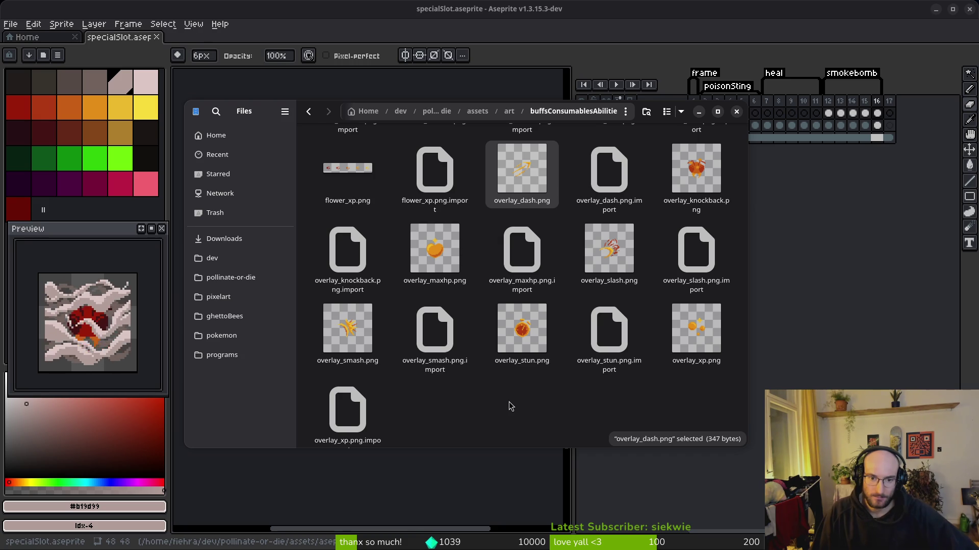
{"action": "scroll", "coordinate": [509, 398], "scroll_direction": "up", "scroll_amount": 10}
In the abilities folder, correct ability_poisonSing.png to ability_poisonSting.png.
{"action": "key", "text": "alt+Left"}
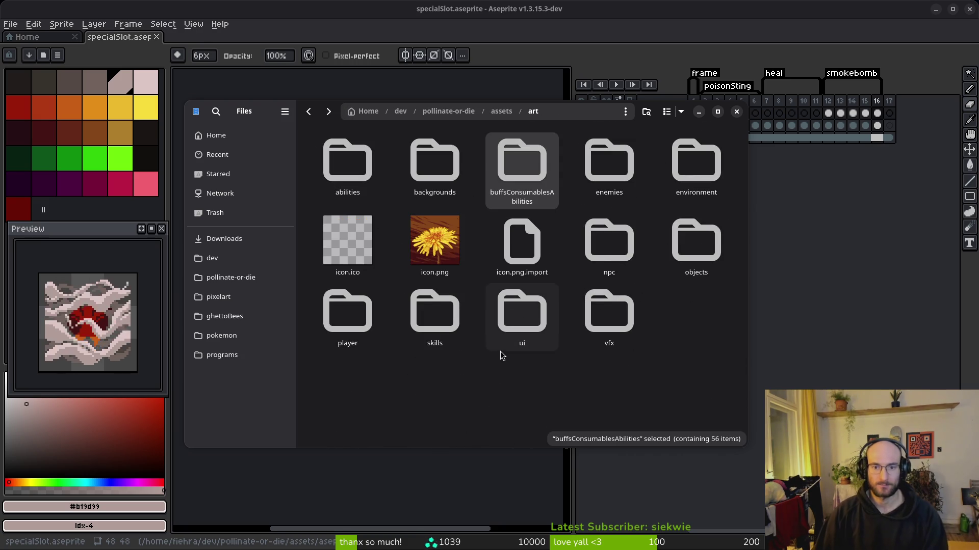
{"action": "double_click", "coordinate": [346, 164]}
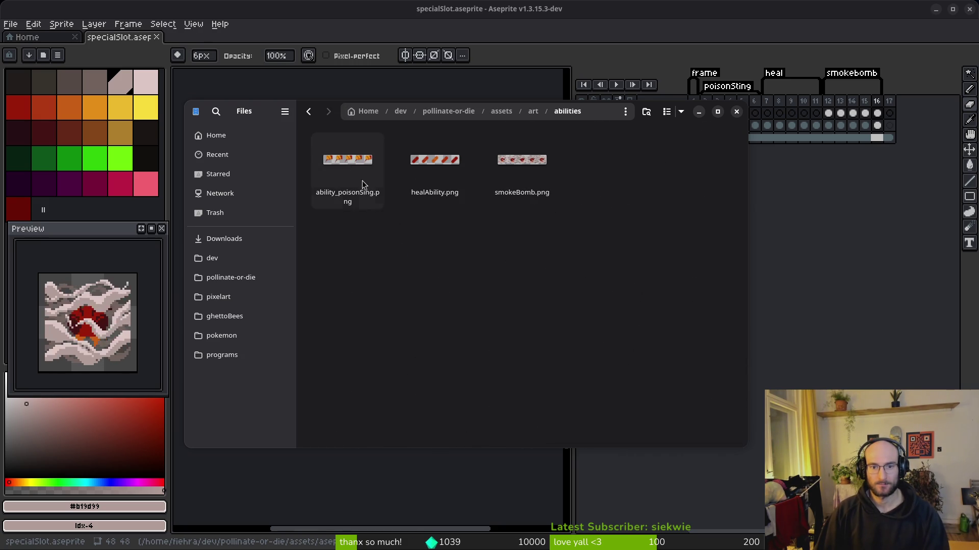
{"action": "left_click", "coordinate": [349, 166]}
{"action": "key", "text": "F2"}
{"action": "type", "text": "ability_"}
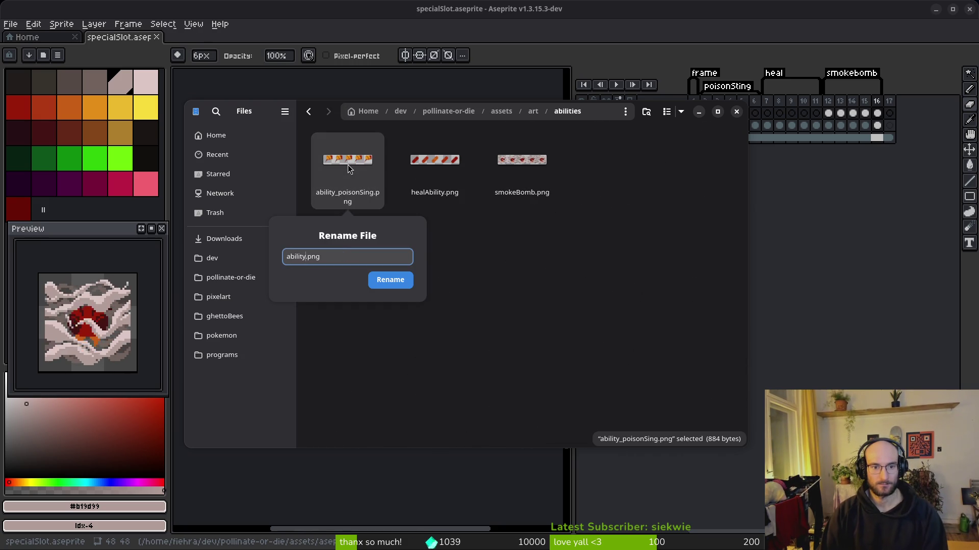
{"action": "type", "text": "poisonSting"}
{"action": "key", "text": "Return"}
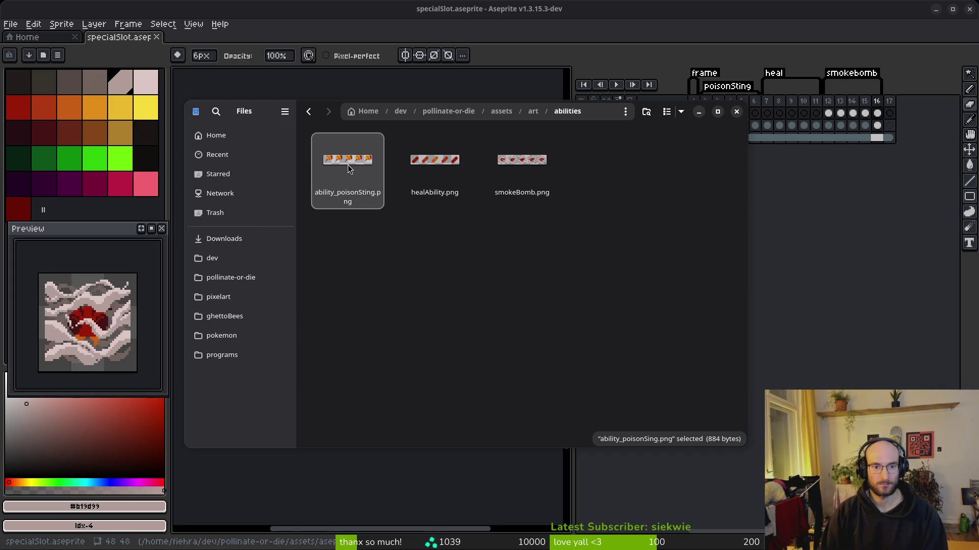
Rename healAbility.png to ability_heal.png and smokeBomb.png to ability_smokebomb.png.
{"action": "left_click", "coordinate": [418, 141]}
{"action": "key", "text": "F2"}
{"action": "type", "text": "ability"}
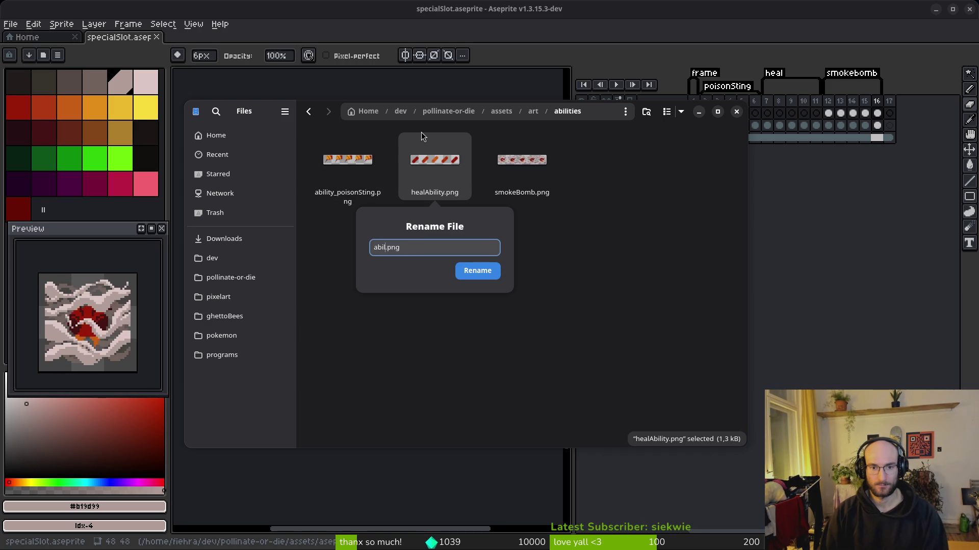
{"action": "type", "text": "_heal"}
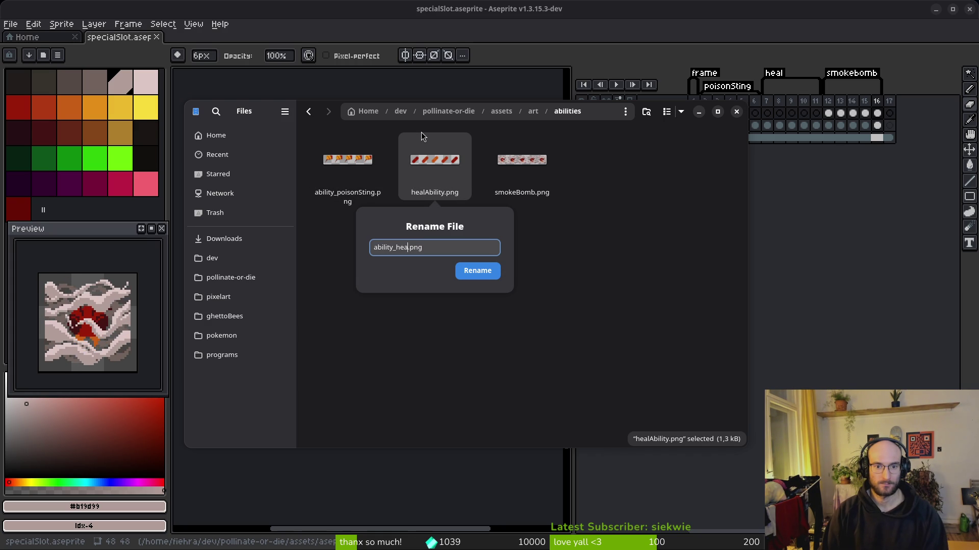
{"action": "key", "text": "Return"}
{"action": "left_click", "coordinate": [538, 177]}
{"action": "key", "text": "F2"}
{"action": "type", "text": "ability_"}
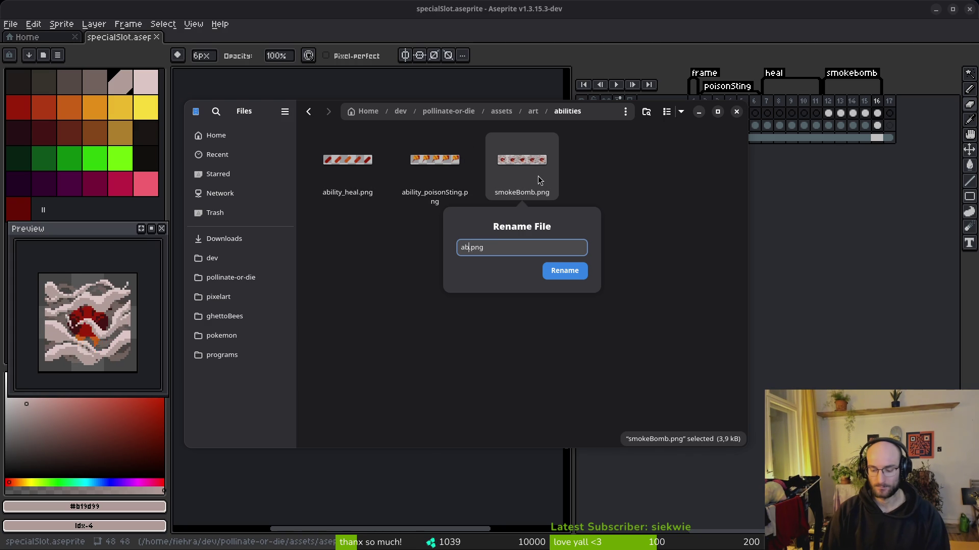
{"action": "type", "text": "smokebomb"}
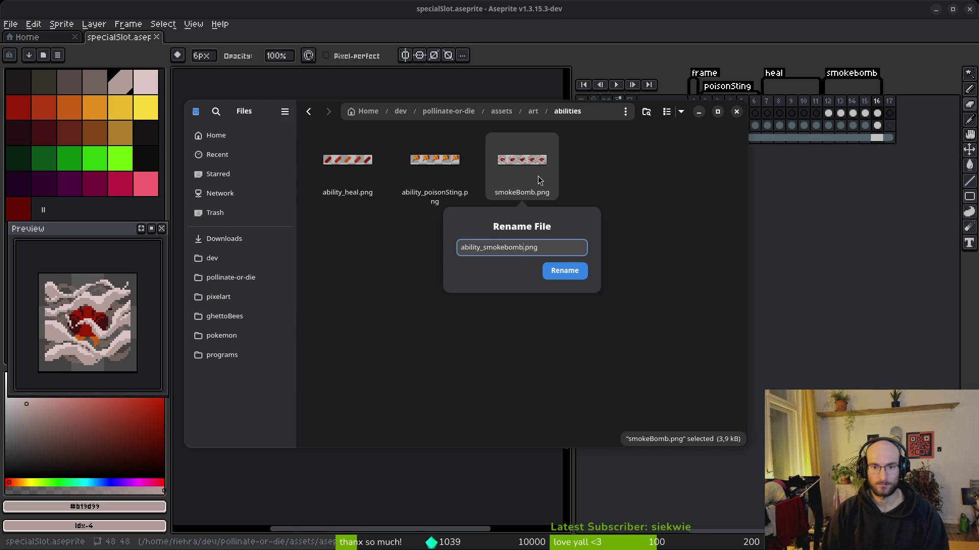
{"action": "key", "text": "Return"}
Move the abilities folder to the trash and close the file manager.
{"action": "key", "text": "ctrl+a"}
{"action": "key", "text": "alt+Up"}
{"action": "key", "text": "Right"}
{"action": "key", "text": "Right"}
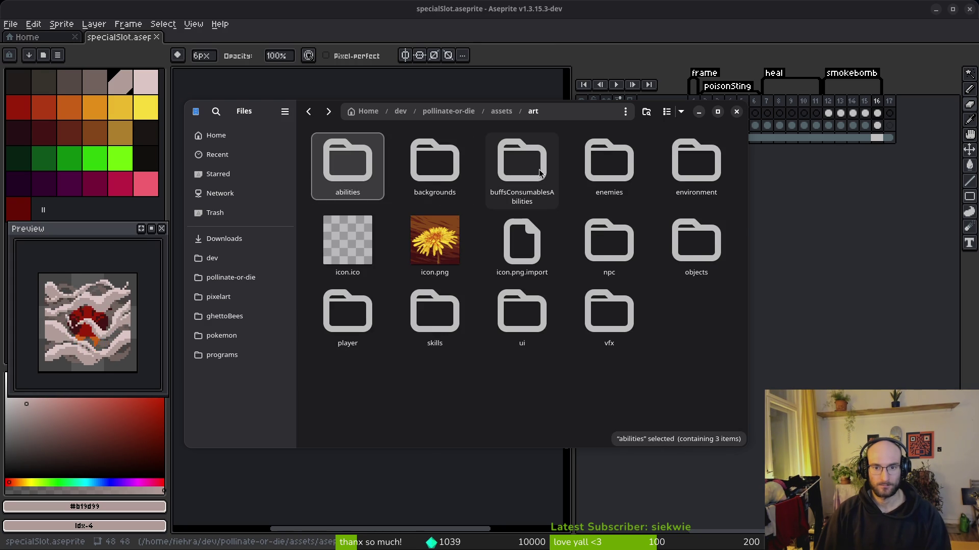
{"action": "key", "text": "Return"}
{"action": "key", "text": "alt+Left"}
{"action": "key", "text": "Left"}
{"action": "key", "text": "Left"}
{"action": "key", "text": "Delete"}
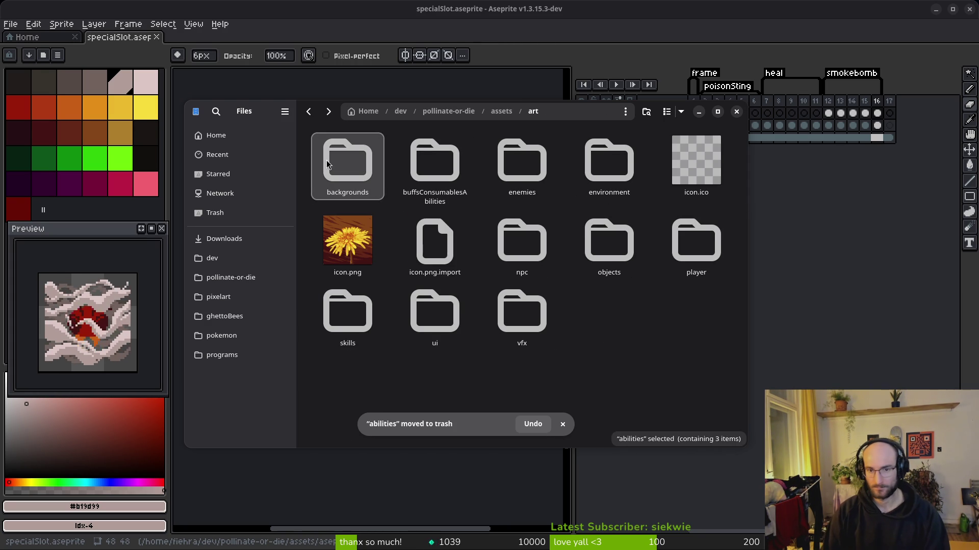
{"action": "key", "text": "ctrl+w"}
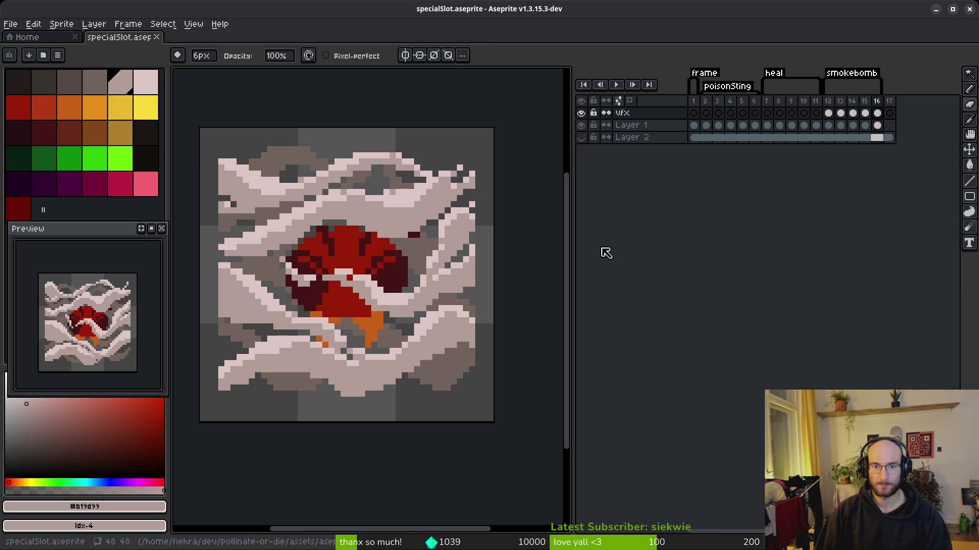
Close Aseprite, select the slot's TextureRect, and abandon a quick-load texture search for 'ab'.
{"action": "key", "text": "v"}
{"action": "left_click", "coordinate": [156, 37]}
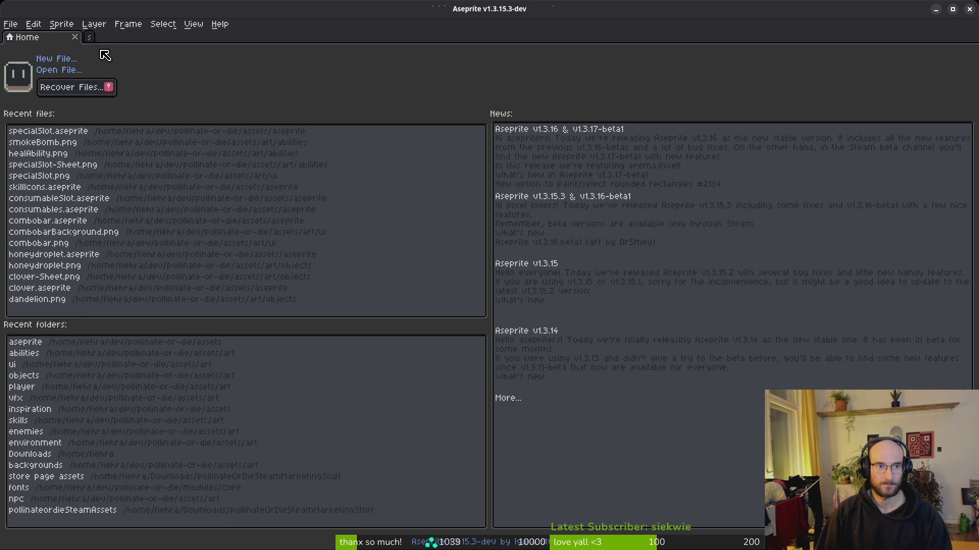
{"action": "left_click", "coordinate": [969, 9]}
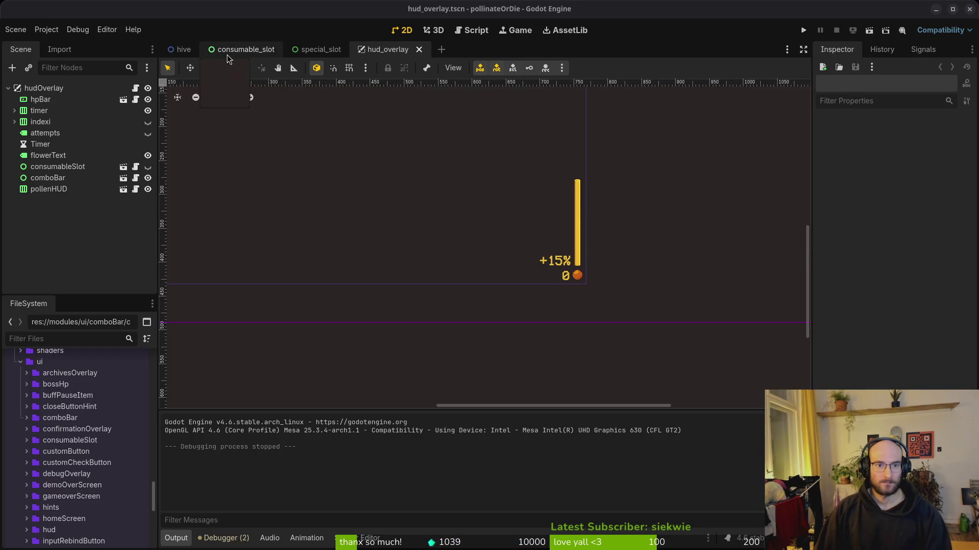
{"action": "left_click", "coordinate": [51, 100]}
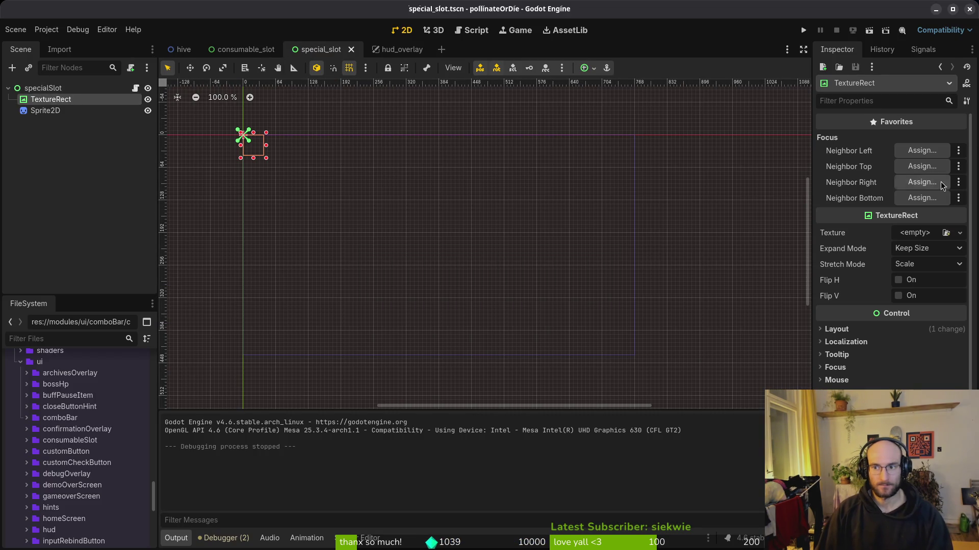
{"action": "left_click", "coordinate": [902, 234]}
{"action": "left_click", "coordinate": [921, 333]}
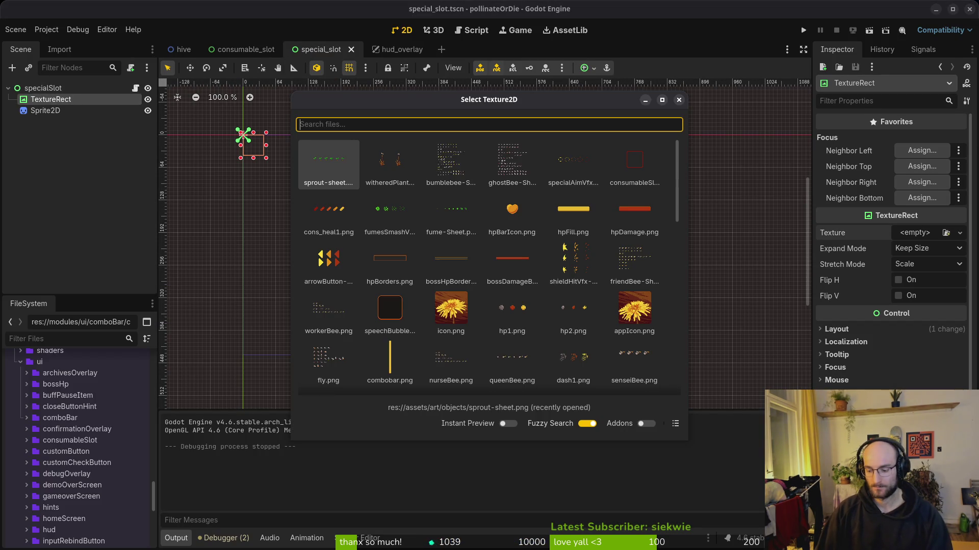
{"action": "type", "text": "ab"}
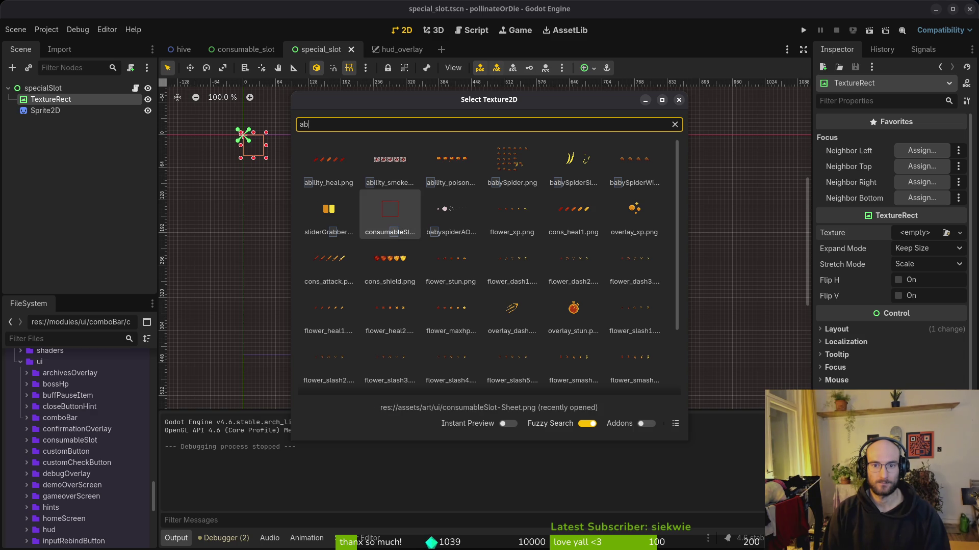
{"action": "key", "text": "Escape"}
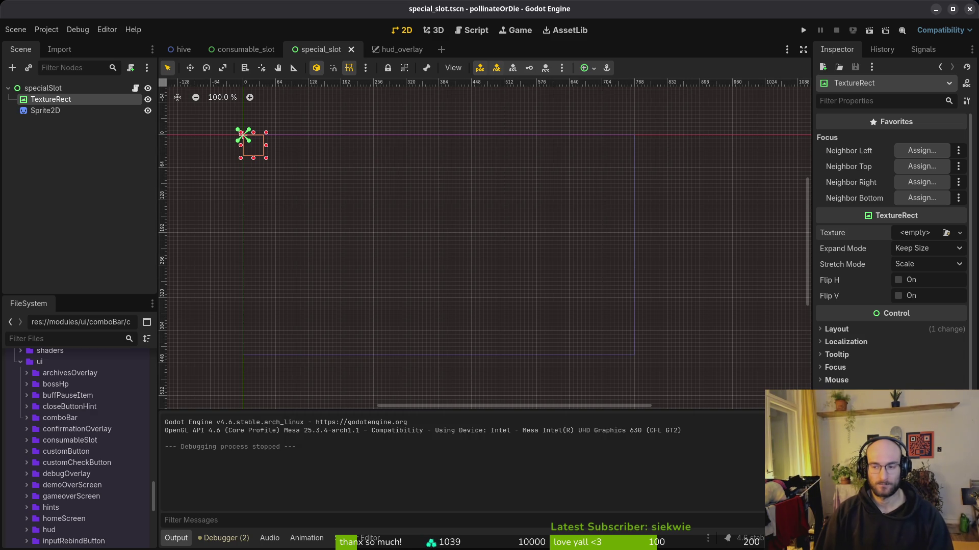
Quick-load specialSlot.png as the TextureRect texture and save the special_slot scene.
{"action": "left_click", "coordinate": [914, 236]}
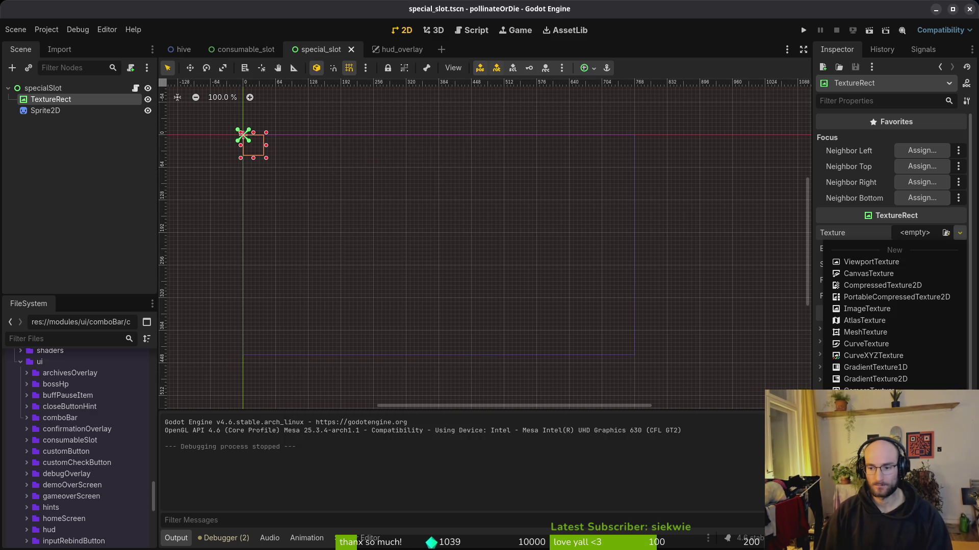
{"action": "type", "text": "pe"}
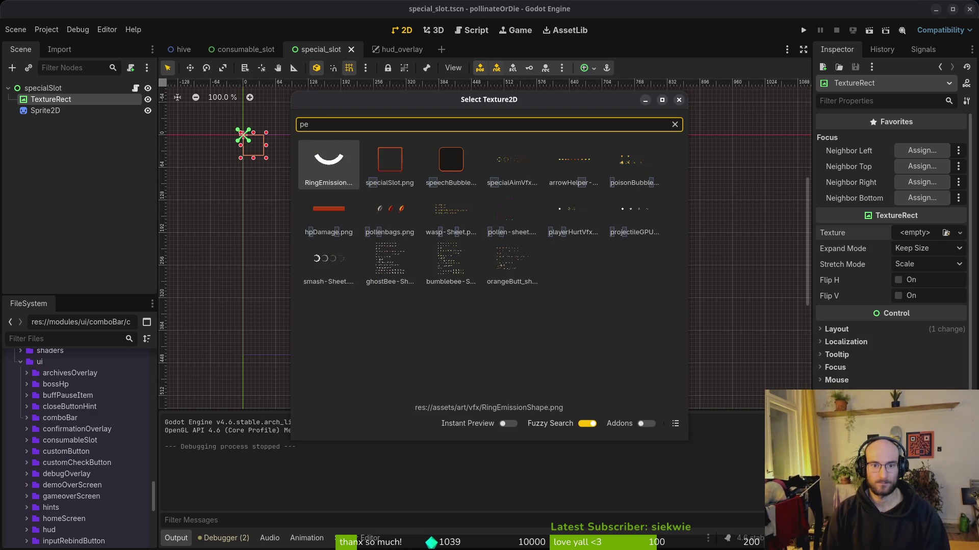
{"action": "left_click", "coordinate": [390, 164]}
{"action": "key", "text": "Return"}
{"action": "scroll", "coordinate": [288, 179], "scroll_direction": "up", "scroll_amount": 19}
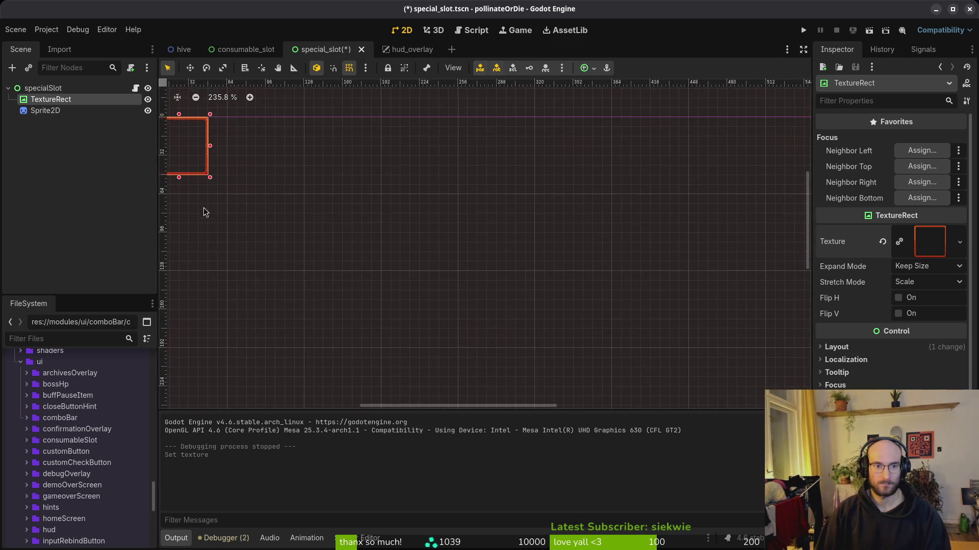
{"action": "key", "text": "ctrl+s"}
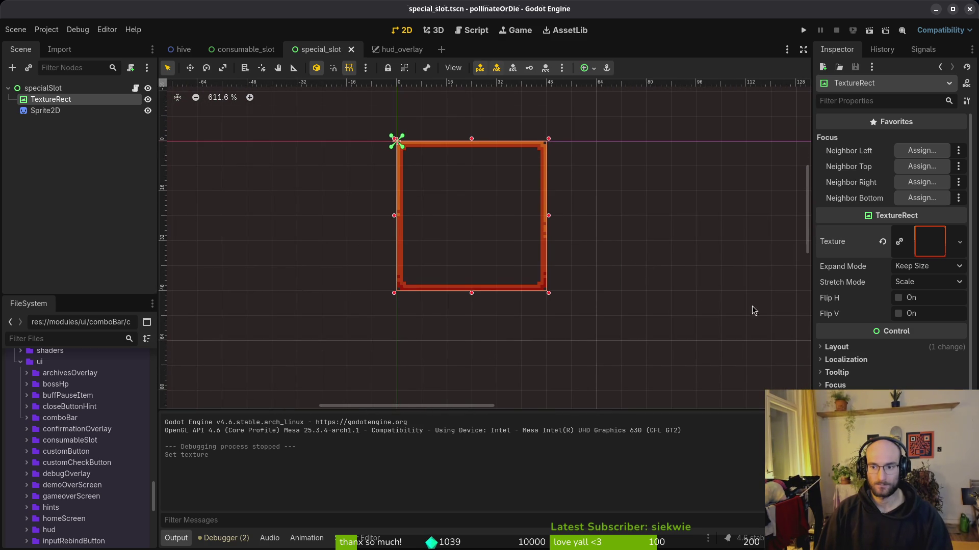
Verify the texture assignment by undoing and redoing it while reselecting the TextureRect.
{"action": "left_click", "coordinate": [43, 88]}
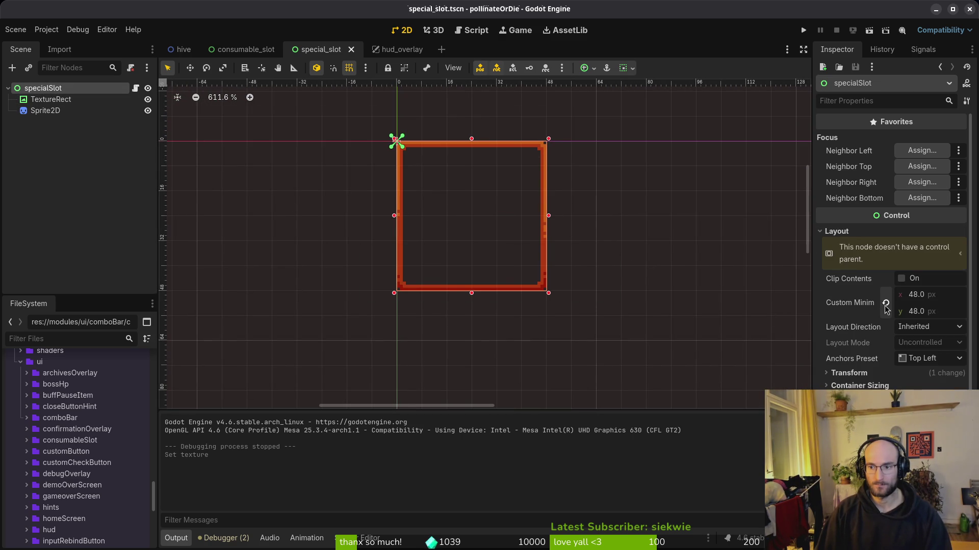
{"action": "left_click", "coordinate": [51, 99]}
{"action": "key", "text": "ctrl+s"}
{"action": "key", "text": "ctrl+z"}
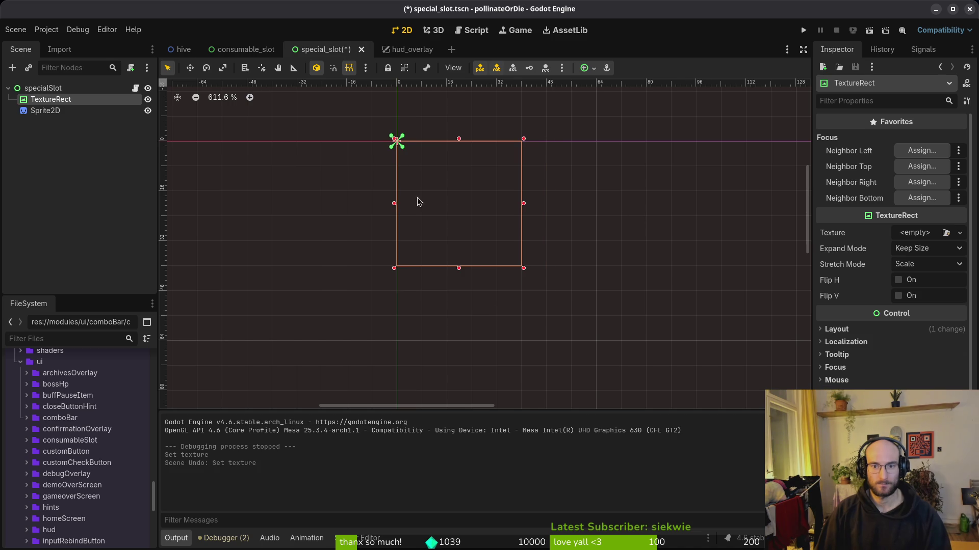
{"action": "left_click", "coordinate": [61, 88]}
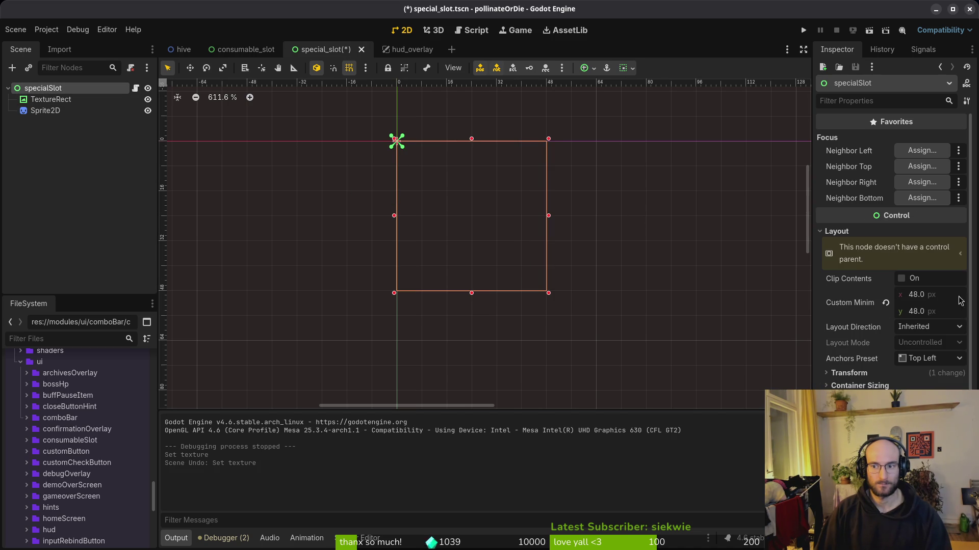
{"action": "left_click", "coordinate": [51, 100]}
{"action": "key", "text": "ctrl+shift+z"}
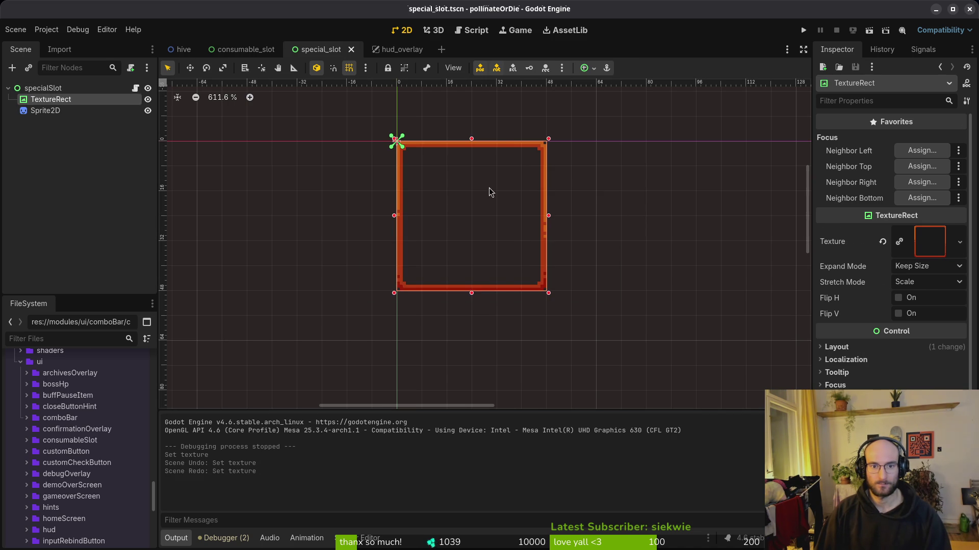
{"action": "left_click", "coordinate": [50, 111]}
{"action": "left_click", "coordinate": [51, 100]}
{"action": "left_click", "coordinate": [61, 113]}
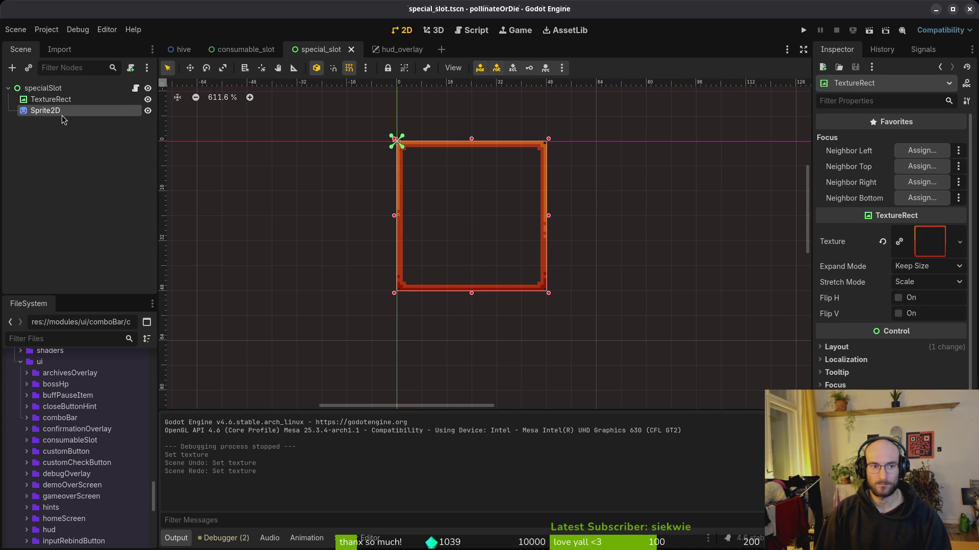
{"action": "left_click", "coordinate": [245, 49]}
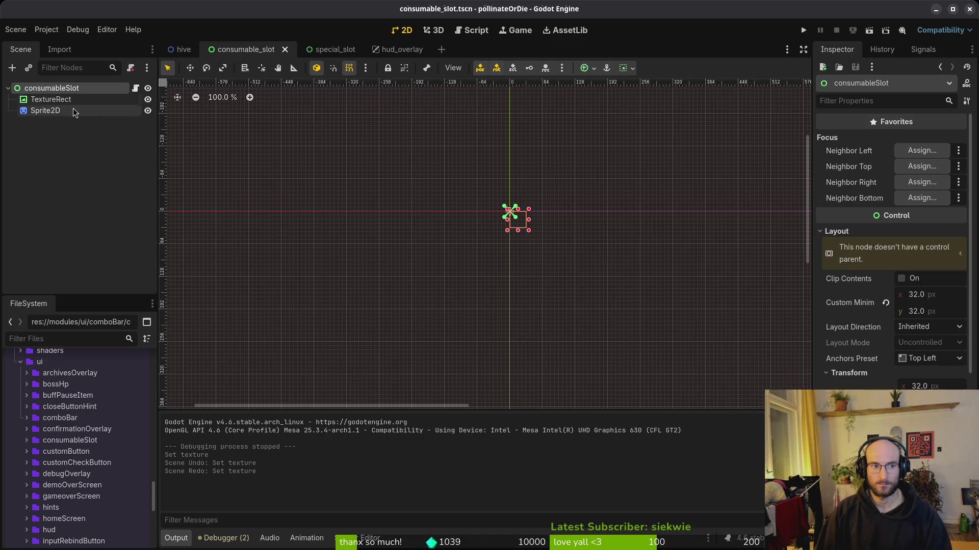
{"action": "left_click", "coordinate": [50, 99]}
{"action": "left_click", "coordinate": [45, 111]}
{"action": "scroll", "coordinate": [494, 214], "scroll_direction": "up", "scroll_amount": 8}
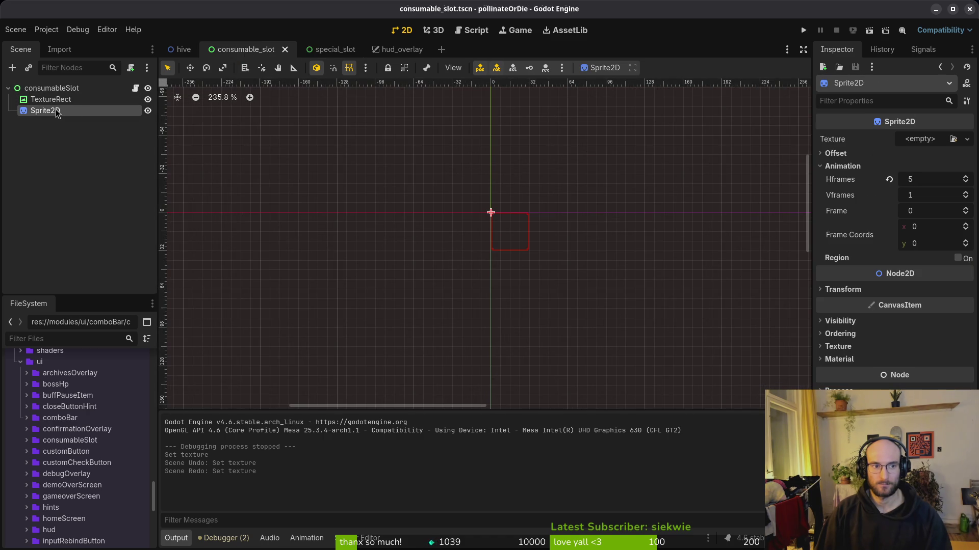
{"action": "key", "text": "Up"}
{"action": "key", "text": "Up"}
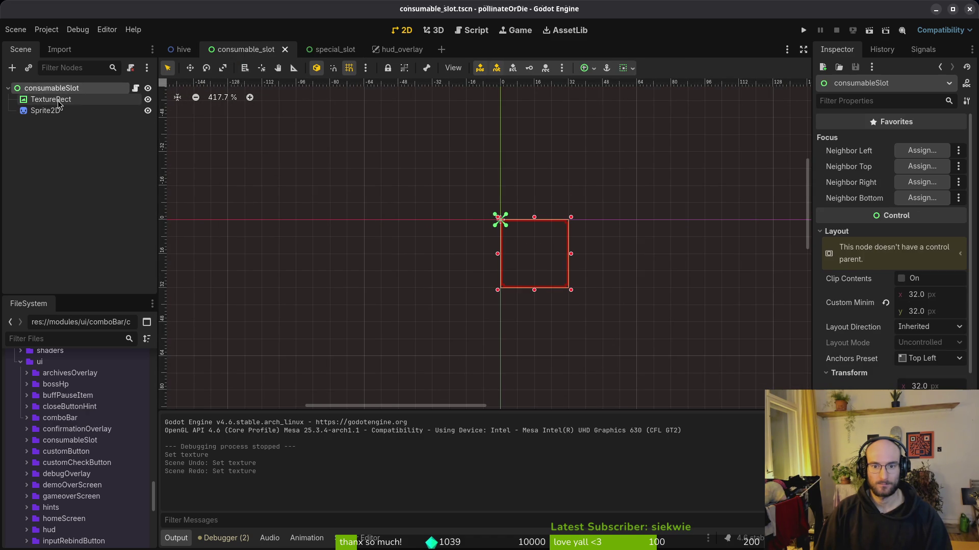
{"action": "key", "text": "Down"}
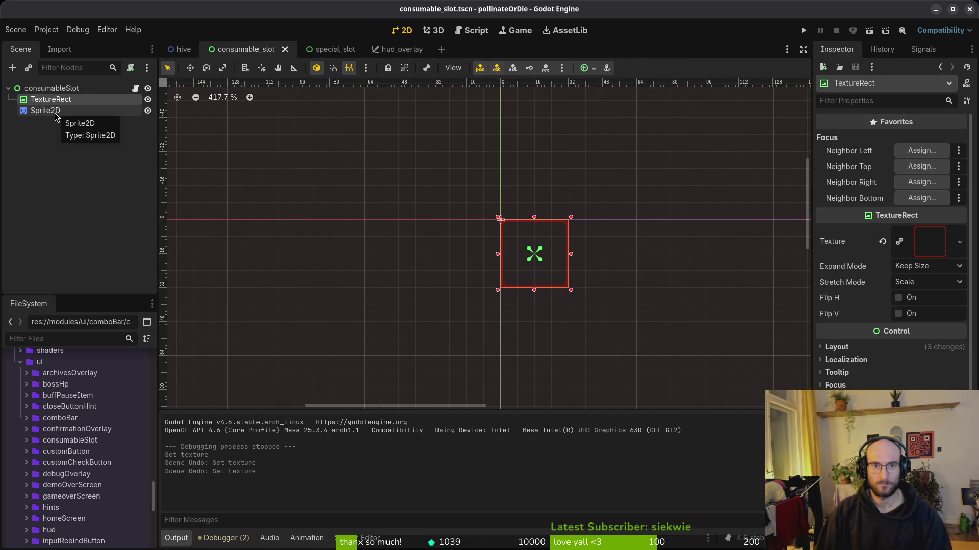
{"action": "left_click", "coordinate": [56, 117]}
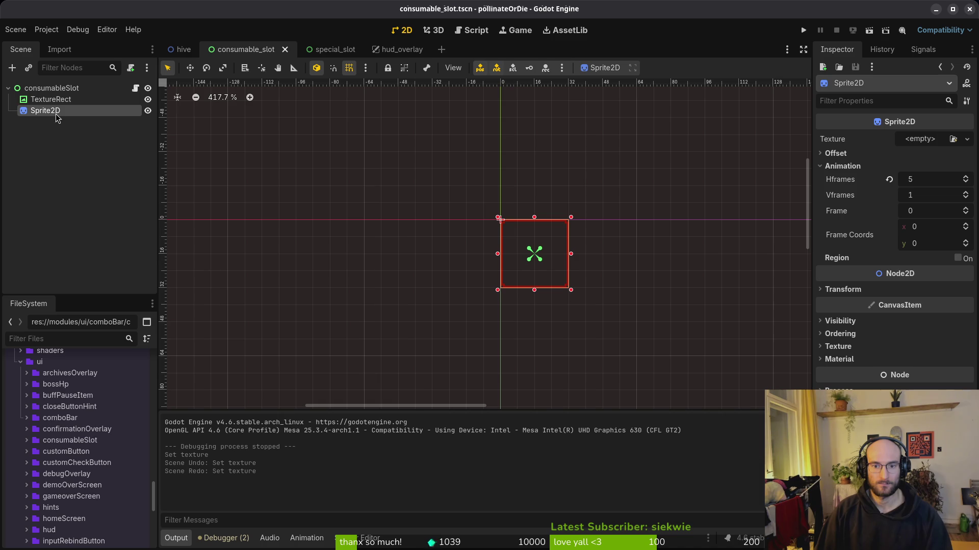
{"action": "key", "text": "Up"}
{"action": "key", "text": "Down"}
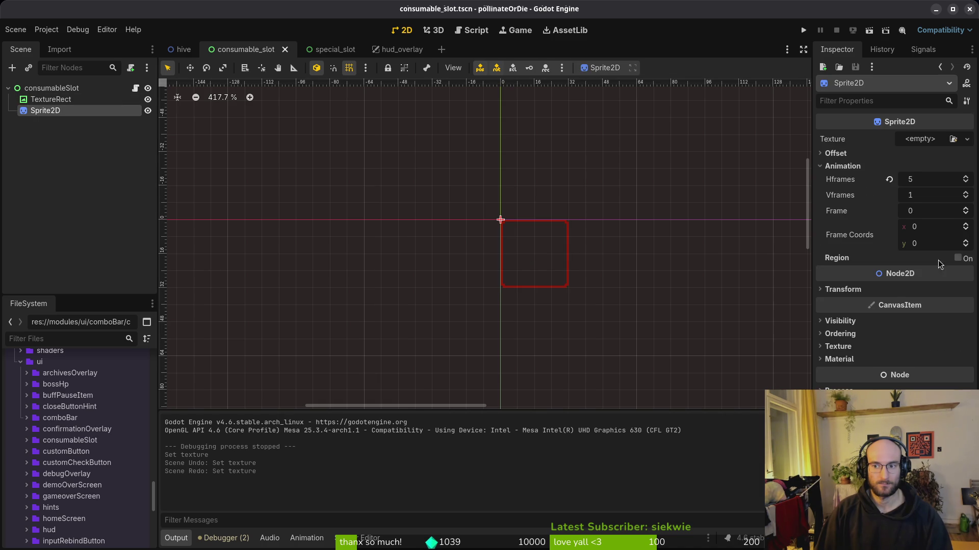
{"action": "left_click", "coordinate": [881, 291]}
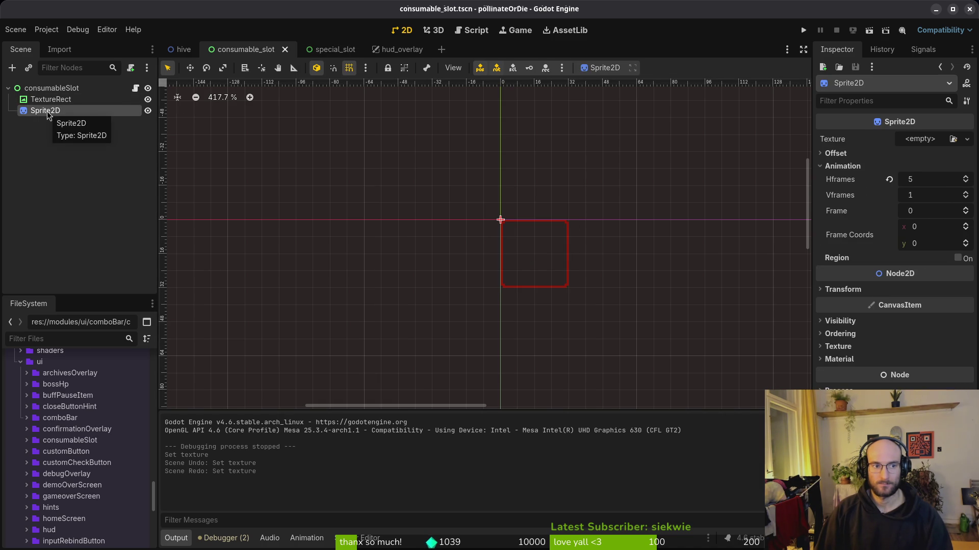
{"action": "left_click", "coordinate": [338, 53]}
Set the TextureRect's Layout Mode to Anchors and Anchors Preset to Center, then save special_slot.
{"action": "left_click", "coordinate": [66, 99]}
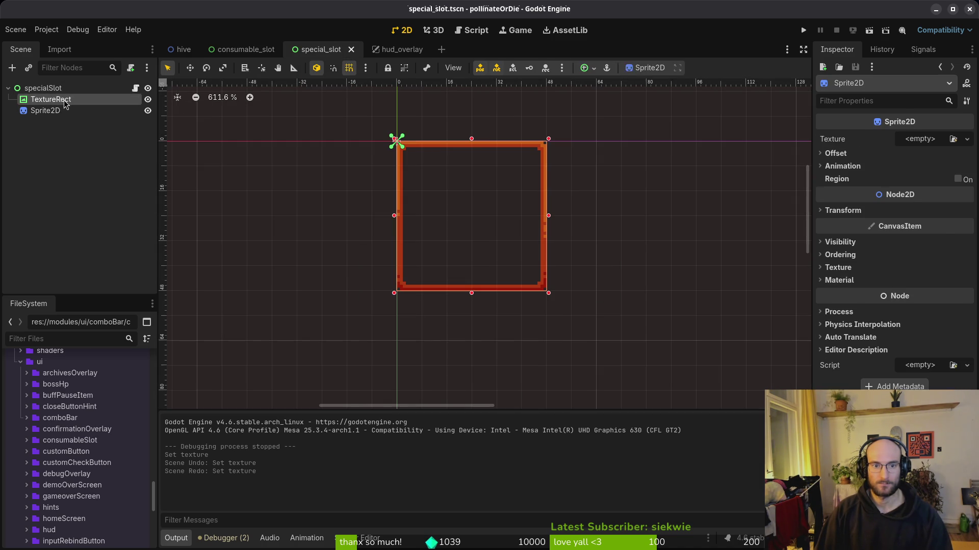
{"action": "left_click", "coordinate": [836, 348]}
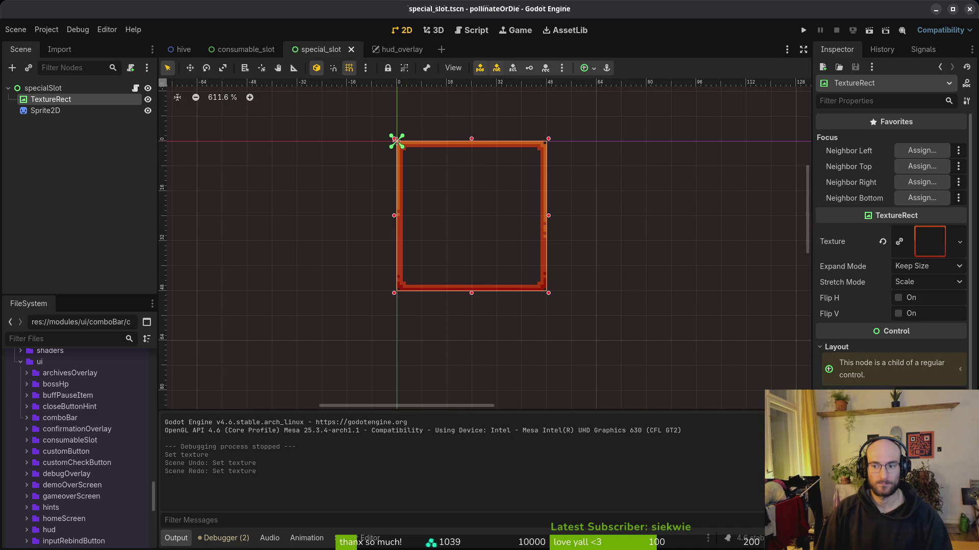
{"action": "scroll", "coordinate": [860, 276], "scroll_direction": "down", "scroll_amount": 5}
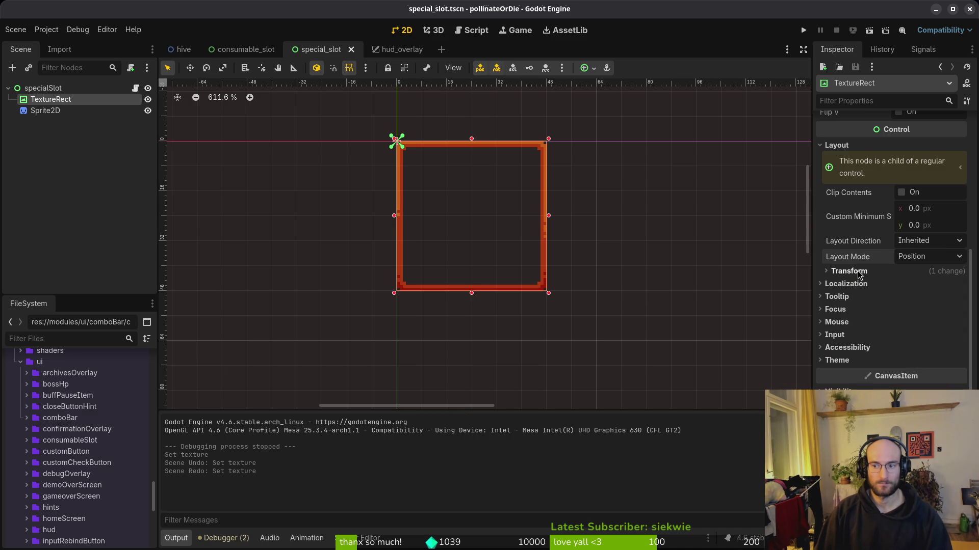
{"action": "left_click", "coordinate": [927, 257]}
{"action": "left_click", "coordinate": [924, 284]}
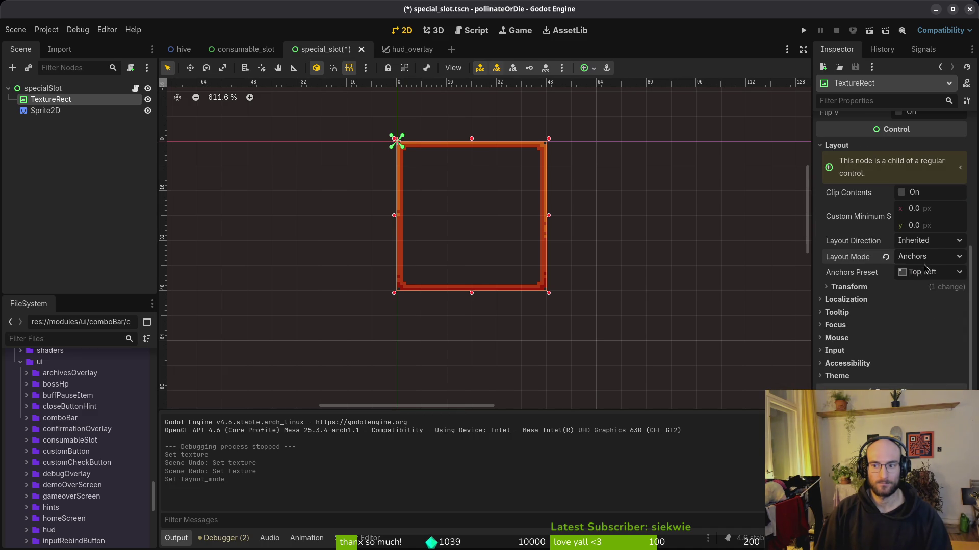
{"action": "left_click", "coordinate": [925, 257]}
{"action": "left_click", "coordinate": [924, 273]}
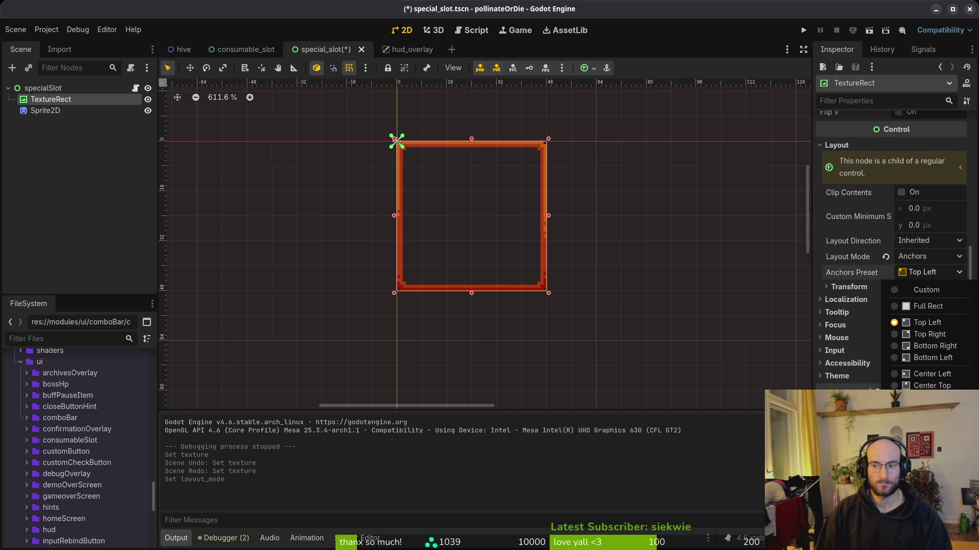
{"action": "left_click", "coordinate": [925, 421]}
{"action": "key", "text": "ctrl+s"}
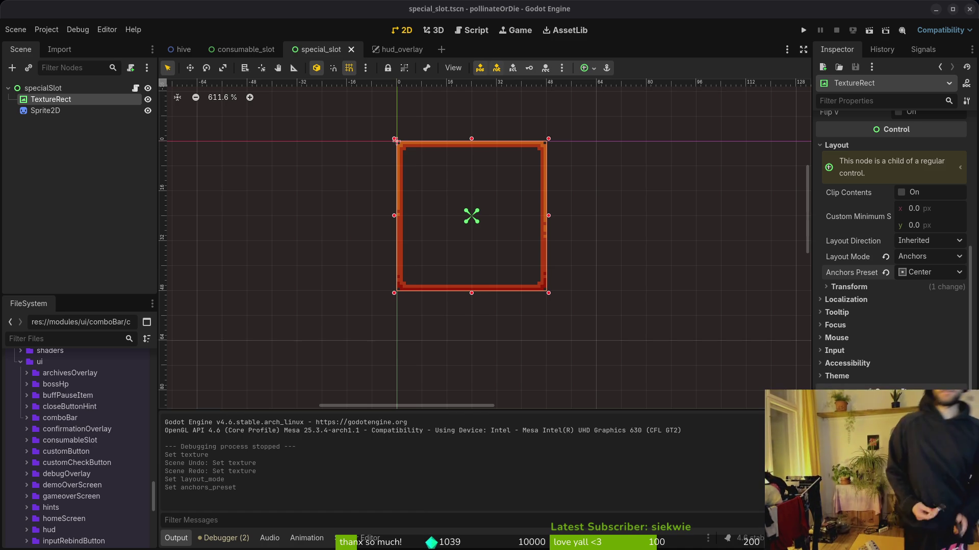
Raise the system output volume.
{"action": "key", "text": "XF86AudioRaiseVolume"}
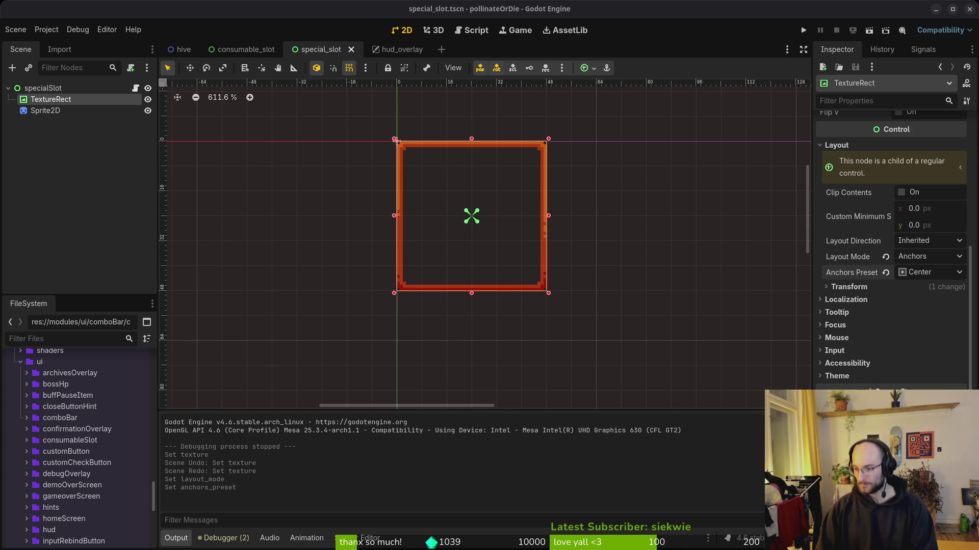
Switch to Neovim and open consumable_slot.gd through the project file finder.
{"action": "key", "text": "super+2"}
{"action": "key", "text": "space"}
{"action": "key", "text": "f"}
{"action": "key", "text": "f"}
{"action": "type", "text": "consslo"}
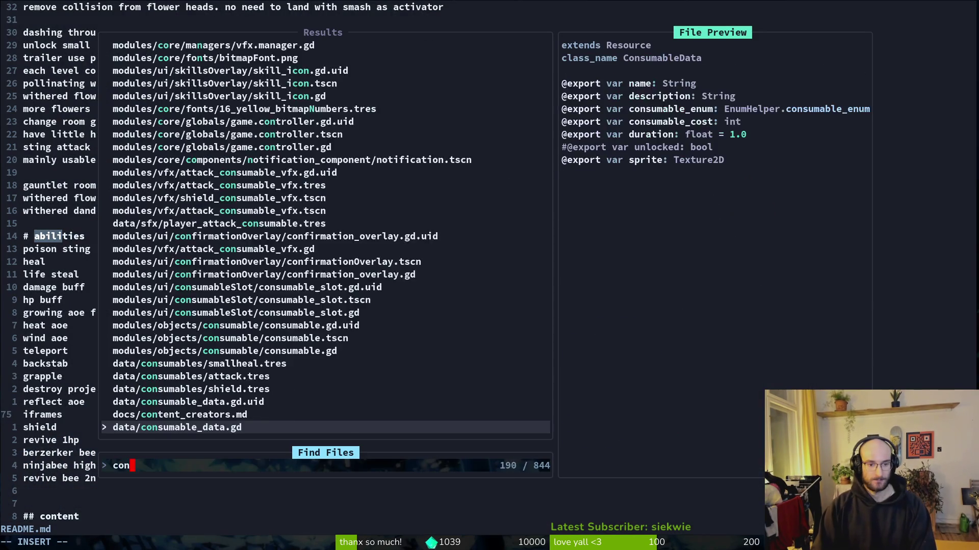
{"action": "key", "text": "Return"}
Open hud_overlay.gd and highlight the _update_consumable_slot function body.
{"action": "key", "text": "space"}
{"action": "key", "text": "f"}
{"action": "key", "text": "f"}
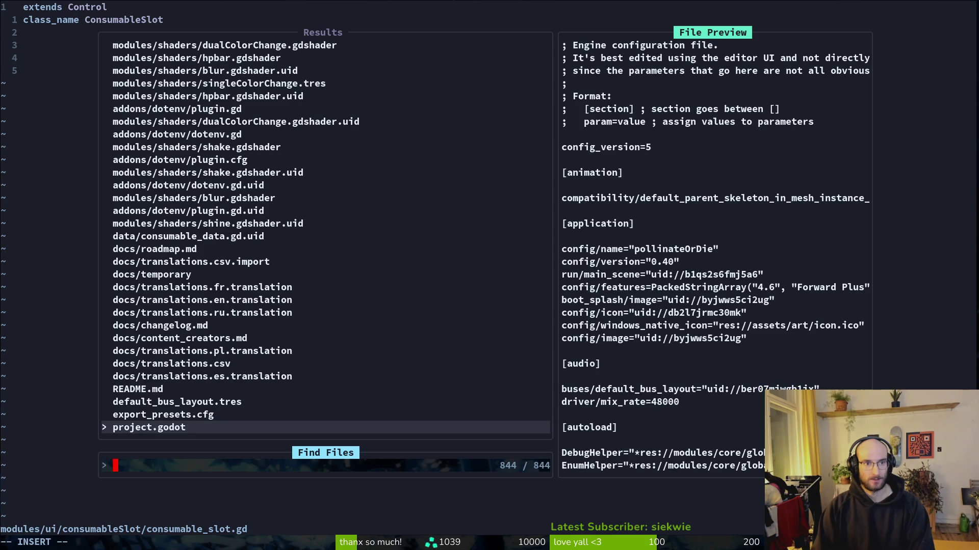
{"action": "type", "text": "hudover"}
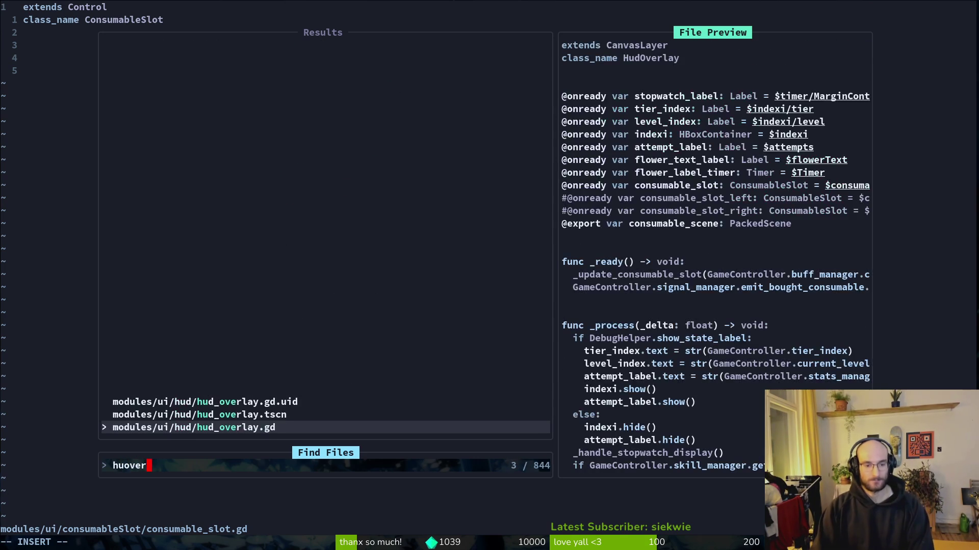
{"action": "key", "text": "Return"}
{"action": "key", "text": "ctrl+d"}
{"action": "key", "text": "ctrl+d"}
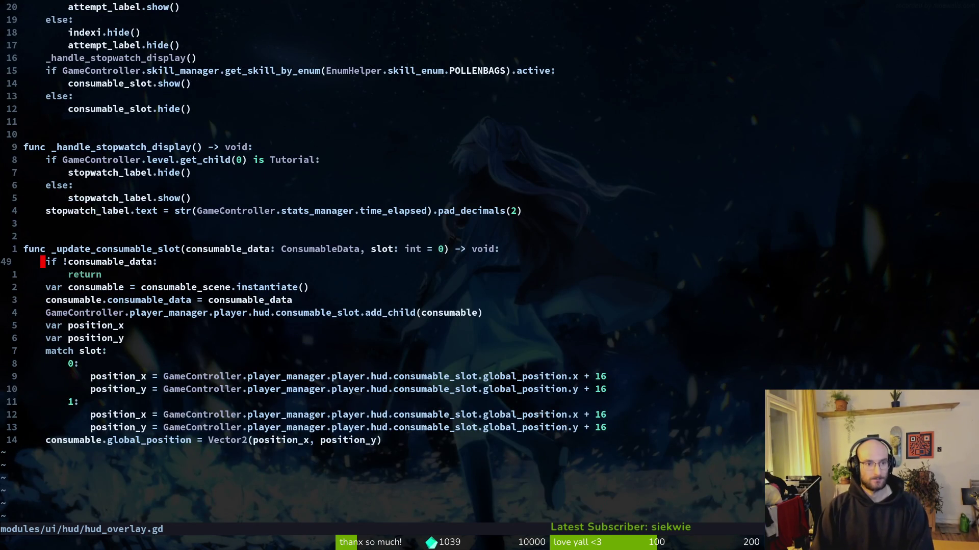
{"action": "key", "text": "k"}
{"action": "key", "text": "shift+v"}
{"action": "key", "text": "j"}
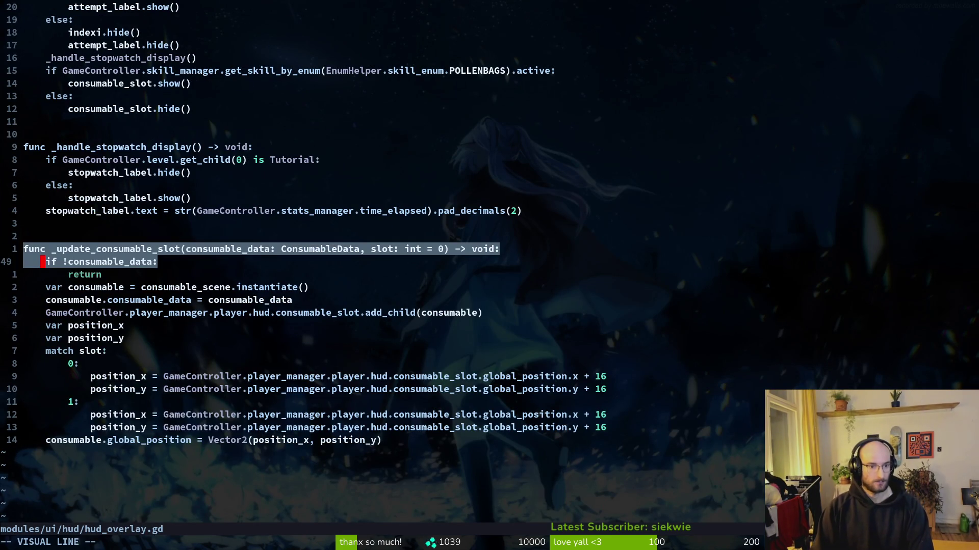
{"action": "key", "text": "7"}
{"action": "key", "text": "j"}
{"action": "key", "text": "j"}
{"action": "key", "text": "j"}
{"action": "key", "text": "j"}
{"action": "key", "text": "Escape"}
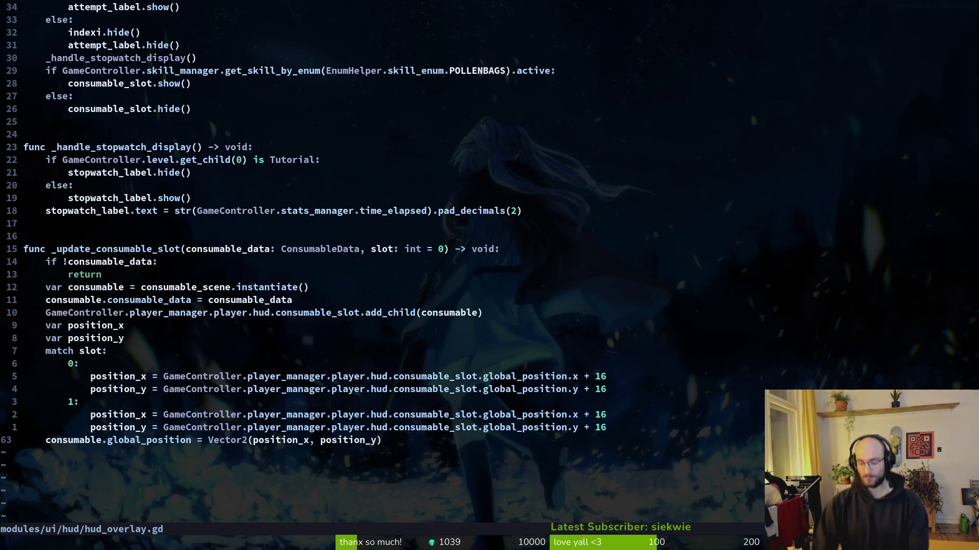
Locate the _update_consumable_slot call line in _ready().
{"action": "key", "text": "4"}
{"action": "key", "text": "3"}
{"action": "key", "text": "k"}
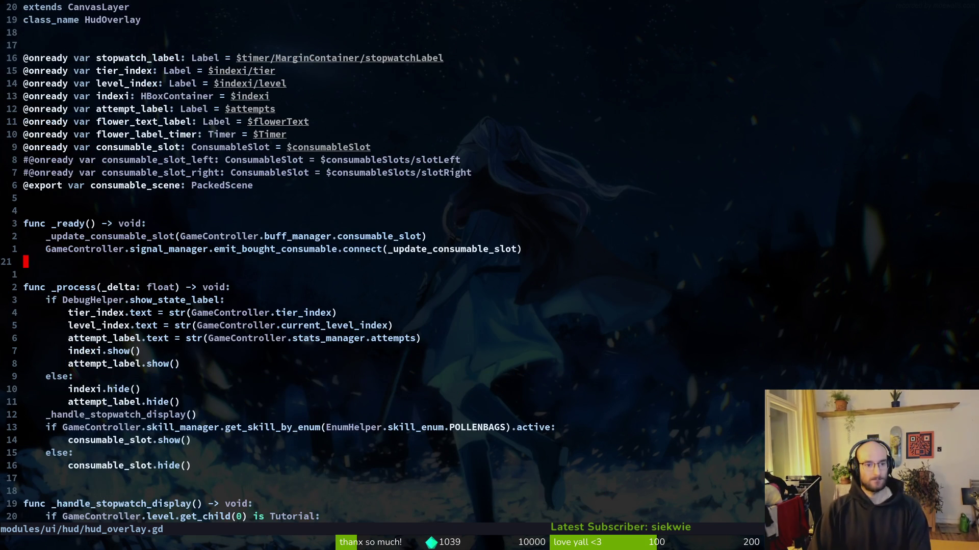
{"action": "key", "text": "k"}
{"action": "key", "text": "shift+v"}
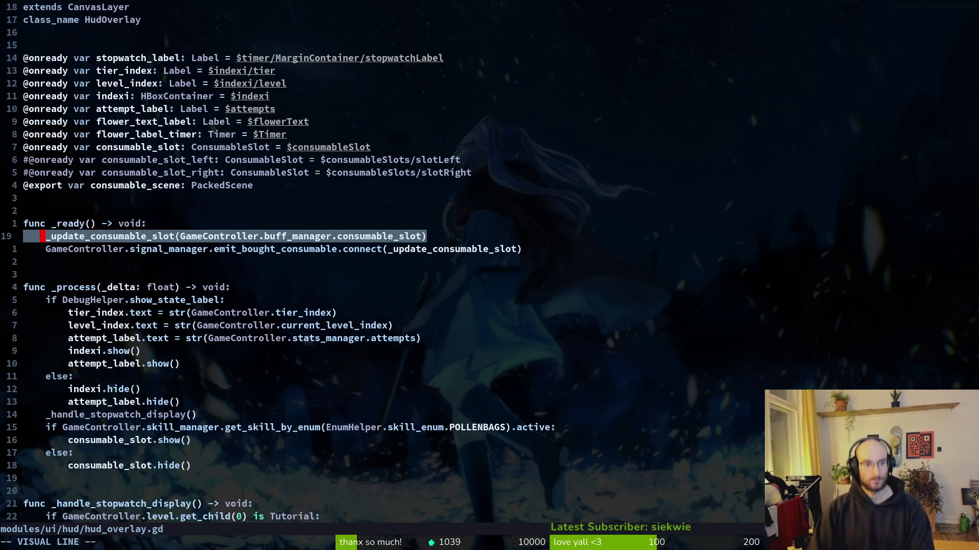
{"action": "key", "text": "Escape"}
Grep the project for _update_consumable_slot and preview its connect and definition matches.
{"action": "key", "text": "w"}
{"action": "key", "text": "y"}
{"action": "key", "text": "i"}
{"action": "key", "text": "w"}
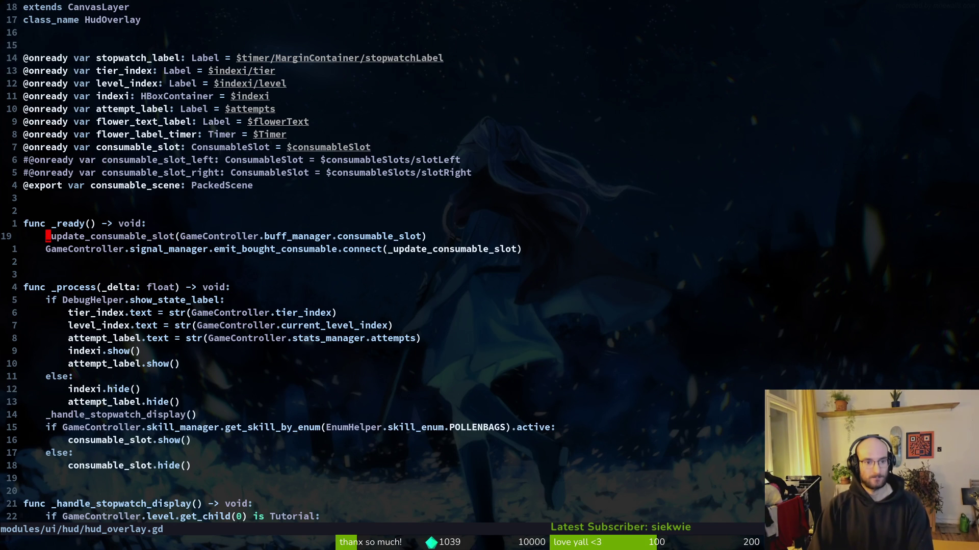
{"action": "key", "text": "space"}
{"action": "key", "text": "s"}
{"action": "key", "text": "g"}
{"action": "key", "text": "Return"}
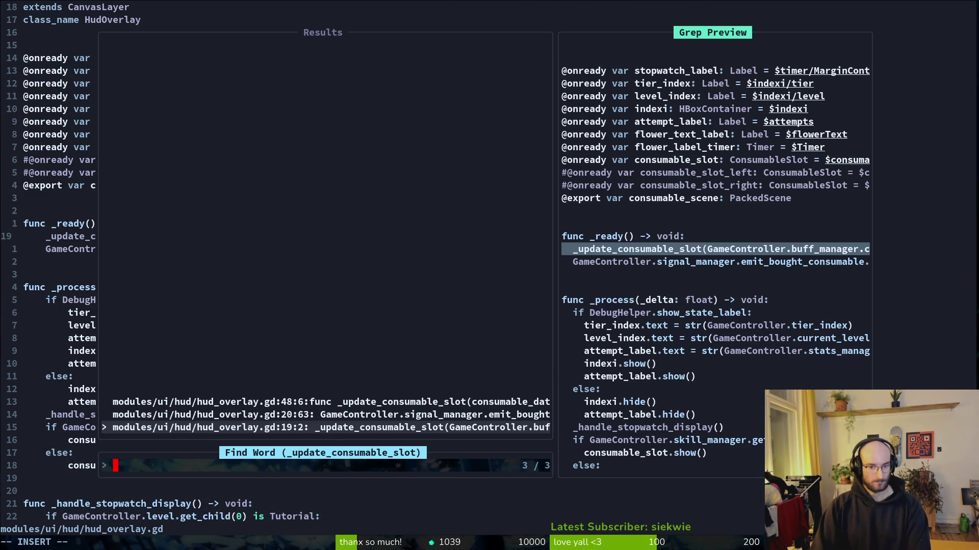
{"action": "key", "text": "Up"}
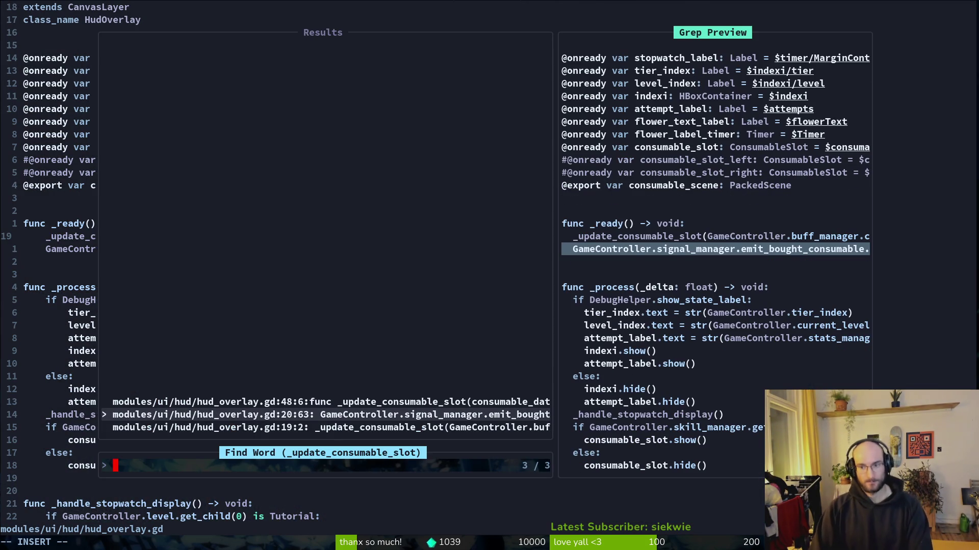
{"action": "key", "text": "Up"}
{"action": "key", "text": "Escape"}
{"action": "key", "text": "Escape"}
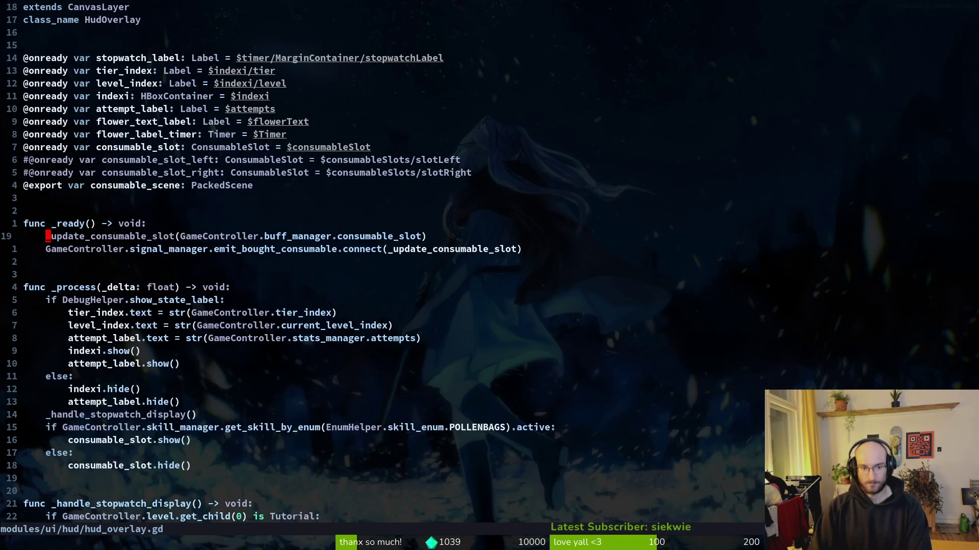
Check consumable_slot.tscn, then return to the consumable_slot.gd script.
{"action": "key", "text": "space"}
{"action": "type", "text": "sfconslot"}
{"action": "key", "text": "Return"}
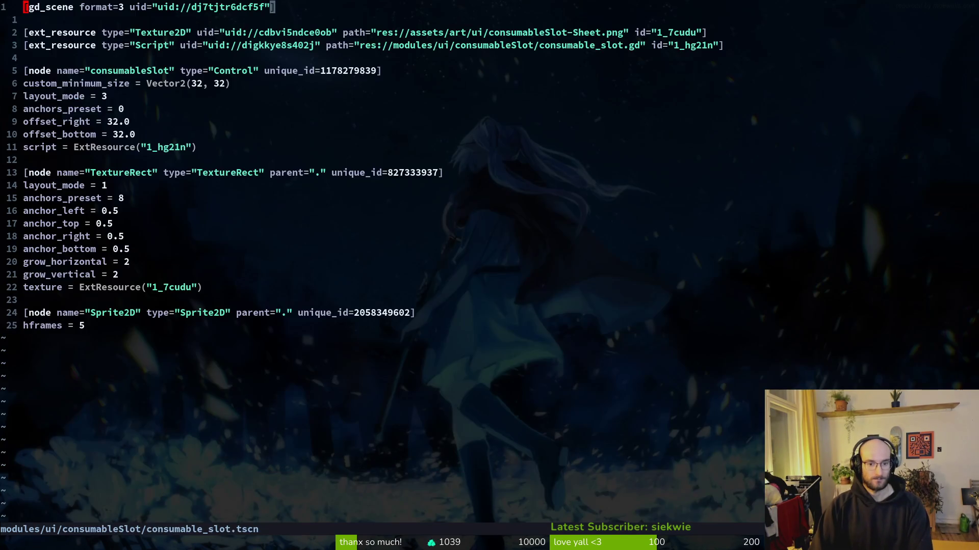
{"action": "key", "text": "space"}
{"action": "type", "text": "sfconsls"}
{"action": "key", "text": "Return"}
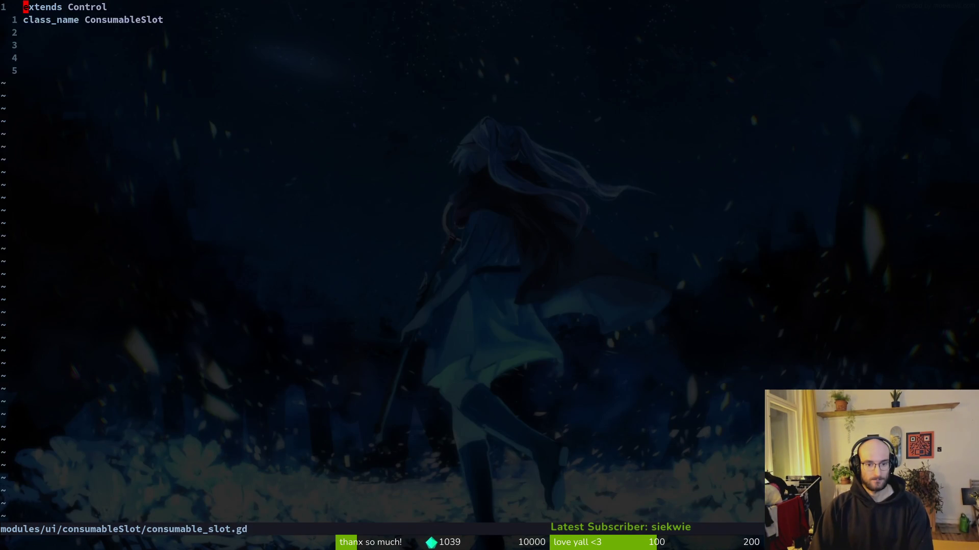
{"action": "key", "text": "ctrl+6"}
{"action": "key", "text": "ctrl+6"}
{"action": "key", "text": "space"}
{"action": "type", "text": "sf"}
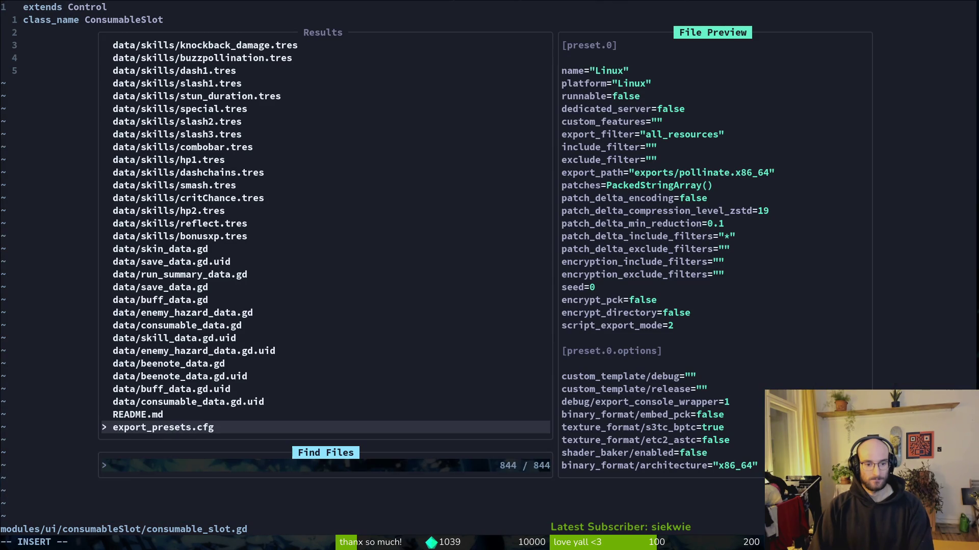
{"action": "type", "text": "hover"}
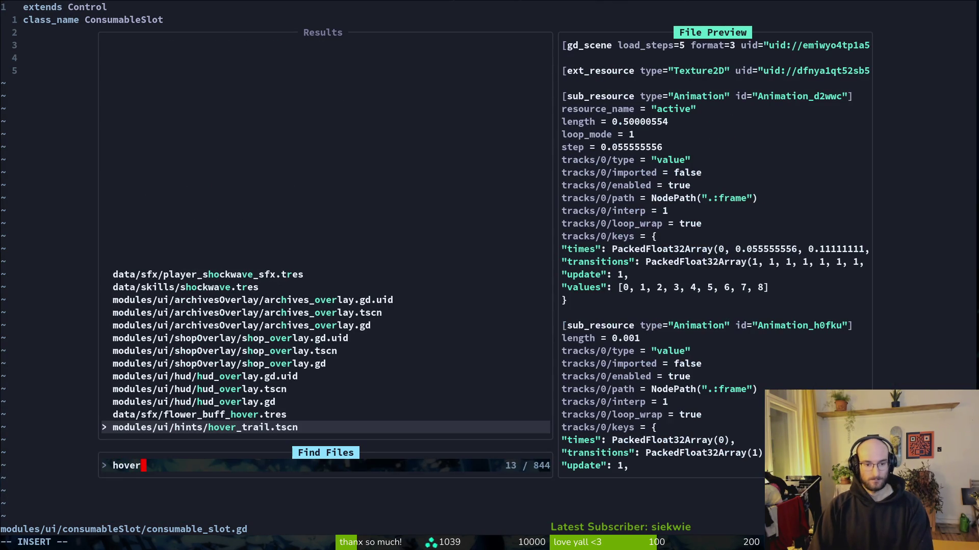
Move the _ready() function from hud_overlay.gd into consumable_slot.gd, saving both files.
{"action": "key", "text": "BackSpace"}
{"action": "key", "text": "Up"}
{"action": "key", "text": "Up"}
{"action": "key", "text": "Return"}
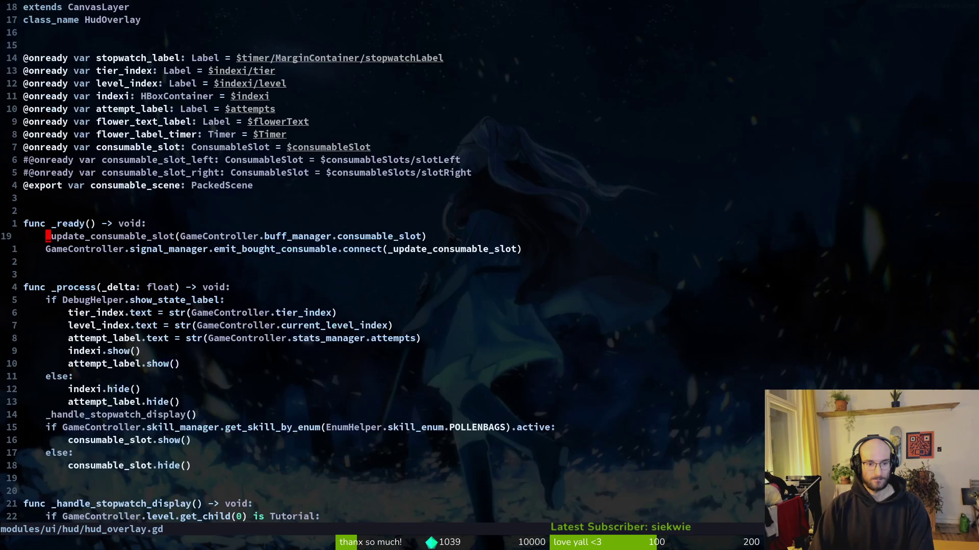
{"action": "key", "text": "shift+v"}
{"action": "type", "text": "jd:w"}
{"action": "key", "text": "Return"}
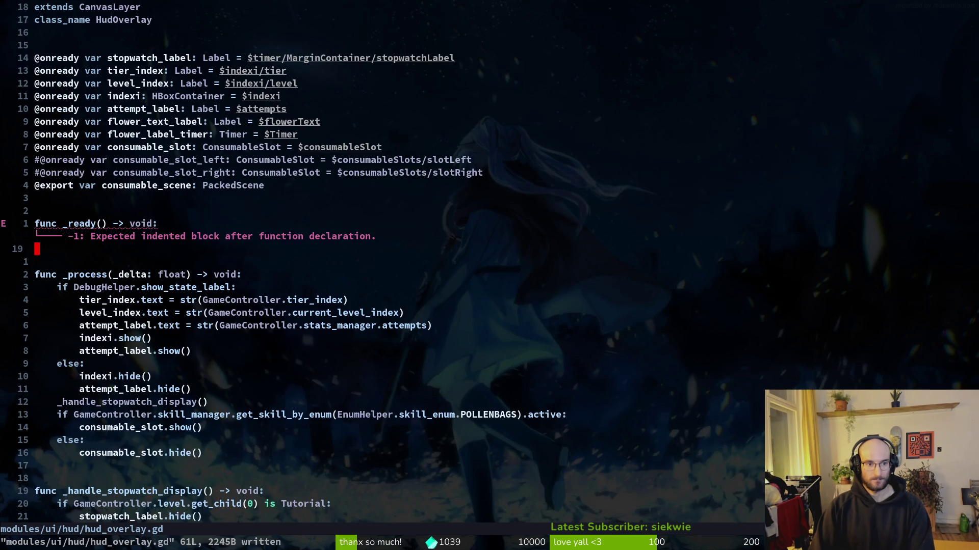
{"action": "key", "text": "u"}
{"action": "key", "text": "k"}
{"action": "key", "text": "shift+v"}
{"action": "type", "text": "jjd:w"}
{"action": "key", "text": "Return"}
{"action": "key", "text": "ctrl+asciicircum"}
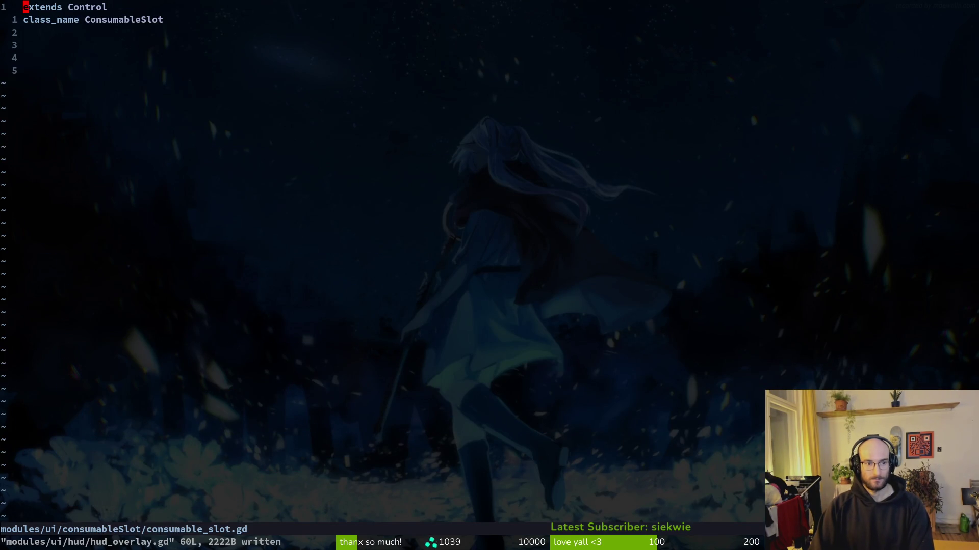
{"action": "type", "text": "p:w"}
{"action": "key", "text": "Return"}
Move _update_consumable_slot from the end of hud_overlay.gd below _ready() in consumable_slot.gd, saving both.
{"action": "key", "text": "ctrl+asciicircum"}
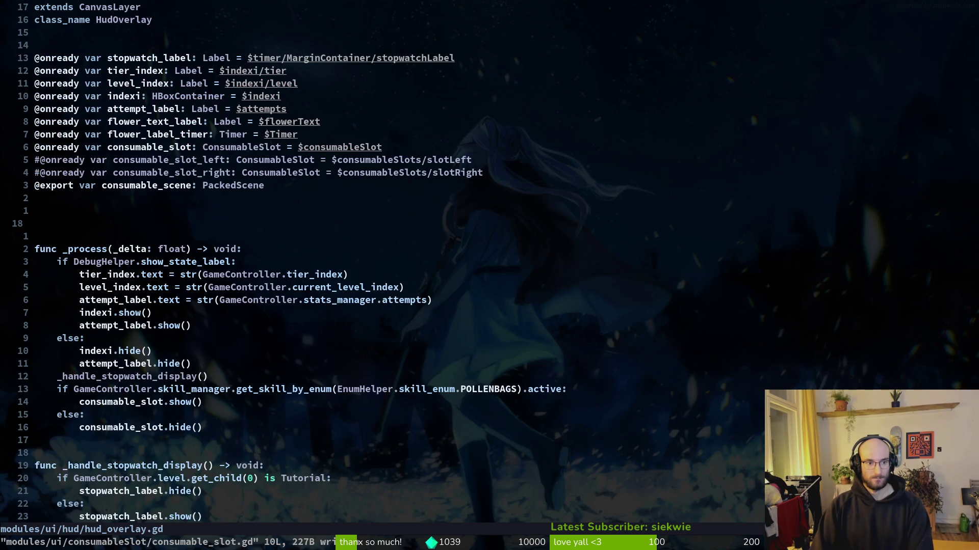
{"action": "key", "text": "G"}
{"action": "key", "text": "k"}
{"action": "key", "text": "k"}
{"action": "key", "text": "k"}
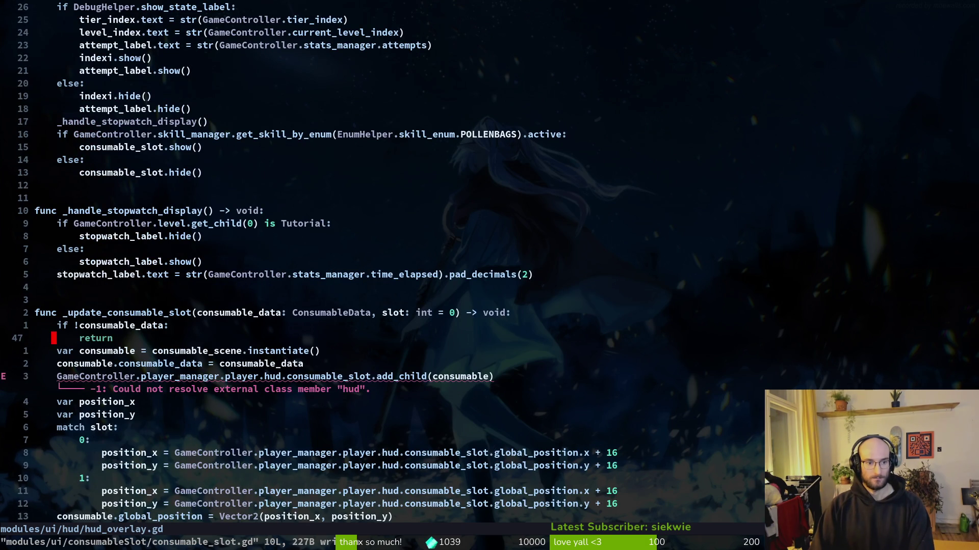
{"action": "key", "text": "shift+v"}
{"action": "key", "text": "j"}
{"action": "key", "text": "j"}
{"action": "key", "text": "j"}
{"action": "type", "text": "Gd:w"}
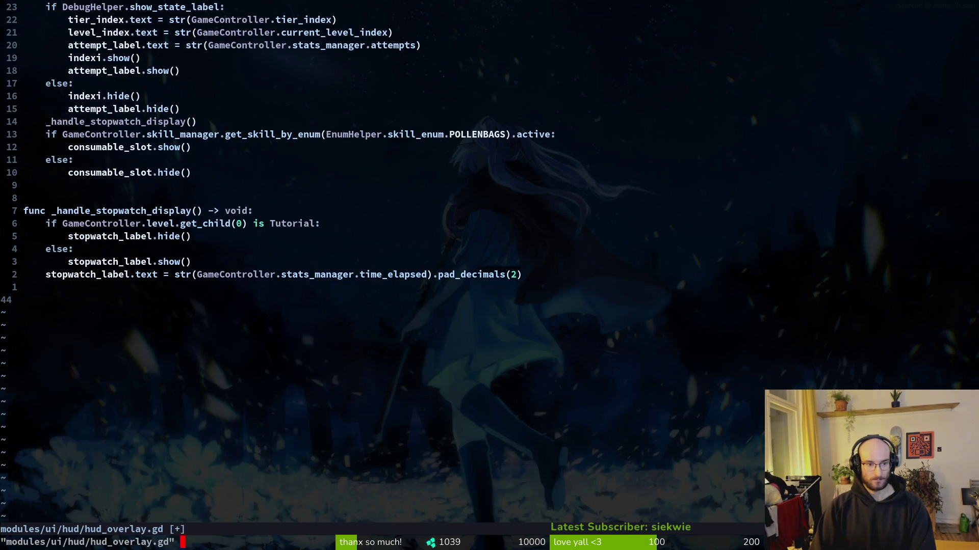
{"action": "key", "text": "Return"}
{"action": "key", "text": "ctrl+asciicircum"}
{"action": "key", "text": "j"}
{"action": "key", "text": "j"}
{"action": "key", "text": "j"}
{"action": "key", "text": "p"}
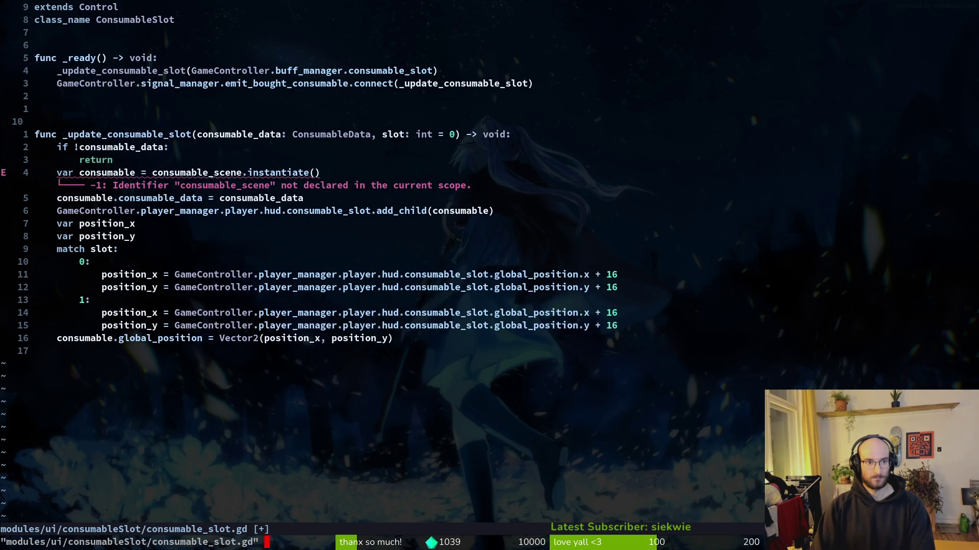
{"action": "key", "text": "k"}
{"action": "key", "text": "j"}
{"action": "key", "text": "j"}
{"action": "key", "text": "j"}
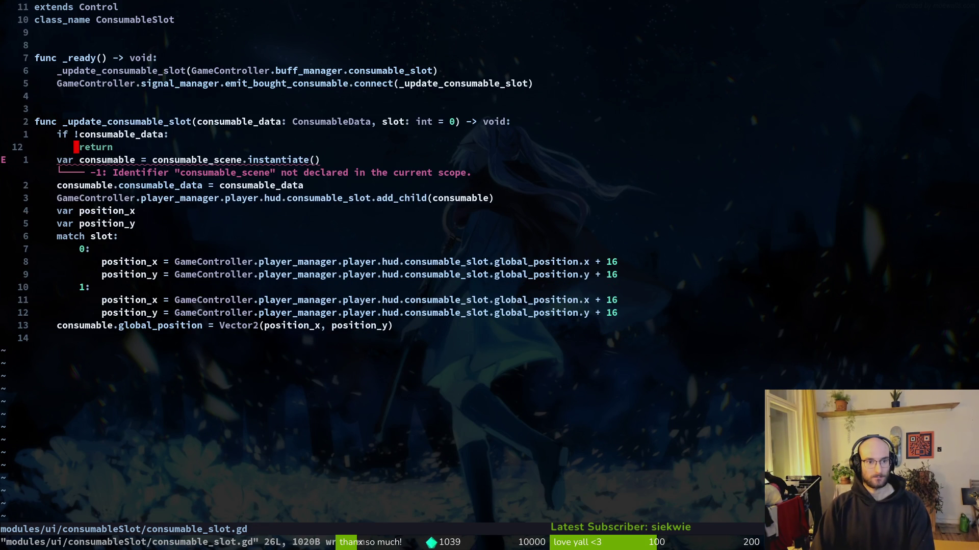
{"action": "type", "text": ":w"}
{"action": "key", "text": "Return"}
Cut the consumable_scene export line from hud_overlay.gd and save it.
{"action": "key", "text": "ctrl+asciicircum"}
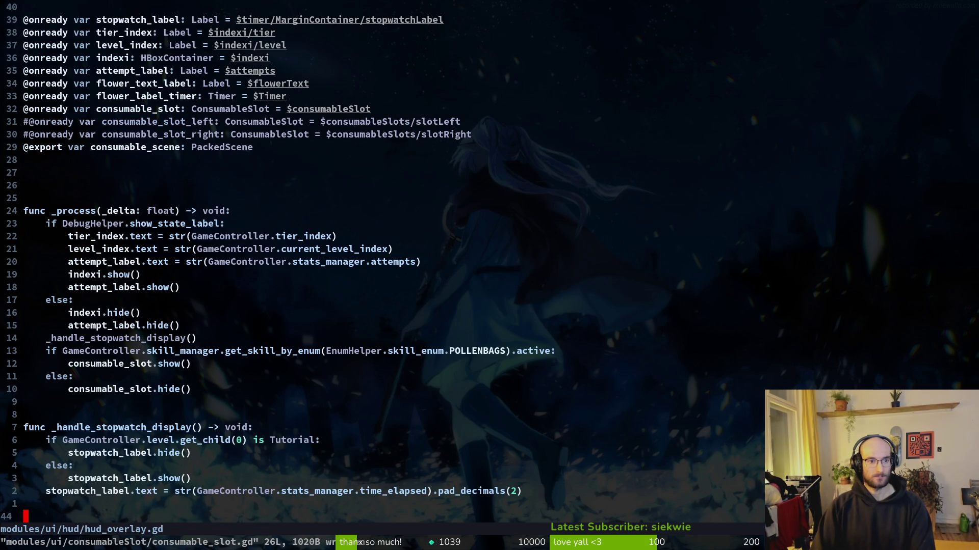
{"action": "key", "text": "2"}
{"action": "key", "text": "9"}
{"action": "key", "text": "k"}
{"action": "key", "text": "shift+v"}
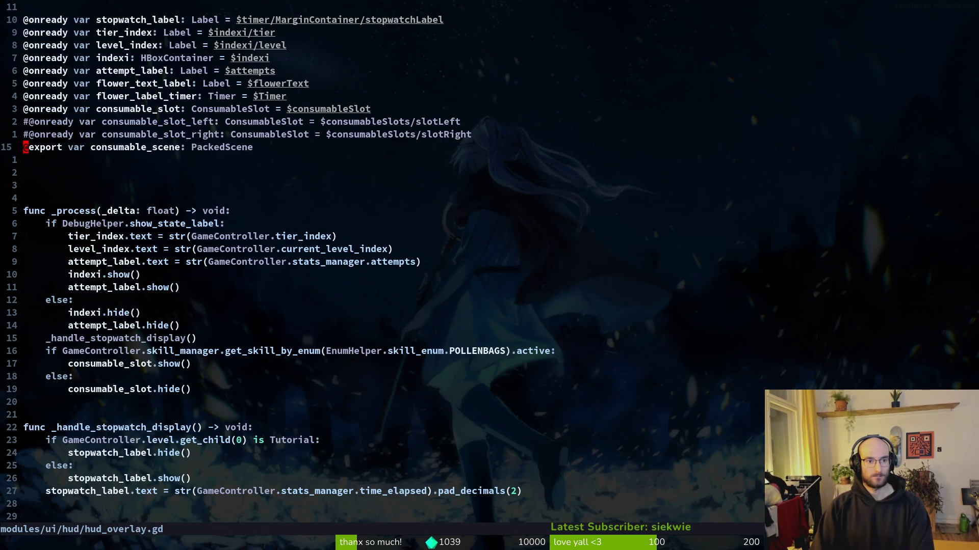
{"action": "type", "text": "d:w"}
{"action": "key", "text": "Return"}
{"action": "key", "text": "ctrl+asciicircum"}
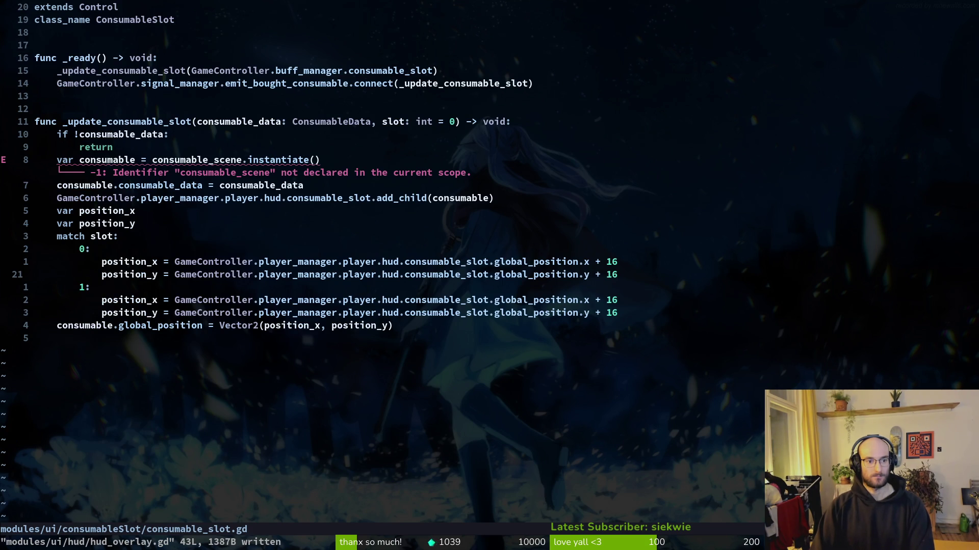
{"action": "key", "text": "1"}
{"action": "key", "text": "8"}
{"action": "key", "text": "k"}
{"action": "key", "text": "p"}
{"action": "key", "text": "o"}
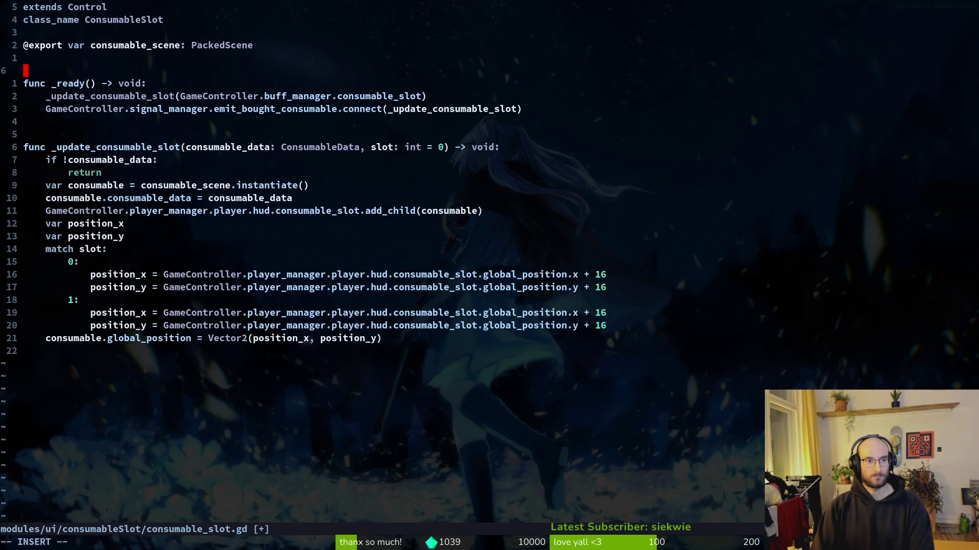
{"action": "key", "text": "Escape"}
{"action": "type", "text": ":w"}
{"action": "key", "text": "Return"}
{"action": "key", "text": "O"}
{"action": "key", "text": "Escape"}
{"action": "type", "text": ":w"}
{"action": "key", "text": "Return"}
Delete the two commented-out slot declarations from hud_overlay.gd, keeping the consumable_slot declaration, and save.
{"action": "key", "text": "ctrl+asciicircum"}
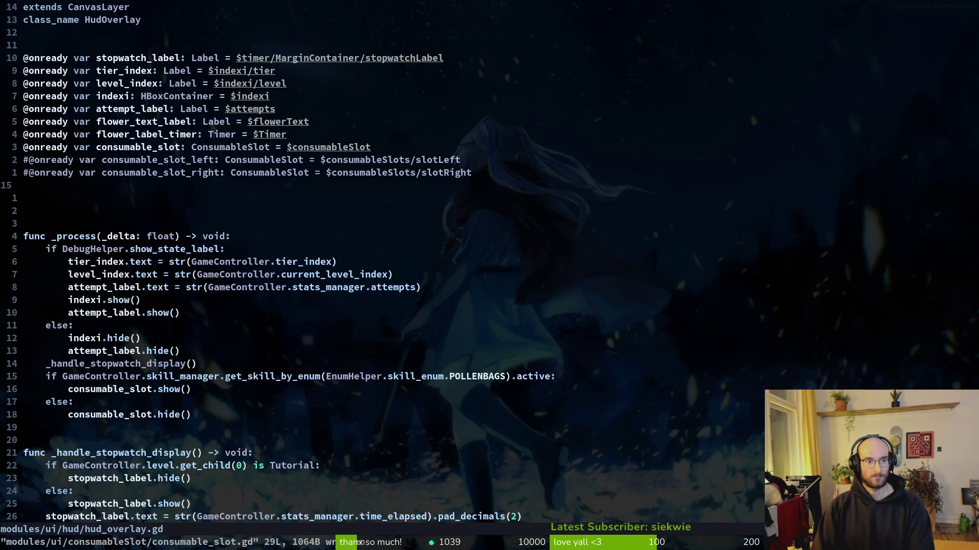
{"action": "key", "text": "d"}
{"action": "key", "text": "d"}
{"action": "key", "text": "d"}
{"action": "type", "text": ":w"}
{"action": "key", "text": "Return"}
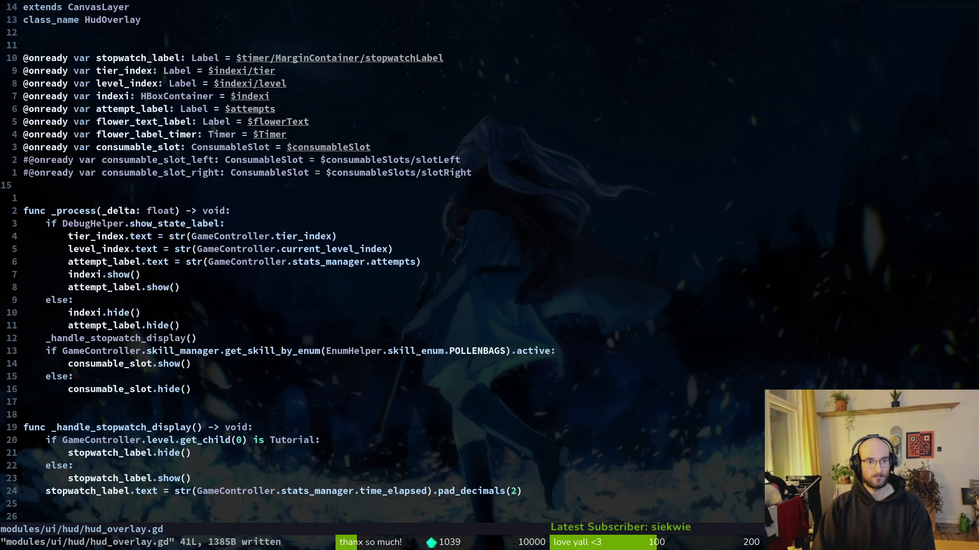
{"action": "key", "text": "k"}
{"action": "key", "text": "k"}
{"action": "type", "text": "Vjd:w"}
{"action": "key", "text": "Return"}
{"action": "key", "text": "k"}
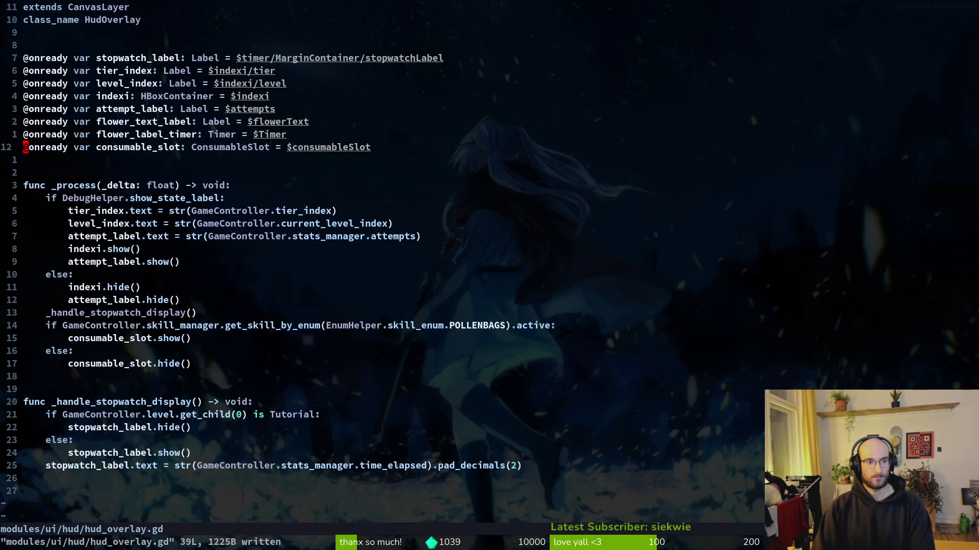
{"action": "key", "text": "d"}
{"action": "key", "text": "d"}
{"action": "type", "text": ":w"}
{"action": "key", "text": "Return"}
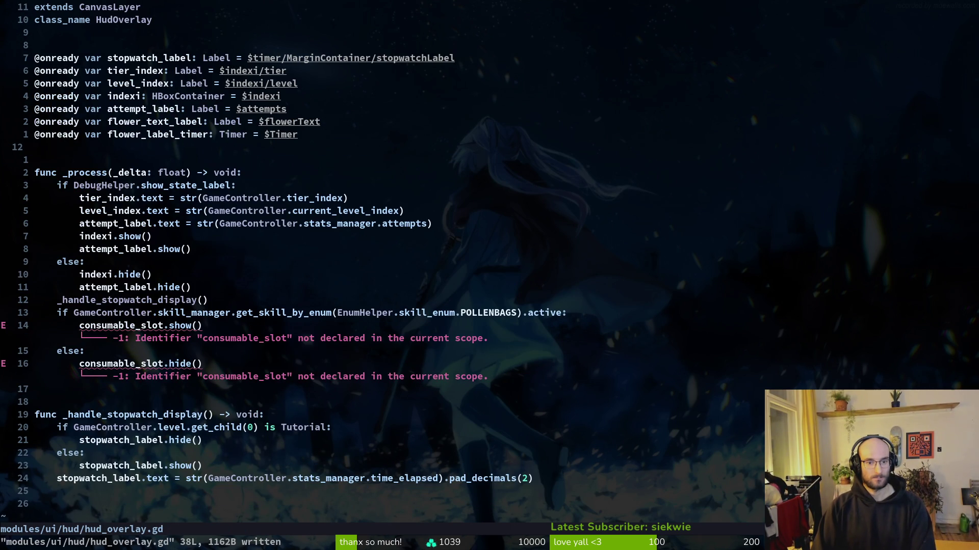
{"action": "type", "text": "u"}
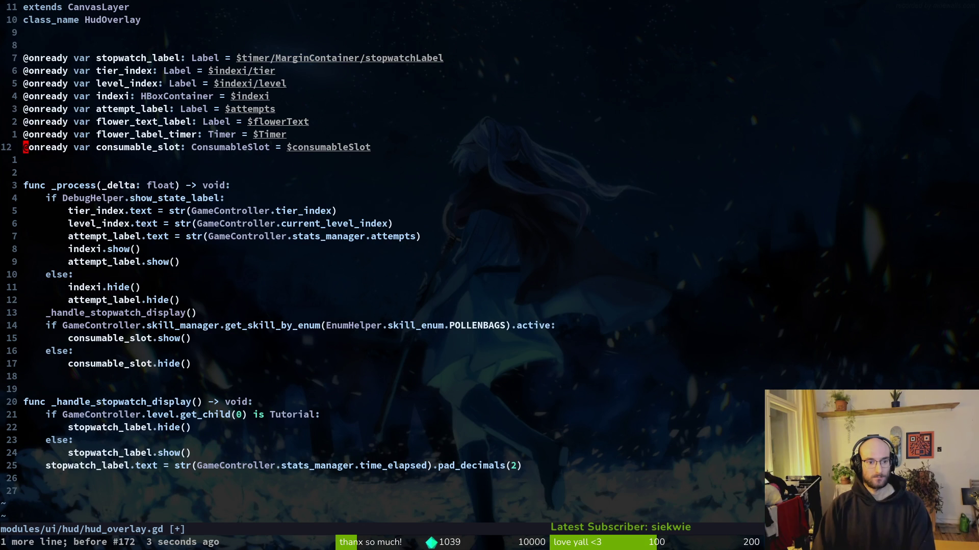
{"action": "type", "text": ":w"}
{"action": "key", "text": "Return"}
{"action": "key", "text": "ctrl+d"}
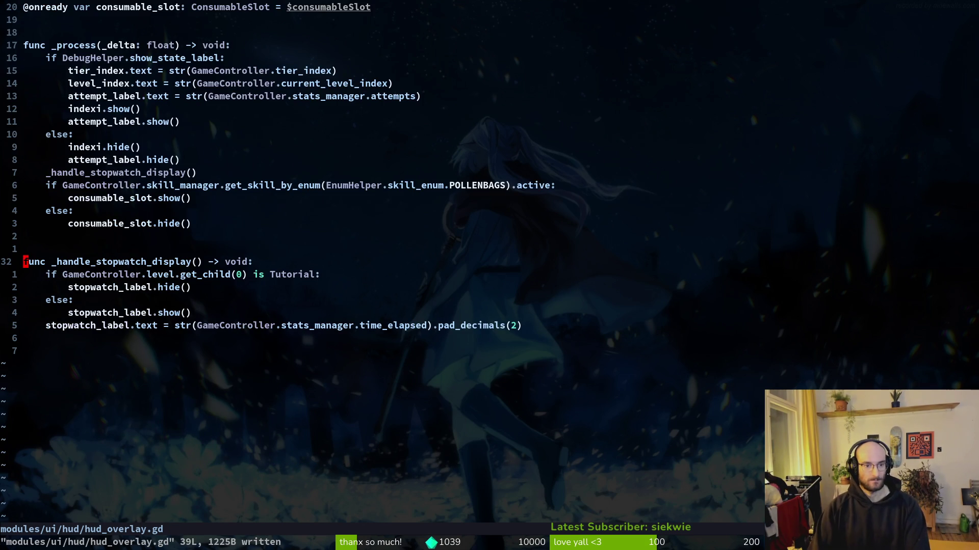
{"action": "key", "text": "ctrl+o"}
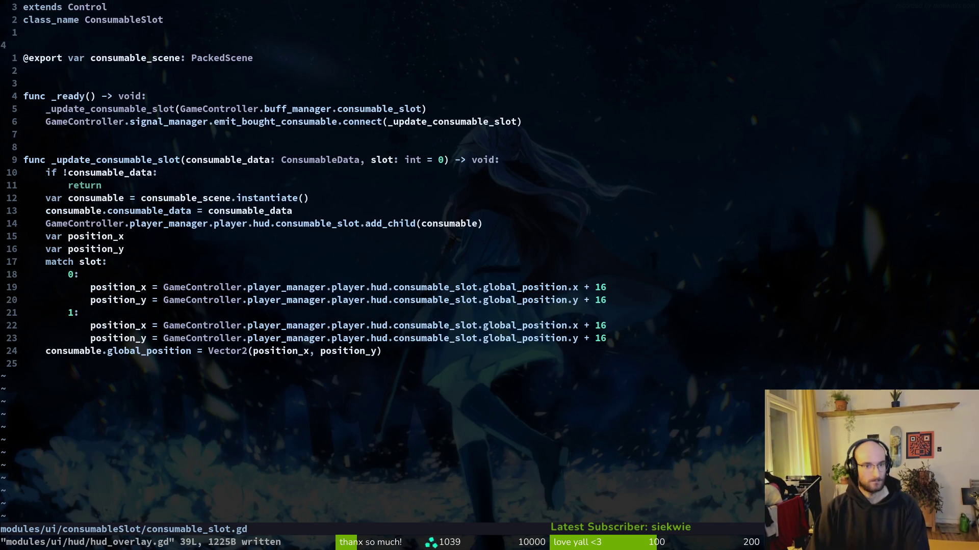
Review the add_child and position lines of _update_consumable_slot in consumable_slot.gd and save it.
{"action": "key", "text": "j"}
{"action": "key", "text": "j"}
{"action": "key", "text": "j"}
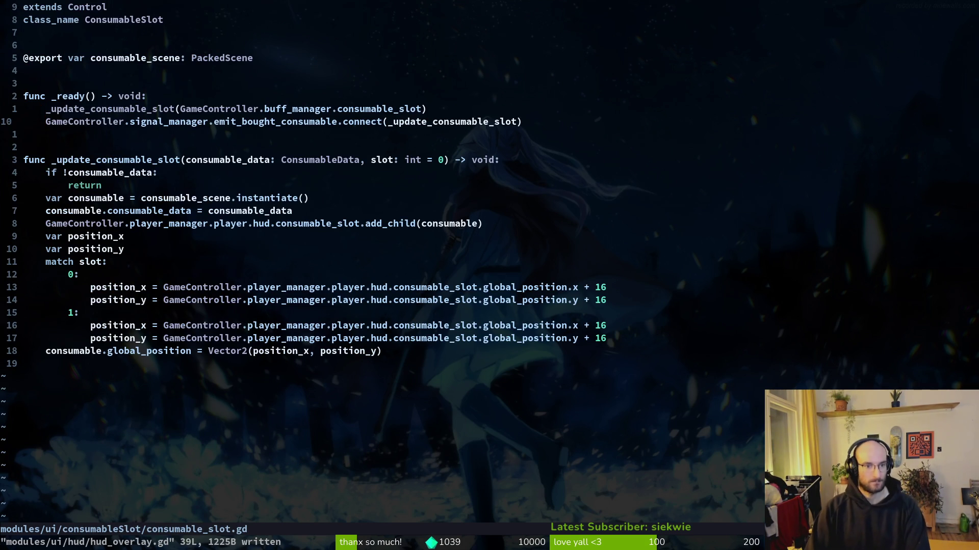
{"action": "key", "text": "j"}
{"action": "key", "text": "j"}
{"action": "key", "text": "j"}
{"action": "key", "text": "k"}
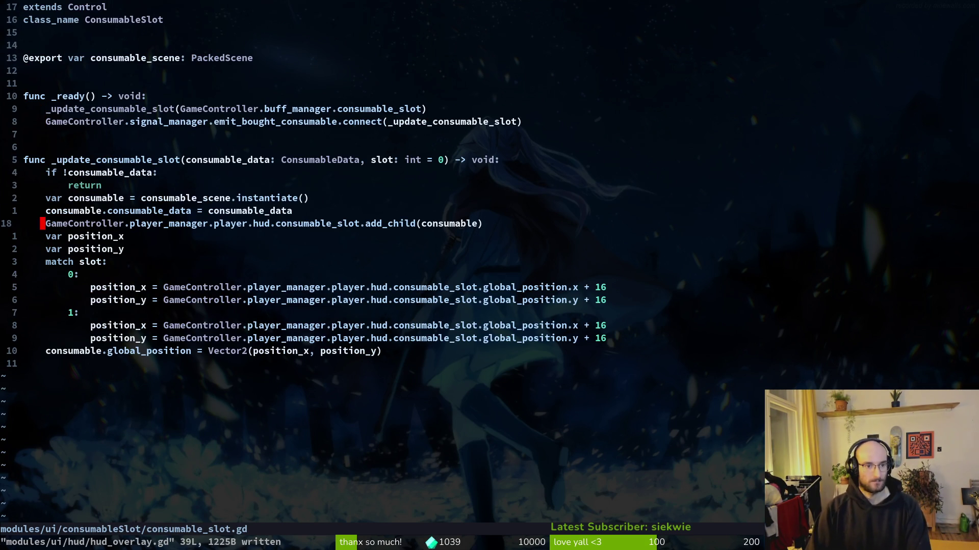
{"action": "key", "text": "k"}
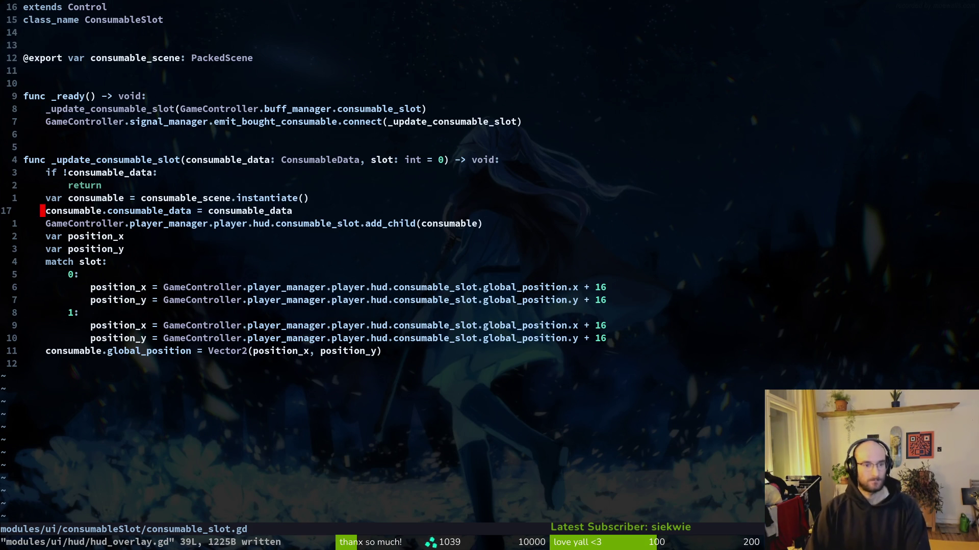
{"action": "key", "text": "k"}
{"action": "key", "text": "j"}
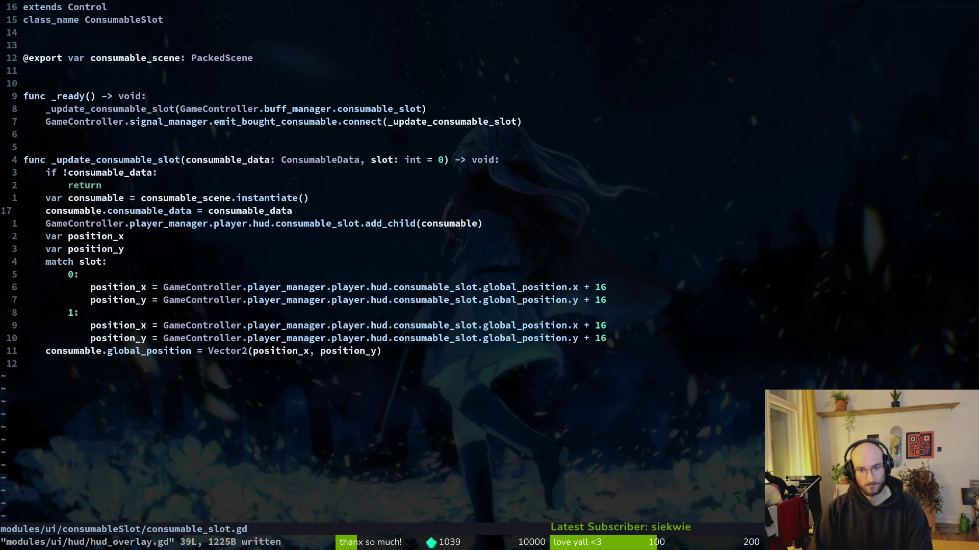
{"action": "key", "text": "j"}
{"action": "key", "text": "j"}
{"action": "key", "text": "j"}
{"action": "key", "text": "j"}
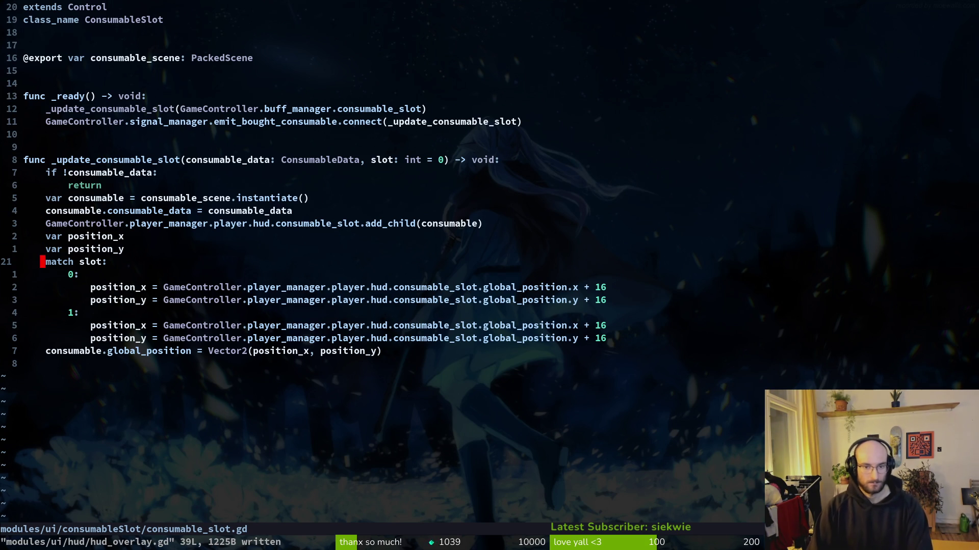
{"action": "key", "text": "j"}
{"action": "key", "text": "j"}
{"action": "key", "text": "w"}
{"action": "key", "text": "w"}
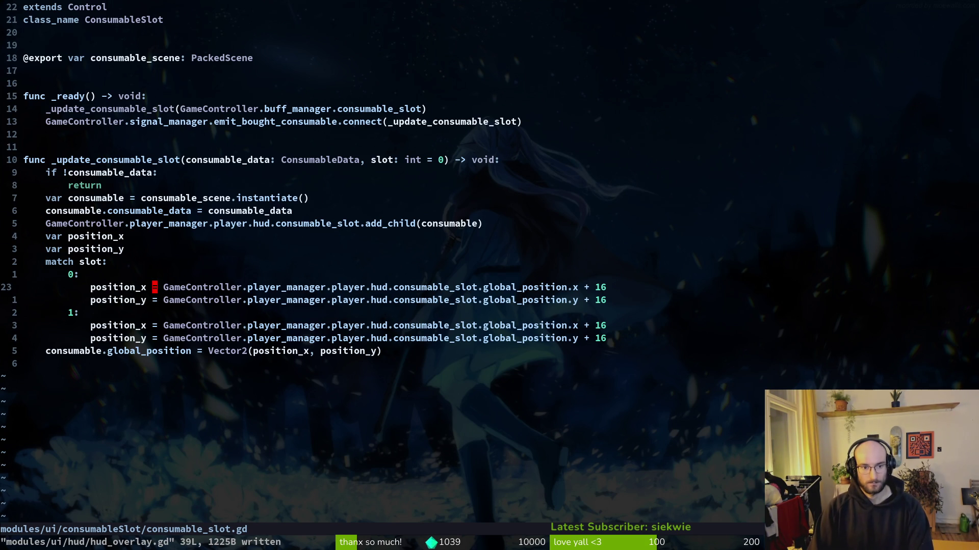
{"action": "key", "text": "w"}
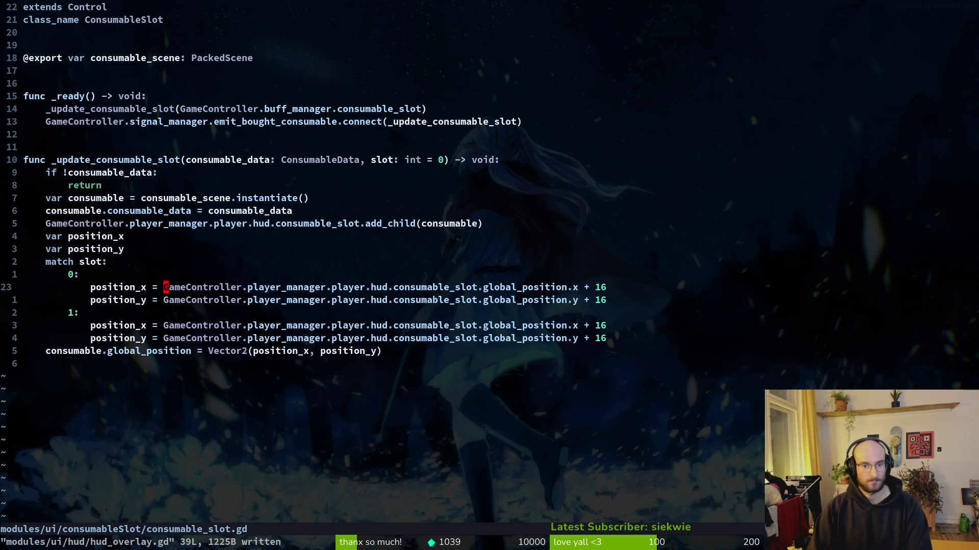
{"action": "type", "text": ":w"}
{"action": "key", "text": "Return"}
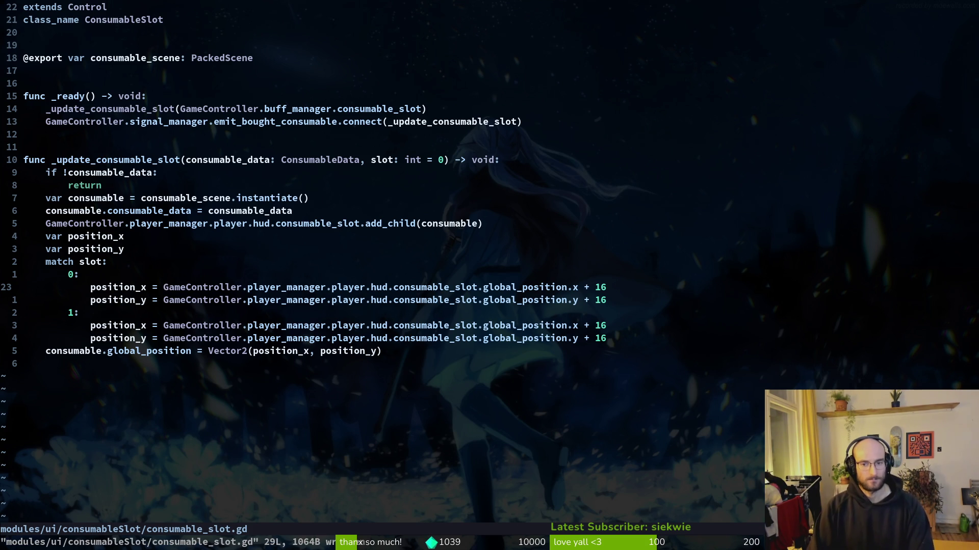
{"action": "key", "text": "alt+Tab"}
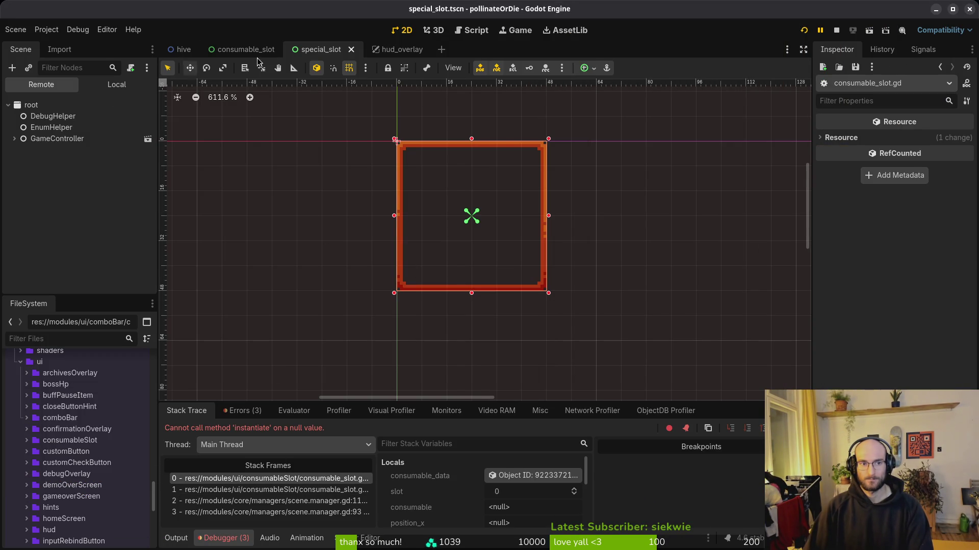
Assign consumable.tscn as consumableSlot's Consumable Scene, save the scene, and relaunch the game.
{"action": "left_click", "coordinate": [235, 49]}
{"action": "left_click", "coordinate": [116, 84]}
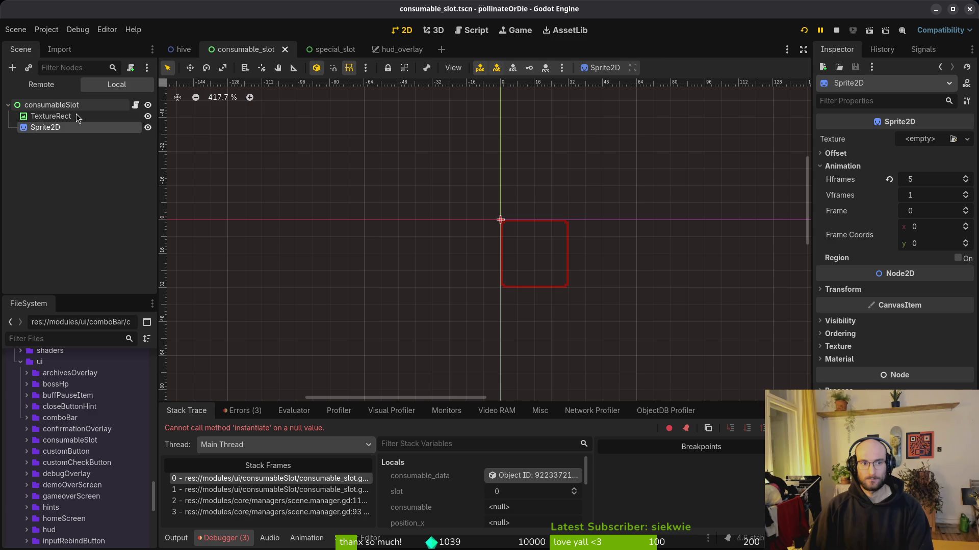
{"action": "left_click", "coordinate": [41, 107]}
{"action": "left_click", "coordinate": [915, 233]}
{"action": "left_click", "coordinate": [922, 280]}
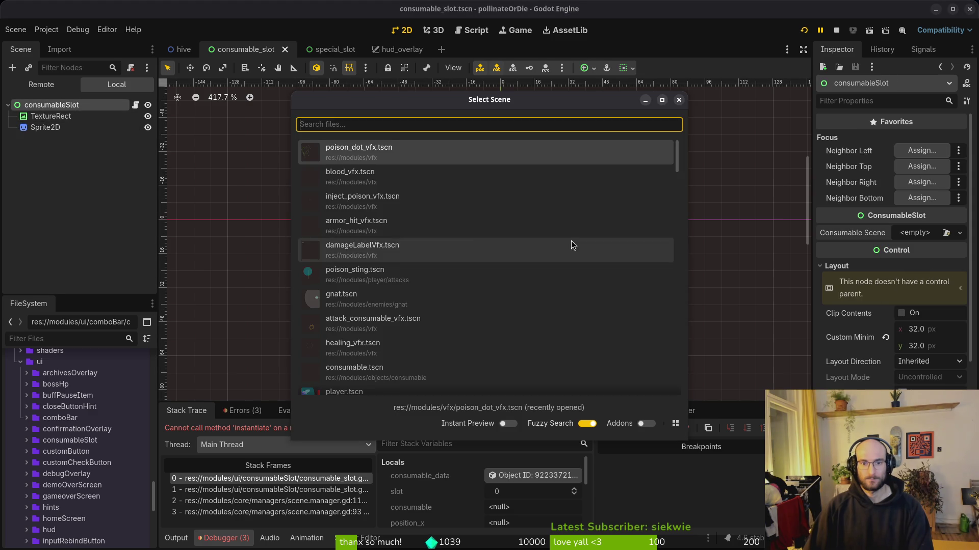
{"action": "type", "text": "cons"}
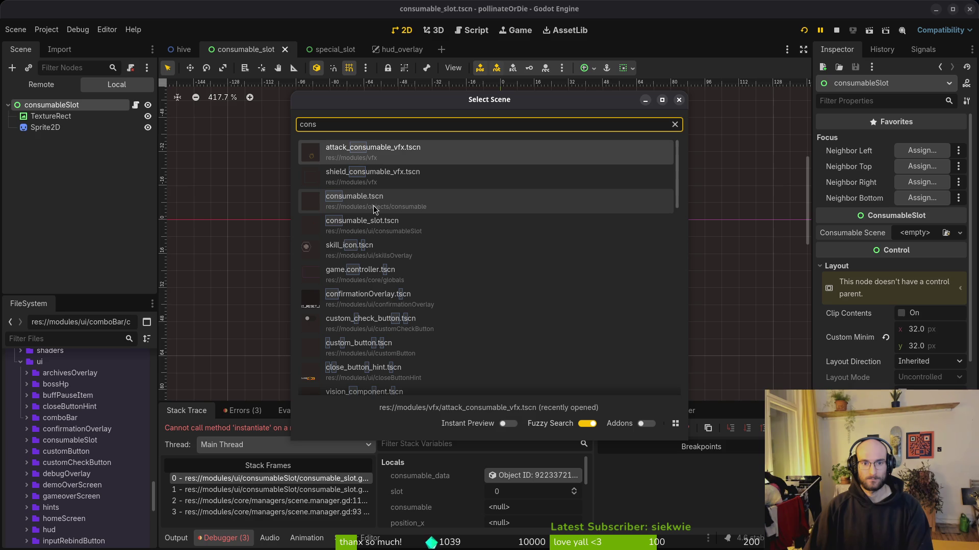
{"action": "double_click", "coordinate": [359, 194]}
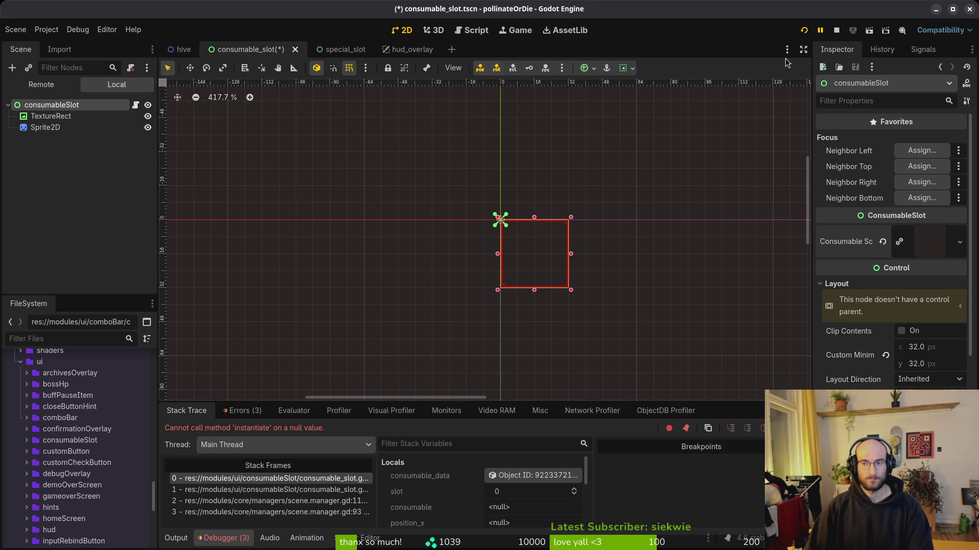
{"action": "key", "text": "ctrl+s"}
{"action": "left_click", "coordinate": [837, 34]}
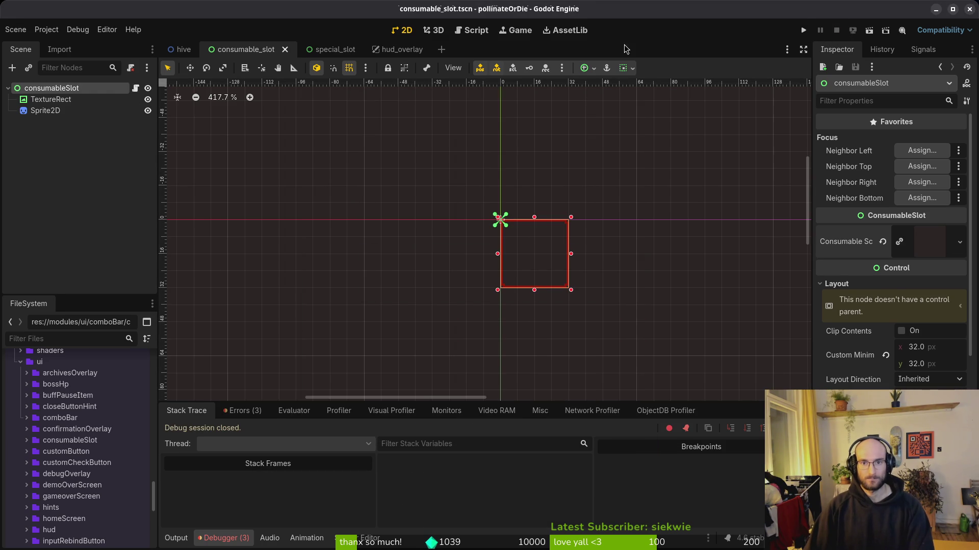
{"action": "left_click", "coordinate": [803, 32]}
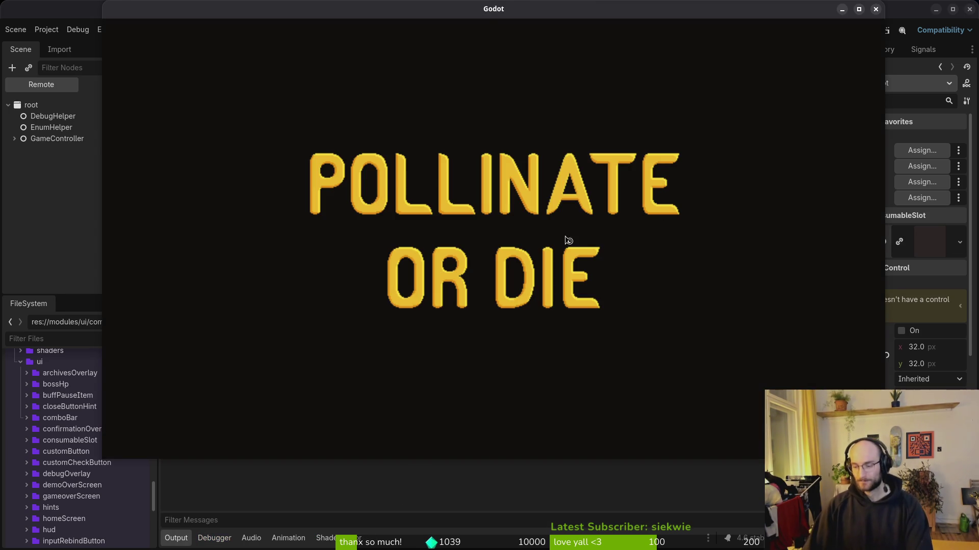
Continue into the game, then inspect the add_child line in consumable_slot.gd in Neovim.
{"action": "key", "text": "Up"}
{"action": "key", "text": "Return"}
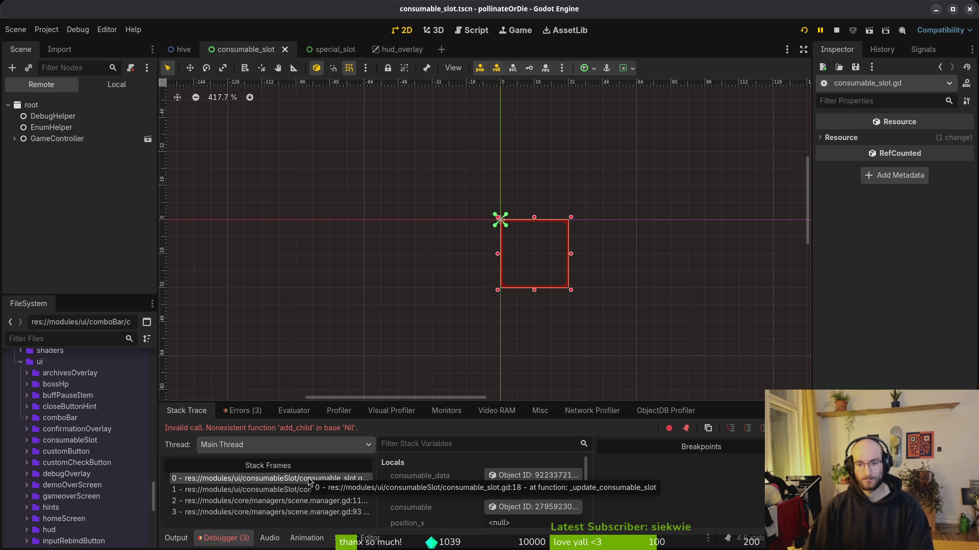
{"action": "key", "text": "alt+Tab"}
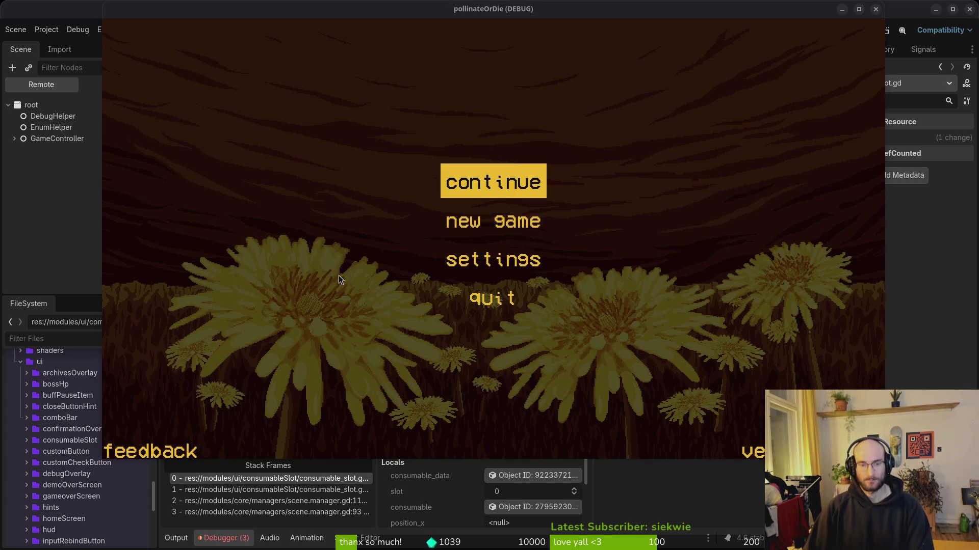
{"action": "key", "text": "alt+Tab"}
{"action": "left_click", "coordinate": [239, 224]}
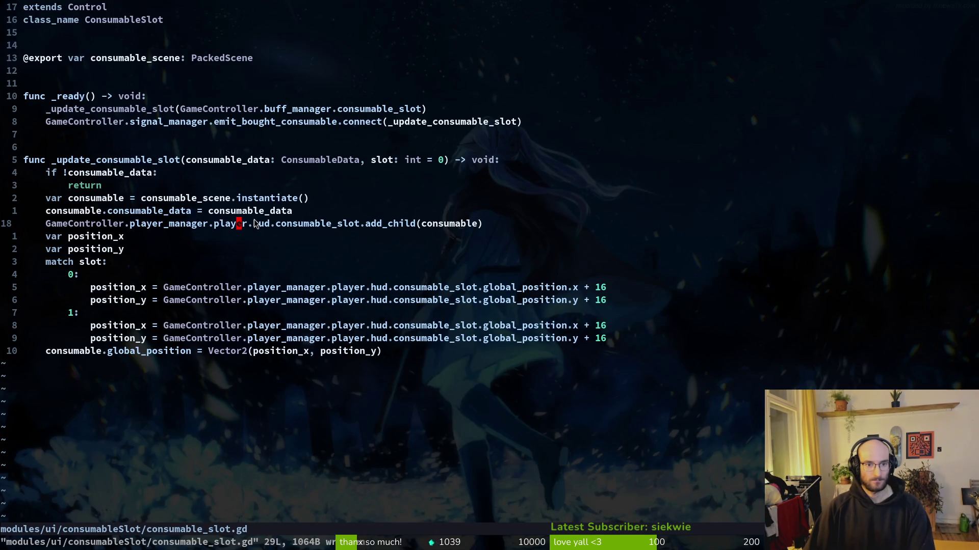
{"action": "key", "text": "k"}
{"action": "key", "text": "k"}
{"action": "key", "text": "k"}
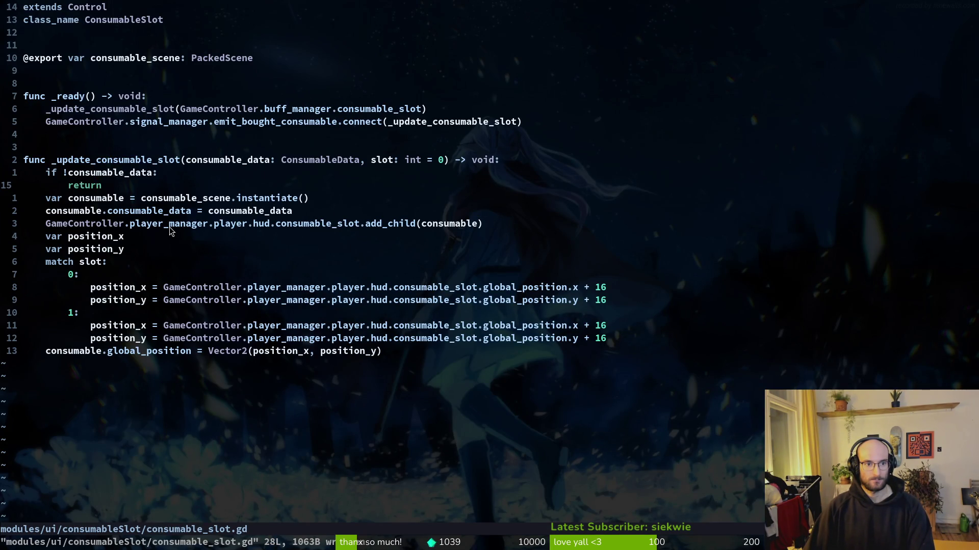
{"action": "key", "text": "ctrl+6"}
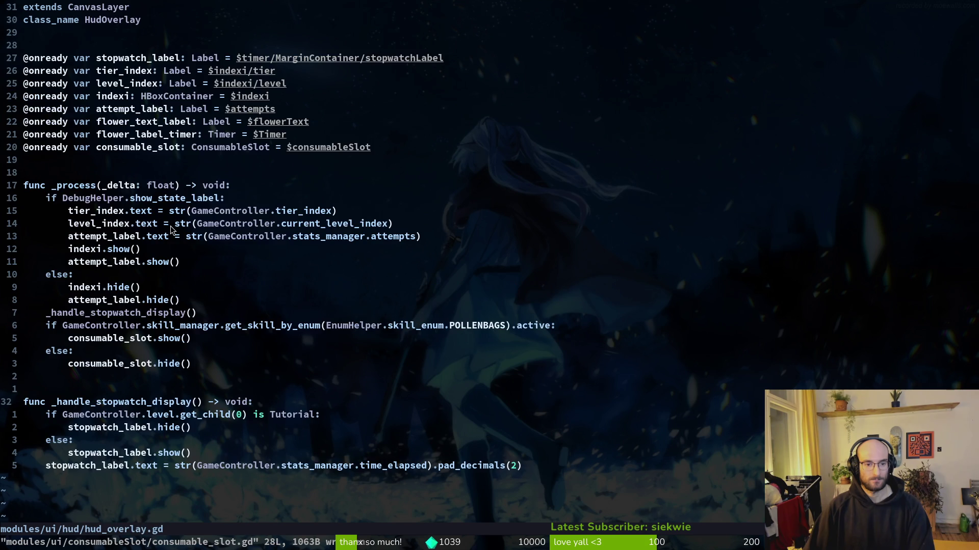
{"action": "key", "text": "ctrl+6"}
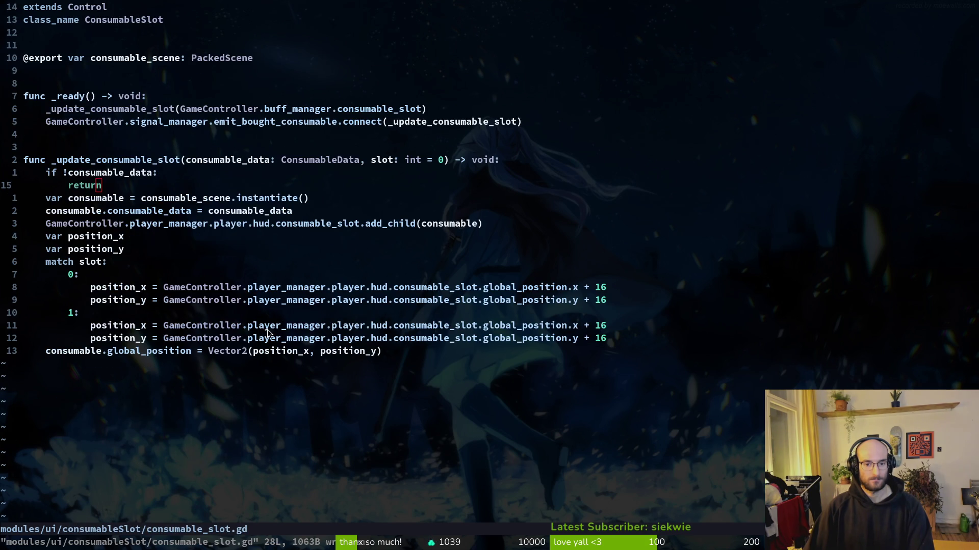
Close the game and follow the error's stack trace to the failing line in consumable_slot.gd.
{"action": "key", "text": "alt+F4"}
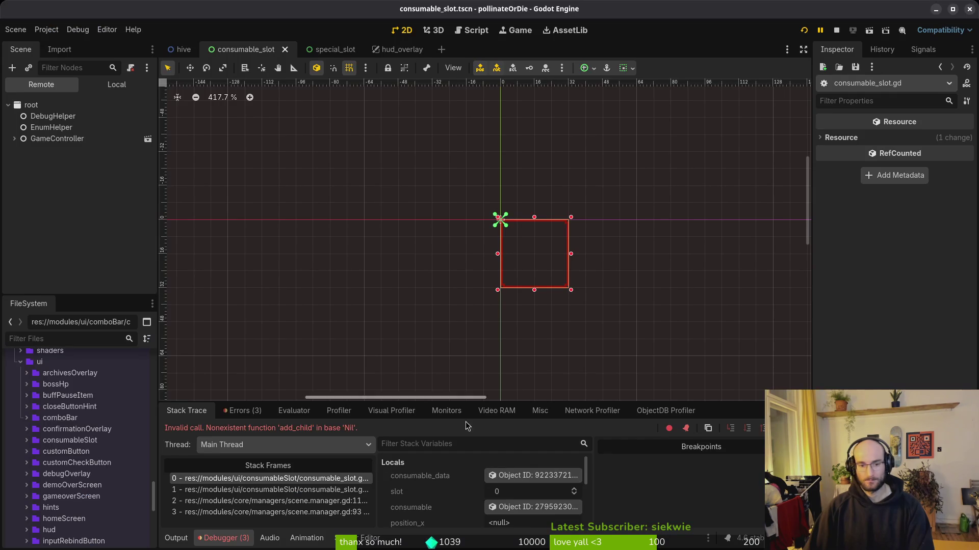
{"action": "left_click", "coordinate": [238, 414]}
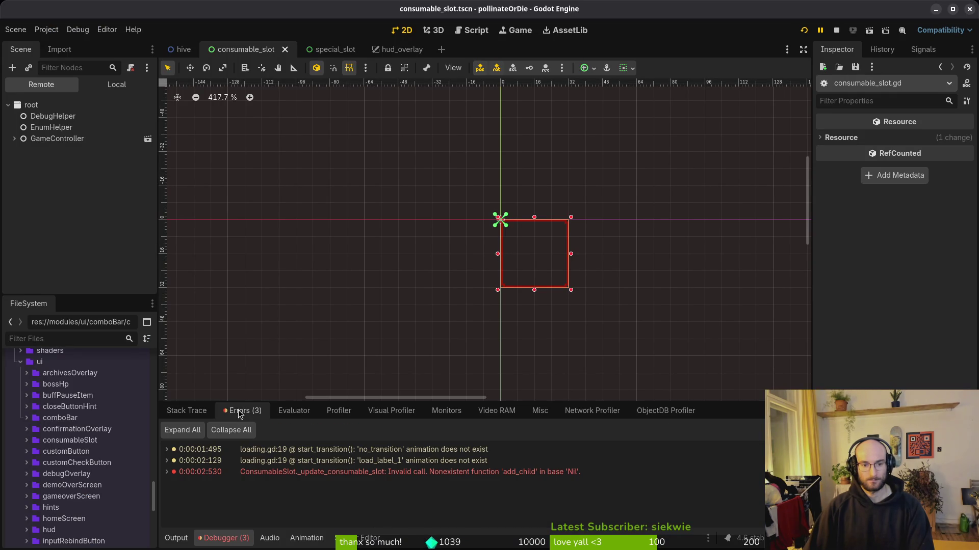
{"action": "left_click", "coordinate": [186, 413]}
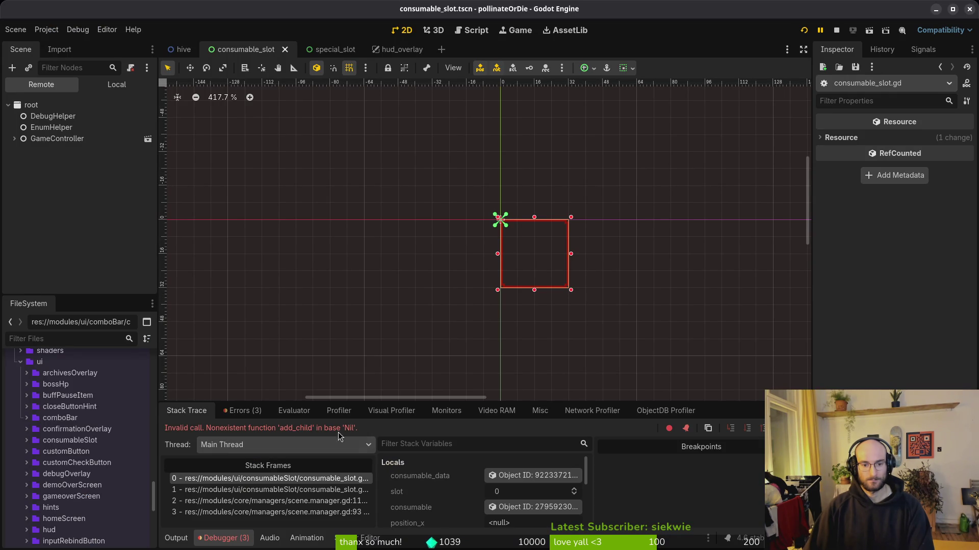
{"action": "left_click", "coordinate": [313, 481]}
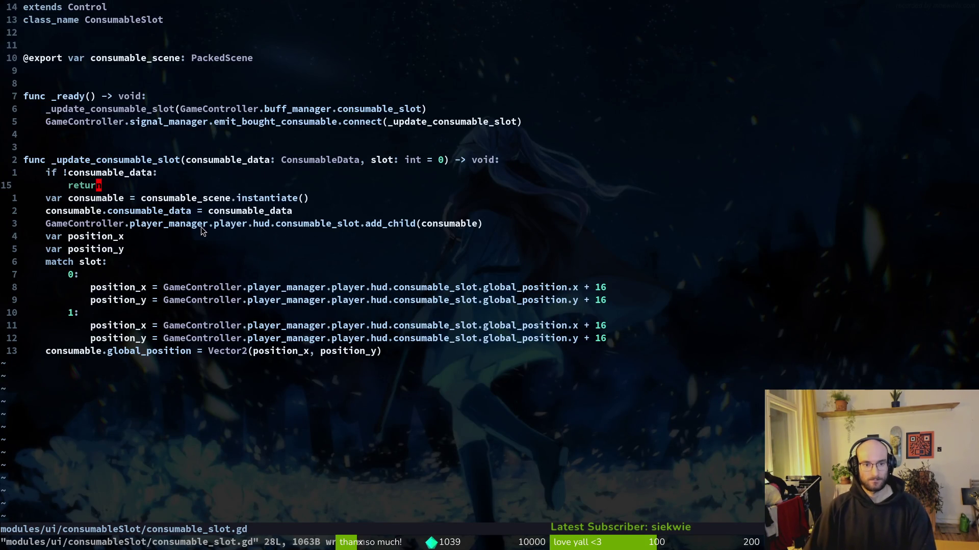
{"action": "mouse_move", "coordinate": [357, 225]}
{"action": "left_mouse_down"}
{"action": "mouse_move", "coordinate": [179, 232]}
{"action": "mouse_move", "coordinate": [56, 222]}
{"action": "left_mouse_up"}
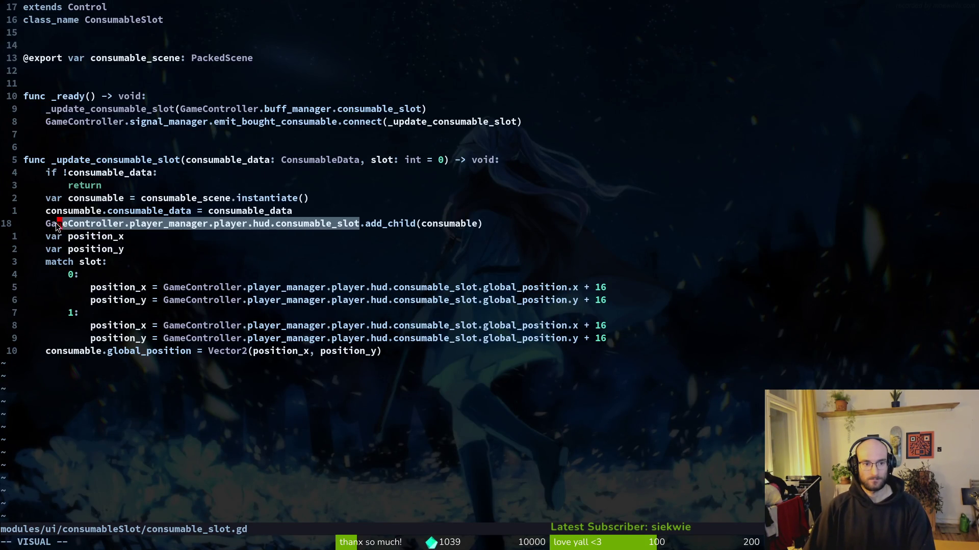
{"action": "key", "text": "Escape"}
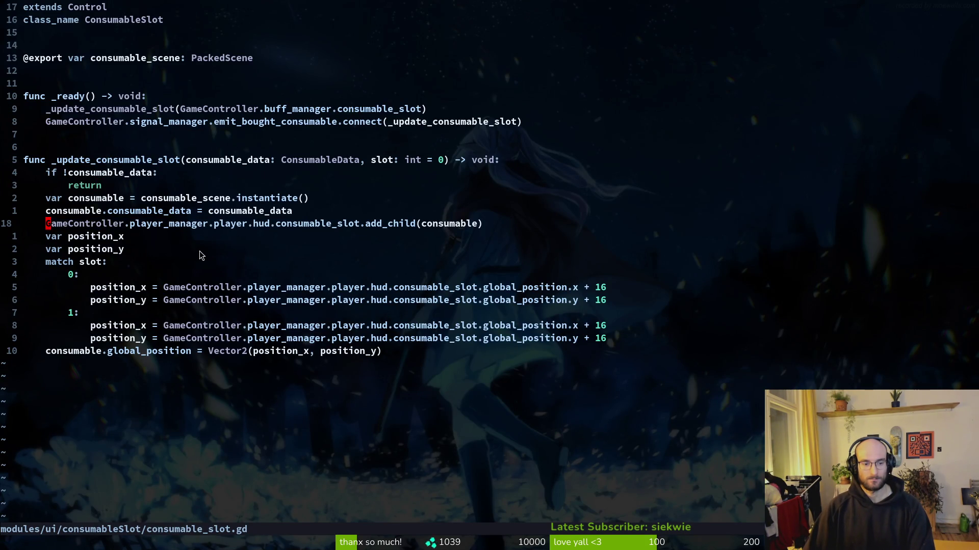
{"action": "key", "text": "ctrl+p"}
{"action": "type", "text": "huovefr"}
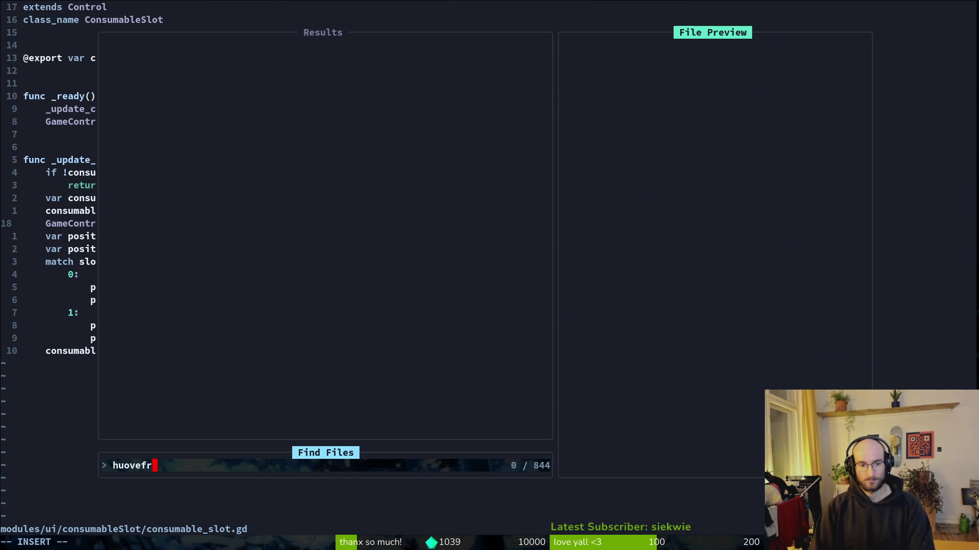
{"action": "key", "text": "BackSpace"}
{"action": "key", "text": "BackSpace"}
{"action": "key", "text": "Return"}
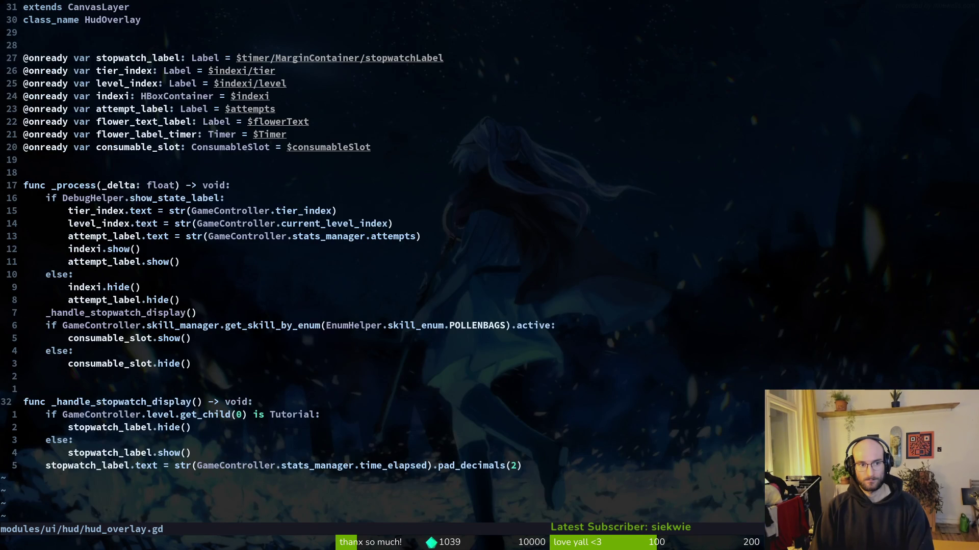
{"action": "key", "text": "u"}
{"action": "key", "text": "u"}
{"action": "key", "text": "u"}
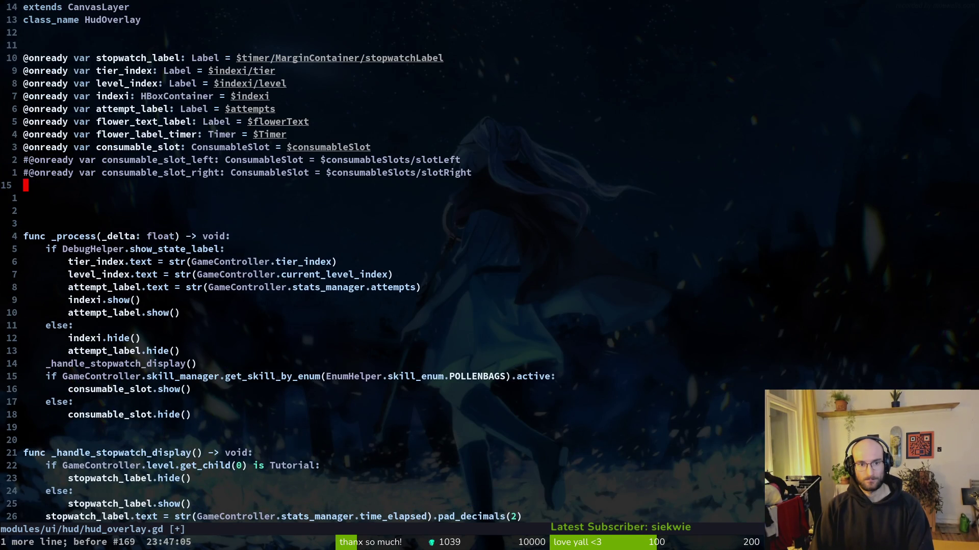
{"action": "key", "text": "u"}
{"action": "key", "text": "u"}
{"action": "key", "text": "u"}
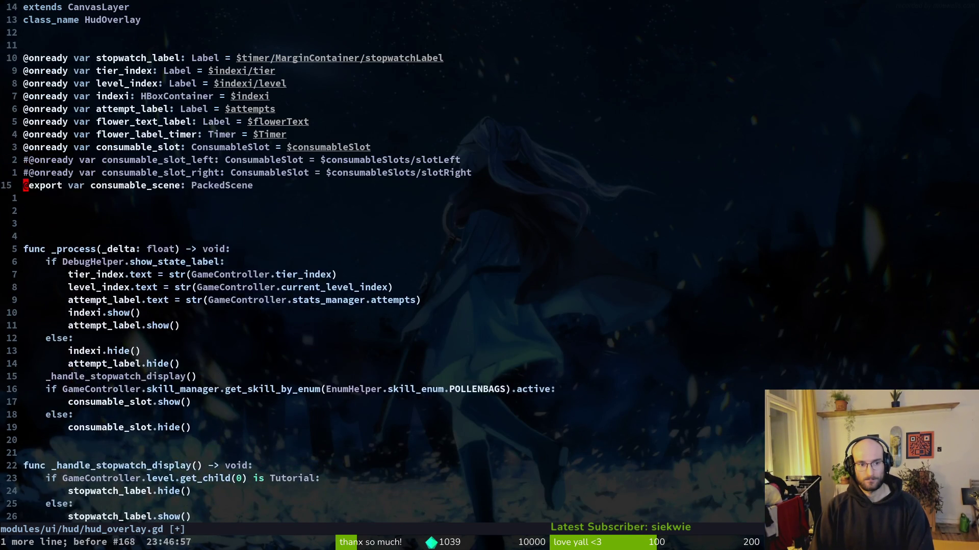
{"action": "key", "text": "u"}
{"action": "key", "text": "u"}
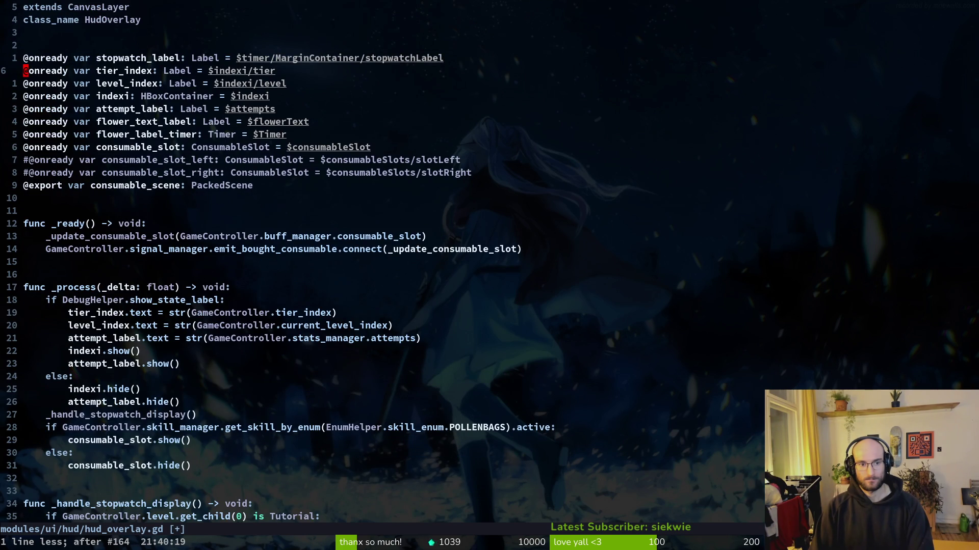
{"action": "key", "text": "ctrl+r"}
{"action": "key", "text": "ctrl+r"}
{"action": "key", "text": "ctrl+r"}
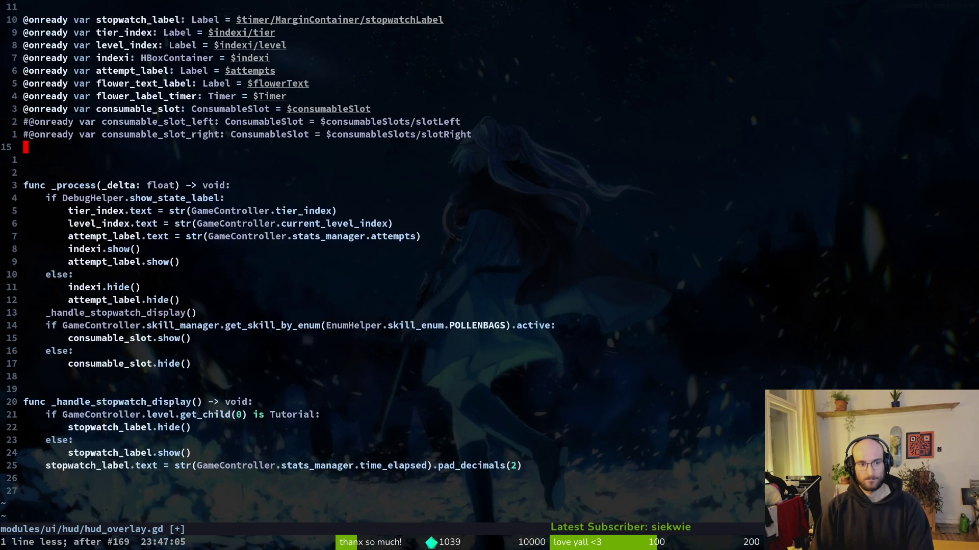
{"action": "type", "text": ":w"}
{"action": "key", "text": "Return"}
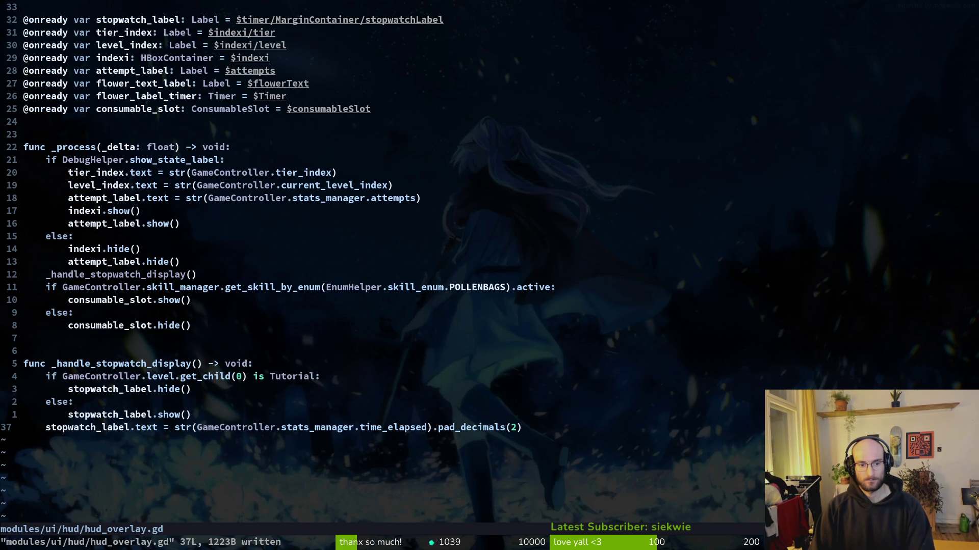
{"action": "key", "text": "ctrl+6"}
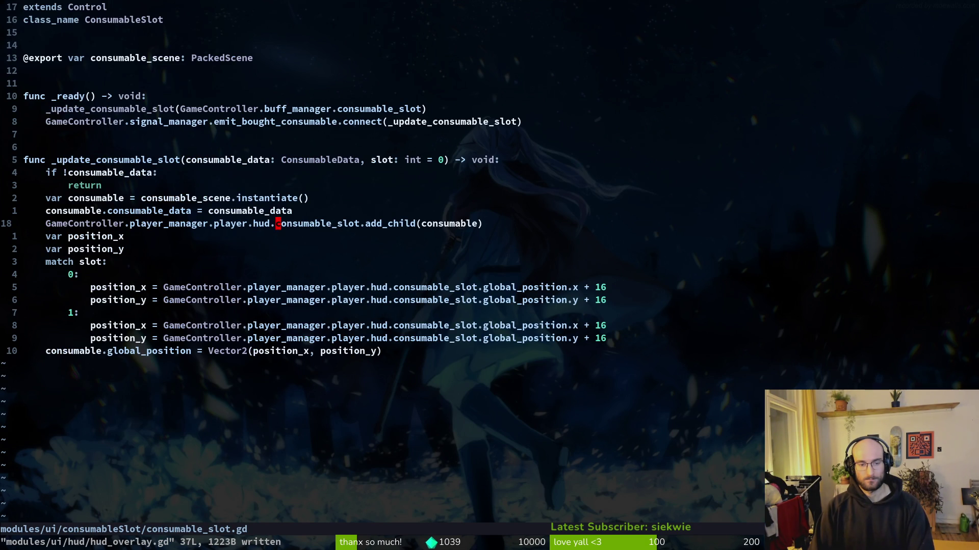
Replace the hud path before add_child with self, and stop the debug session in Godot.
{"action": "key", "text": "c"}
{"action": "key", "text": "f"}
{"action": "key", "text": "."}
{"action": "key", "text": "BackSpace"}
{"action": "key", "text": "BackSpace"}
{"action": "key", "text": "BackSpace"}
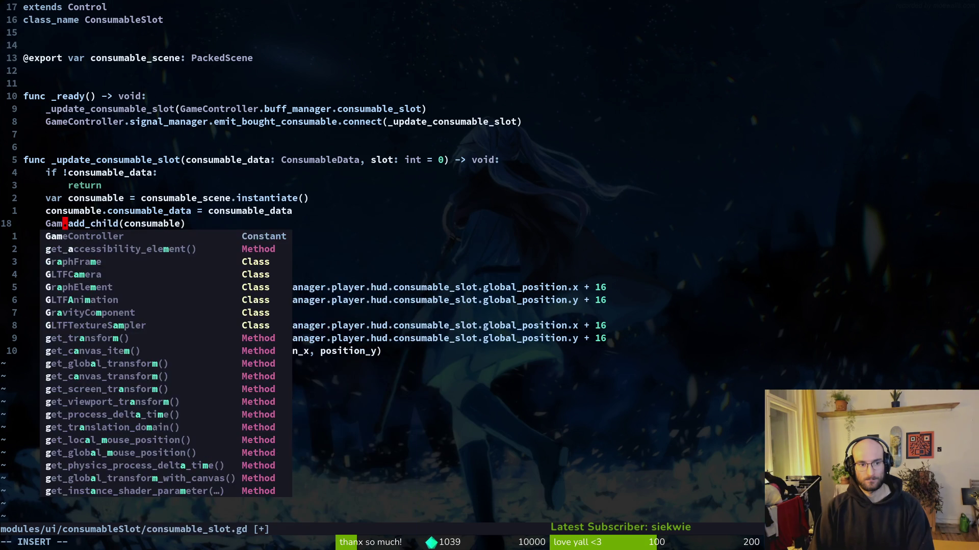
{"action": "key", "text": "BackSpace"}
{"action": "key", "text": "BackSpace"}
{"action": "key", "text": "BackSpace"}
{"action": "type", "text": "sel"}
{"action": "key", "text": "alt+Tab"}
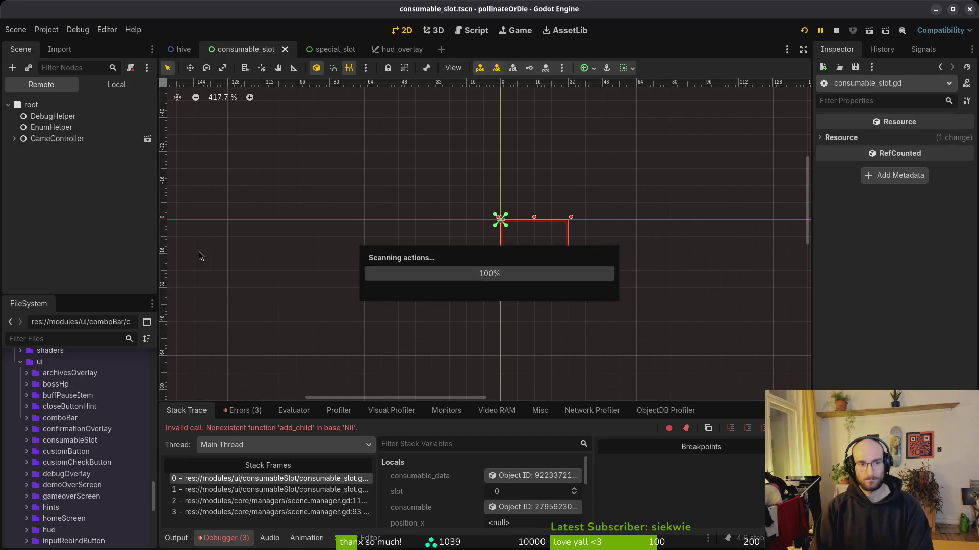
{"action": "key", "text": "F5"}
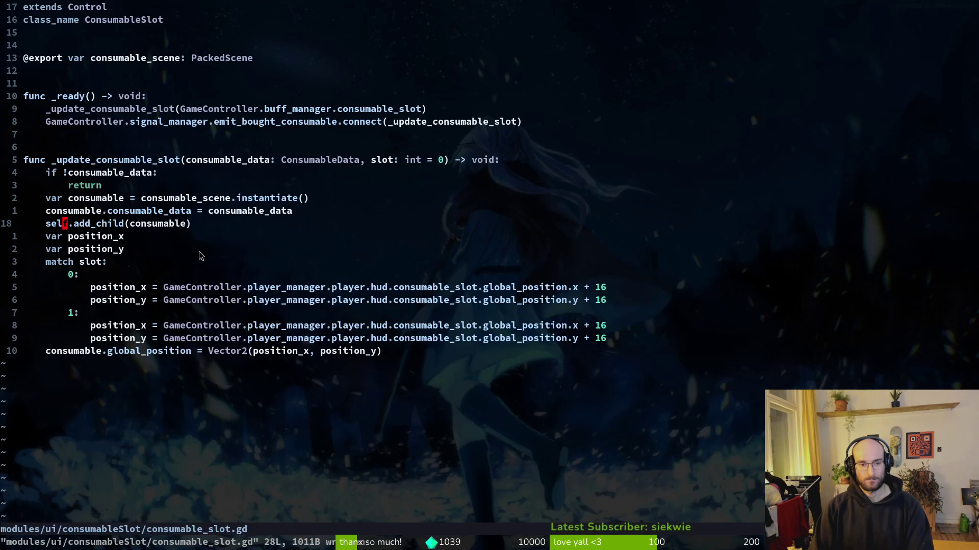
Replace the GameController hud path with self on slot 0's position_x and position_y lines, and save.
{"action": "key", "text": "j"}
{"action": "key", "text": "j"}
{"action": "key", "text": "j"}
{"action": "key", "text": "w"}
{"action": "key", "text": "w"}
{"action": "key", "text": "w"}
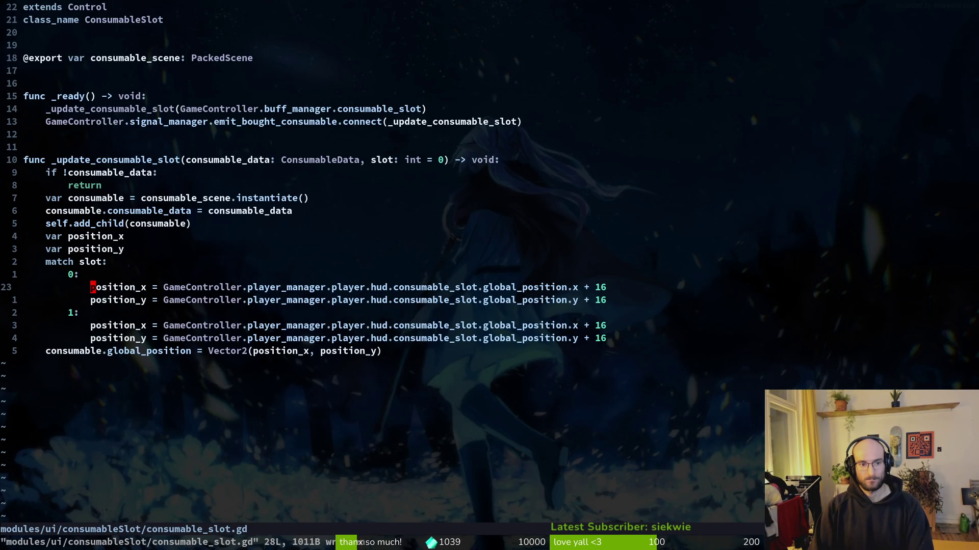
{"action": "key", "text": "v"}
{"action": "key", "text": "w"}
{"action": "key", "text": "w"}
{"action": "key", "text": "w"}
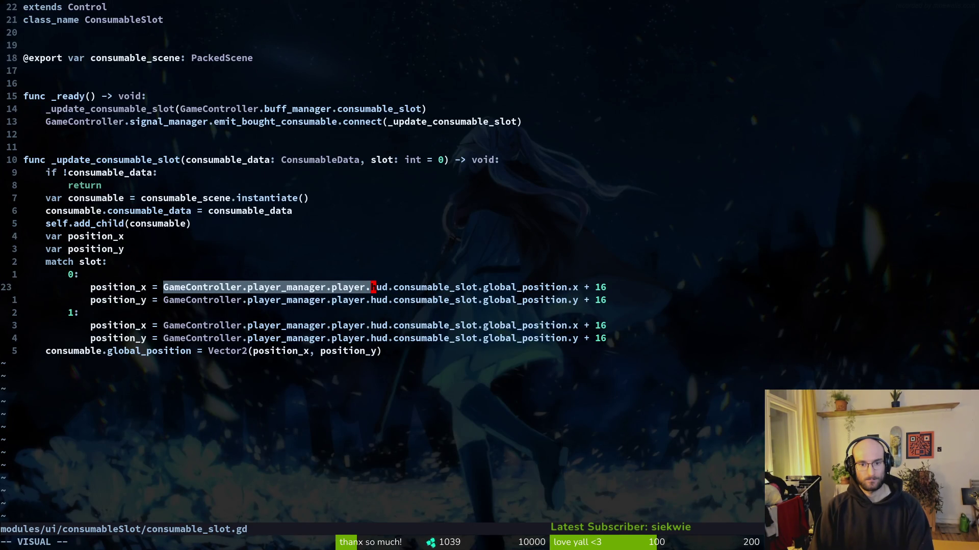
{"action": "type", "text": "wc"}
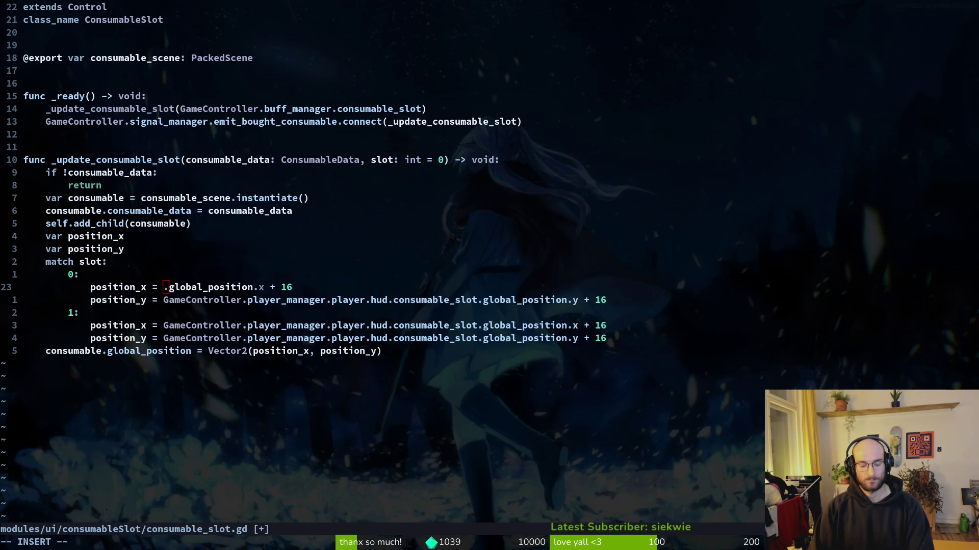
{"action": "type", "text": "self"}
{"action": "key", "text": "Escape"}
{"action": "key", "text": "j"}
{"action": "key", "text": "b"}
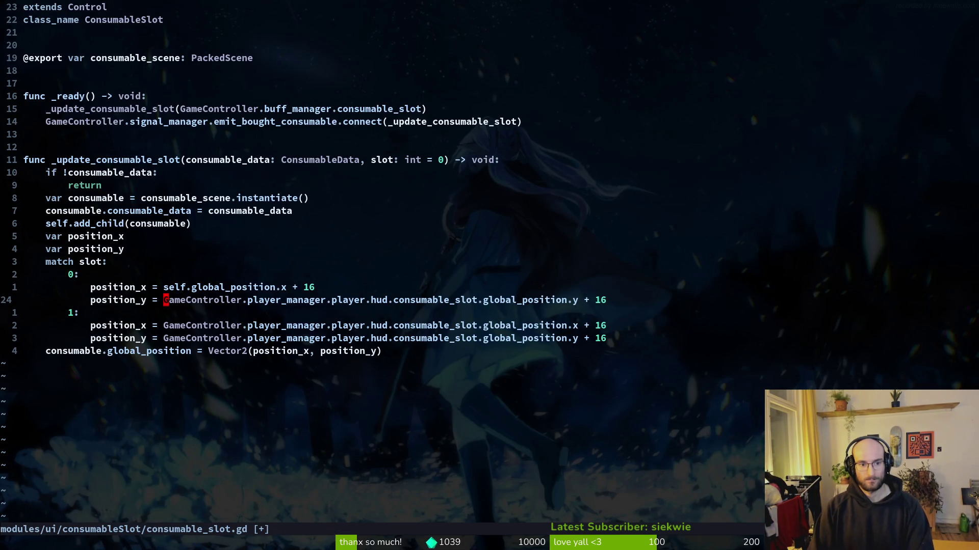
{"action": "key", "text": "v"}
{"action": "key", "text": "w"}
{"action": "key", "text": "w"}
{"action": "key", "text": "w"}
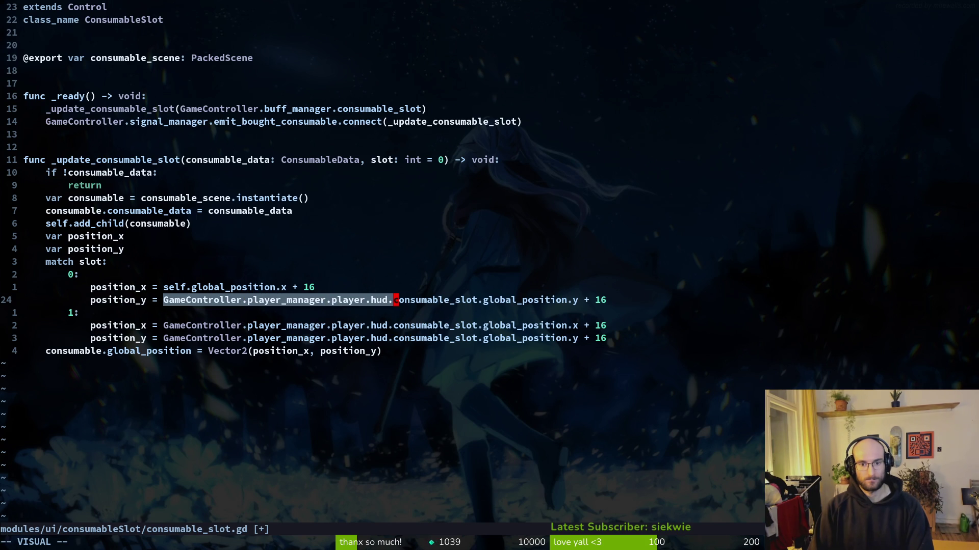
{"action": "key", "text": "w"}
{"action": "type", "text": "c"}
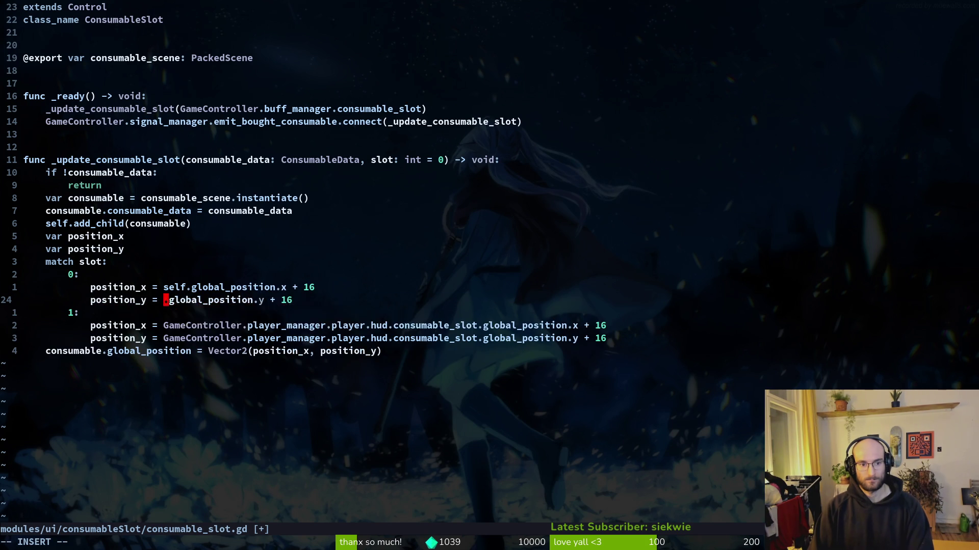
{"action": "type", "text": "self"}
{"action": "key", "text": "Escape"}
{"action": "type", "text": ":w"}
{"action": "key", "text": "Return"}
Copy the self-based position lines under slot 1, delete its old GameController lines, and save.
{"action": "key", "text": "j"}
{"action": "key", "text": "j"}
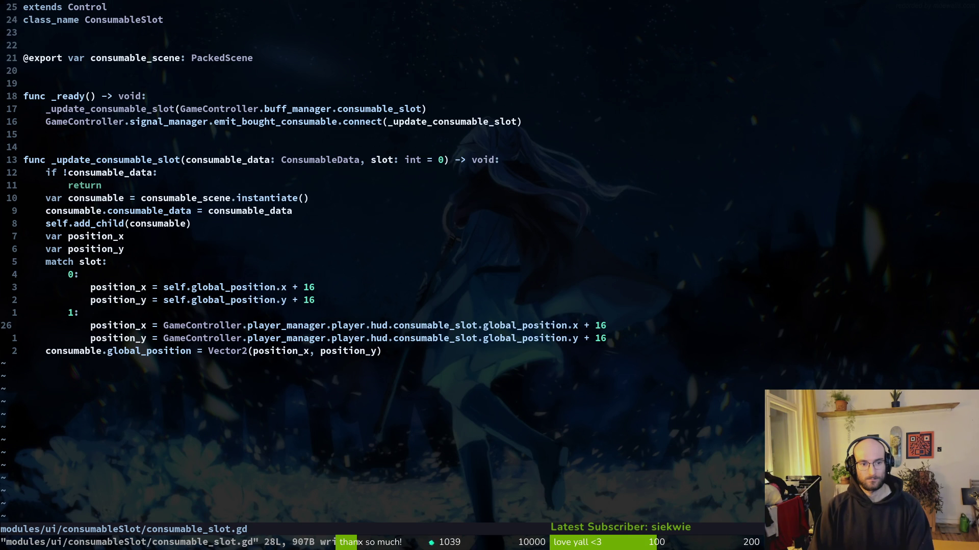
{"action": "key", "text": "u"}
{"action": "key", "text": "u"}
{"action": "key", "text": "u"}
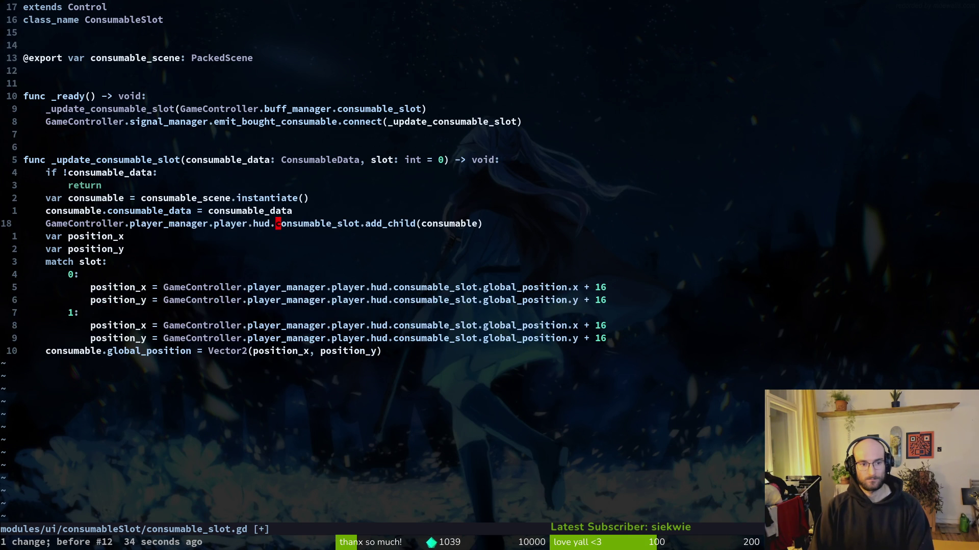
{"action": "key", "text": "ctrl+r"}
{"action": "key", "text": "j"}
{"action": "key", "text": "j"}
{"action": "key", "text": "j"}
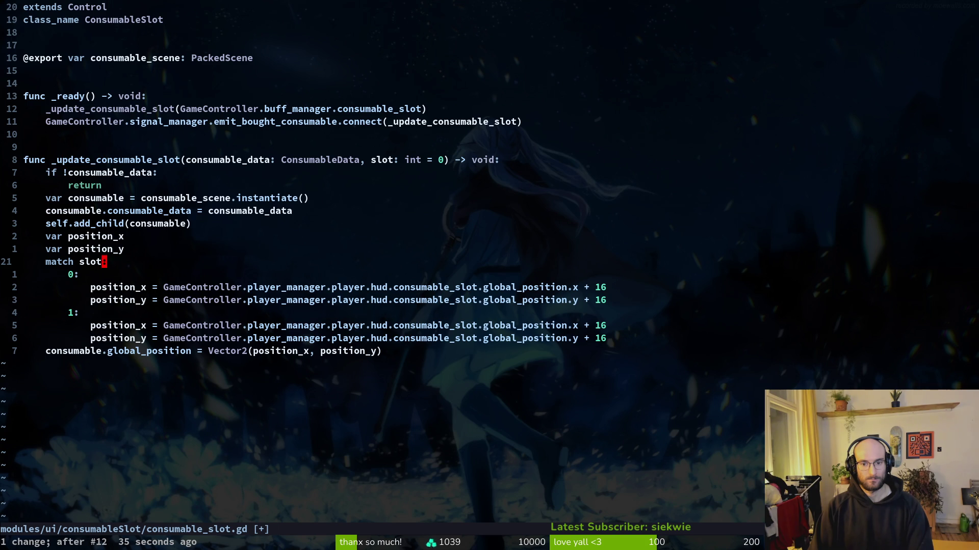
{"action": "key", "text": "ctrl+r"}
{"action": "key", "text": "ctrl+r"}
{"action": "key", "text": "ctrl+r"}
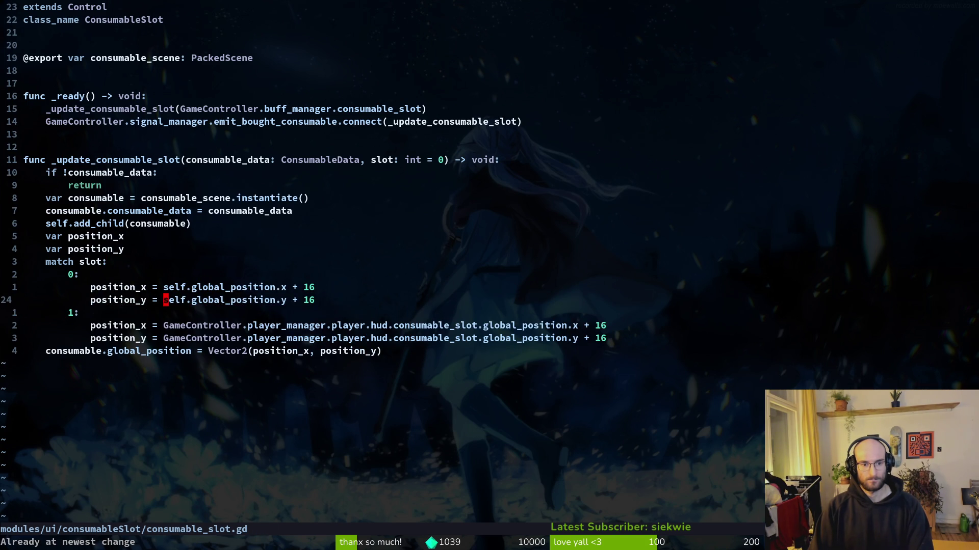
{"action": "key", "text": "k"}
{"action": "key", "text": "y"}
{"action": "key", "text": "j"}
{"action": "key", "text": "j"}
{"action": "key", "text": "j"}
{"action": "key", "text": "p"}
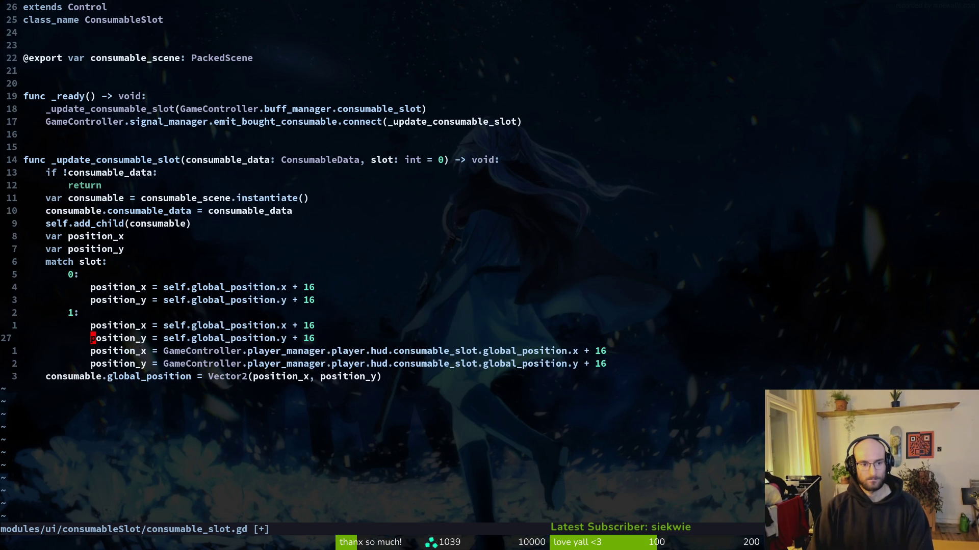
{"action": "key", "text": "j"}
{"action": "key", "text": "shift+v"}
{"action": "type", "text": "jd:w"}
{"action": "key", "text": "Return"}
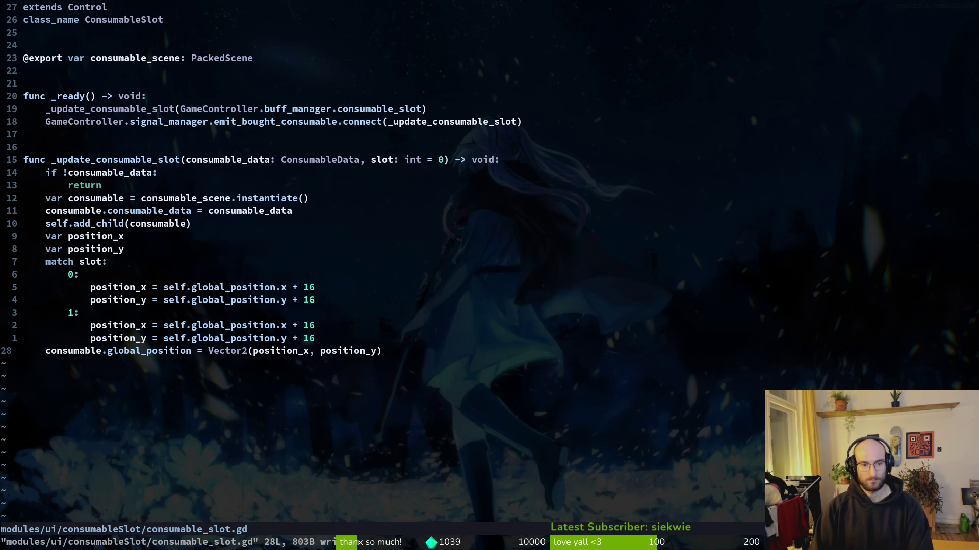
{"action": "key", "text": "alt+Tab"}
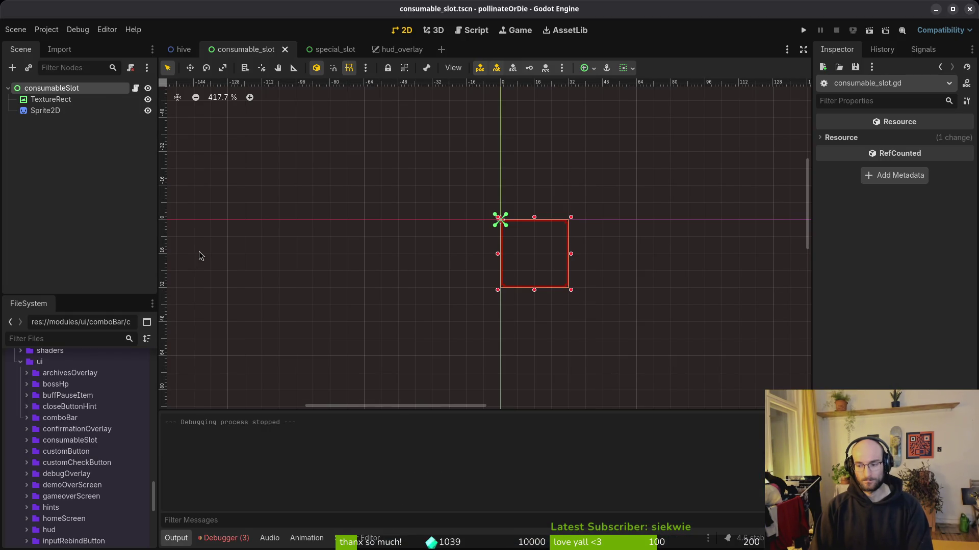
Run the game with F5, continue the saved game, and browse the shop's consumables to protein.
{"action": "key", "text": "F5"}
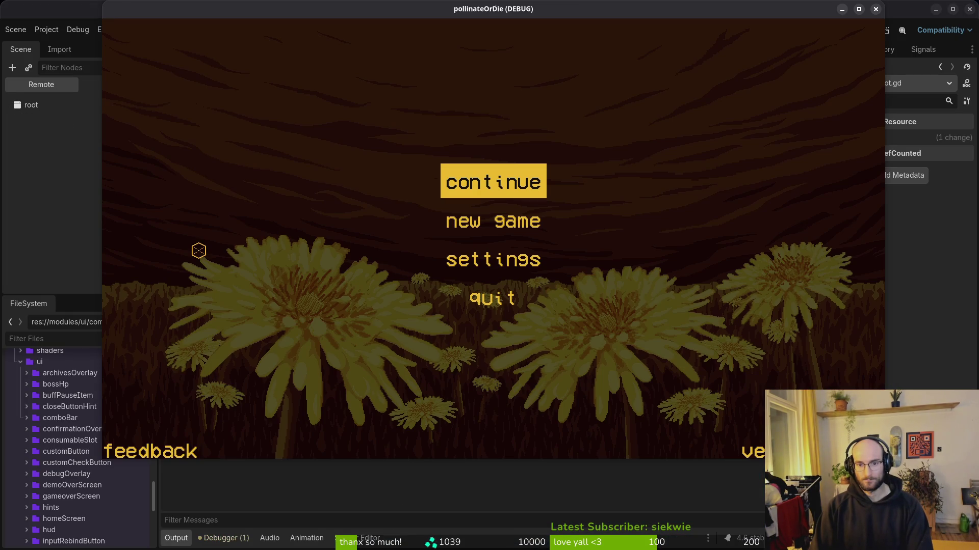
{"action": "key", "text": "Return"}
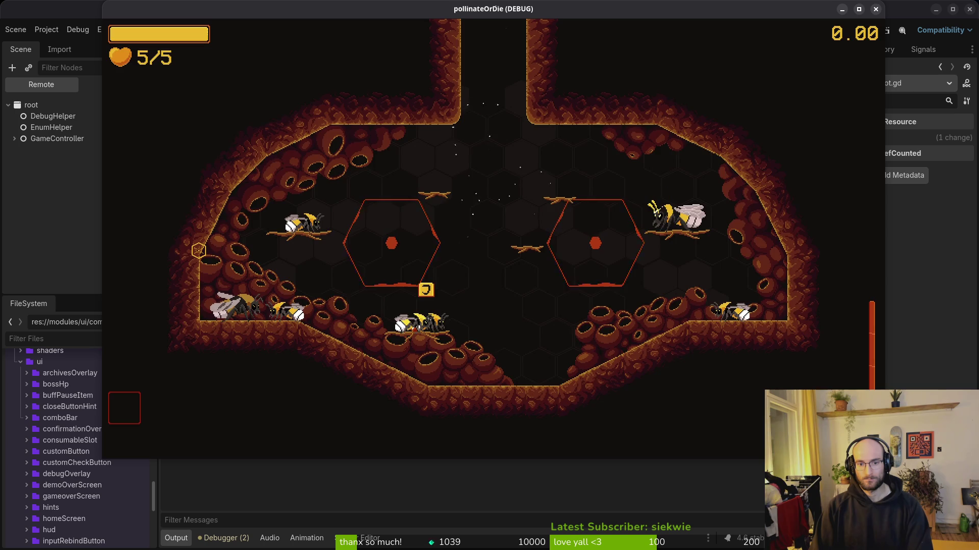
{"action": "key", "text": "e"}
{"action": "key", "text": "e"}
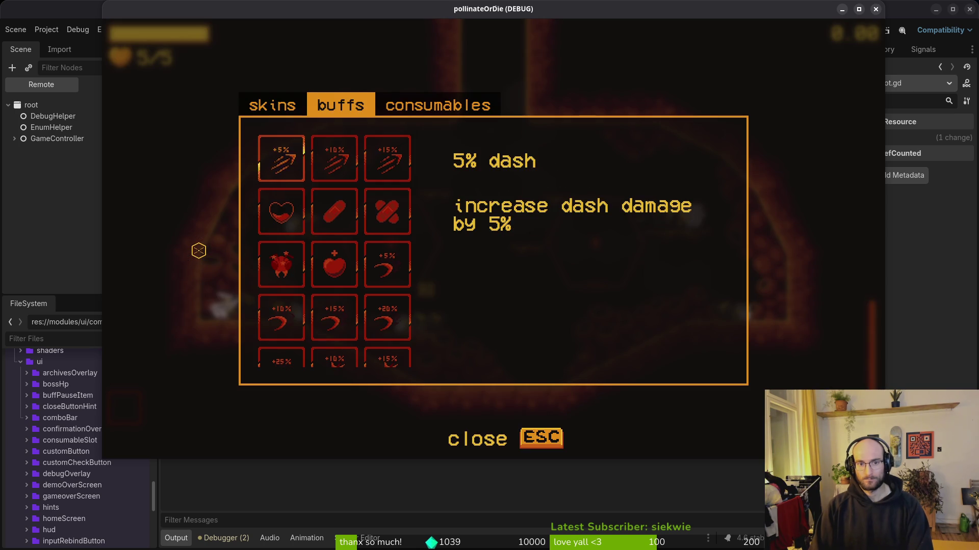
{"action": "key", "text": "e"}
{"action": "key", "text": "d"}
{"action": "key", "text": "d"}
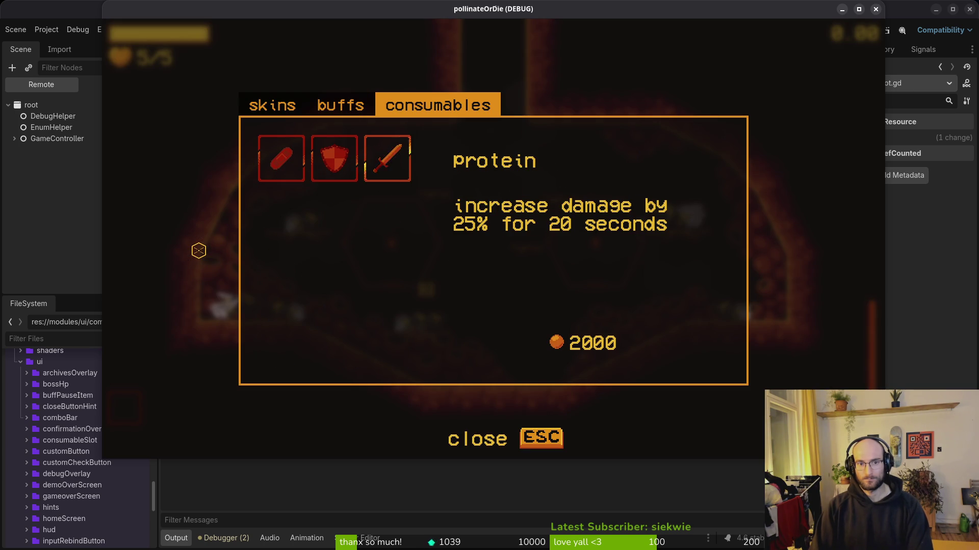
{"action": "key", "text": "d"}
{"action": "key", "text": "d"}
{"action": "key", "text": "d"}
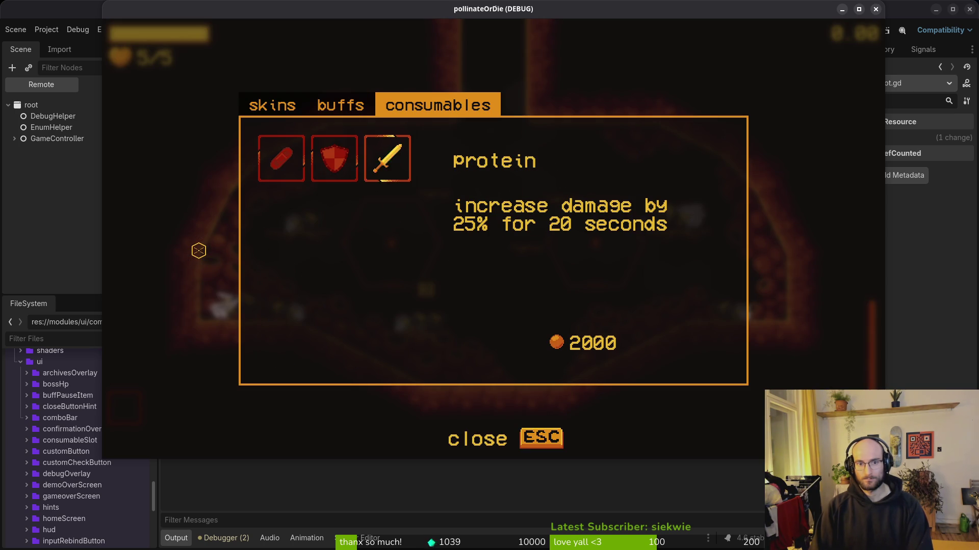
{"action": "key", "text": "d"}
{"action": "key", "text": "d"}
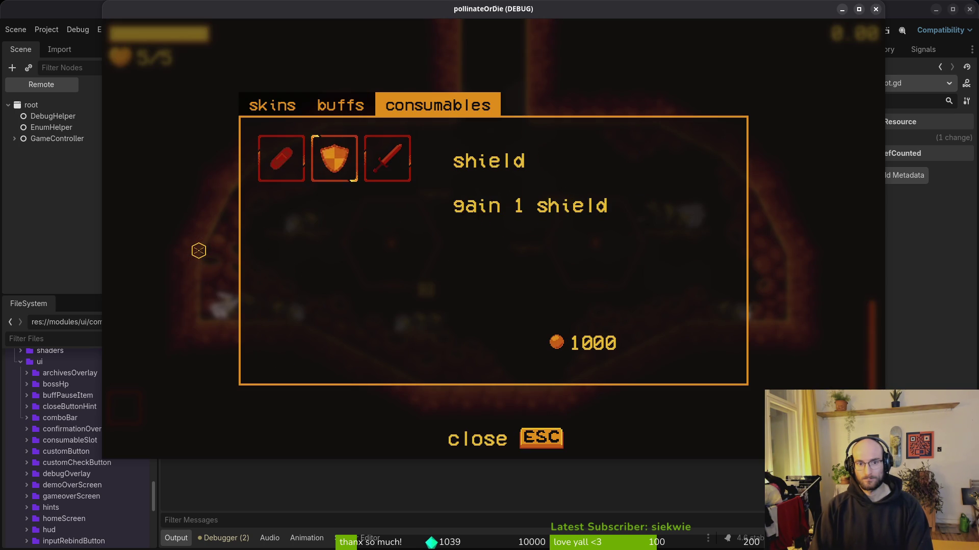
{"action": "key", "text": "d"}
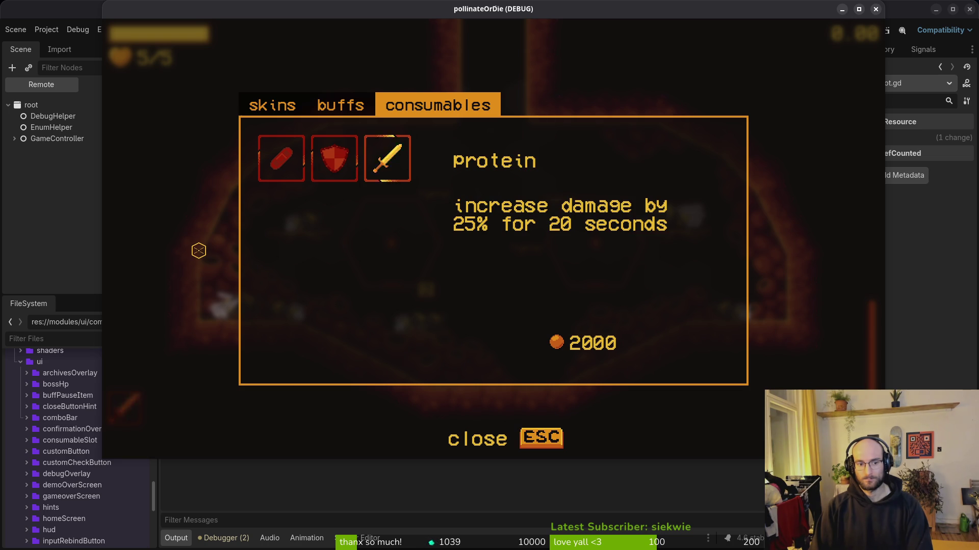
Close the shop and fly the bee down to the floor and back toward the centre.
{"action": "key", "text": "Escape"}
{"action": "key", "text": "d"}
{"action": "key", "text": "s"}
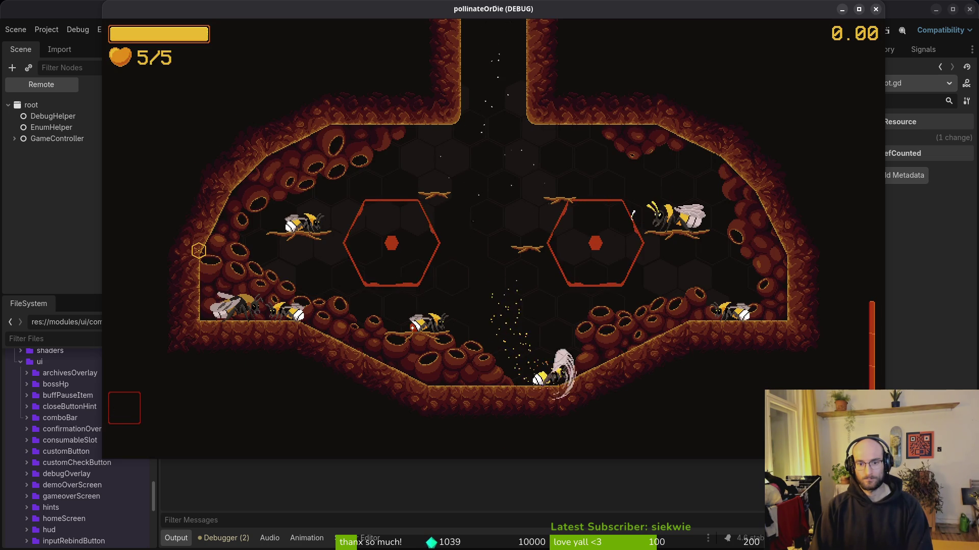
{"action": "key", "text": "a"}
{"action": "key", "text": "w"}
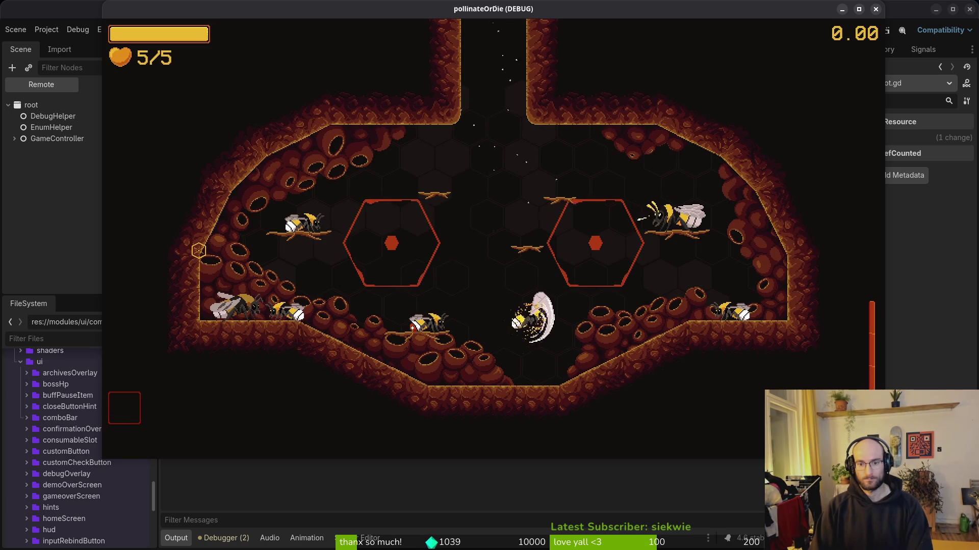
{"action": "key", "text": "a"}
{"action": "key", "text": "a"}
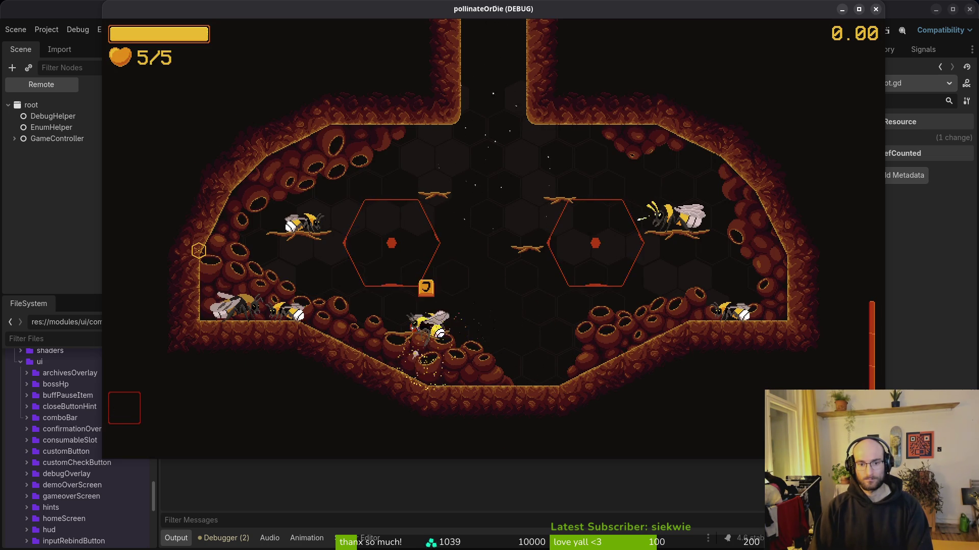
Reopen the shop, pick protein, and close it so the sword icon fills the HUD slot.
{"action": "key", "text": "j"}
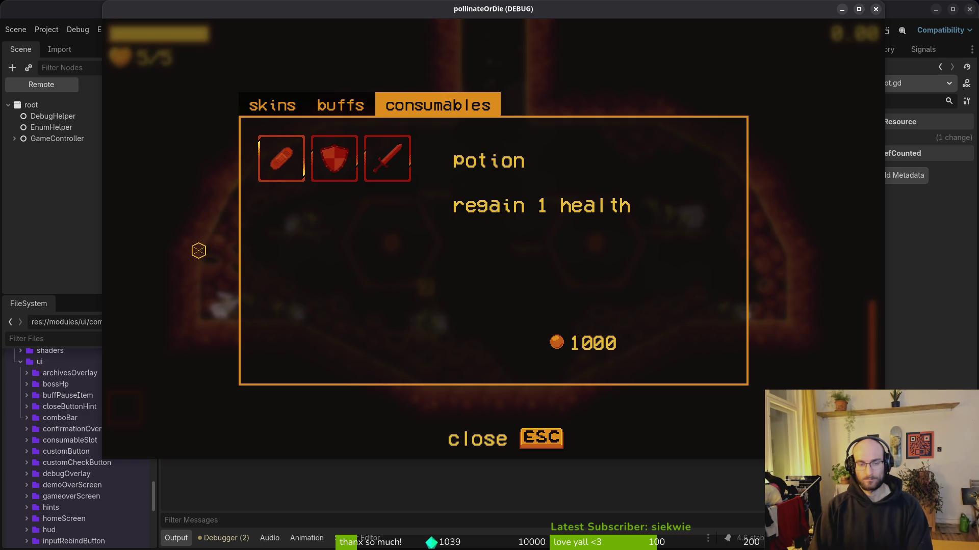
{"action": "key", "text": "d"}
{"action": "key", "text": "d"}
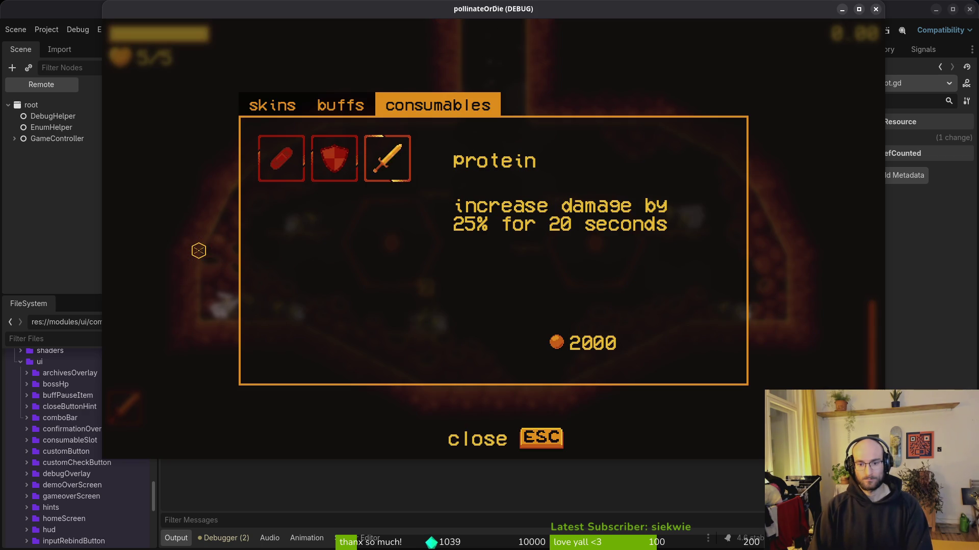
{"action": "key", "text": "Escape"}
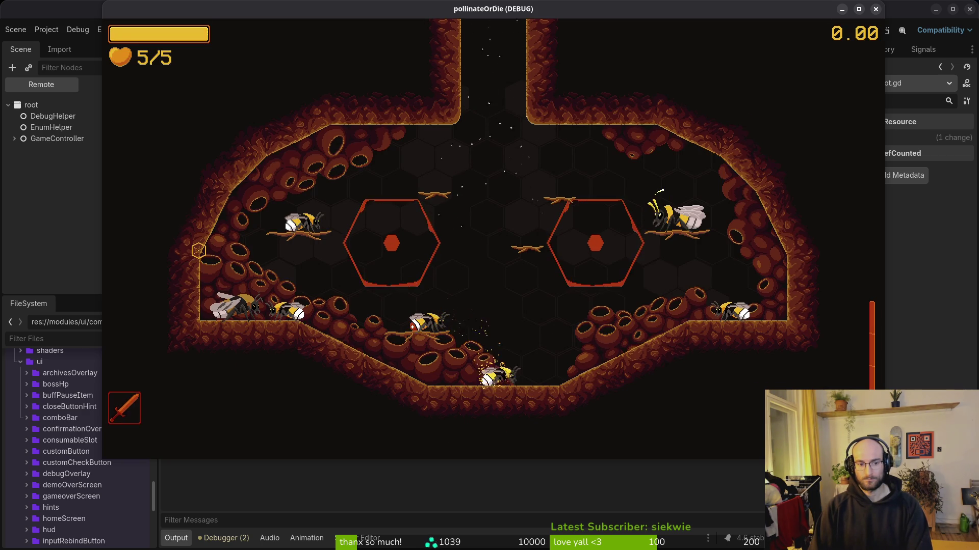
{"action": "key", "text": "w"}
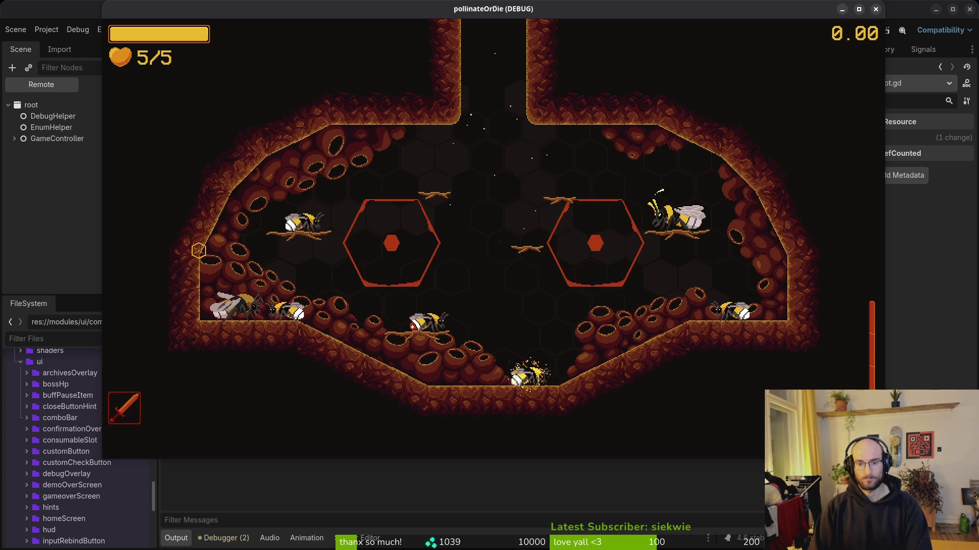
{"action": "key", "text": "w"}
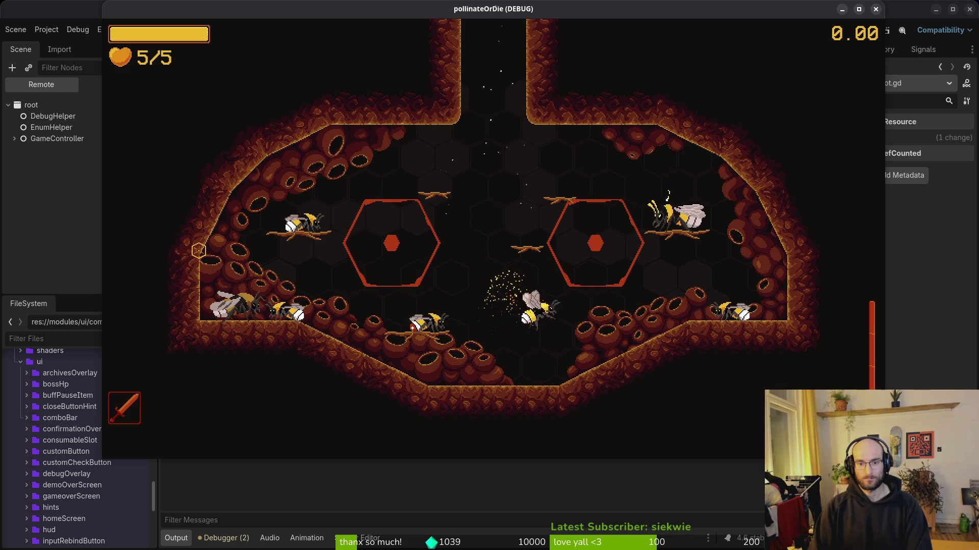
{"action": "key", "text": "d"}
{"action": "key", "text": "a"}
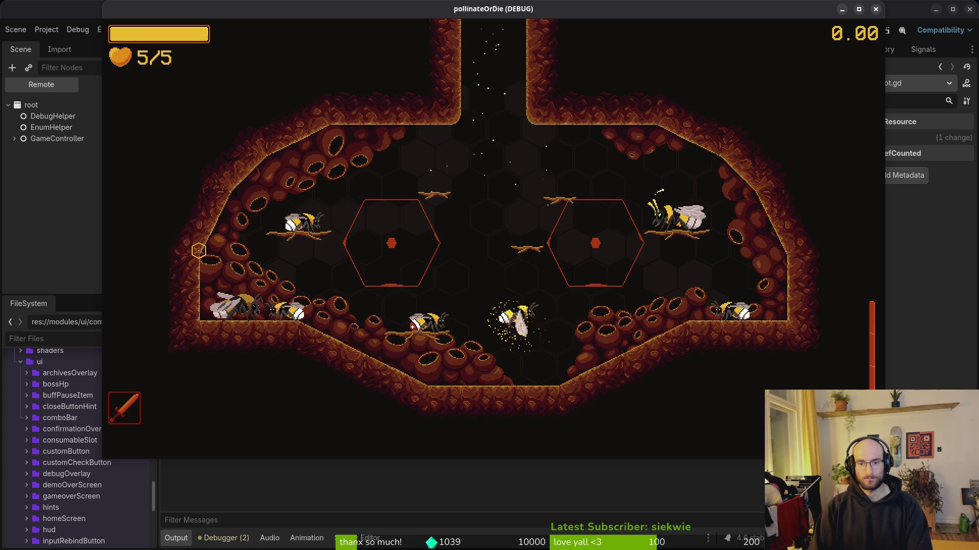
{"action": "key", "text": "a"}
{"action": "key", "text": "d"}
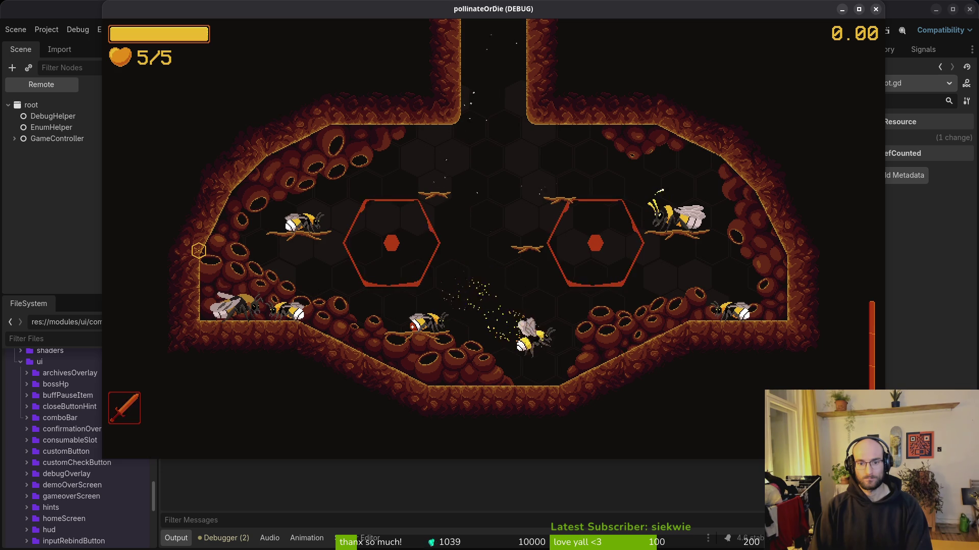
{"action": "key", "text": "a"}
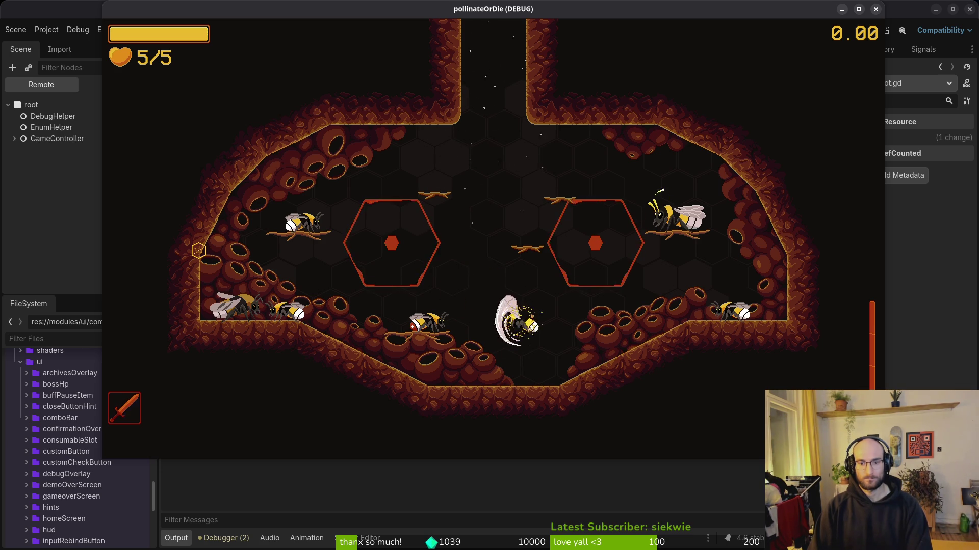
{"action": "key", "text": "s"}
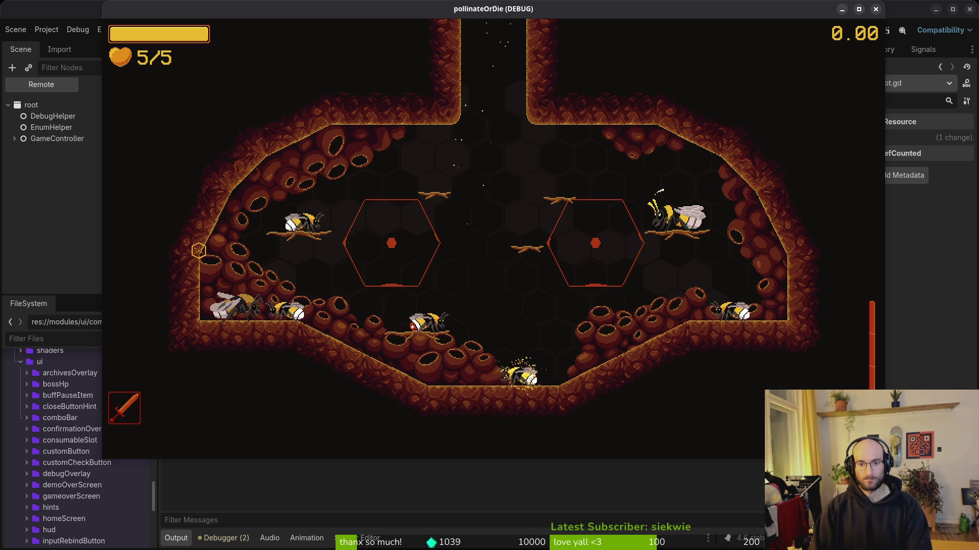
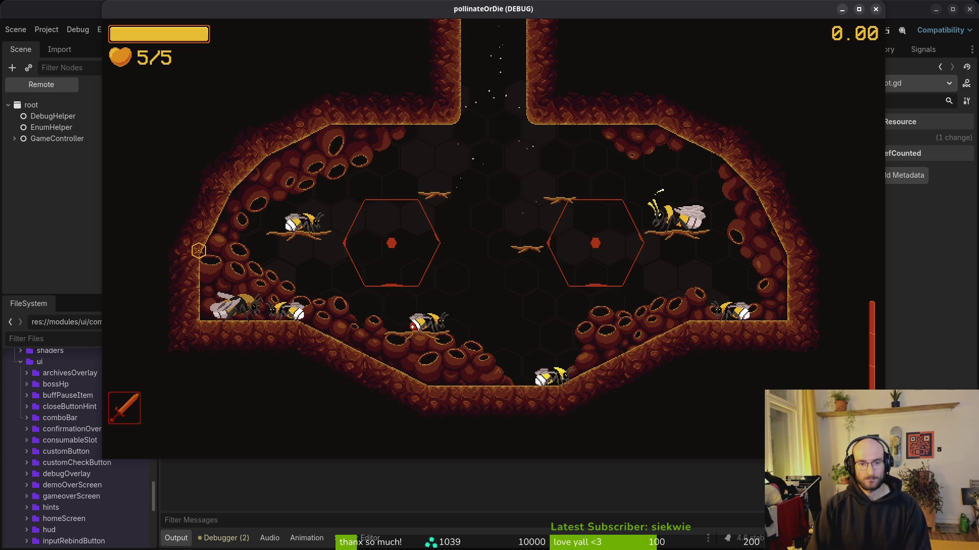
Quit the current run from the pause menu back to the main menu.
{"action": "key", "text": "Escape"}
{"action": "key", "text": "Escape"}
{"action": "key", "text": "Escape"}
{"action": "key", "text": "Down"}
{"action": "key", "text": "Down"}
{"action": "key", "text": "Down"}
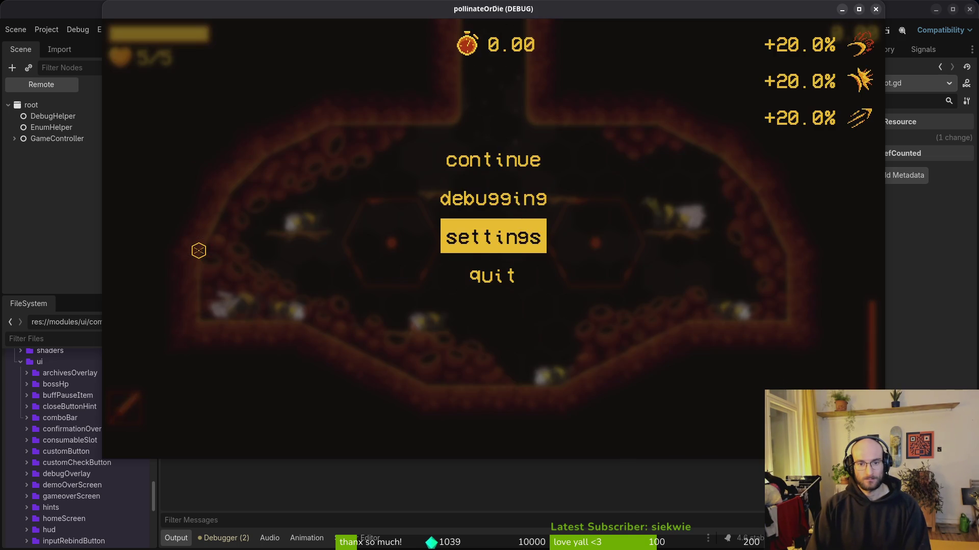
{"action": "key", "text": "Return"}
{"action": "key", "text": "Left"}
{"action": "key", "text": "Return"}
Close the game, relaunch it from the editor, and continue the saved game.
{"action": "key", "text": "Down"}
{"action": "key", "text": "Down"}
{"action": "key", "text": "Down"}
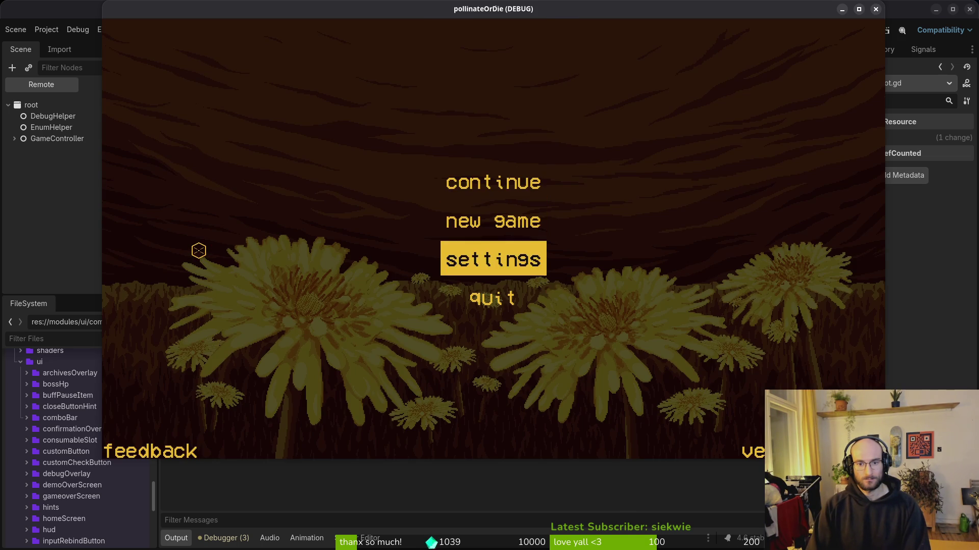
{"action": "key", "text": "Return"}
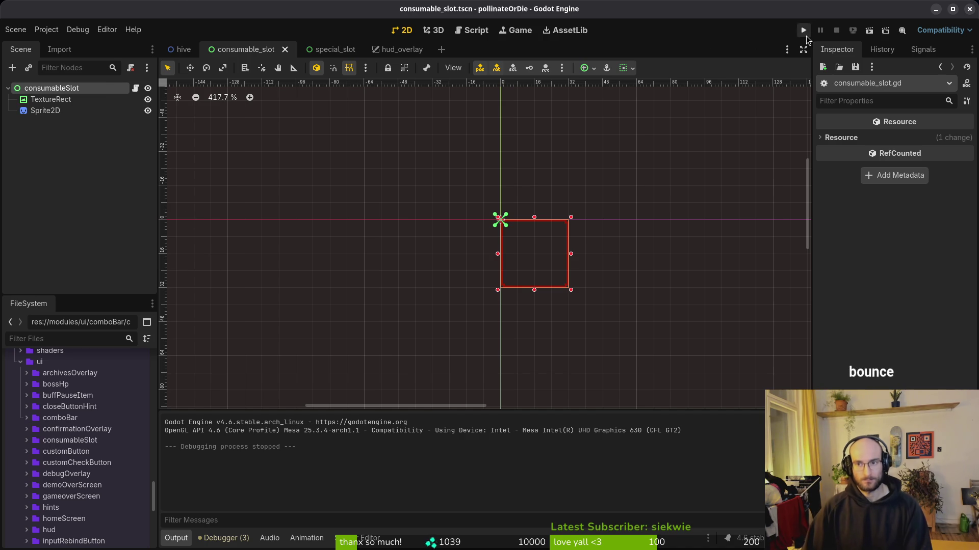
{"action": "left_click", "coordinate": [805, 33]}
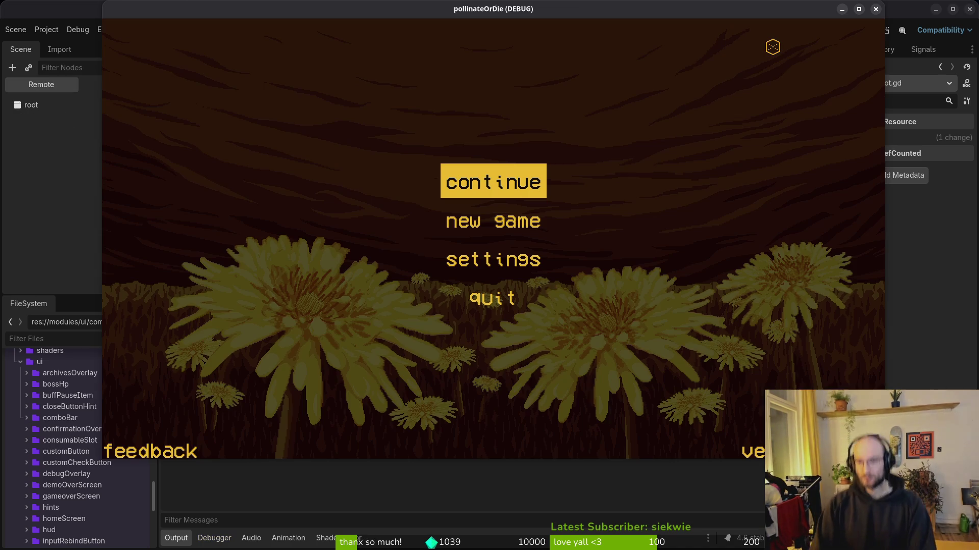
{"action": "key", "text": "Return"}
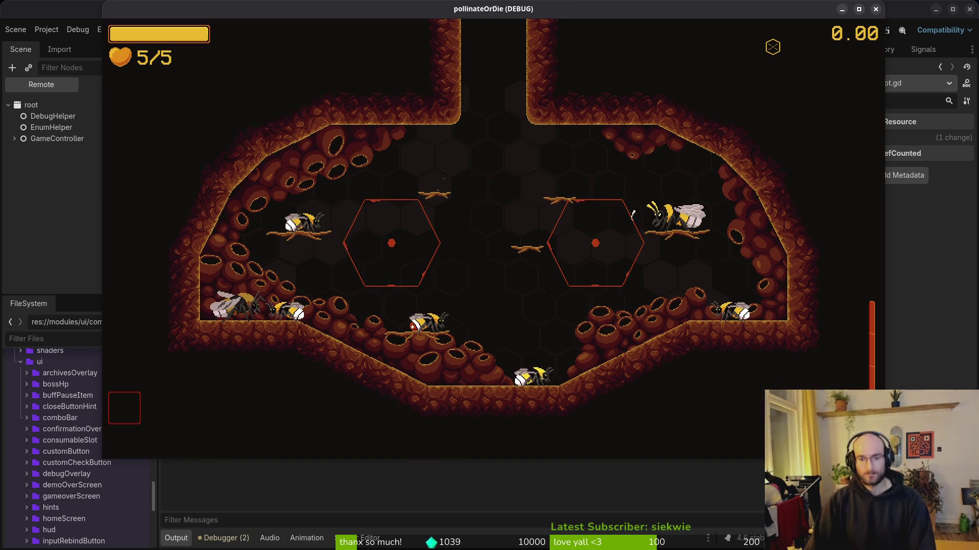
In Neovim, open the save manager script via the file finder ('saveman').
{"action": "key", "text": "alt+Tab"}
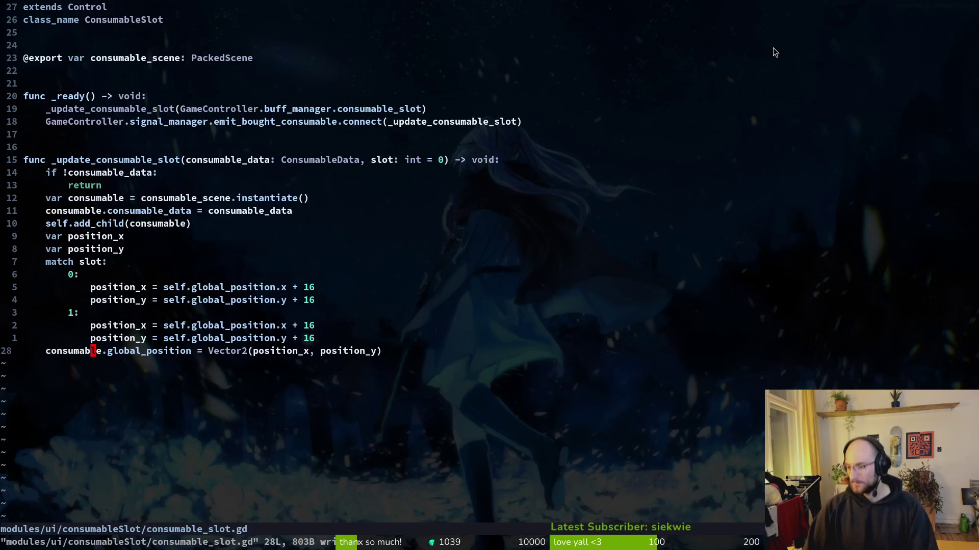
{"action": "key", "text": "space"}
{"action": "key", "text": "f"}
{"action": "key", "text": "f"}
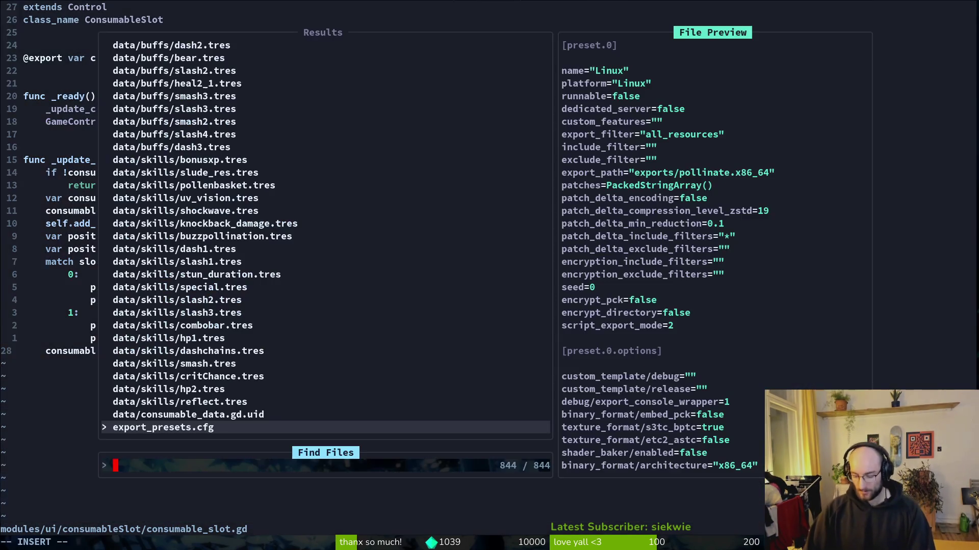
{"action": "key", "text": "Escape"}
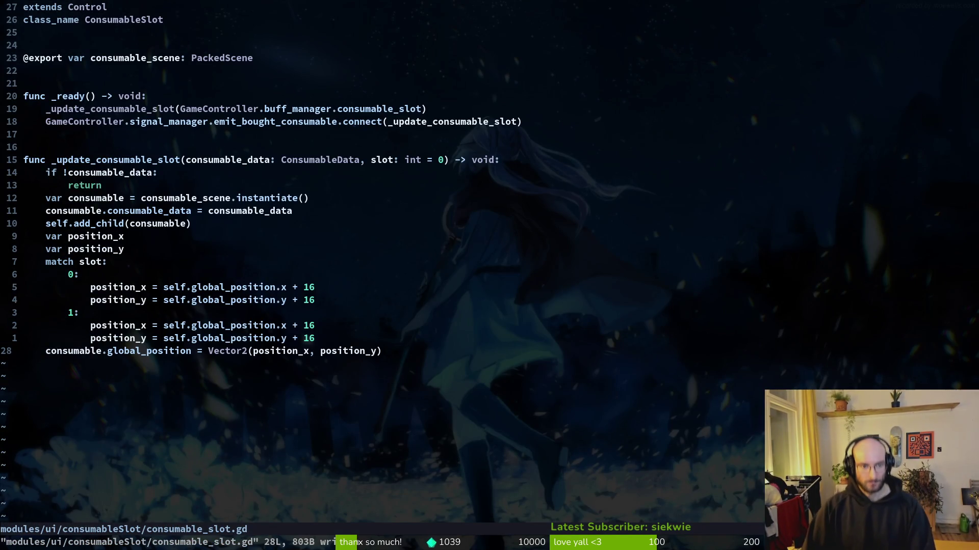
{"action": "key", "text": "space"}
{"action": "key", "text": "f"}
{"action": "key", "text": "f"}
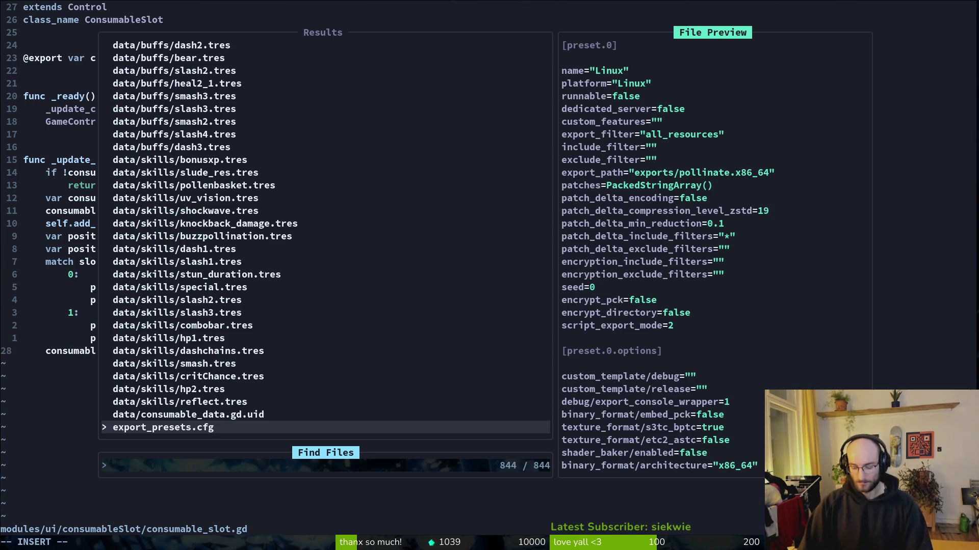
{"action": "type", "text": "saveman"}
{"action": "key", "text": "Return"}
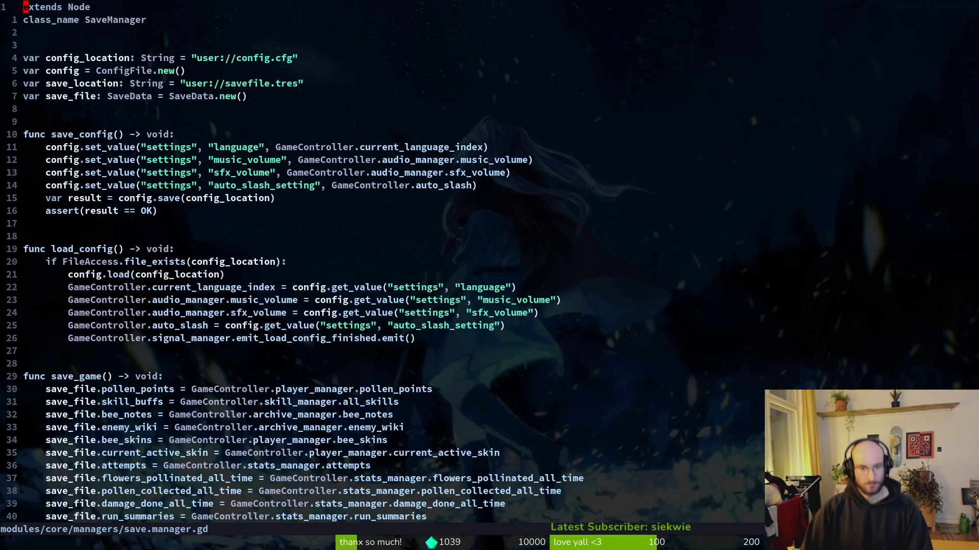
Copy the consumable_slot line from save_game, then return to consumable_slot.gd and save it.
{"action": "key", "text": "ctrl+d"}
{"action": "key", "text": "ctrl+d"}
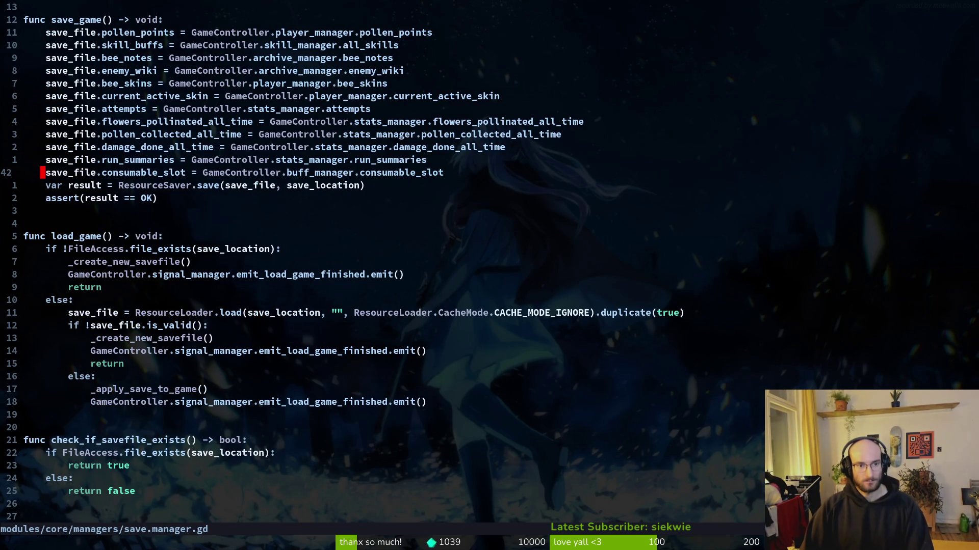
{"action": "key", "text": "shift+v"}
{"action": "key", "text": "y"}
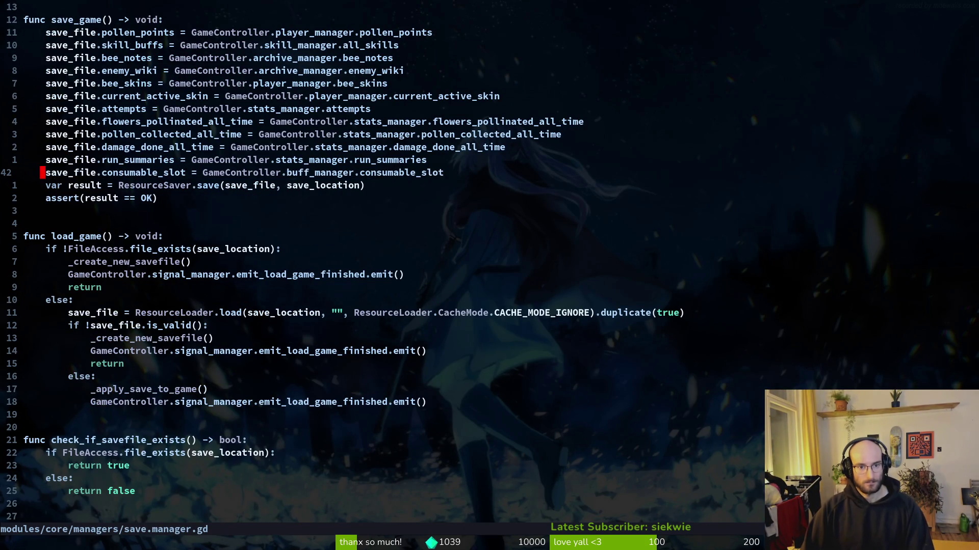
{"action": "key", "text": "ctrl+6"}
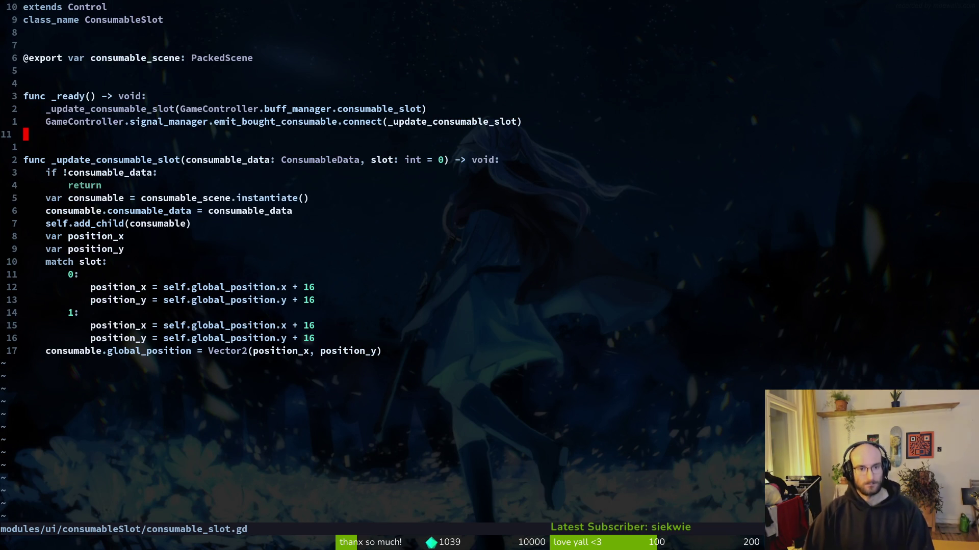
{"action": "type", "text": ":w"}
{"action": "key", "text": "Return"}
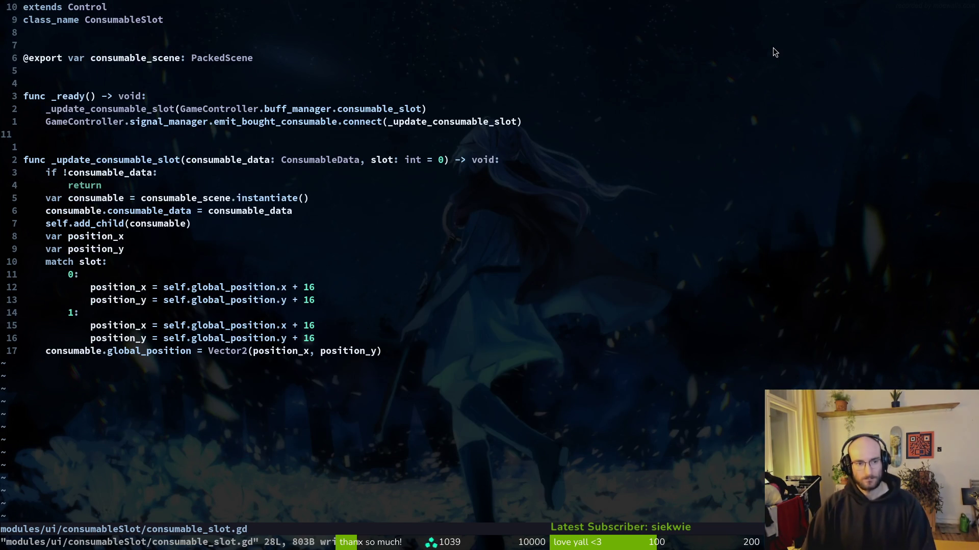
Duplicate the _ready connect line, switch its signal to emit_load_game_finished, and relaunch the game.
{"action": "key", "text": "j"}
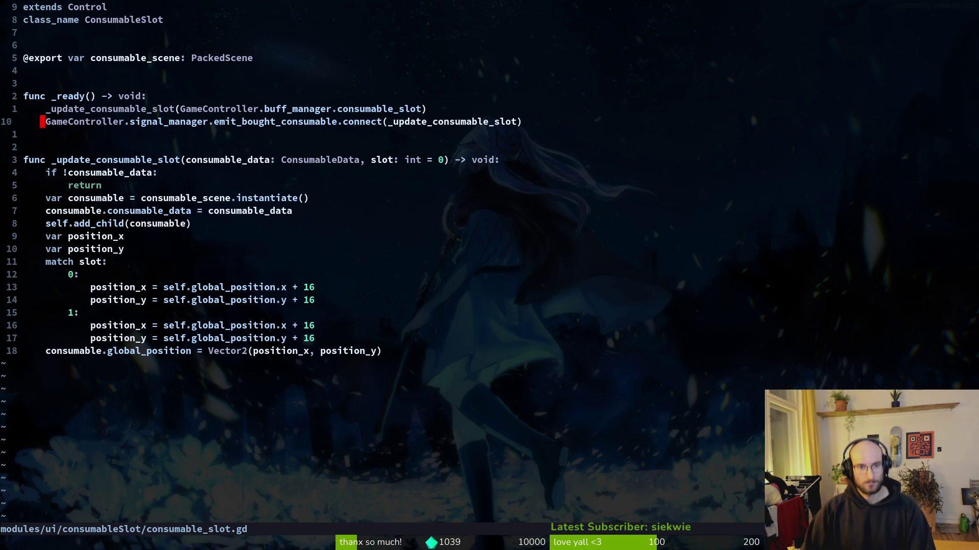
{"action": "key", "text": "y"}
{"action": "key", "text": "y"}
{"action": "key", "text": "p"}
{"action": "key", "text": "w"}
{"action": "key", "text": "w"}
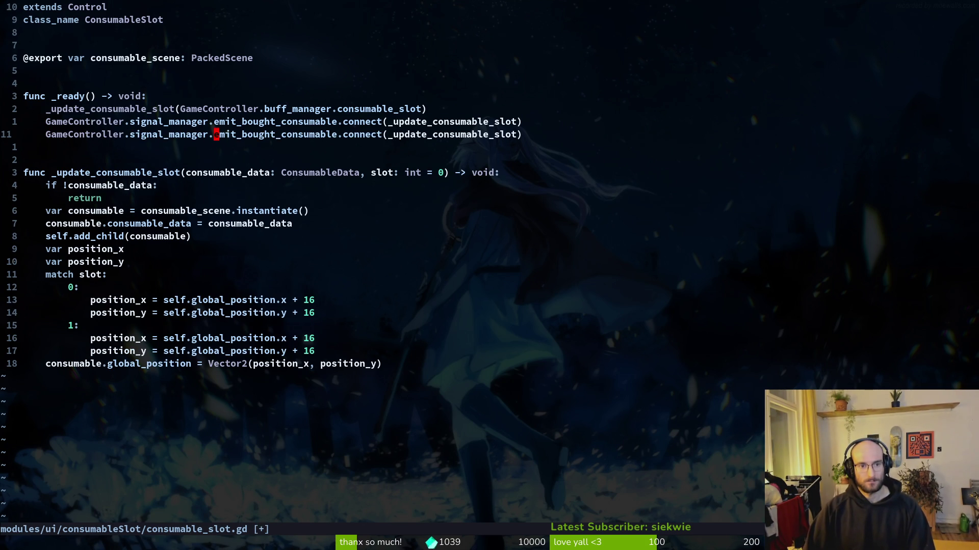
{"action": "type", "text": "cw"}
{"action": "type", "text": "e"}
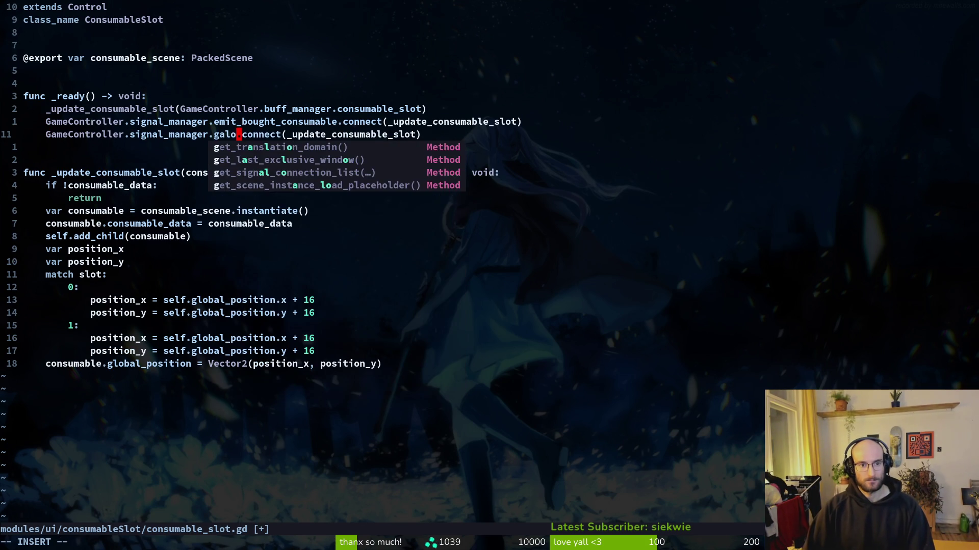
{"action": "key", "text": "BackSpace"}
{"action": "key", "text": "BackSpace"}
{"action": "type", "text": "load"}
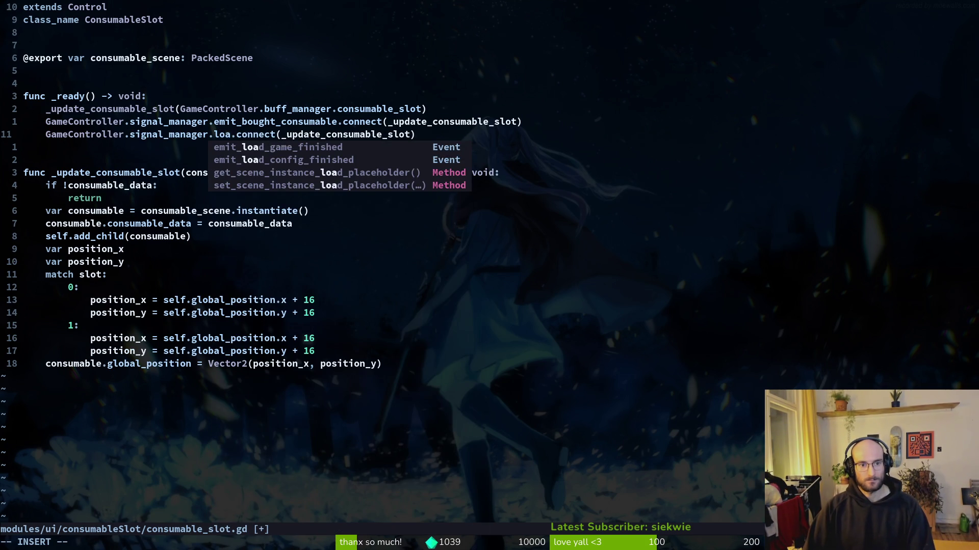
{"action": "key", "text": "Tab"}
{"action": "key", "text": "Escape"}
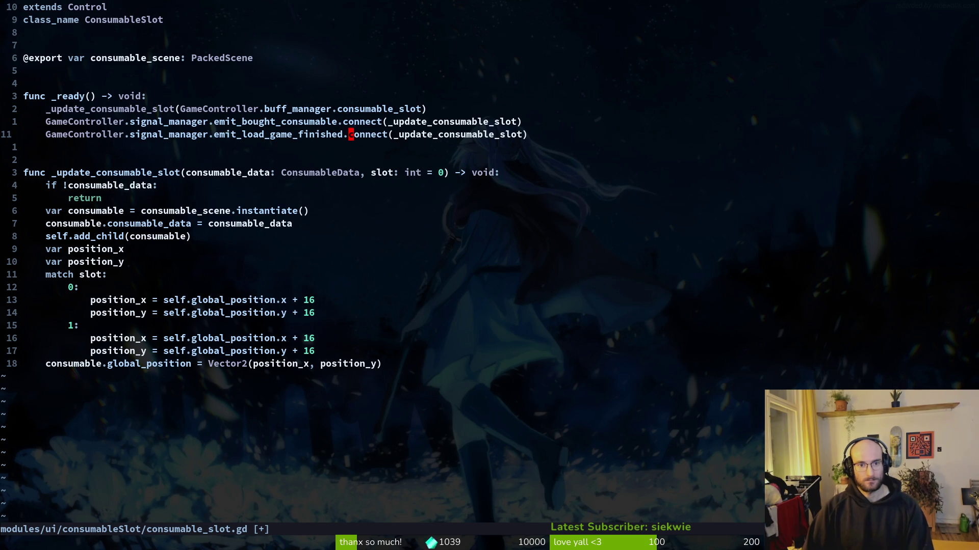
{"action": "key", "text": "F5"}
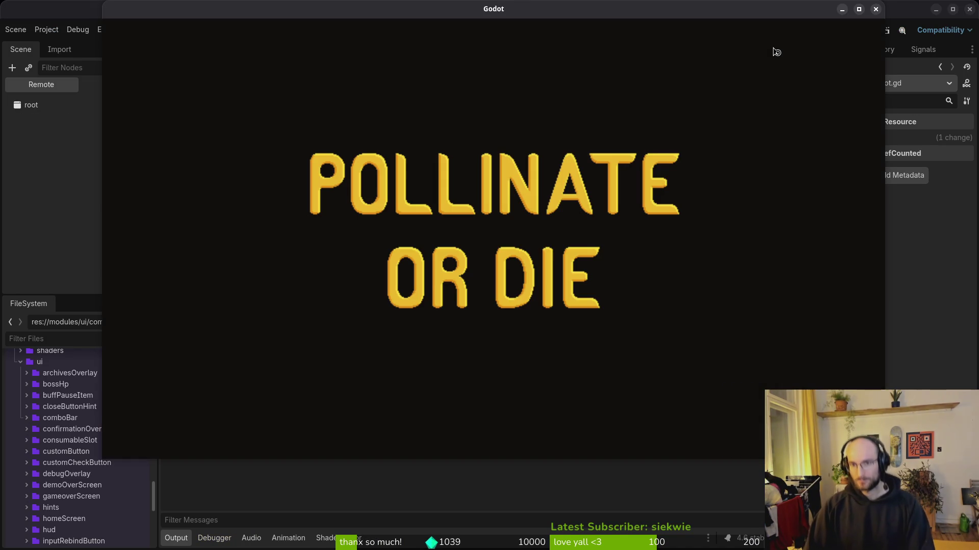
Continue the saved game and check the sword entry in the consumables list.
{"action": "key", "text": "Return"}
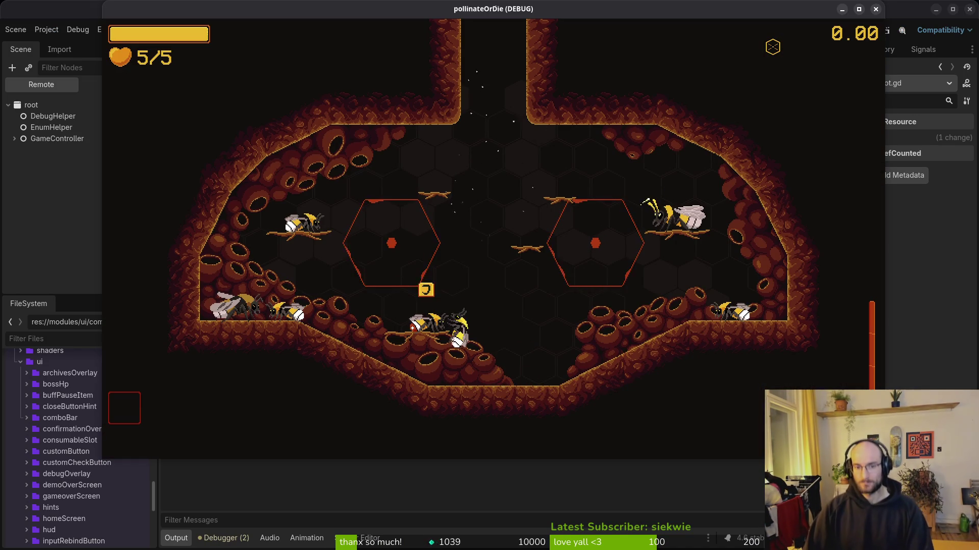
{"action": "key", "text": "Tab"}
{"action": "key", "text": "e"}
{"action": "key", "text": "e"}
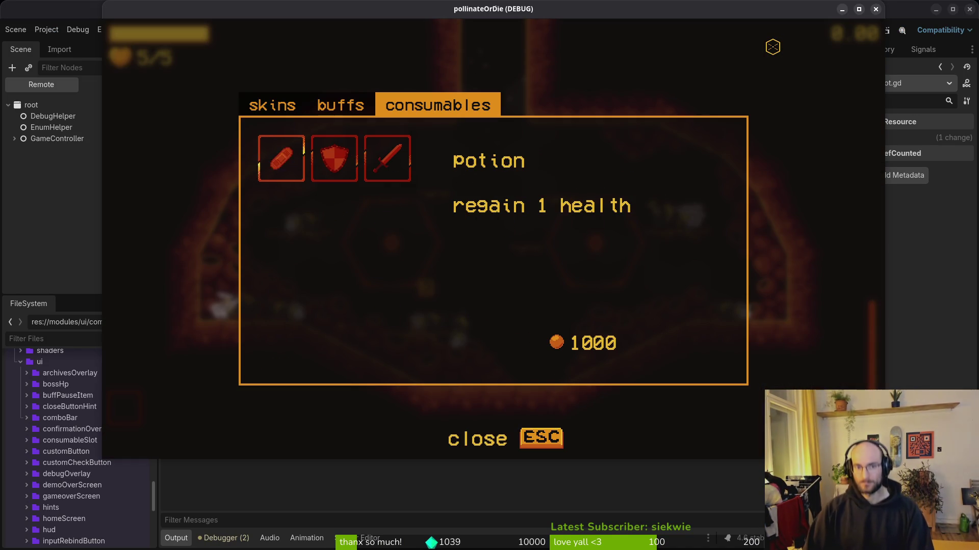
{"action": "key", "text": "Right"}
{"action": "key", "text": "Right"}
{"action": "key", "text": "Escape"}
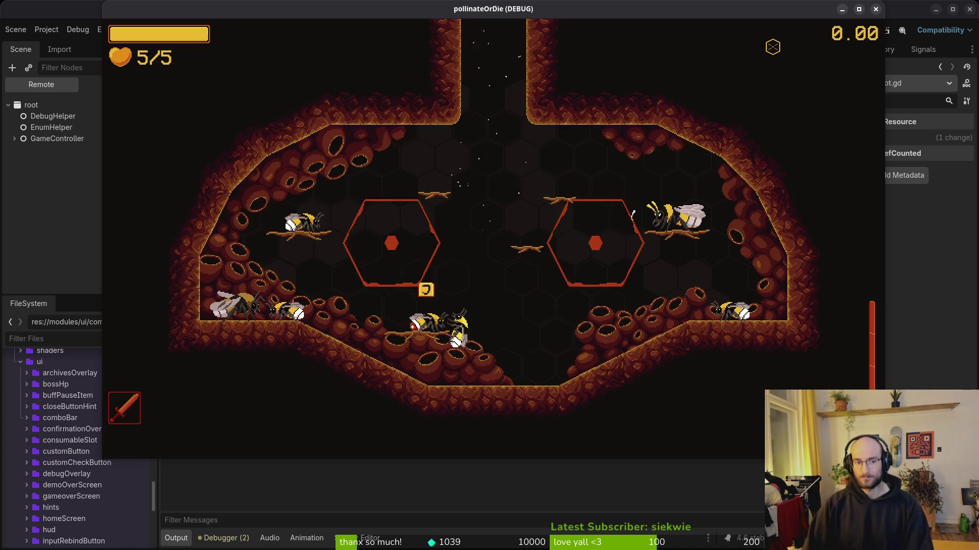
Quit to the main menu, glance at settings, and start a new game.
{"action": "key", "text": "Escape"}
{"action": "key", "text": "Down"}
{"action": "key", "text": "Down"}
{"action": "key", "text": "Down"}
{"action": "key", "text": "Return"}
{"action": "key", "text": "Left"}
{"action": "key", "text": "Return"}
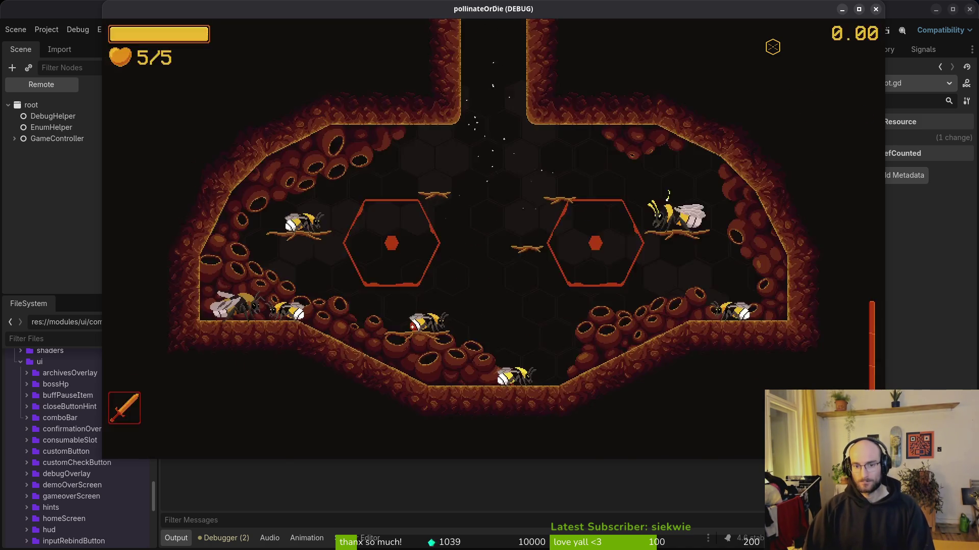
{"action": "key", "text": "Down"}
{"action": "key", "text": "Down"}
{"action": "key", "text": "Return"}
{"action": "key", "text": "Escape"}
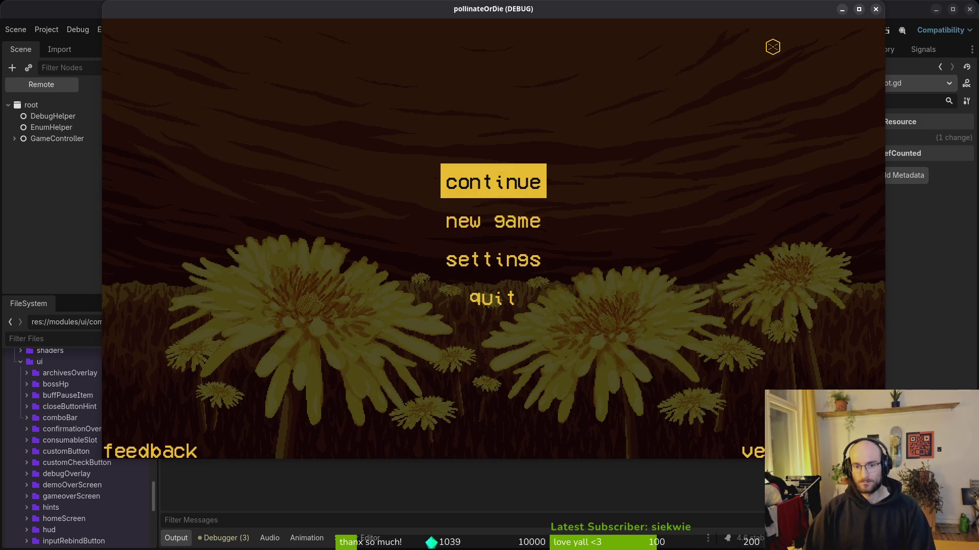
{"action": "key", "text": "Down"}
{"action": "key", "text": "Return"}
Quit that run to the main menu and continue the saved game.
{"action": "key", "text": "Escape"}
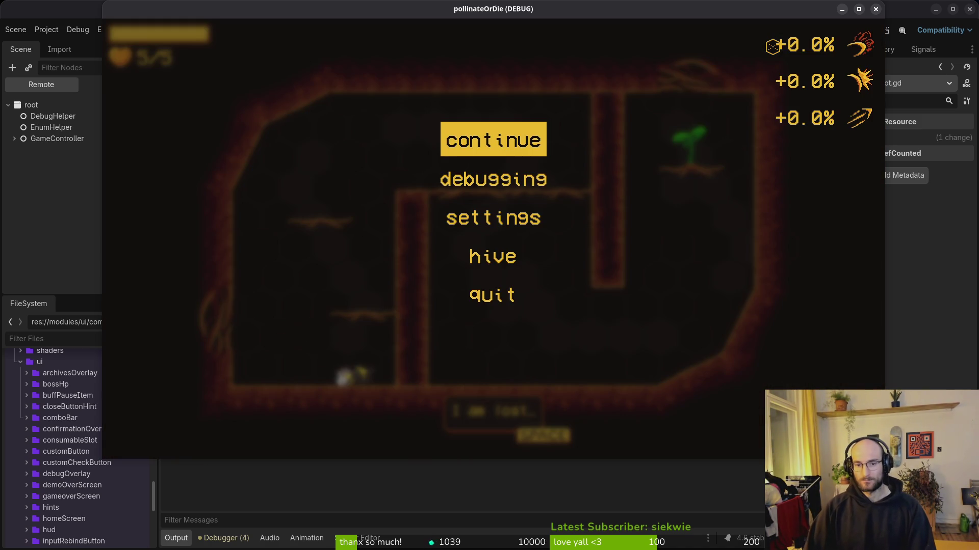
{"action": "key", "text": "Up"}
{"action": "key", "text": "Return"}
{"action": "key", "text": "Left"}
{"action": "key", "text": "Return"}
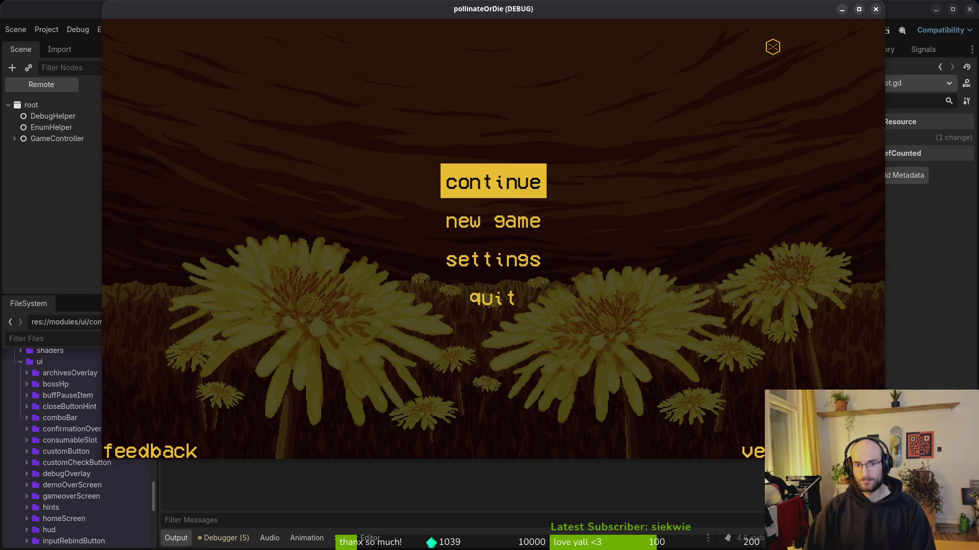
{"action": "key", "text": "Return"}
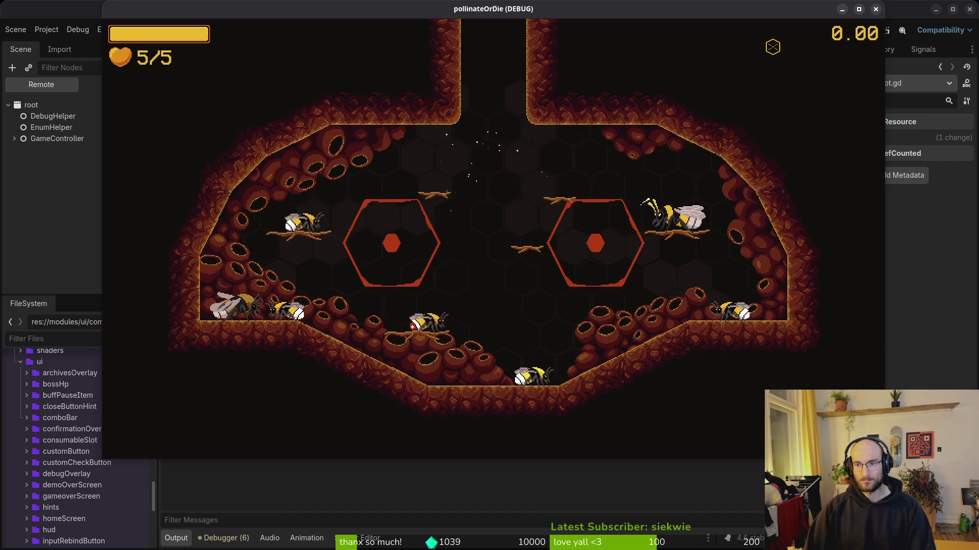
Quit to the main menu again and confirm starting a fresh new game.
{"action": "key", "text": "Escape"}
{"action": "key", "text": "Down"}
{"action": "key", "text": "Down"}
{"action": "key", "text": "Down"}
{"action": "key", "text": "Return"}
{"action": "key", "text": "Left"}
{"action": "key", "text": "Return"}
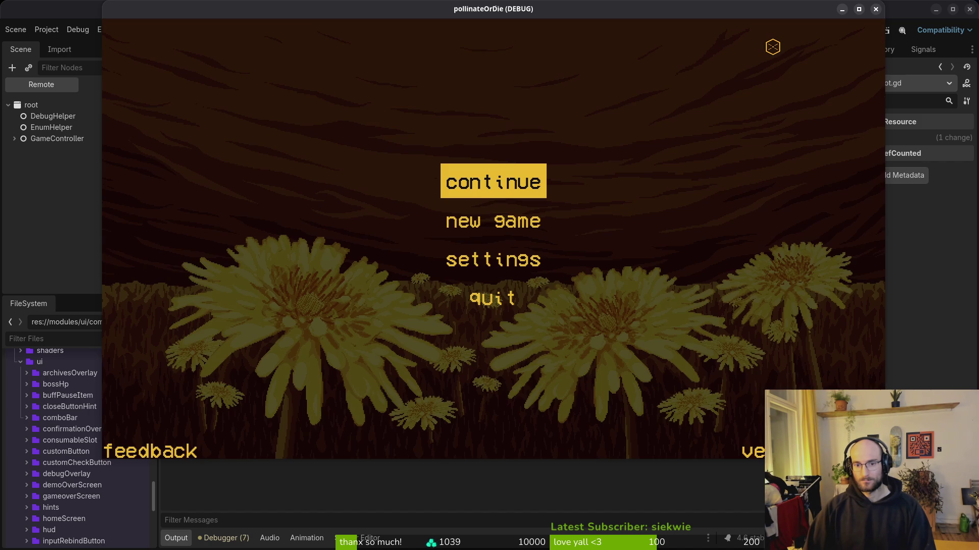
Open the pause menu's debugging options, then close them to resume play.
{"action": "key", "text": "Down"}
{"action": "key", "text": "Return"}
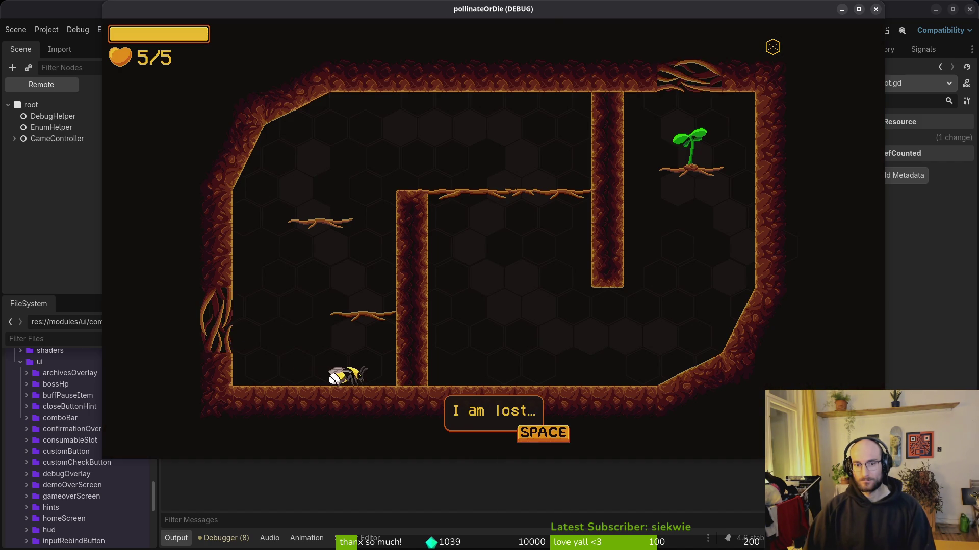
{"action": "key", "text": "space"}
{"action": "key", "text": "Escape"}
{"action": "key", "text": "Down"}
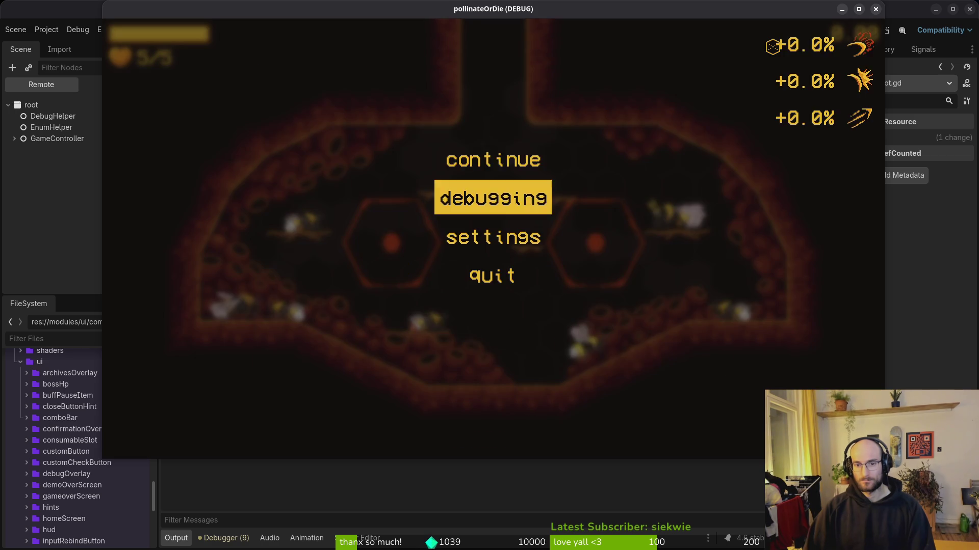
{"action": "key", "text": "Return"}
{"action": "key", "text": "Escape"}
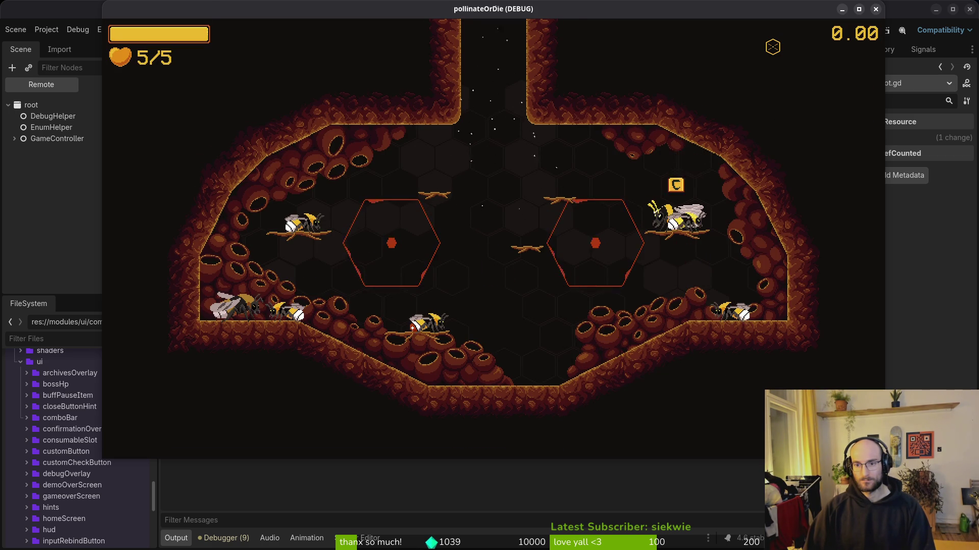
Browse the skills grid to Pollen baskets, then view the shop's consumables tab.
{"action": "key", "text": "Tab"}
{"action": "key", "text": "Right"}
{"action": "key", "text": "Right"}
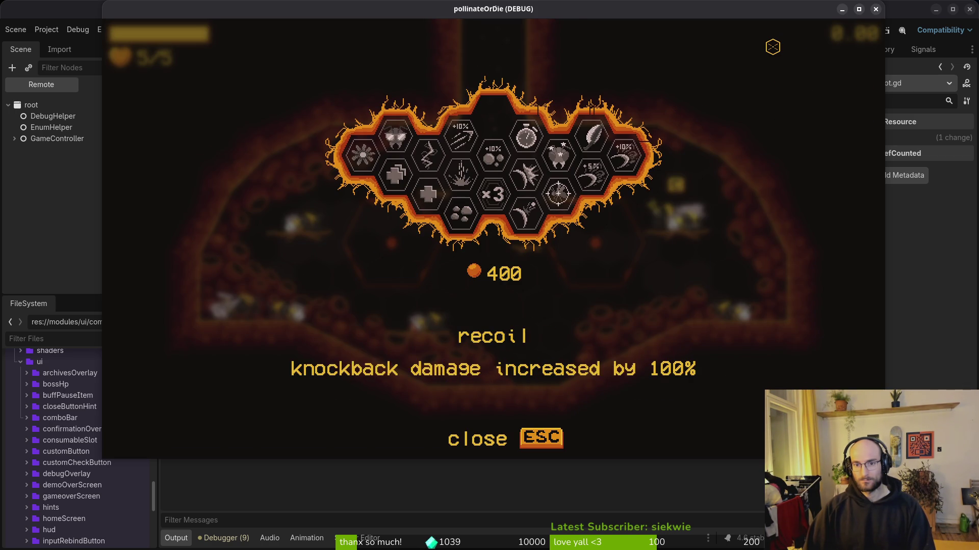
{"action": "key", "text": "Right"}
{"action": "key", "text": "Escape"}
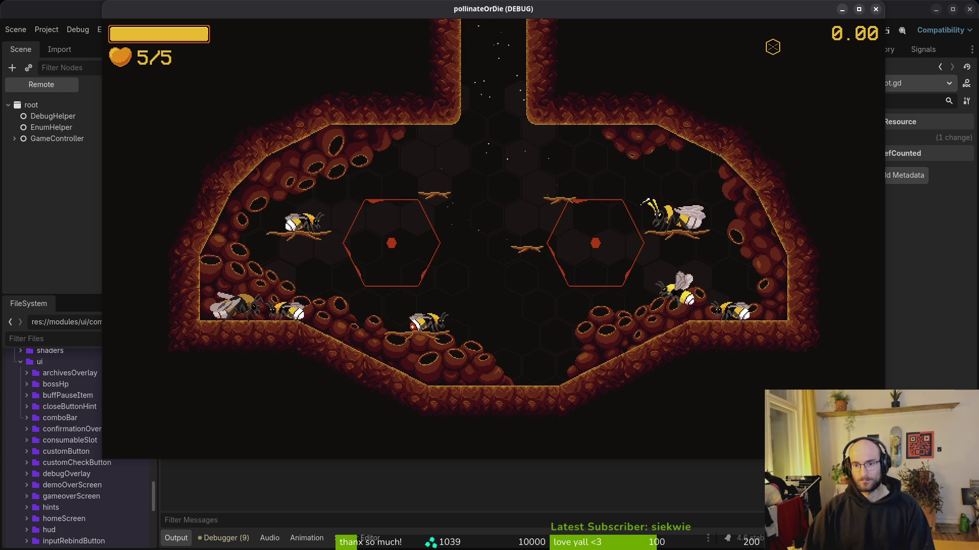
{"action": "key", "text": "i"}
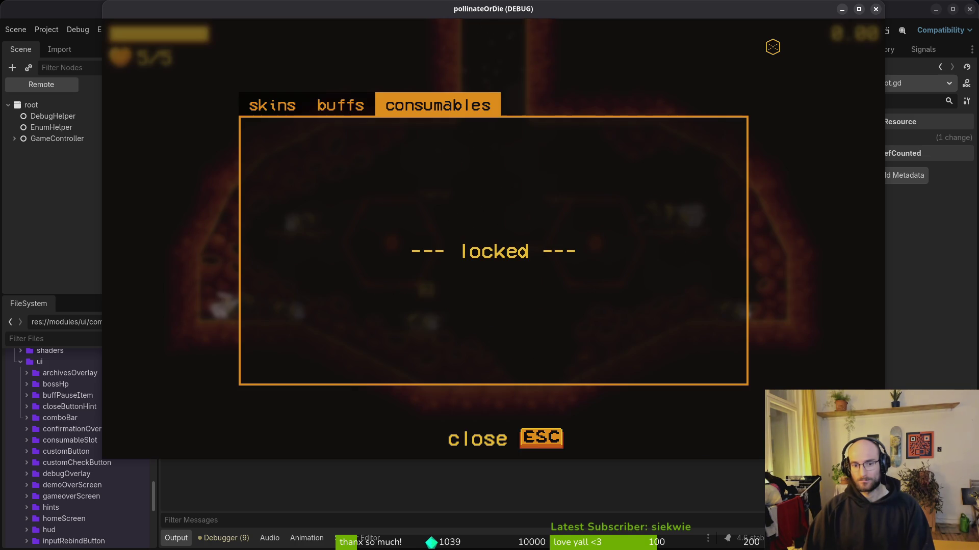
{"action": "key", "text": "Tab"}
{"action": "key", "text": "Tab"}
{"action": "key", "text": "alt+Tab"}
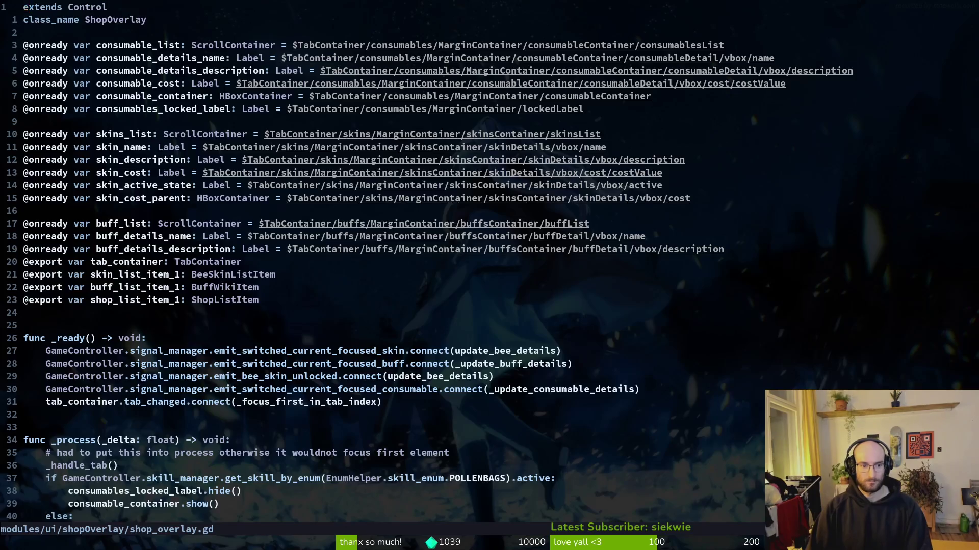
{"action": "key", "text": "ctrl+d"}
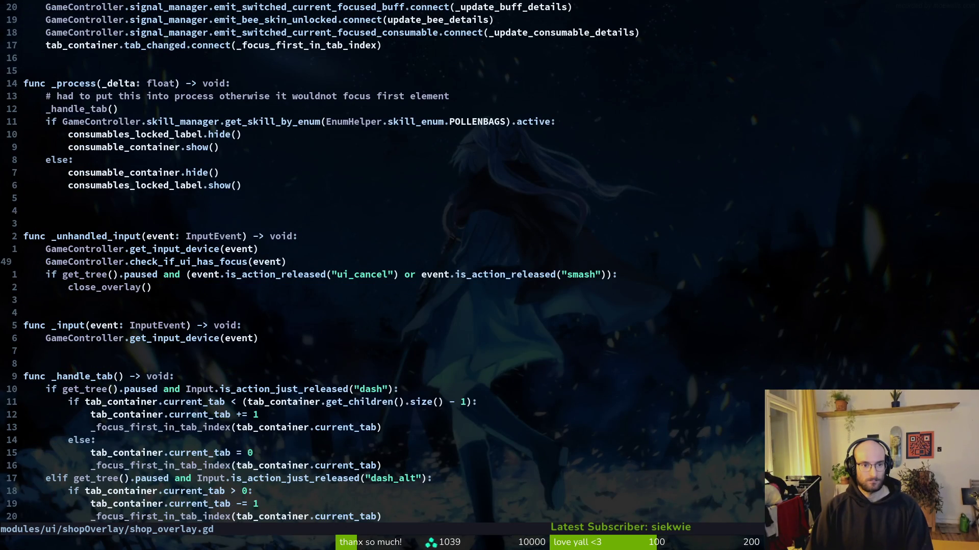
{"action": "key", "text": "k"}
{"action": "key", "text": "shift+v"}
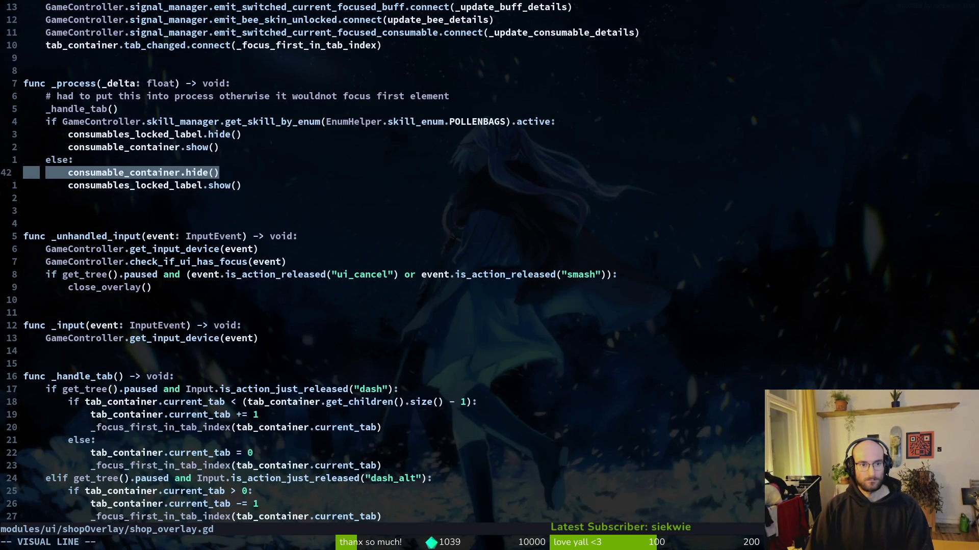
{"action": "key", "text": "k"}
{"action": "key", "text": "k"}
{"action": "key", "text": "k"}
{"action": "key", "text": "Escape"}
{"action": "key", "text": "k"}
{"action": "key", "text": "shift+v"}
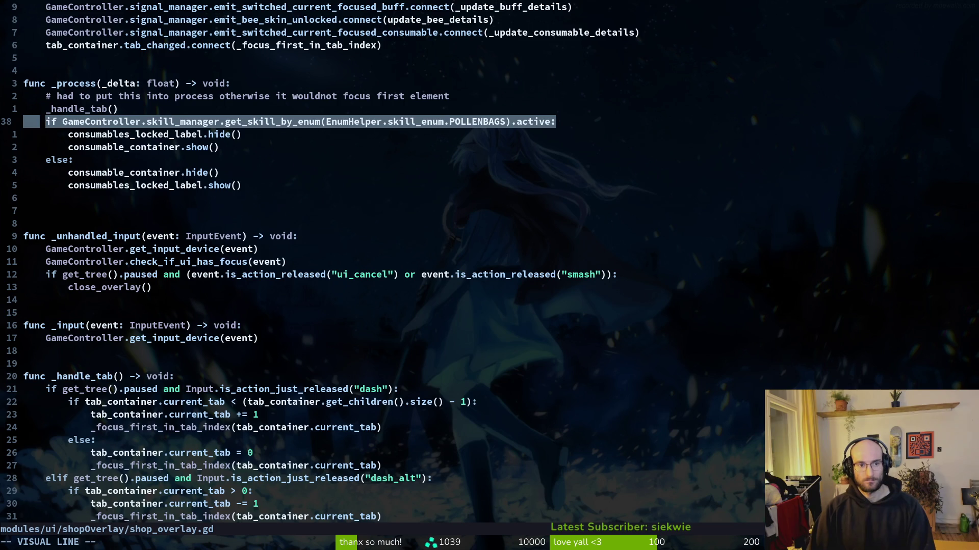
{"action": "key", "text": "y"}
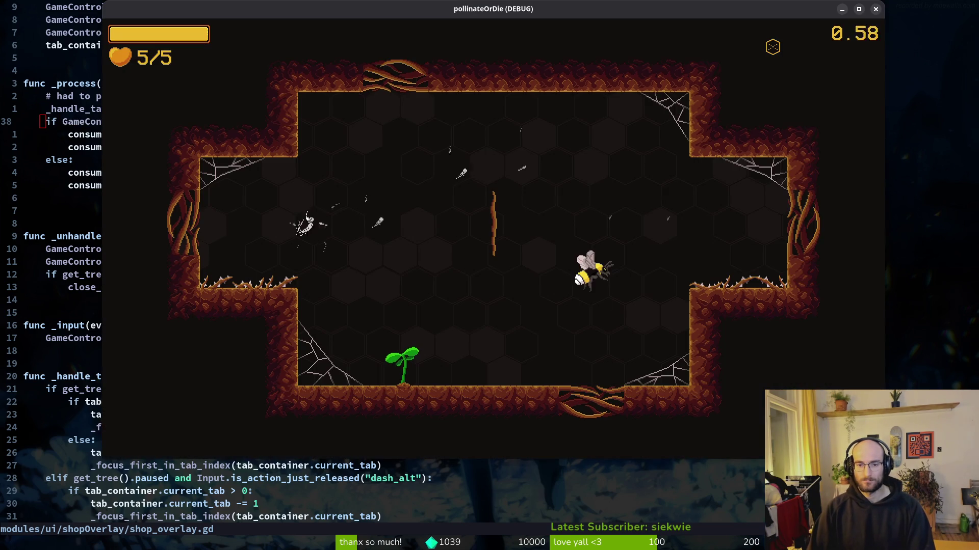
Fly the bee onto the ledge and check the shop's consumables tab.
{"action": "key", "text": "a"}
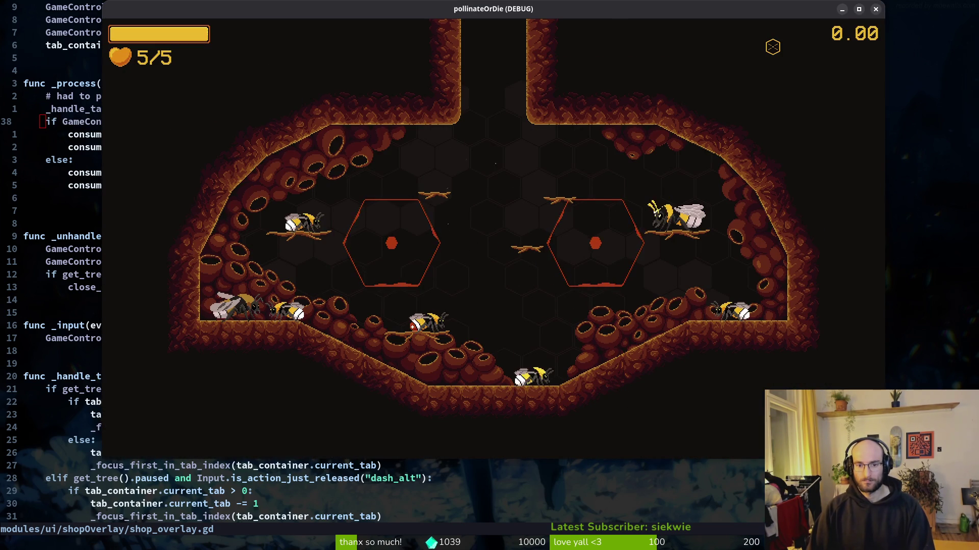
{"action": "key", "text": "j"}
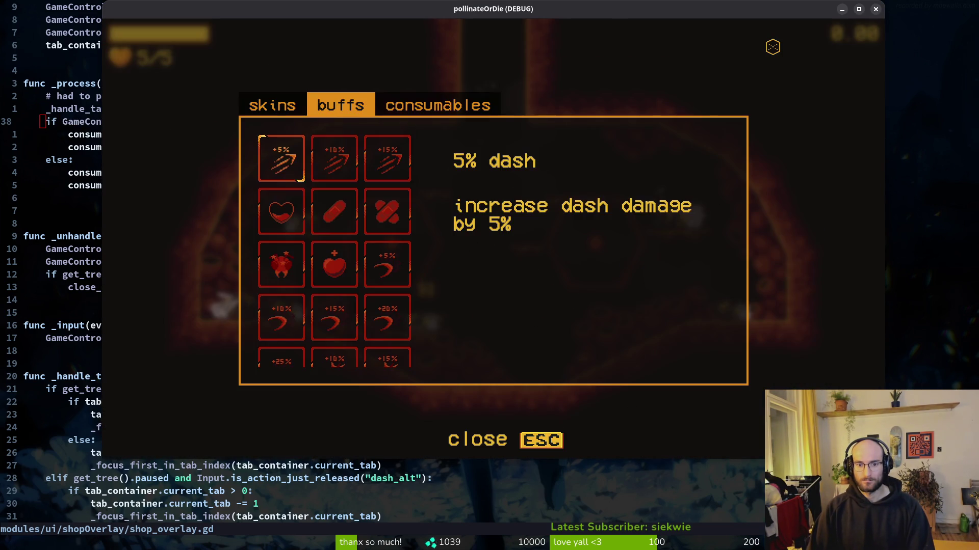
{"action": "key", "text": "k"}
{"action": "key", "text": "Escape"}
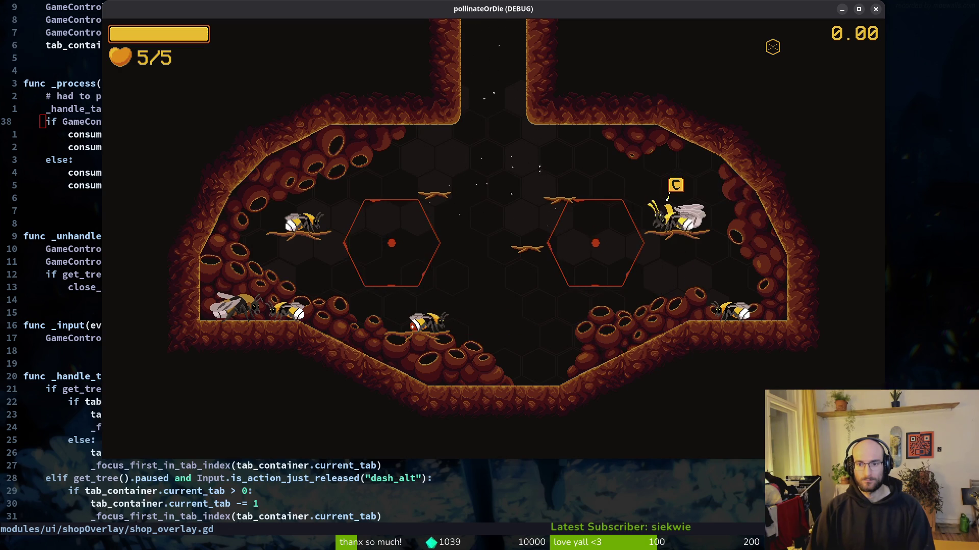
Move to Pollen baskets in the skills overlay, then recheck the consumables shop tab.
{"action": "key", "text": "j"}
{"action": "key", "text": "Right"}
{"action": "key", "text": "Right"}
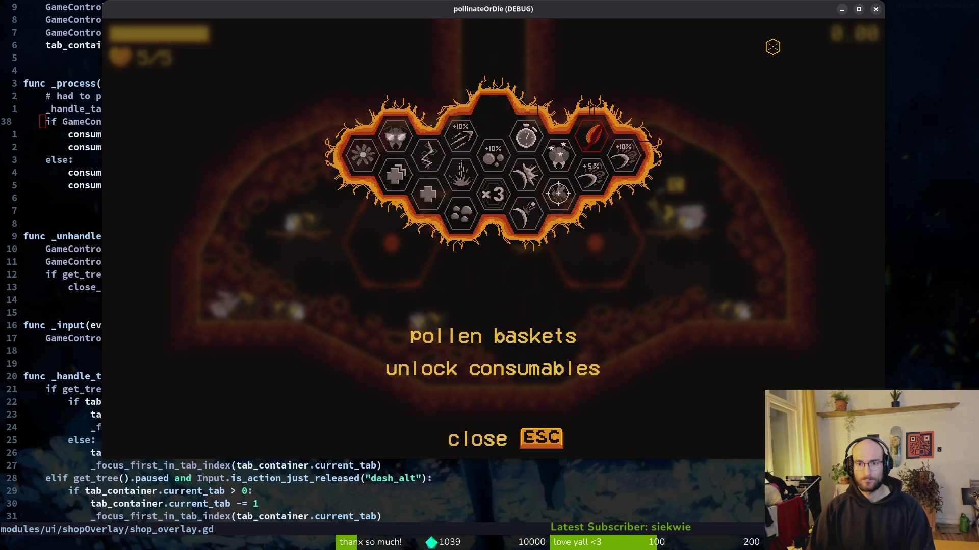
{"action": "key", "text": "Escape"}
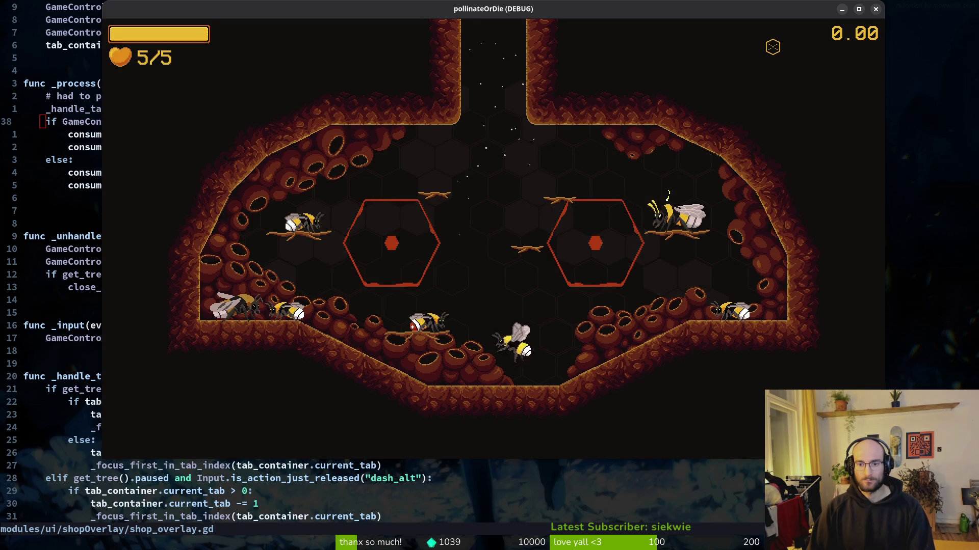
{"action": "key", "text": "j"}
{"action": "key", "text": "Escape"}
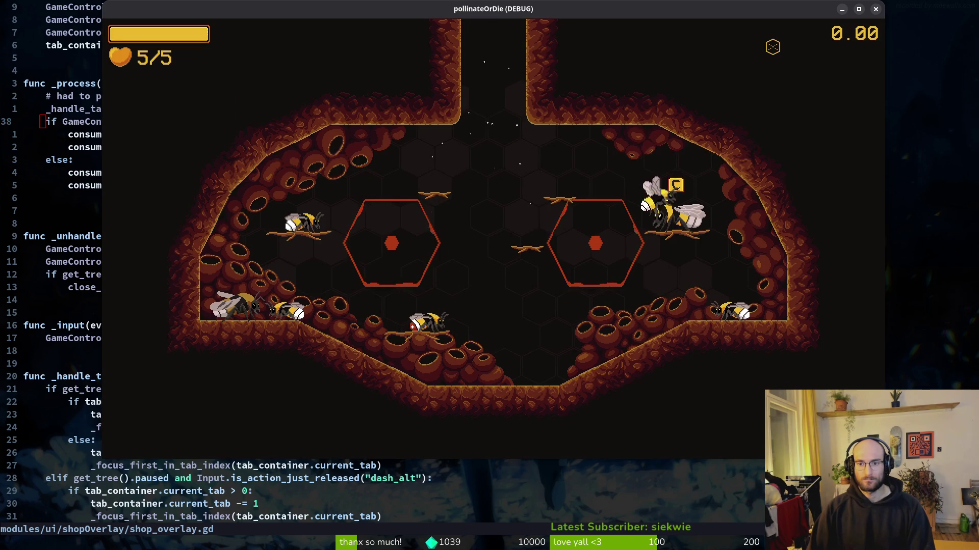
Step through the skills grid past slasher back to Pollen baskets.
{"action": "key", "text": "j"}
{"action": "key", "text": "Right"}
{"action": "key", "text": "Right"}
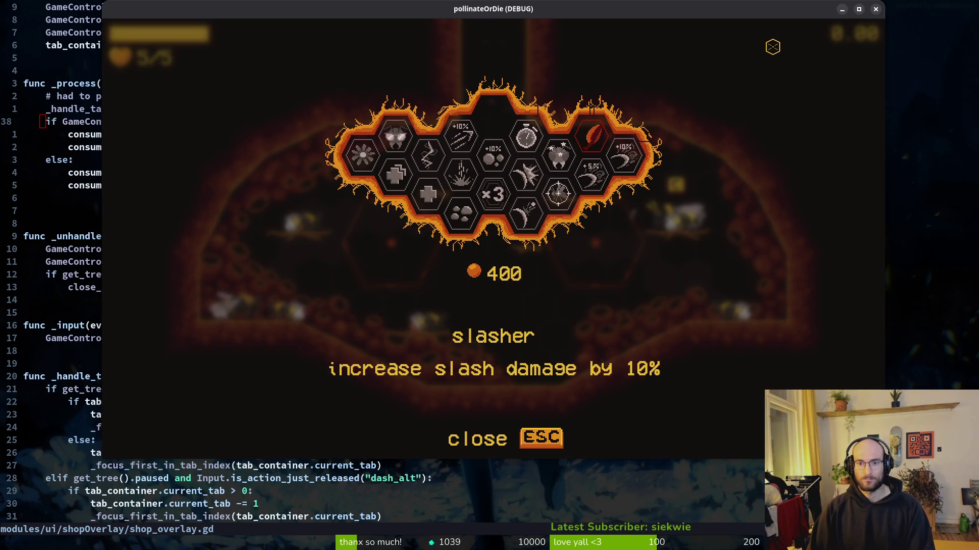
{"action": "key", "text": "Down"}
{"action": "key", "text": "Up"}
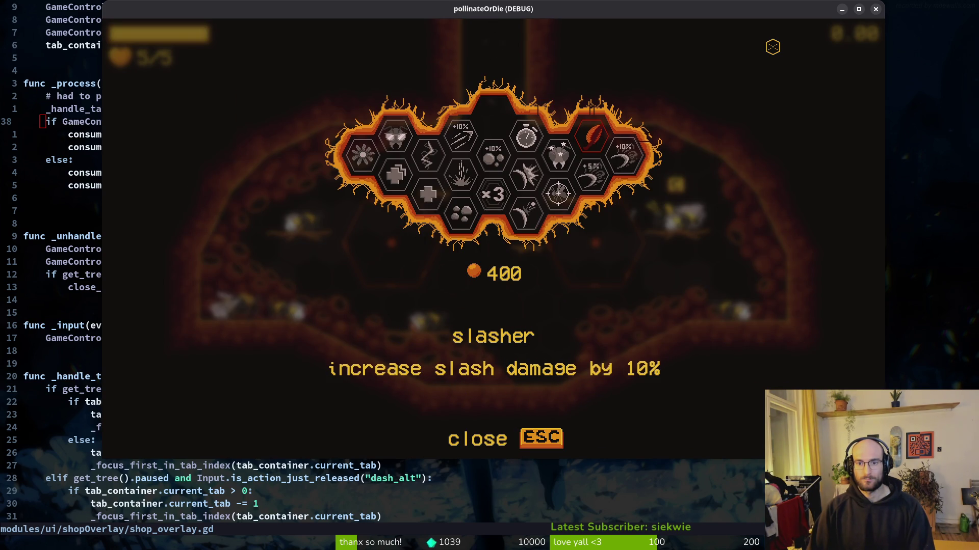
{"action": "key", "text": "Right"}
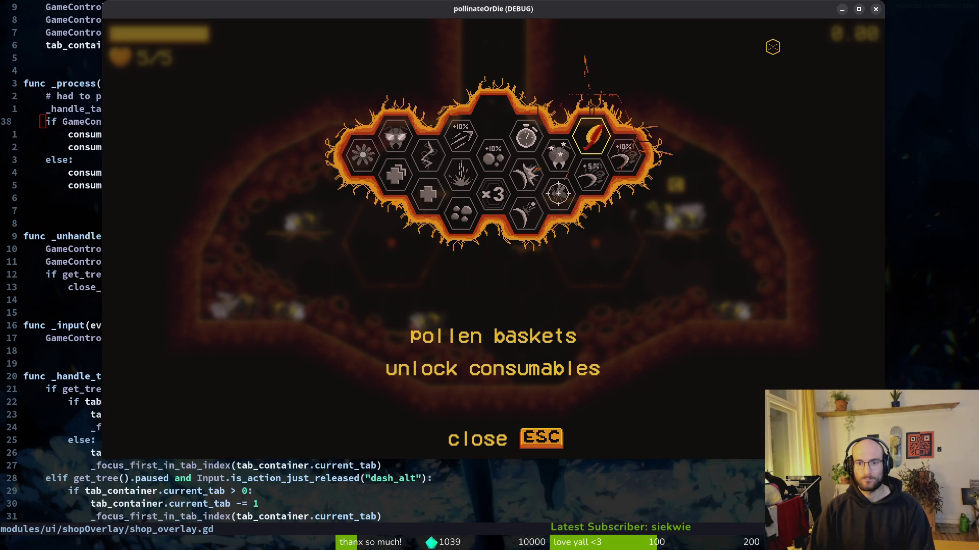
{"action": "key", "text": "Escape"}
Fly to the shop, confirm the consumables tab still reads locked, then return to Neovim.
{"action": "key", "text": "Up"}
{"action": "key", "text": "Left"}
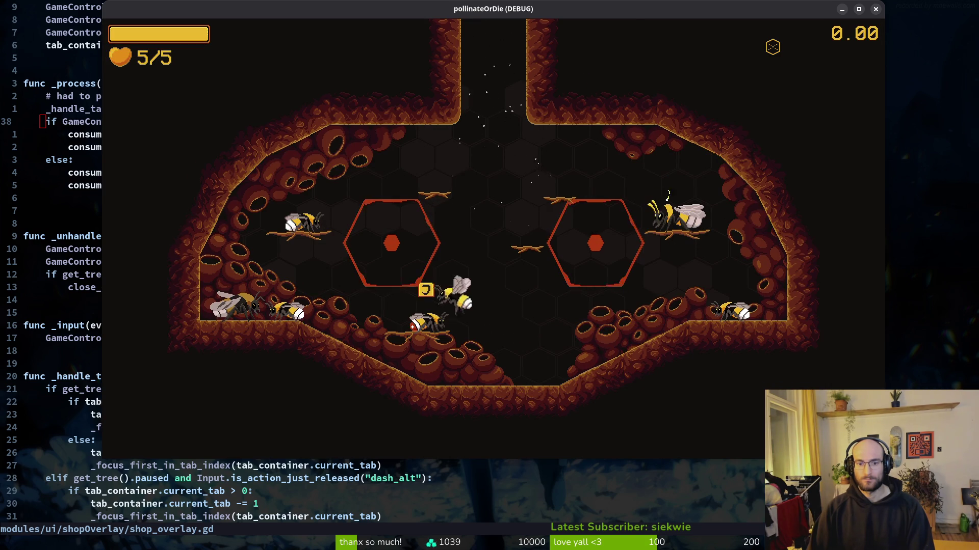
{"action": "key", "text": "j"}
{"action": "key", "text": "shift"}
{"action": "key", "text": "shift"}
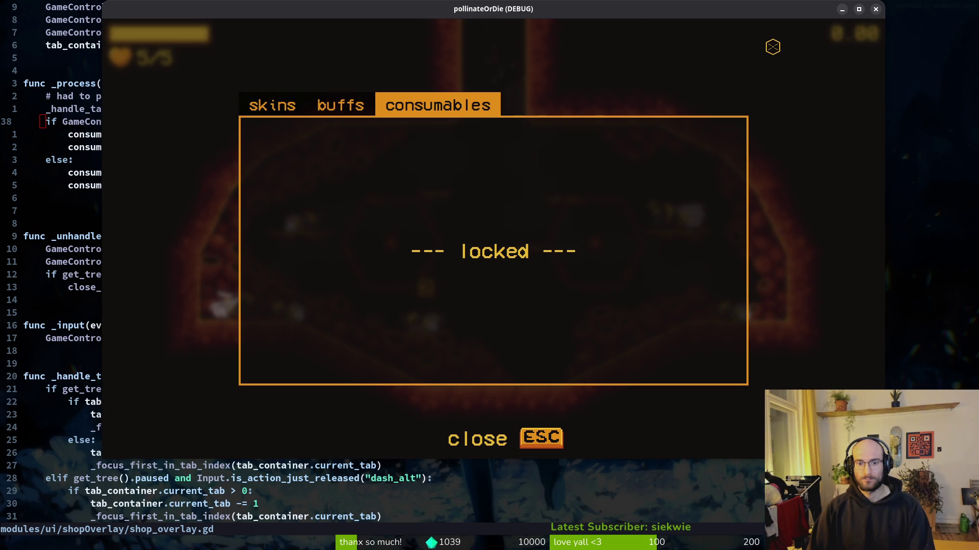
{"action": "key", "text": "Escape"}
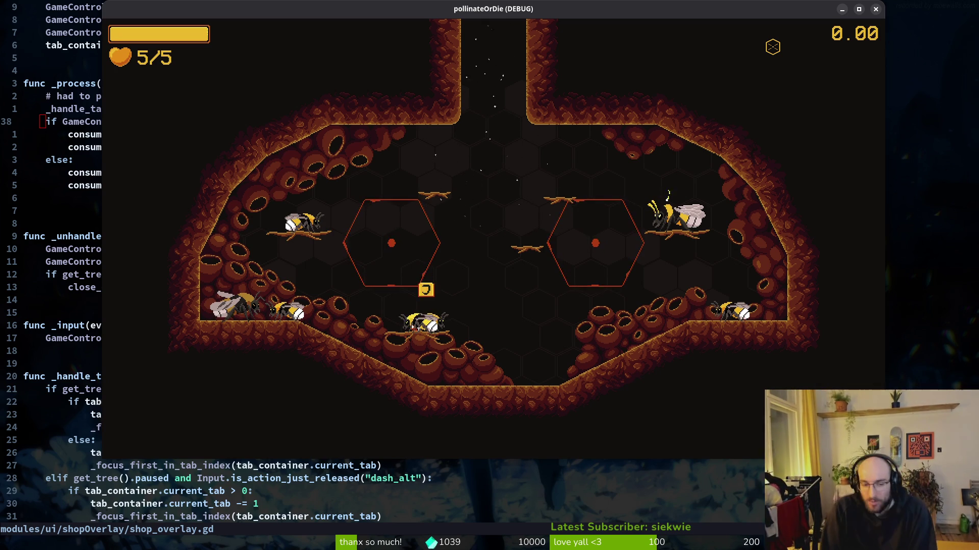
{"action": "left_click", "coordinate": [59, 262]}
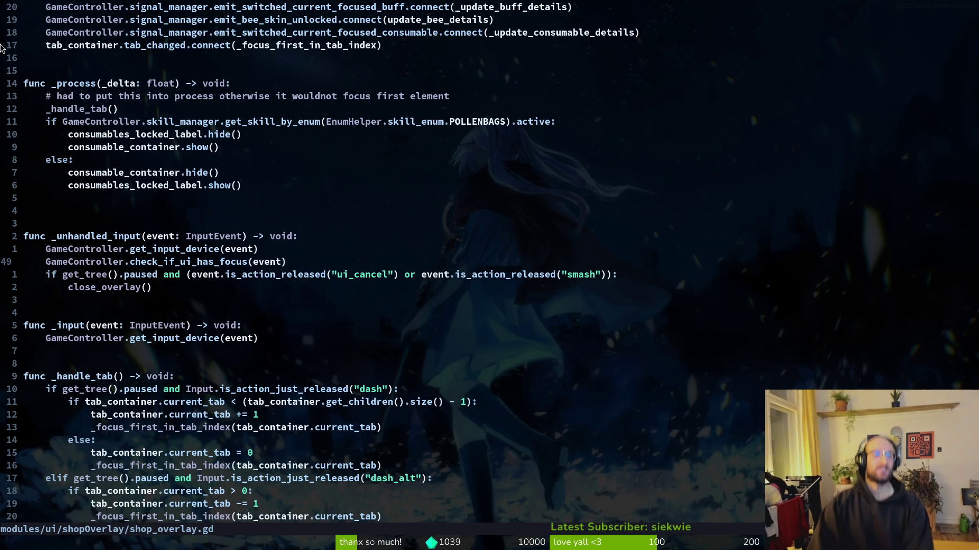
Save shop_overlay.gd unchanged, look over the POLLENBAGS if line, and relaunch the game.
{"action": "type", "text": ":w"}
{"action": "key", "text": "Return"}
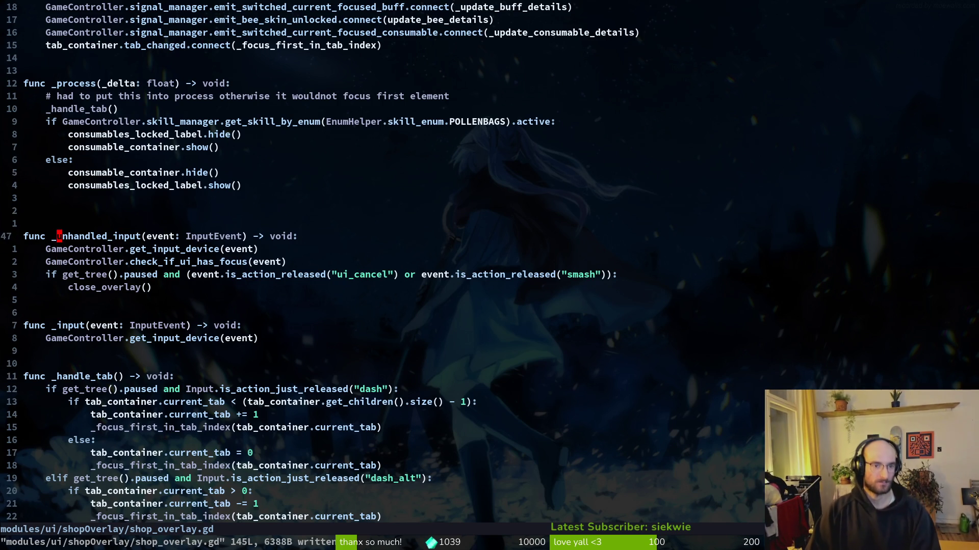
{"action": "key", "text": "k"}
{"action": "key", "text": "shift+v"}
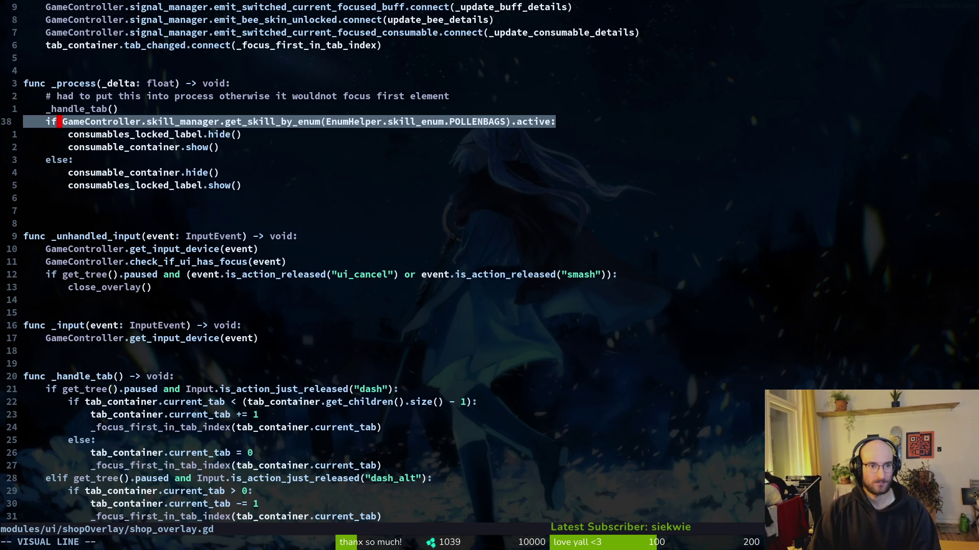
{"action": "key", "text": "Escape"}
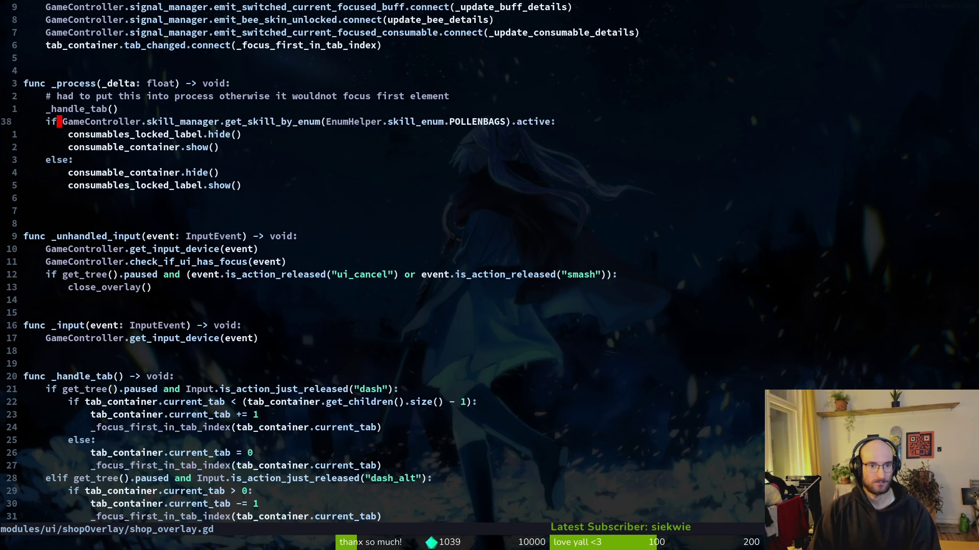
{"action": "key", "text": "F5"}
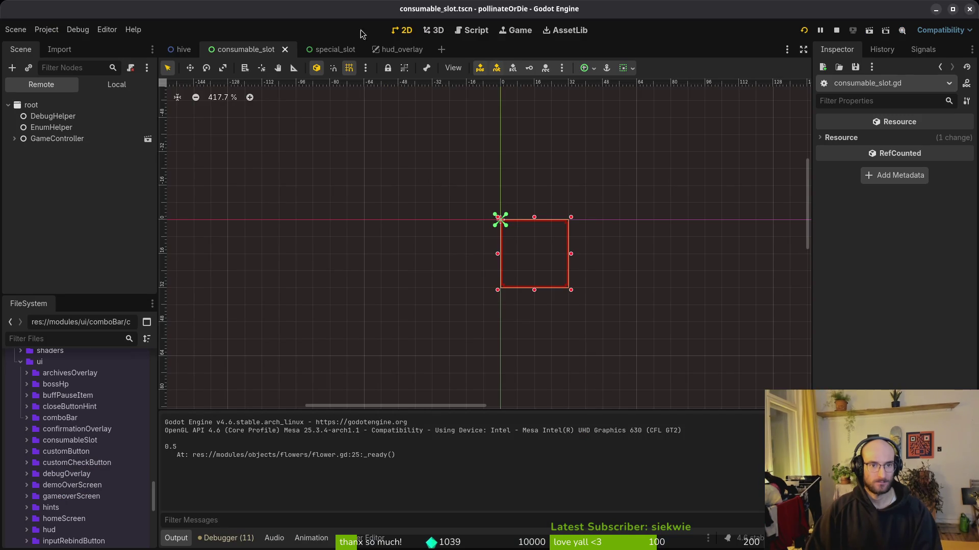
Open skills_overlay.tscn, verify the pollenbags node's Skill Enum reads Pollenbags, then save and run.
{"action": "key", "text": "ctrl+shift+o"}
{"action": "type", "text": "skills_overlay"}
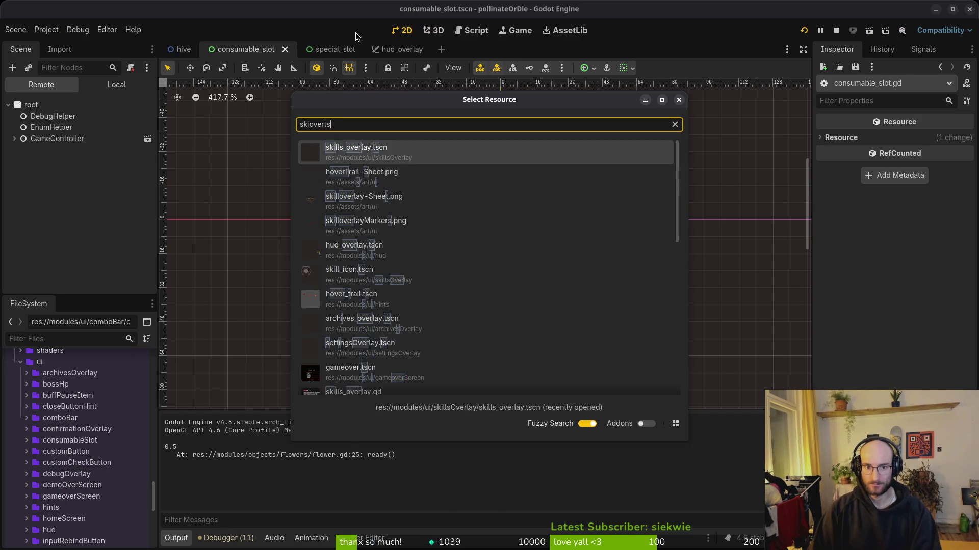
{"action": "key", "text": "Return"}
{"action": "left_click", "coordinate": [117, 84]}
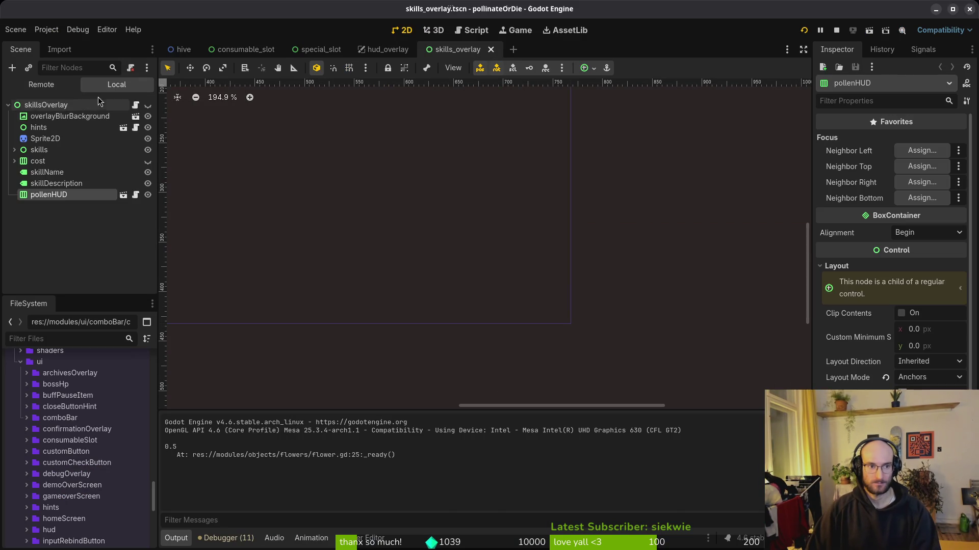
{"action": "left_click", "coordinate": [15, 150]}
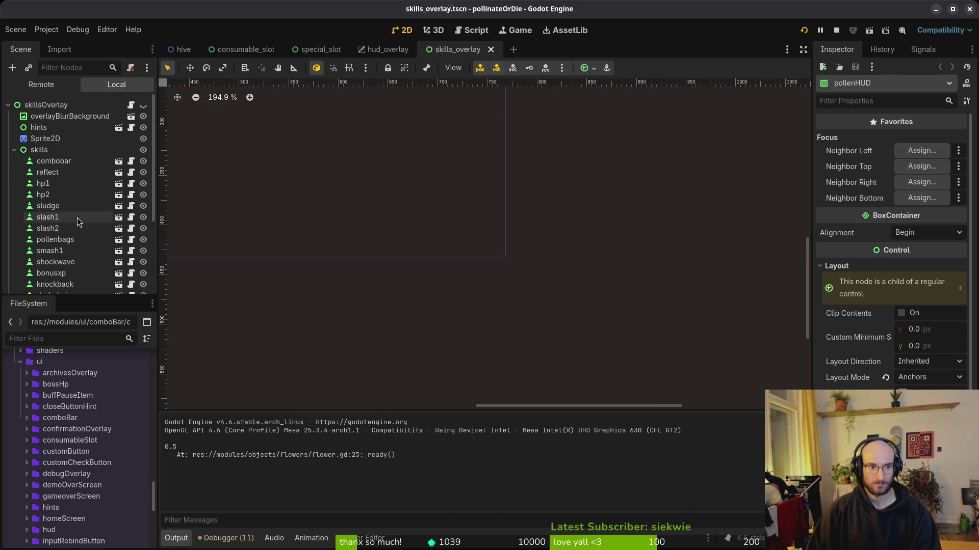
{"action": "scroll", "coordinate": [56, 204], "scroll_direction": "down", "scroll_amount": 2}
{"action": "left_click", "coordinate": [56, 192]}
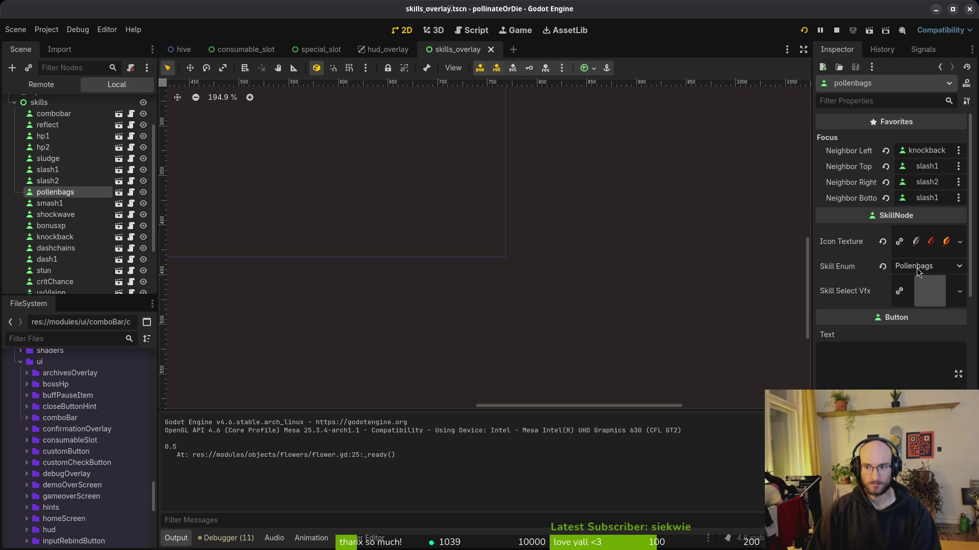
{"action": "key", "text": "F5"}
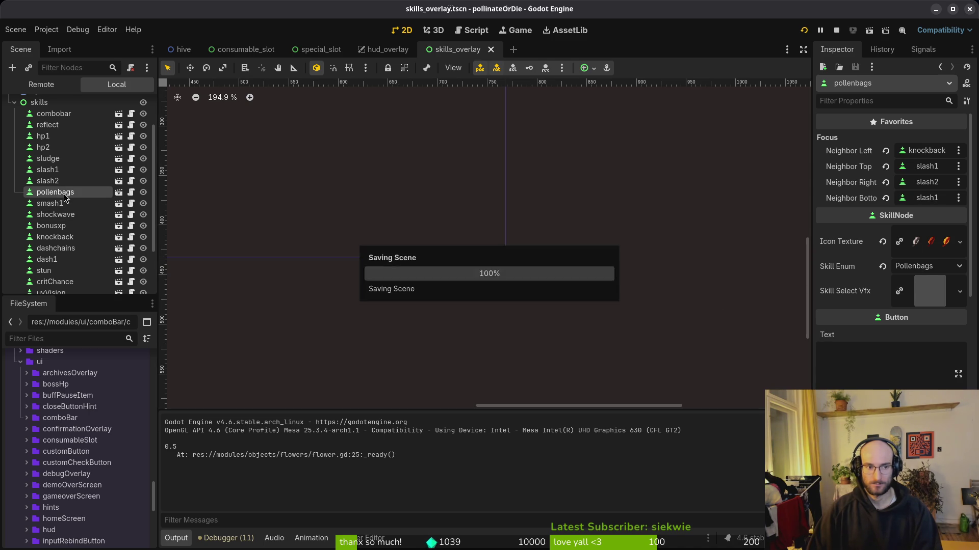
Quit the running game from the pause menu and main menu, closing its window.
{"action": "key", "text": "Escape"}
{"action": "key", "text": "Down"}
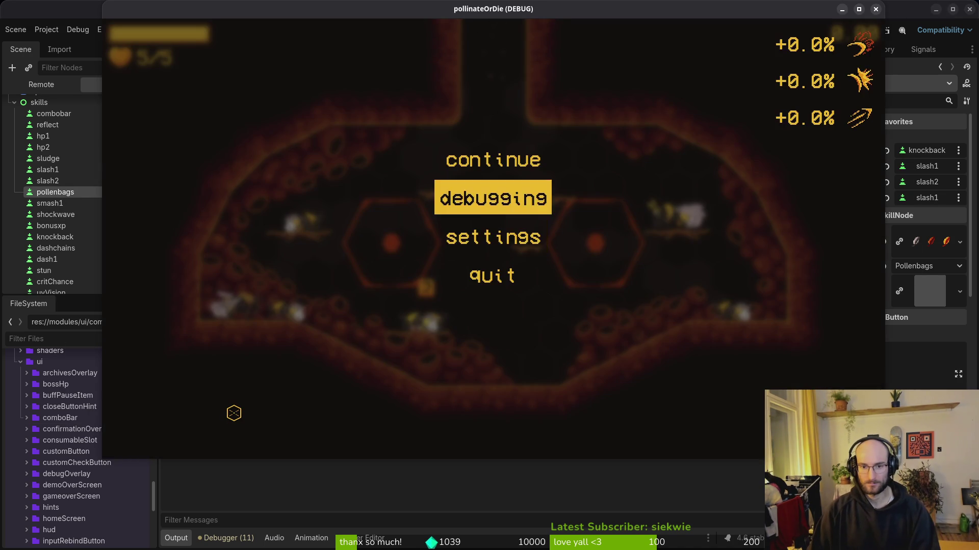
{"action": "key", "text": "Down"}
{"action": "key", "text": "Down"}
{"action": "key", "text": "Return"}
{"action": "key", "text": "Left"}
{"action": "key", "text": "Return"}
{"action": "key", "text": "Down"}
{"action": "key", "text": "Down"}
{"action": "key", "text": "Down"}
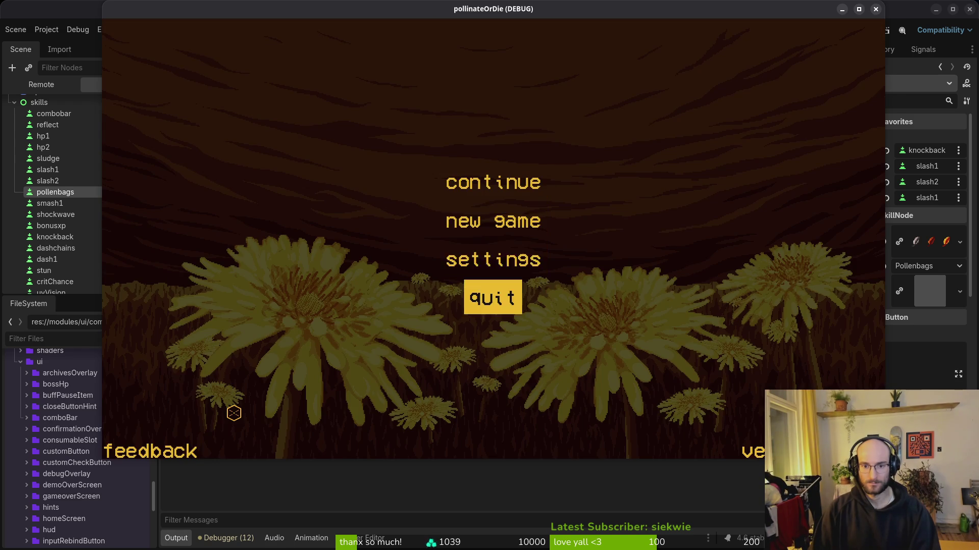
{"action": "key", "text": "Return"}
Relaunch the project, continue the save and inspect the recoil and pollen baskets skills.
{"action": "left_click", "coordinate": [803, 30]}
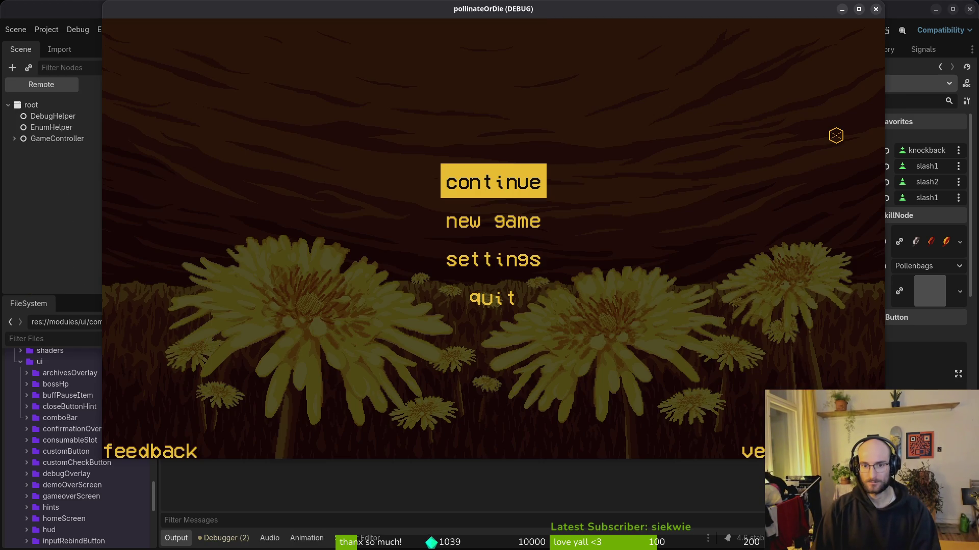
{"action": "key", "text": "Return"}
{"action": "key", "text": "Tab"}
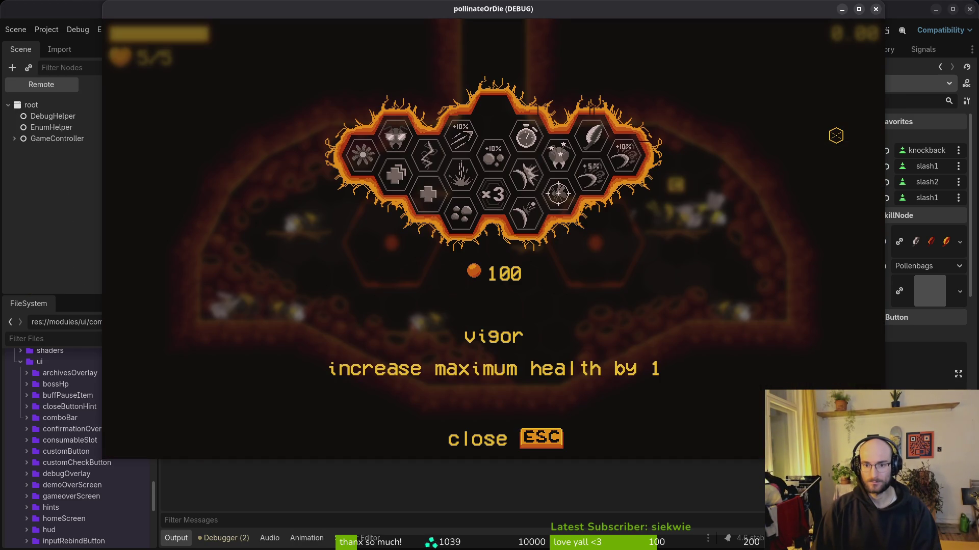
{"action": "key", "text": "Right"}
{"action": "key", "text": "Right"}
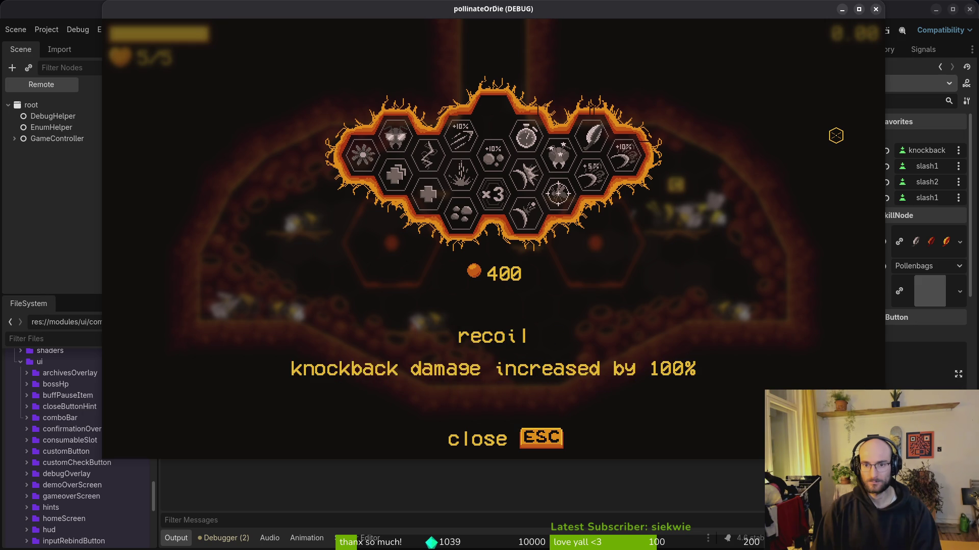
{"action": "key", "text": "Up"}
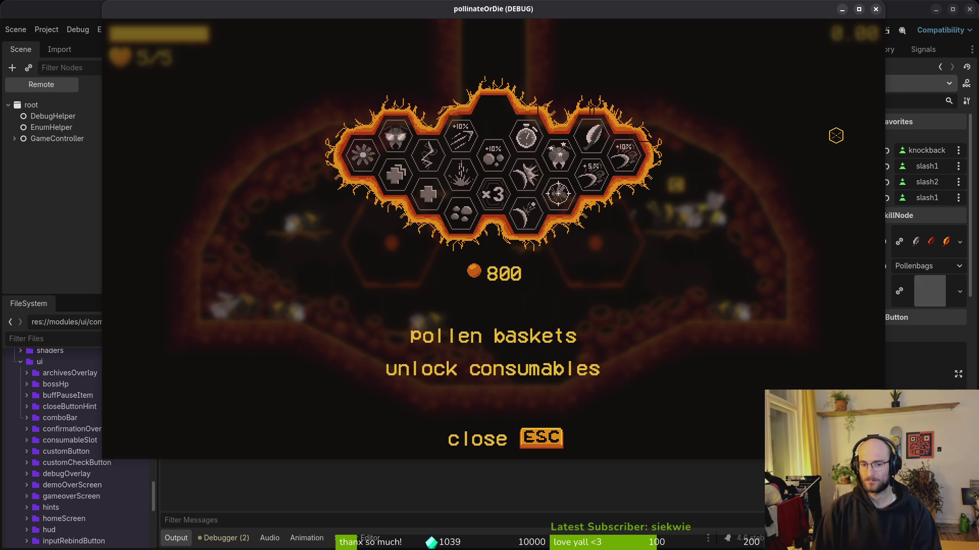
{"action": "key", "text": "Escape"}
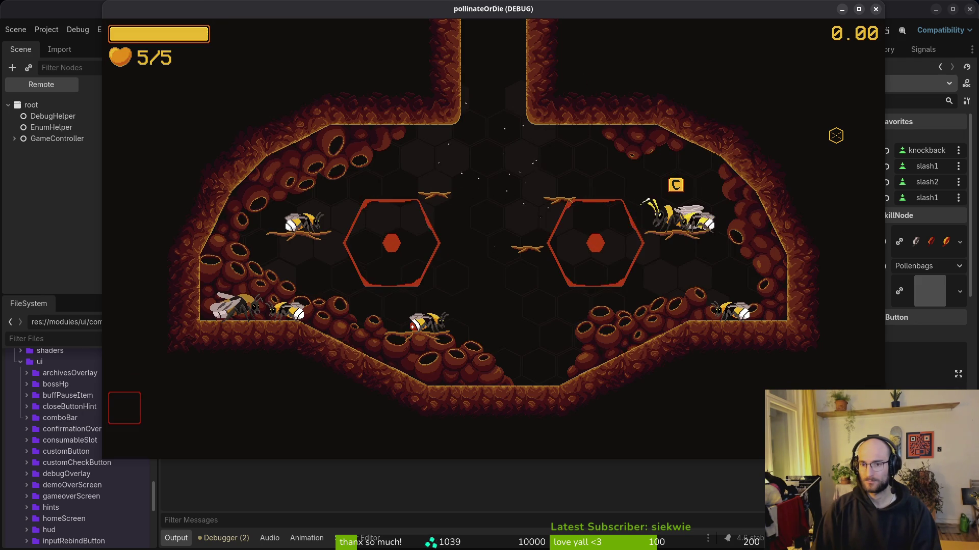
Quit to the main menu again and close the game window.
{"action": "key", "text": "Escape"}
{"action": "key", "text": "Down"}
{"action": "key", "text": "Down"}
{"action": "key", "text": "Return"}
{"action": "key", "text": "Left"}
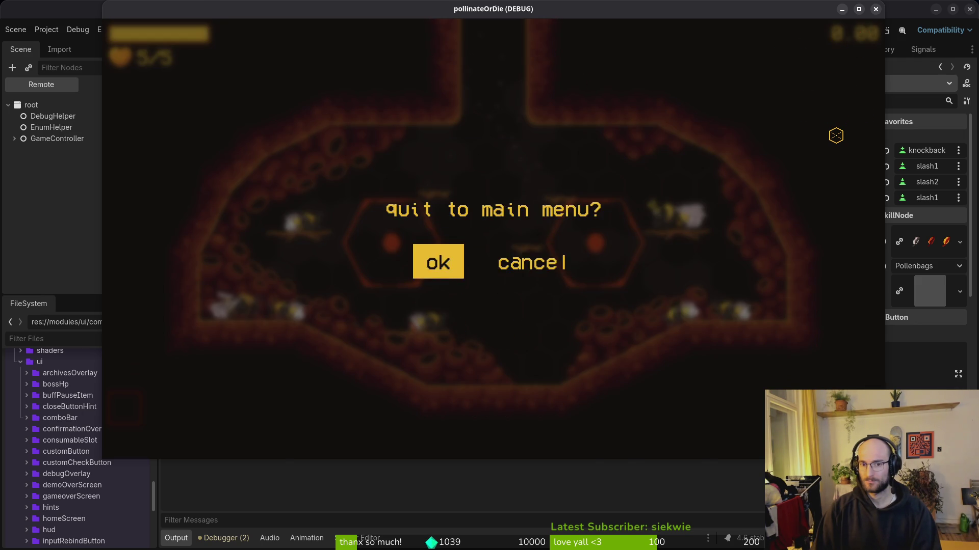
{"action": "key", "text": "Return"}
{"action": "key", "text": "Down"}
{"action": "key", "text": "Down"}
{"action": "key", "text": "Down"}
{"action": "key", "text": "Return"}
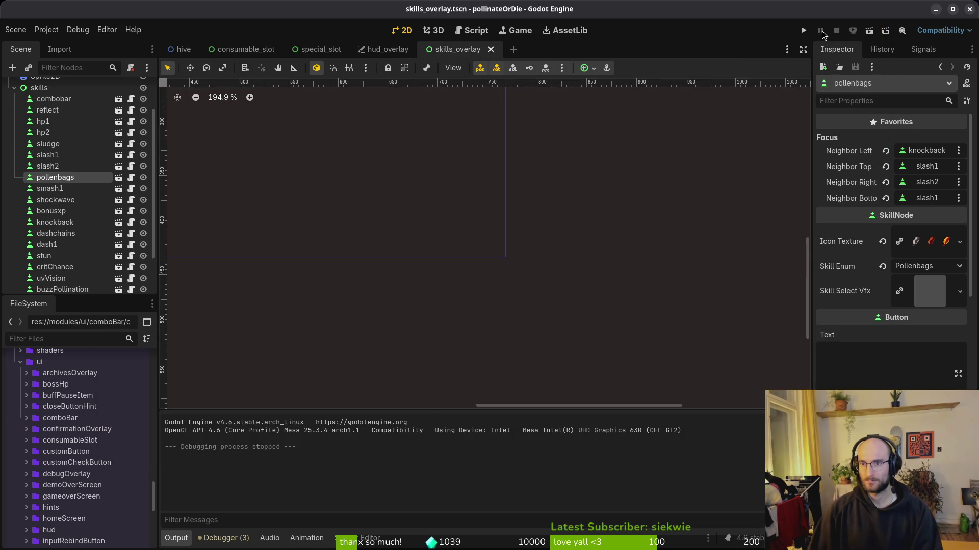
Relaunch, continue the save, and check the skill tree and the consumables shop tab.
{"action": "left_click", "coordinate": [803, 31]}
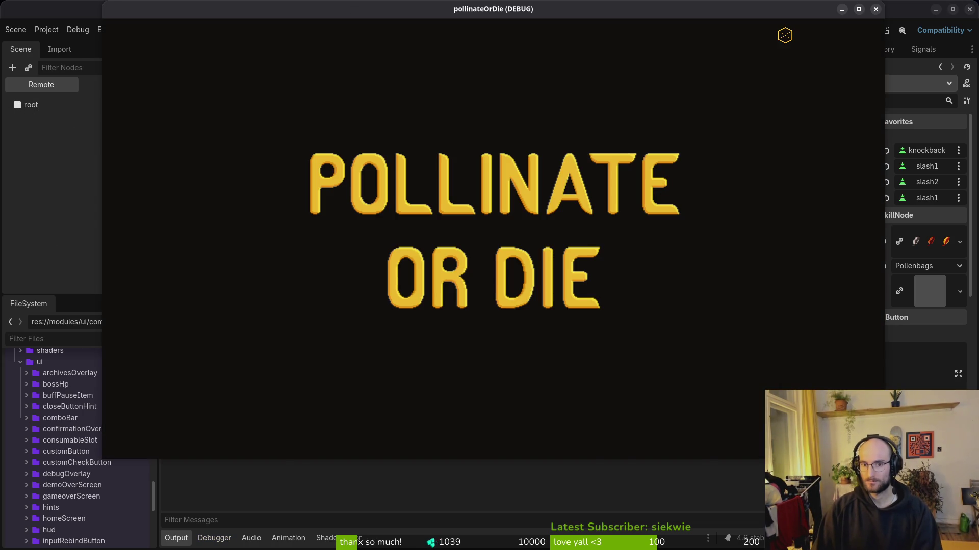
{"action": "key", "text": "Return"}
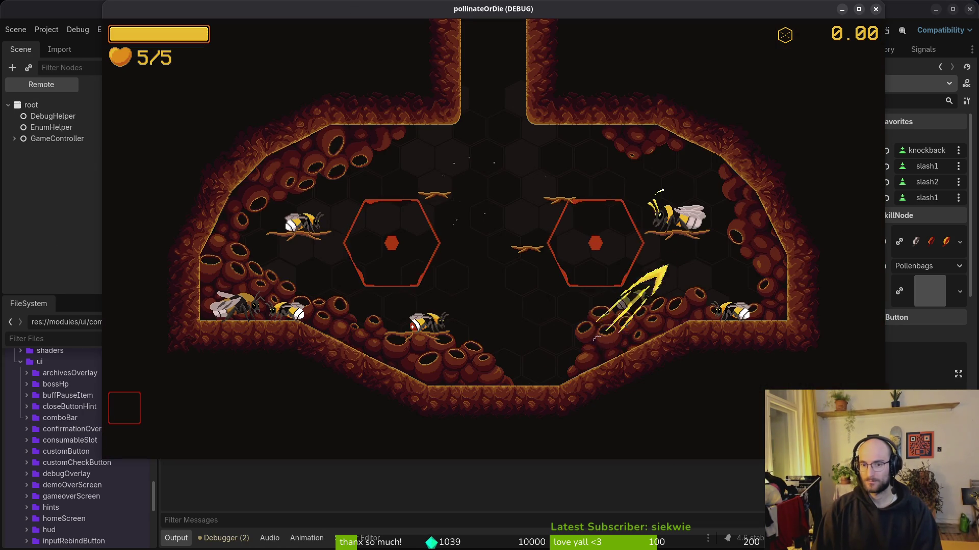
{"action": "key", "text": "Tab"}
{"action": "key", "text": "Escape"}
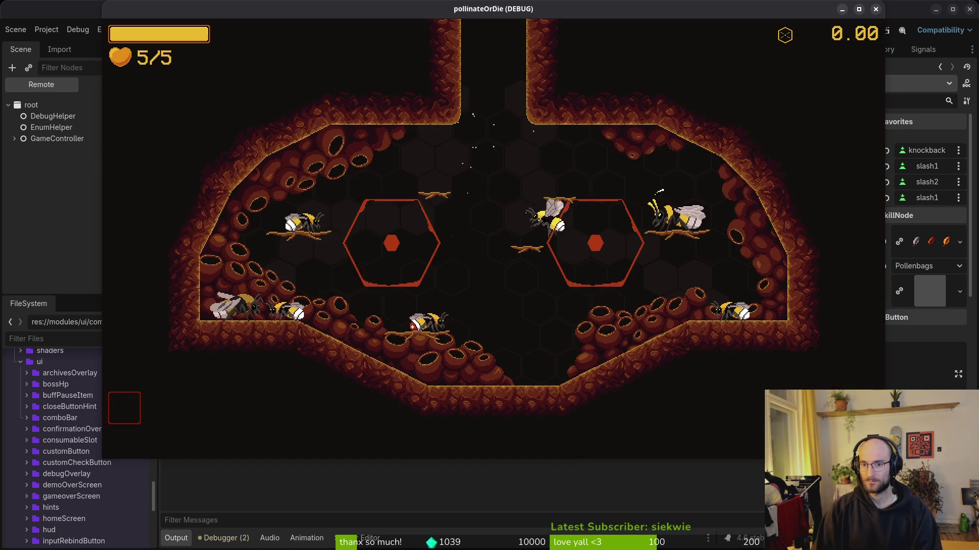
{"action": "key", "text": "i"}
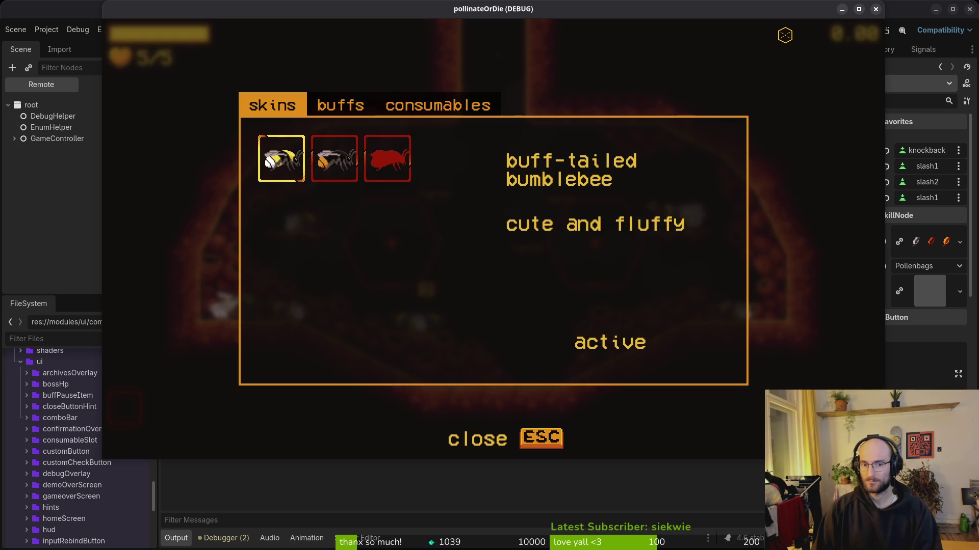
{"action": "key", "text": "e"}
{"action": "key", "text": "e"}
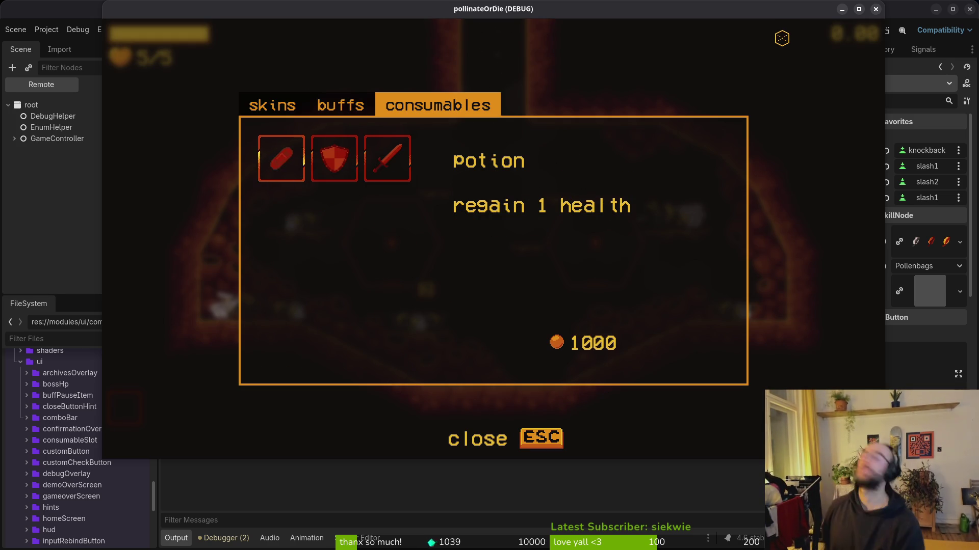
{"action": "key", "text": "Escape"}
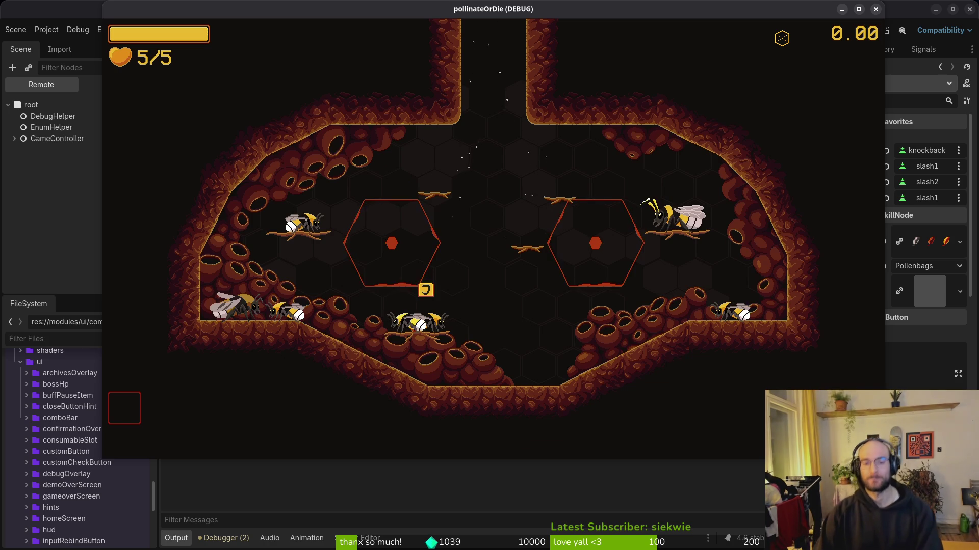
Quit to the main menu, start a New Game, skip the intro and check the skill tree.
{"action": "key", "text": "Escape"}
{"action": "key", "text": "Down"}
{"action": "key", "text": "Down"}
{"action": "key", "text": "Down"}
{"action": "key", "text": "Return"}
{"action": "key", "text": "Return"}
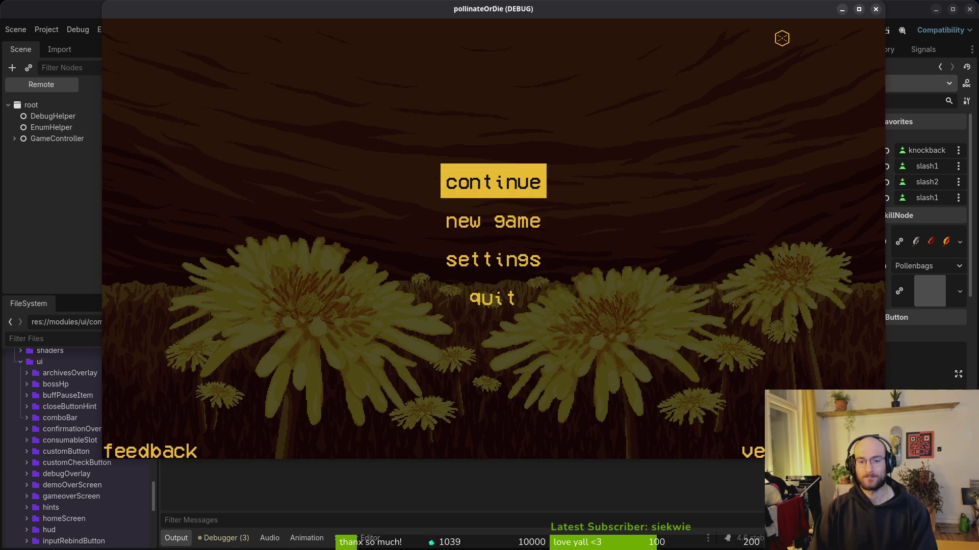
{"action": "key", "text": "Down"}
{"action": "key", "text": "Return"}
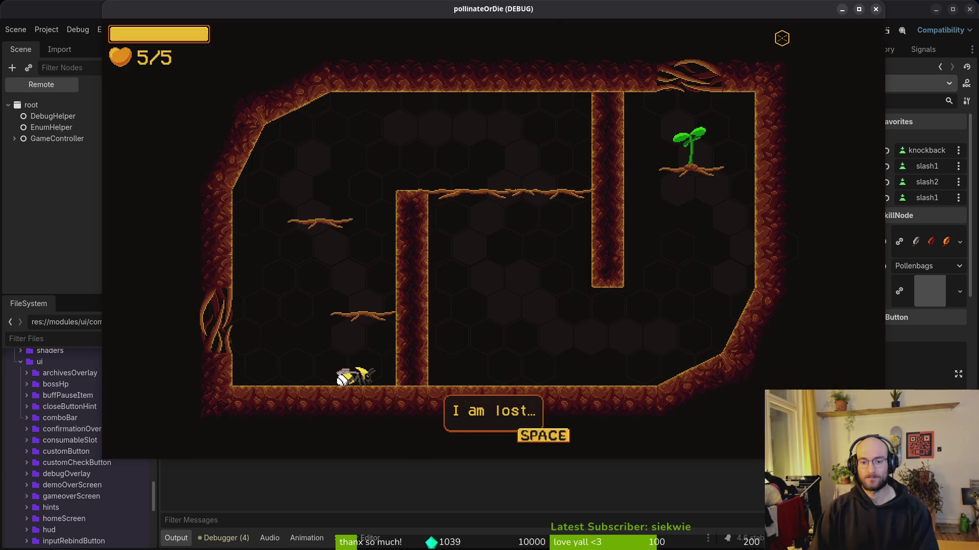
{"action": "key", "text": "space"}
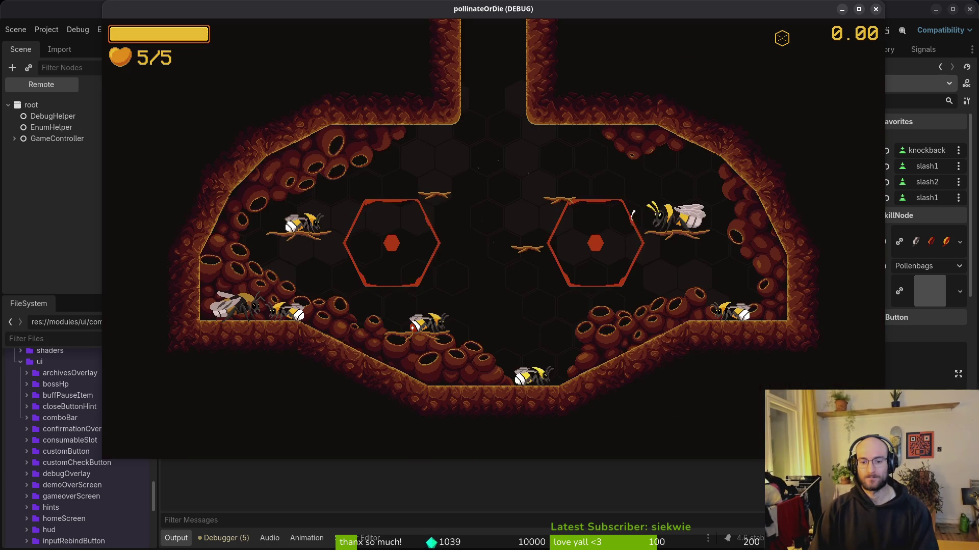
{"action": "key", "text": "Tab"}
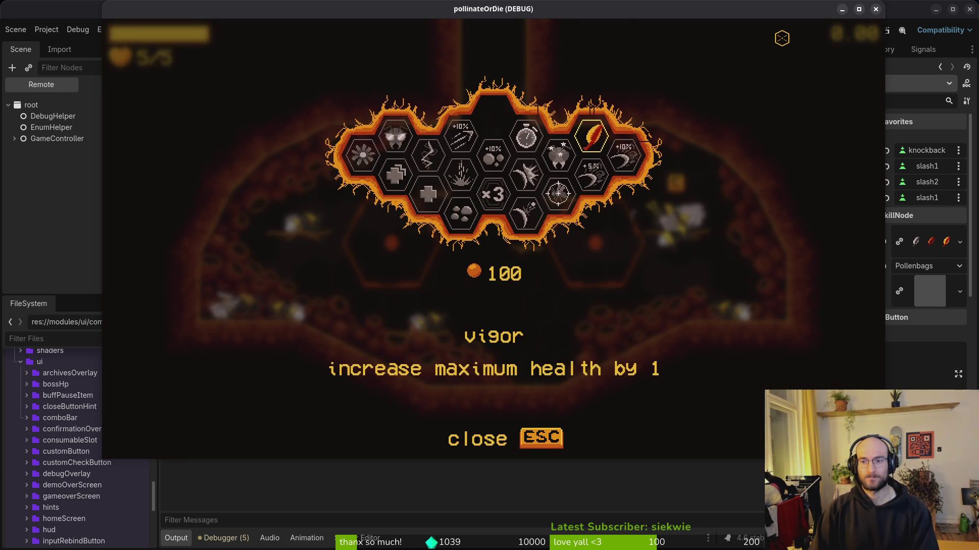
{"action": "key", "text": "Escape"}
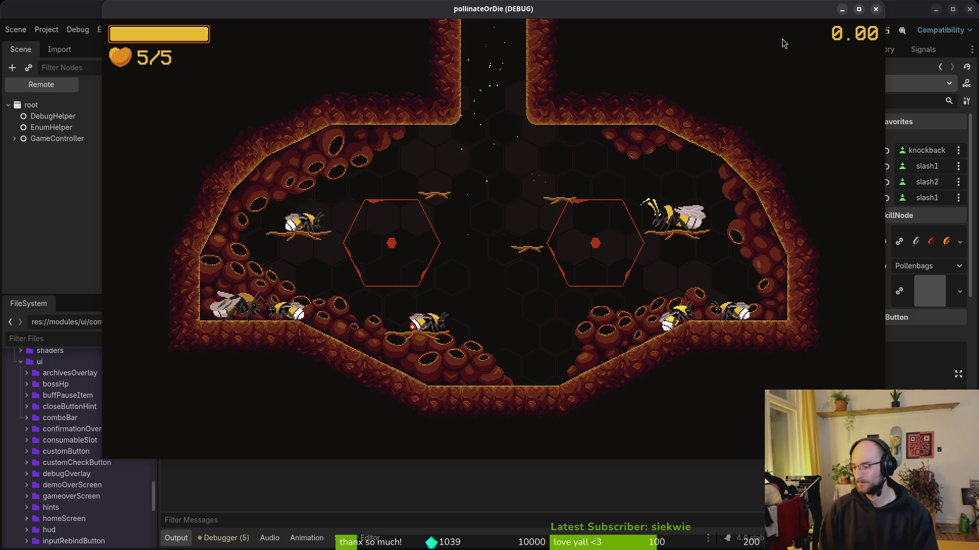
Open skill.manager.gd in Neovim with the file finder ('skim').
{"action": "key", "text": "alt+Tab"}
{"action": "key", "text": "space"}
{"action": "key", "text": "f"}
{"action": "key", "text": "f"}
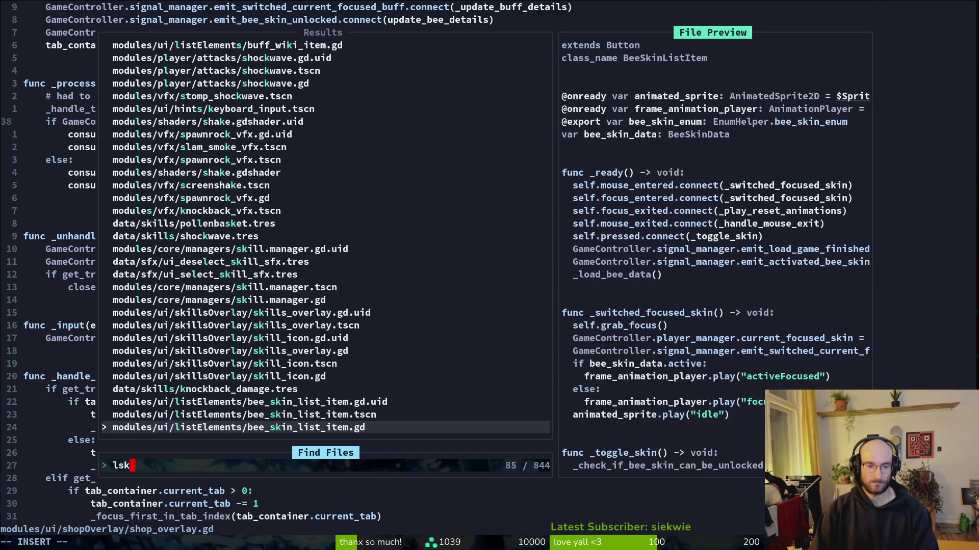
{"action": "type", "text": "skim"}
{"action": "key", "text": "Return"}
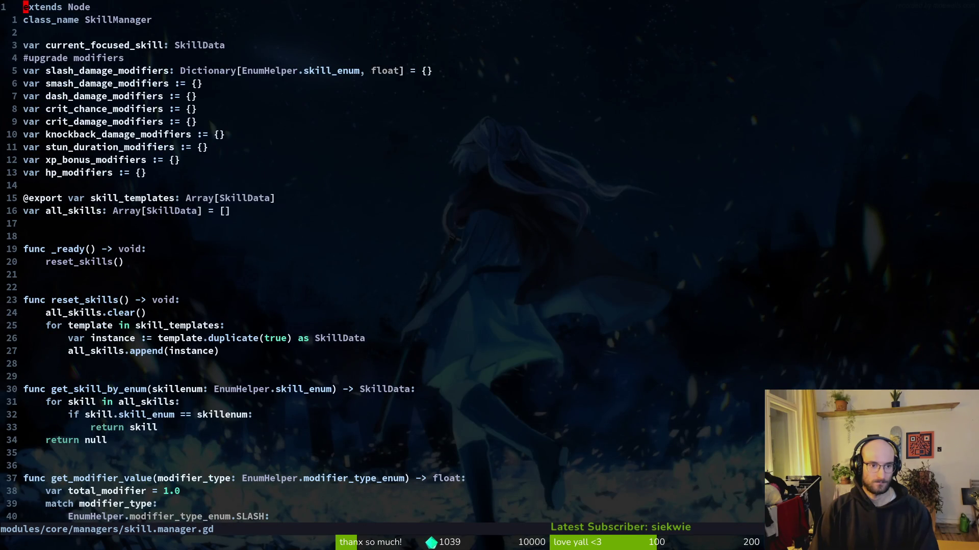
Move down past reset_skills to the apply_skill_buffs code.
{"action": "key", "text": "7"}
{"action": "key", "text": "j"}
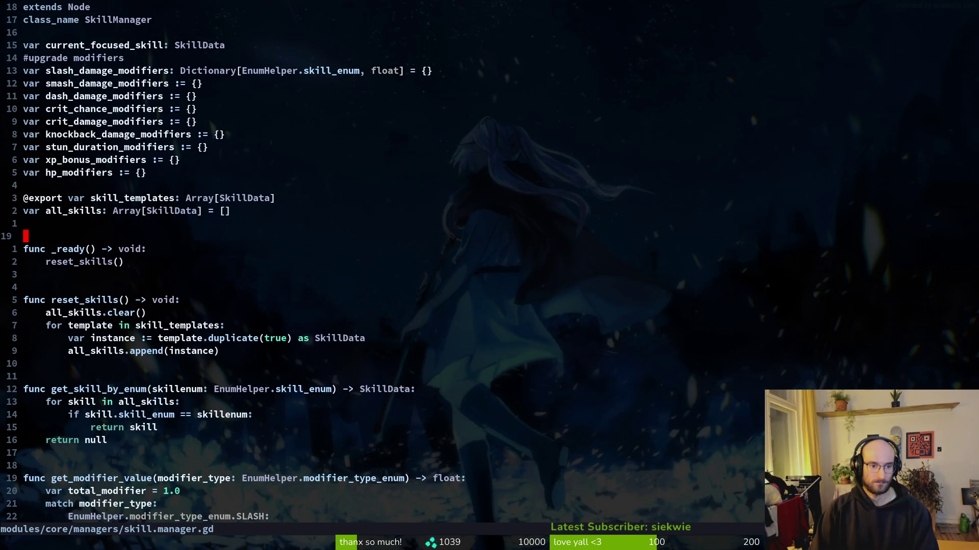
{"action": "key", "text": "j"}
{"action": "key", "text": "j"}
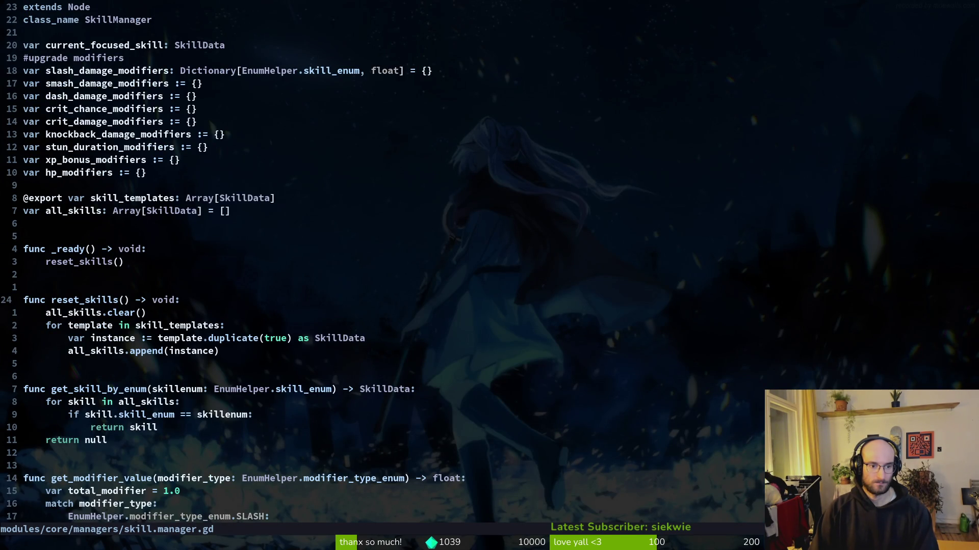
{"action": "key", "text": "j"}
{"action": "key", "text": "j"}
{"action": "key", "text": "j"}
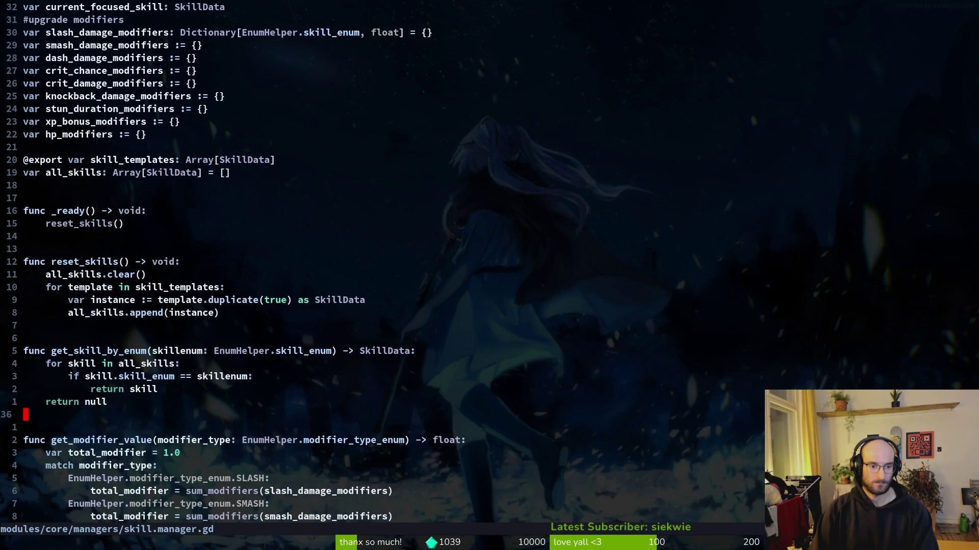
{"action": "key", "text": "j"}
{"action": "key", "text": "j"}
{"action": "key", "text": "j"}
{"action": "key", "text": "ctrl+c"}
{"action": "key", "text": "j"}
{"action": "key", "text": "j"}
{"action": "key", "text": "j"}
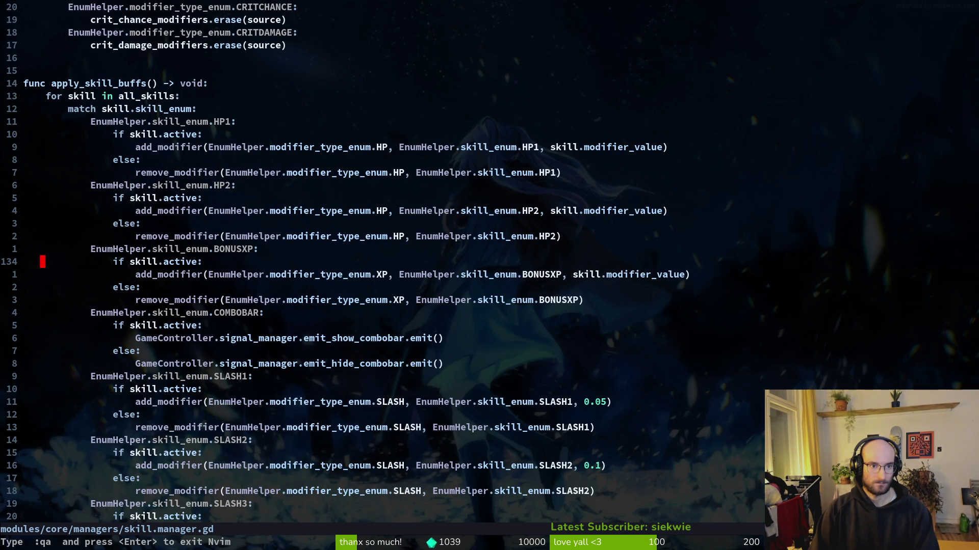
Page through the skill buff cases, return to the top, then save and run the game.
{"action": "key", "text": "ctrl+d"}
{"action": "key", "text": "ctrl+d"}
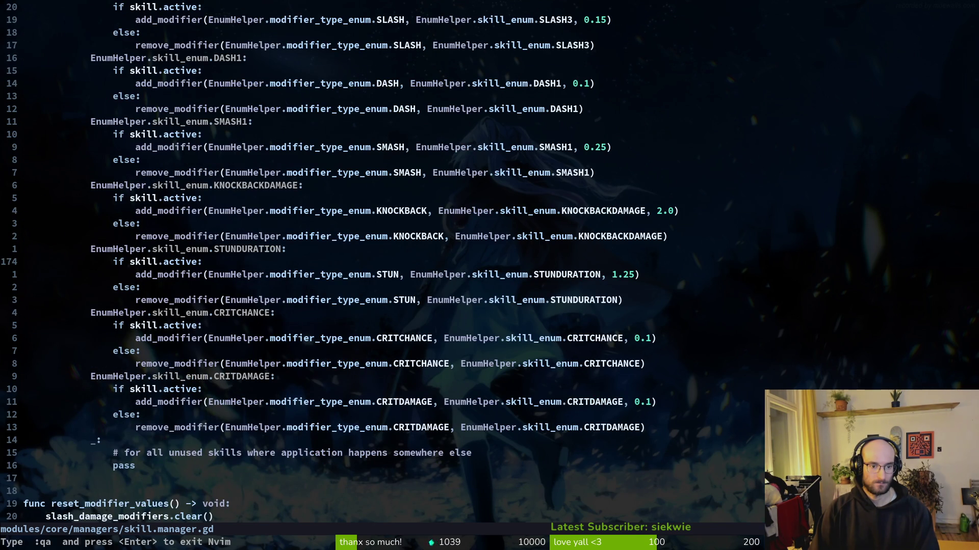
{"action": "key", "text": "ctrl+d"}
{"action": "key", "text": "ctrl+u"}
{"action": "key", "text": "ctrl+u"}
{"action": "key", "text": "ctrl+u"}
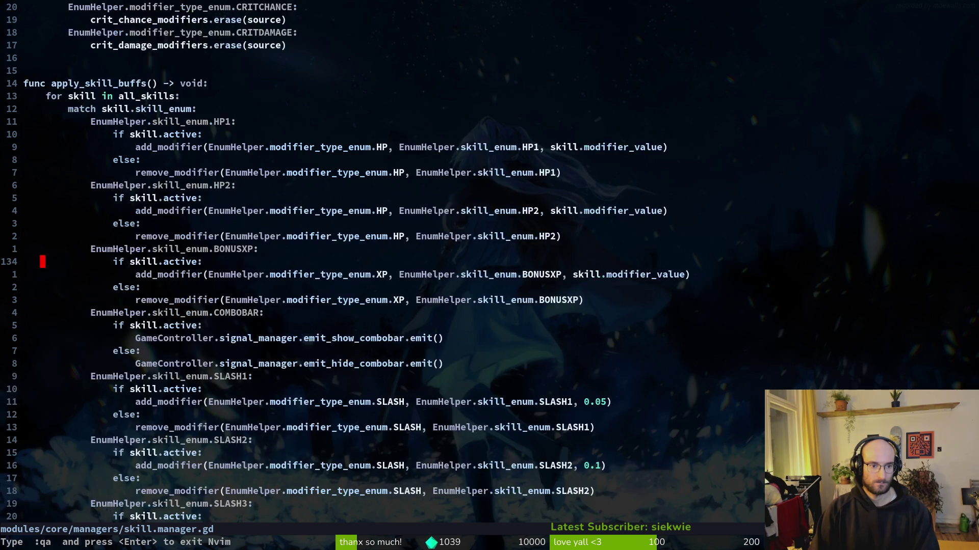
{"action": "key", "text": "ctrl+u"}
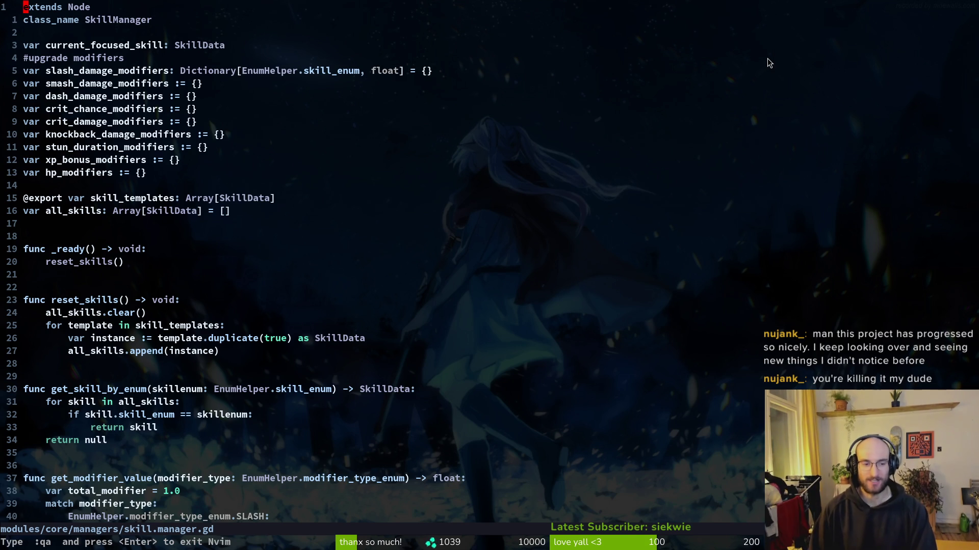
{"action": "key", "text": "j"}
{"action": "key", "text": "j"}
{"action": "key", "text": "j"}
{"action": "key", "text": "ctrl+s"}
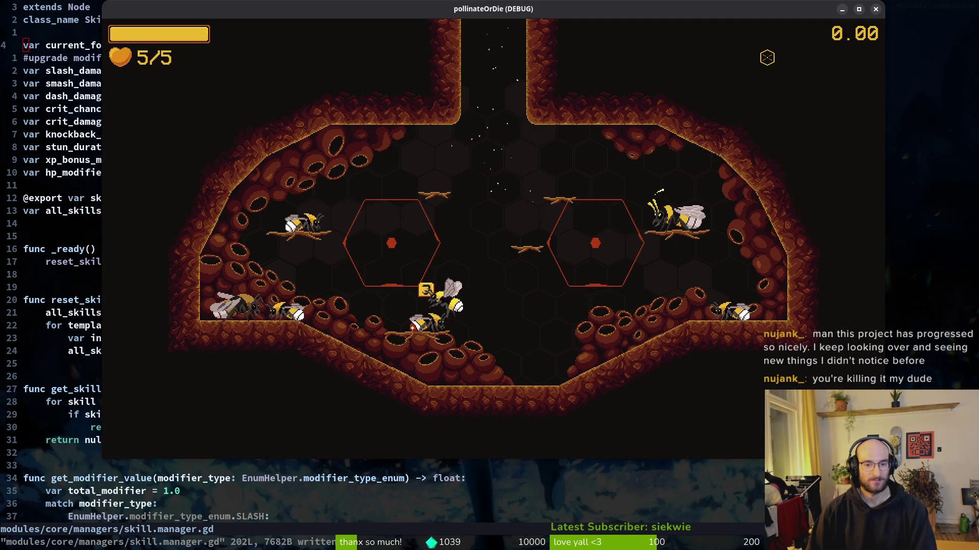
Confirm in the shop that consumables are still locked, then open the skill tree.
{"action": "key", "text": "j"}
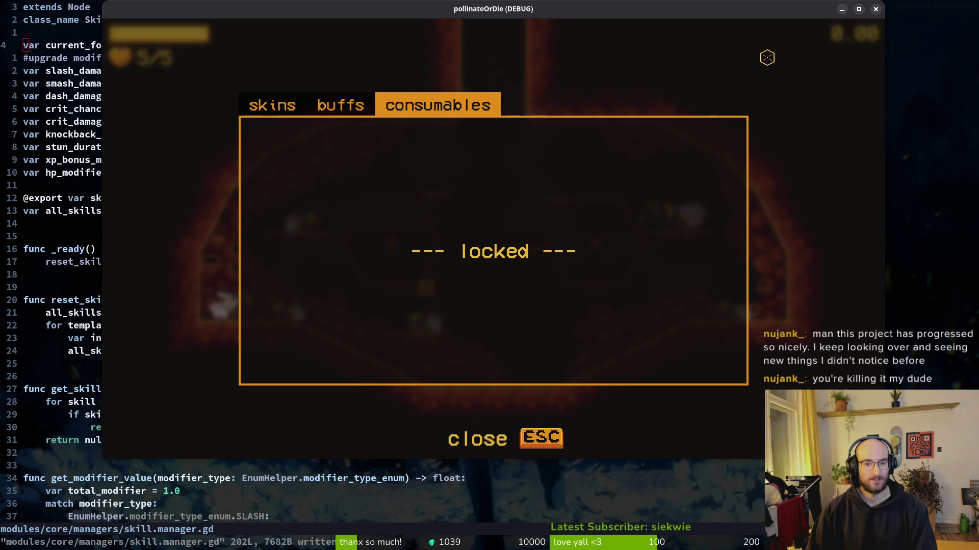
{"action": "key", "text": "Escape"}
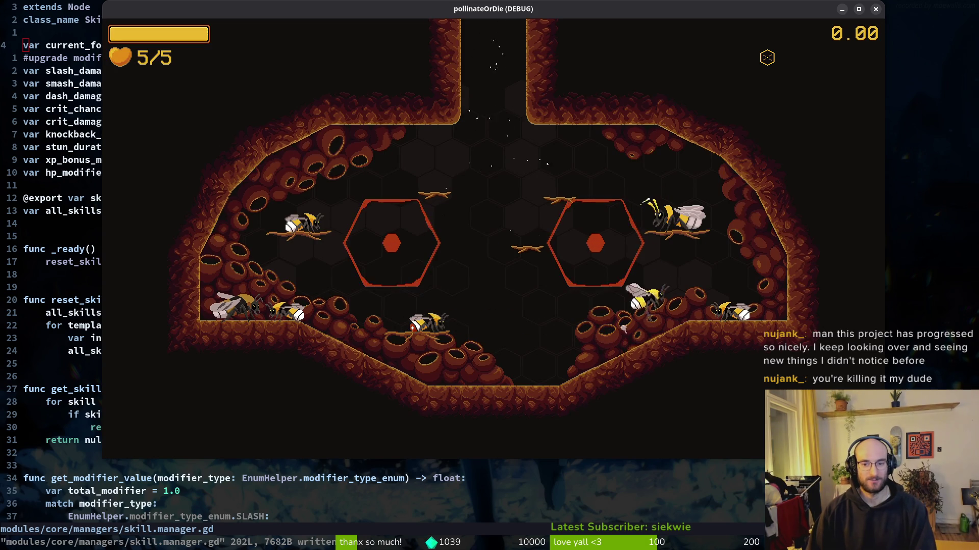
{"action": "key", "text": "j"}
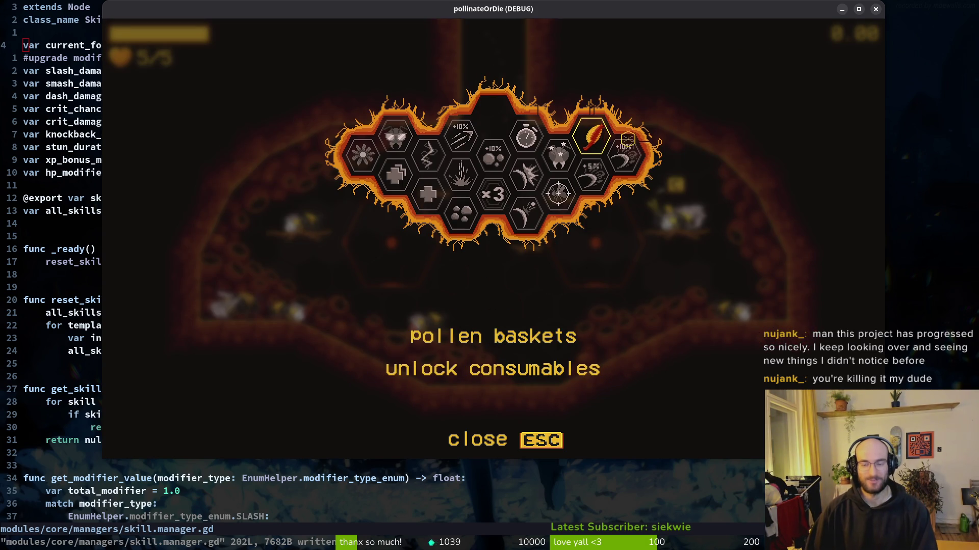
Close the game window and relaunch it from the Godot editor.
{"action": "left_click", "coordinate": [876, 10]}
{"action": "key", "text": "alt+Tab"}
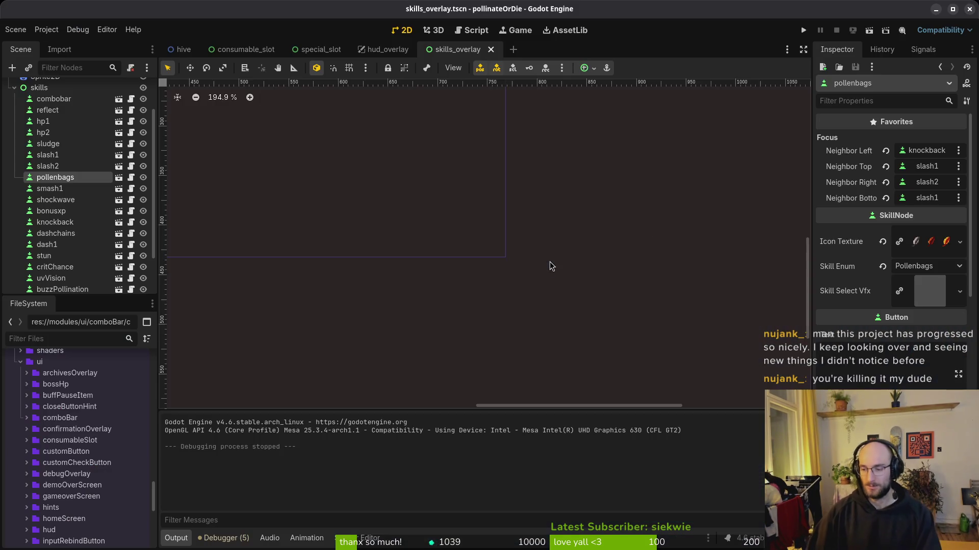
{"action": "left_click", "coordinate": [813, 34]}
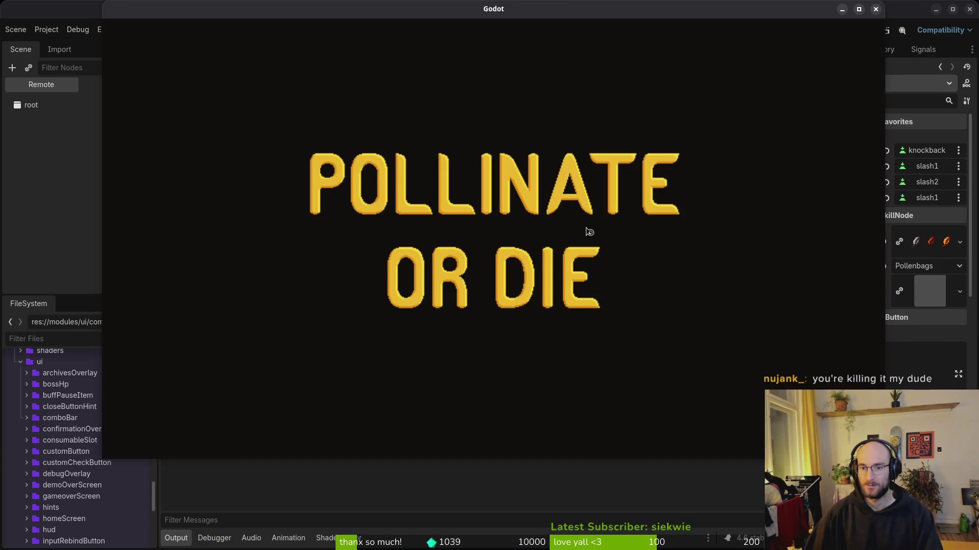
Continue the saved game and check the skill tree and locked consumables tab.
{"action": "key", "text": "Return"}
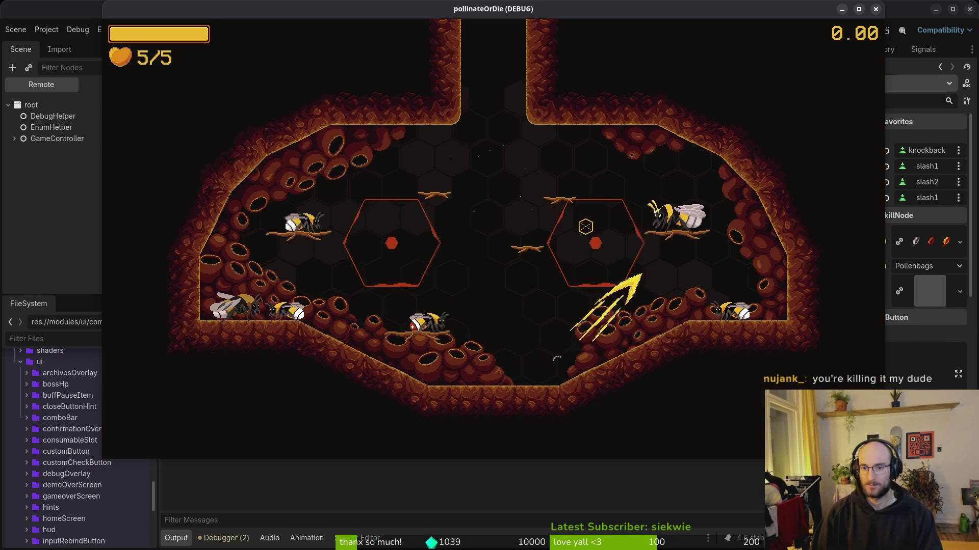
{"action": "key", "text": "Tab"}
{"action": "key", "text": "Escape"}
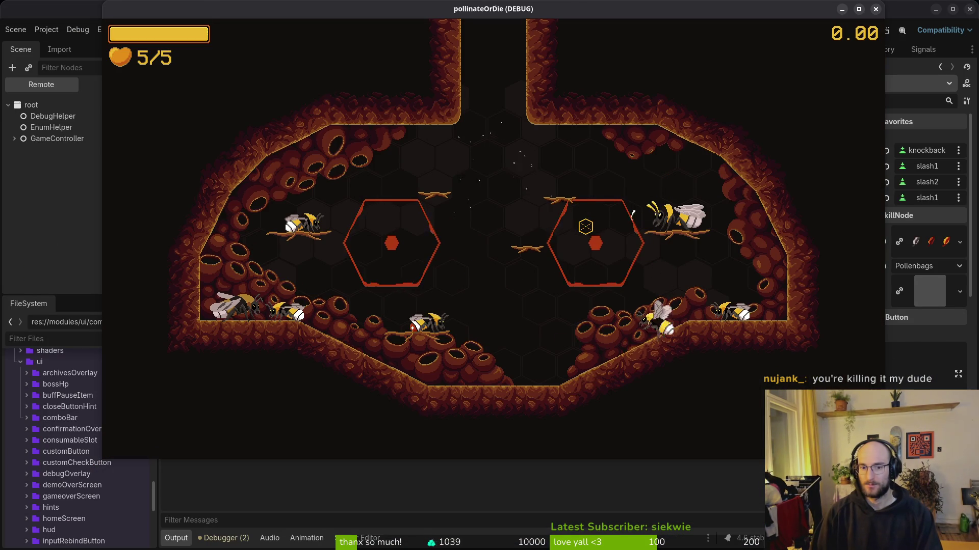
{"action": "key", "text": "Tab"}
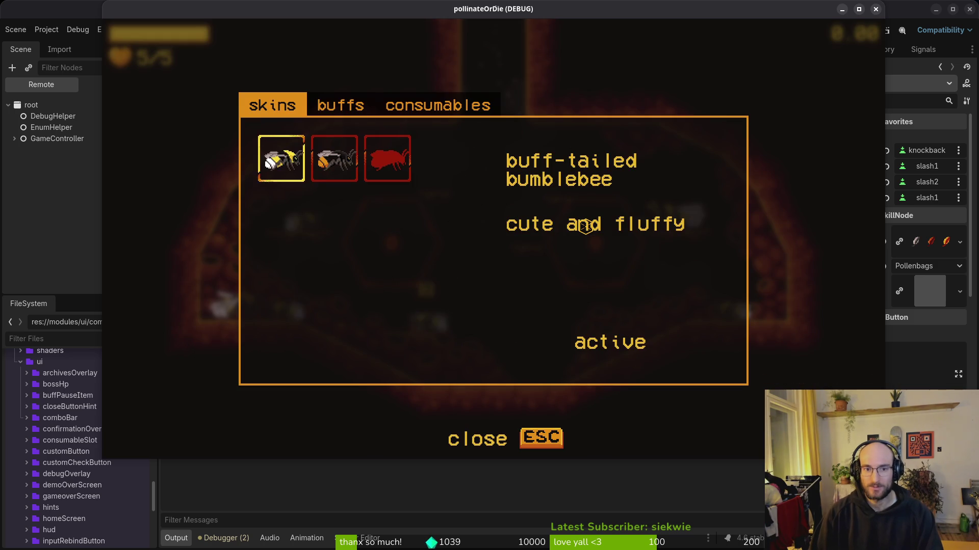
{"action": "key", "text": "e"}
{"action": "key", "text": "e"}
{"action": "key", "text": "Escape"}
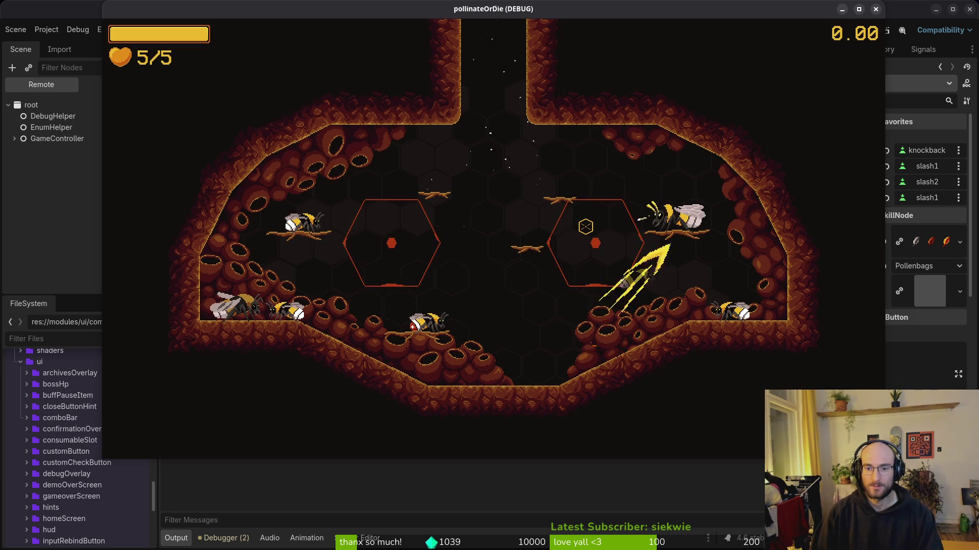
{"action": "key", "text": "Tab"}
{"action": "key", "text": "Right"}
{"action": "key", "text": "Right"}
{"action": "key", "text": "Right"}
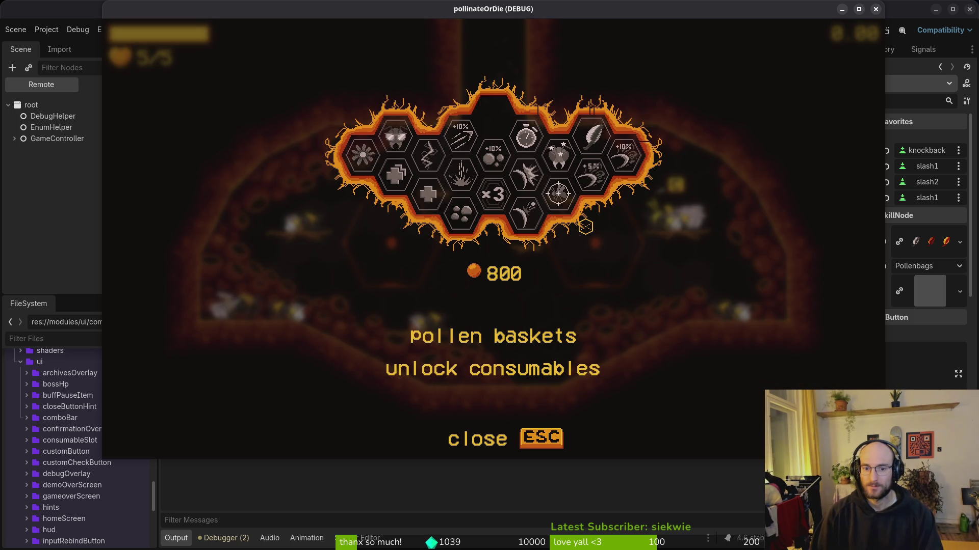
{"action": "key", "text": "Escape"}
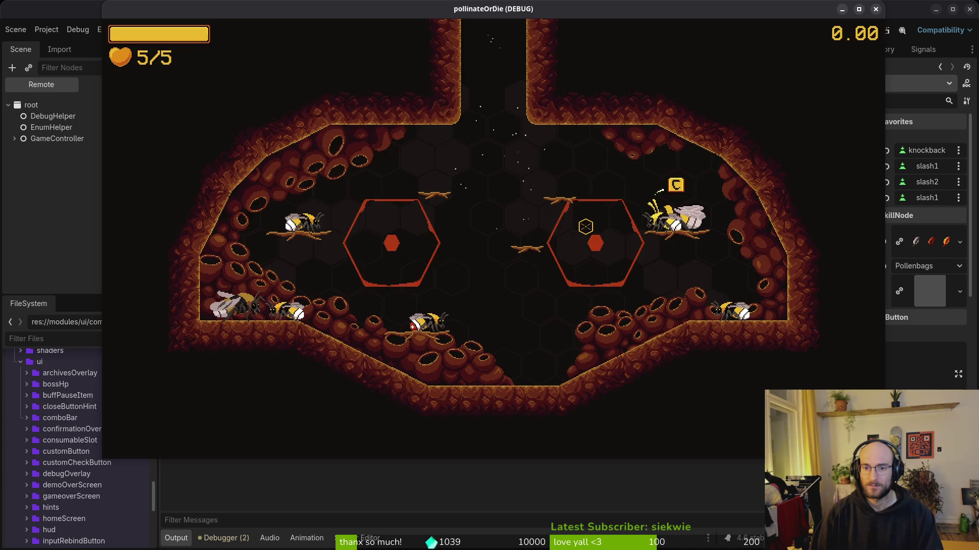
Grant honey with the GIVE HONEY option in the pause menu's debugging panel.
{"action": "key", "text": "Escape"}
{"action": "key", "text": "Down"}
{"action": "key", "text": "Return"}
{"action": "key", "text": "Down"}
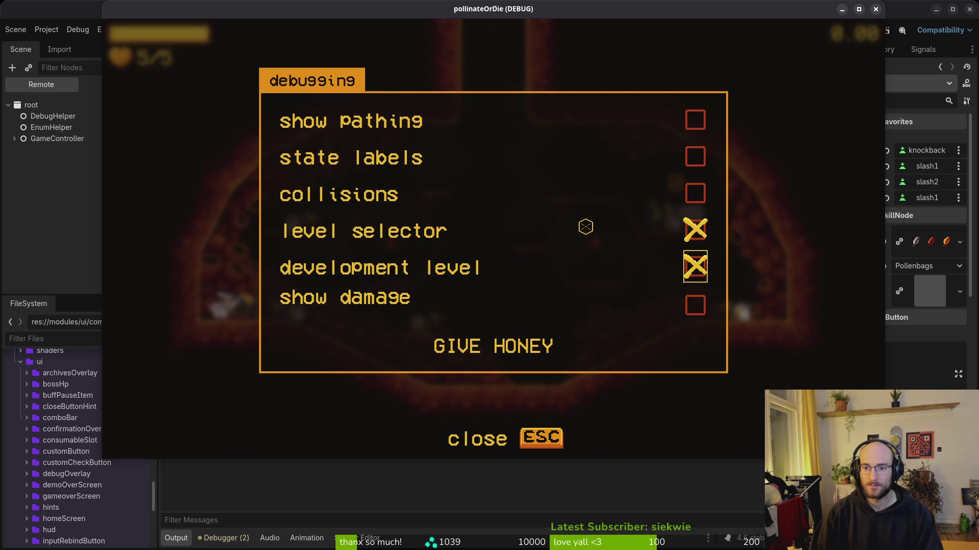
{"action": "key", "text": "Down"}
{"action": "key", "text": "Return"}
Unlock pollen baskets in the skill tree and confirm the consumables tab offers a potion for 1000.
{"action": "key", "text": "Tab"}
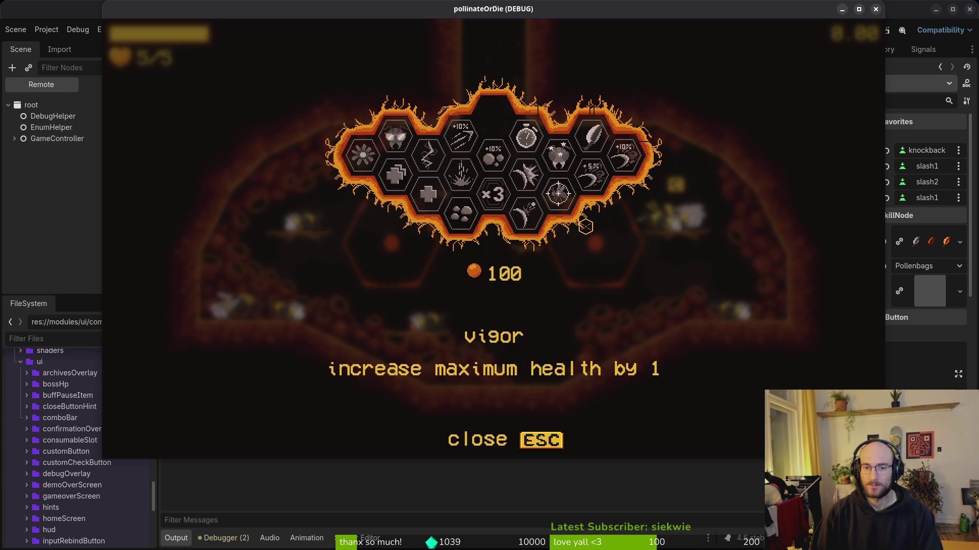
{"action": "key", "text": "Right"}
{"action": "key", "text": "Right"}
{"action": "key", "text": "Right"}
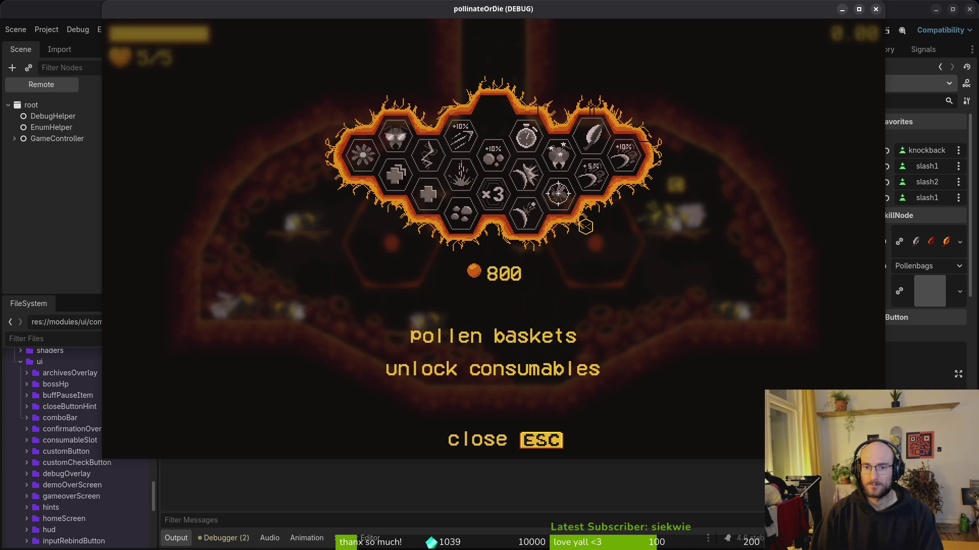
{"action": "key", "text": "Escape"}
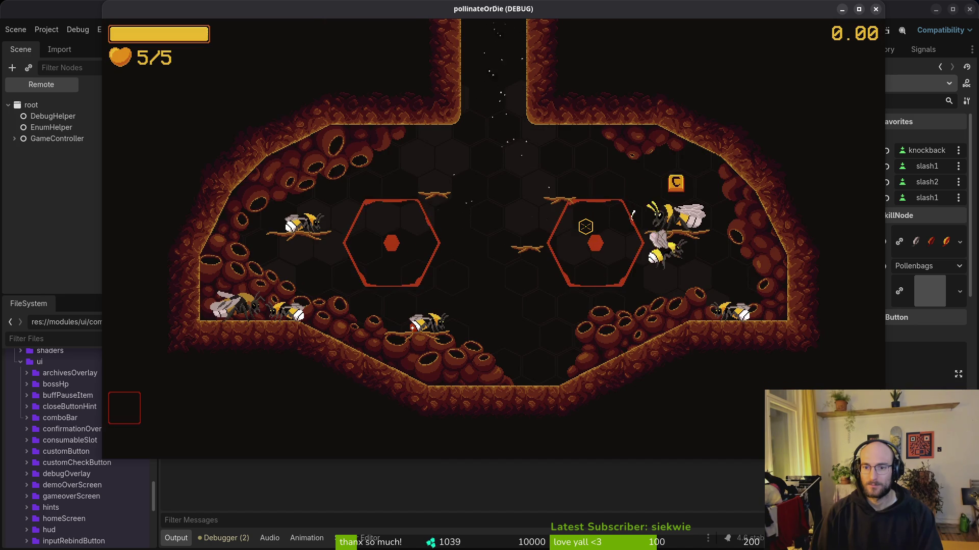
{"action": "key", "text": "e"}
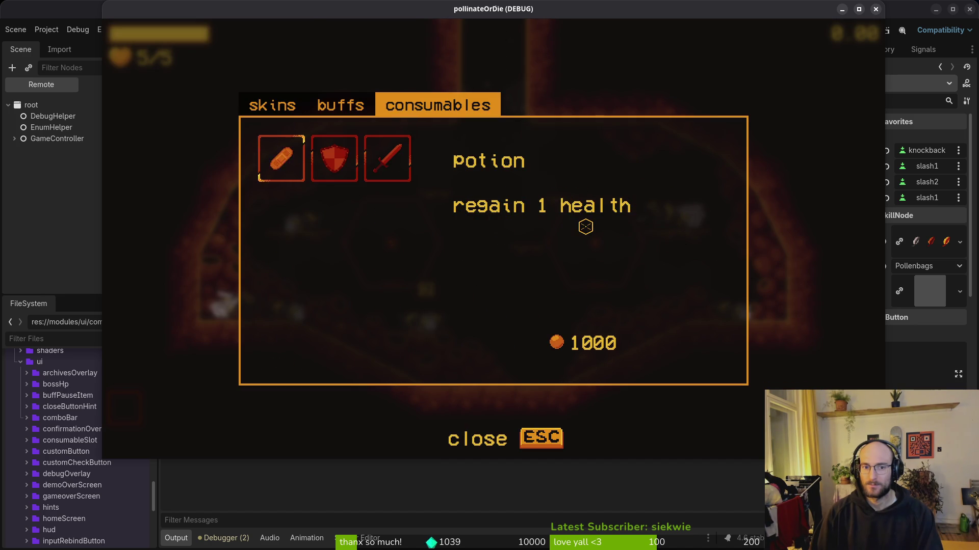
{"action": "key", "text": "q"}
{"action": "key", "text": "e"}
{"action": "key", "text": "Escape"}
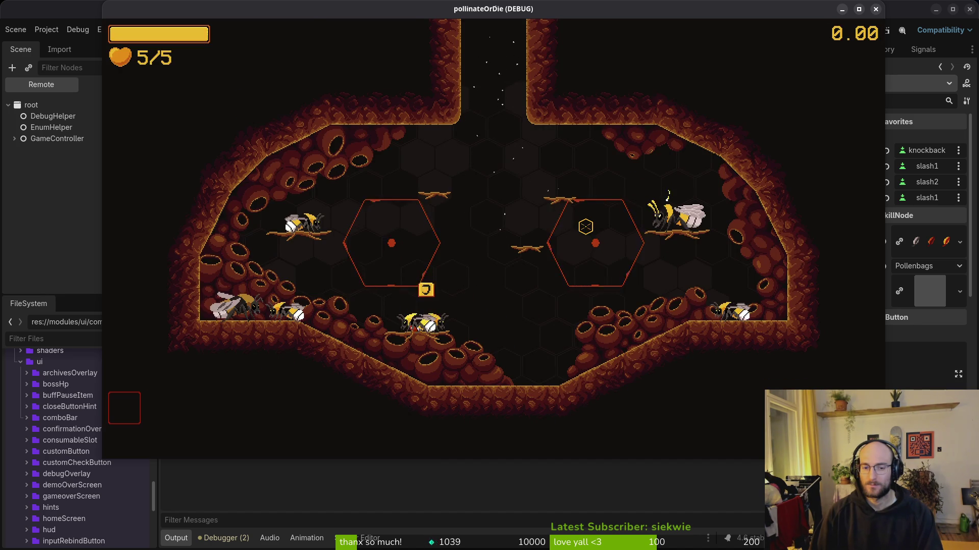
{"action": "key", "text": "e"}
{"action": "key", "text": "e"}
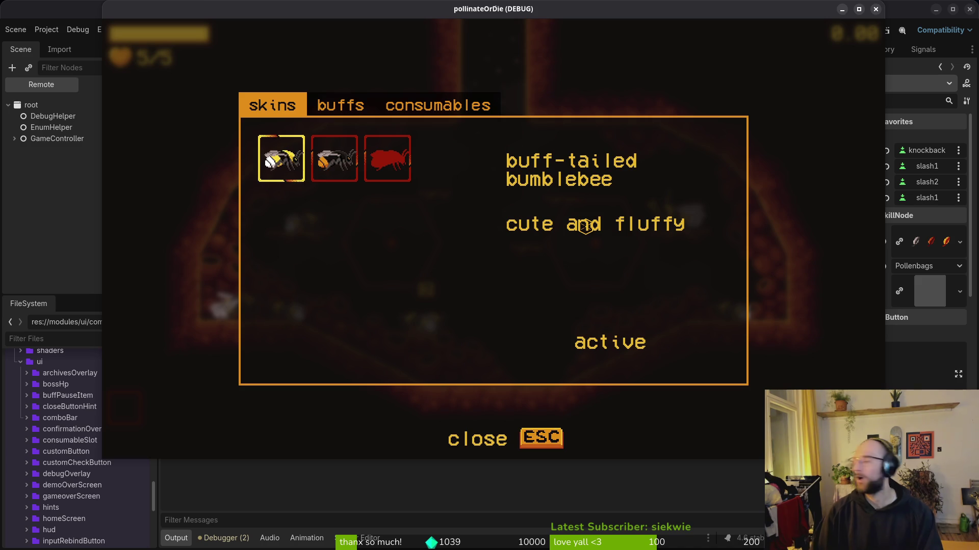
{"action": "key", "text": "Escape"}
{"action": "key", "text": "Escape"}
Quit the game through the main menu back to the editor.
{"action": "key", "text": "Down"}
{"action": "key", "text": "Down"}
{"action": "key", "text": "Down"}
{"action": "key", "text": "Return"}
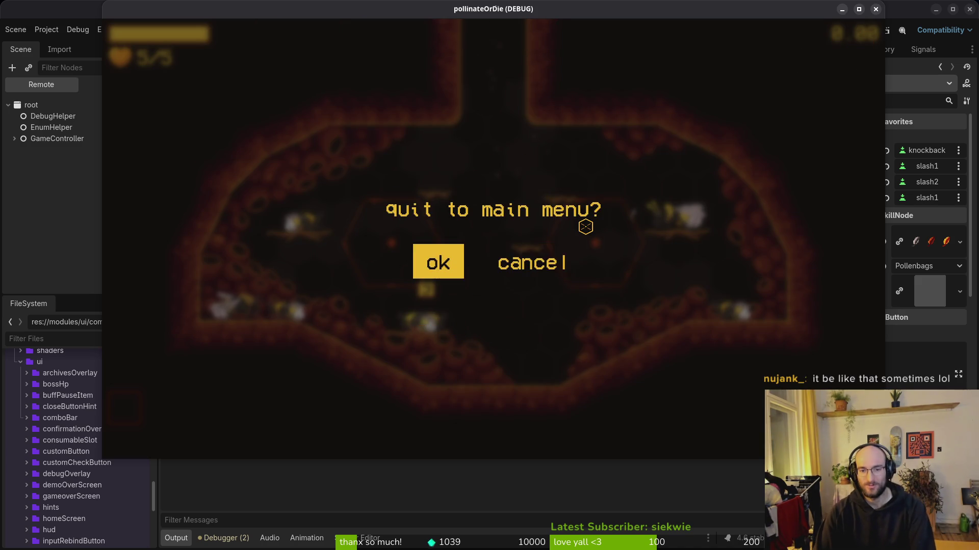
{"action": "key", "text": "Return"}
{"action": "key", "text": "Down"}
{"action": "key", "text": "Down"}
{"action": "key", "text": "Down"}
{"action": "key", "text": "Return"}
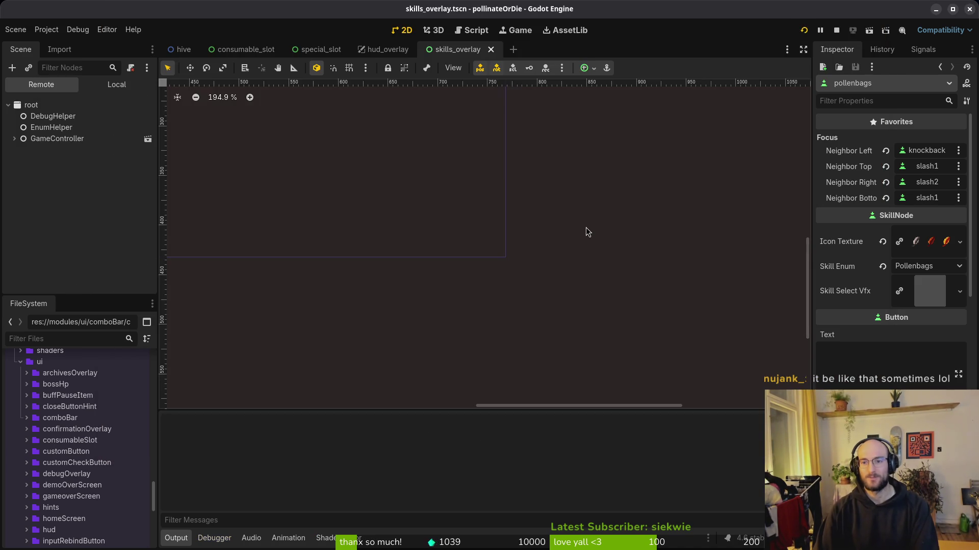
Relaunch with F5, continue the save, and check the consumables tab and skill tree.
{"action": "key", "text": "F5"}
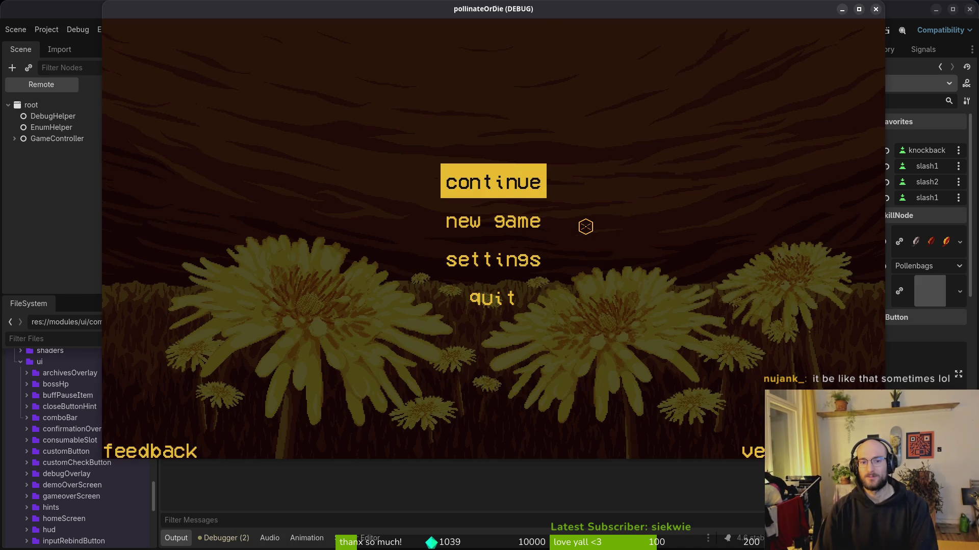
{"action": "key", "text": "Return"}
{"action": "left_click", "coordinate": [585, 227]}
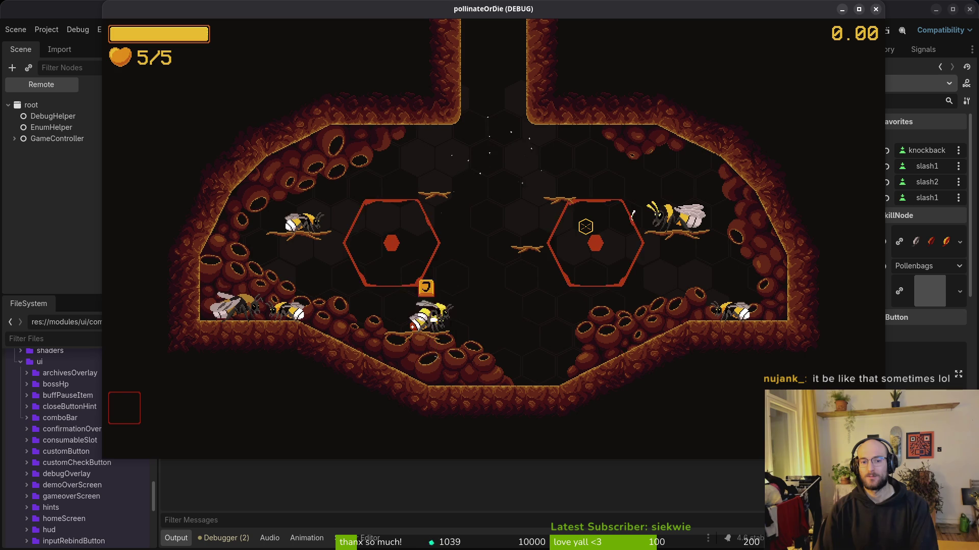
{"action": "key", "text": "j"}
{"action": "key", "text": "e"}
{"action": "key", "text": "e"}
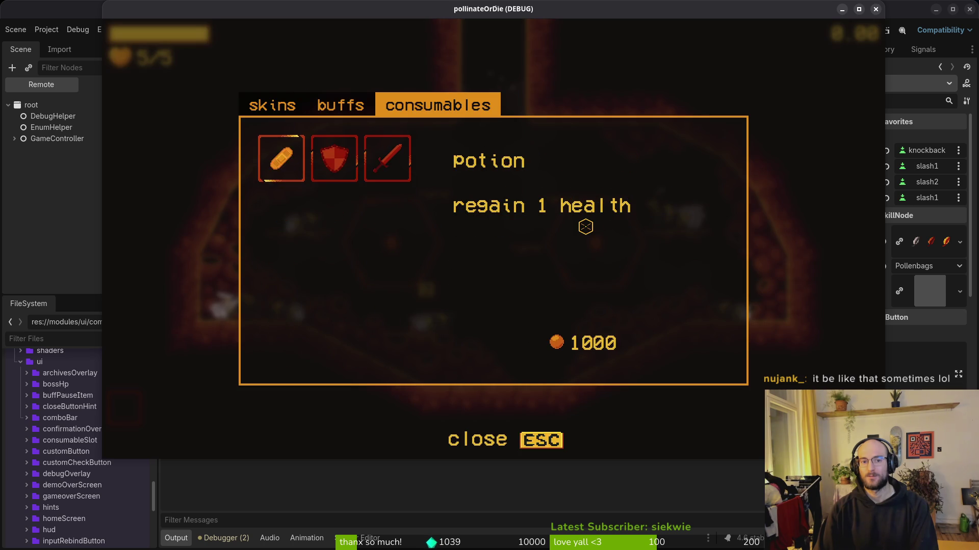
{"action": "key", "text": "Escape"}
{"action": "key", "text": "Escape"}
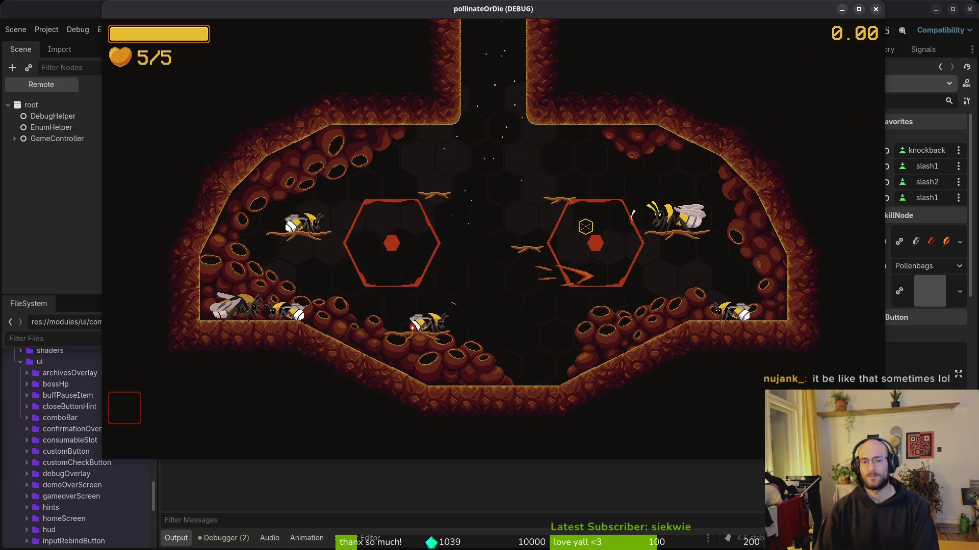
{"action": "key", "text": "k"}
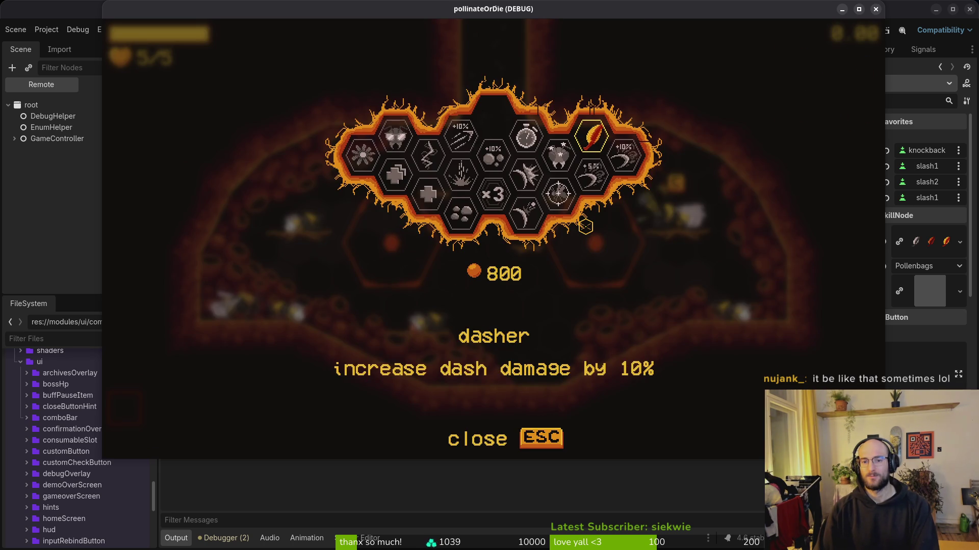
{"action": "key", "text": "Escape"}
Stop the game, delete all save files in the user data folder, and relaunch.
{"action": "key", "text": "F8"}
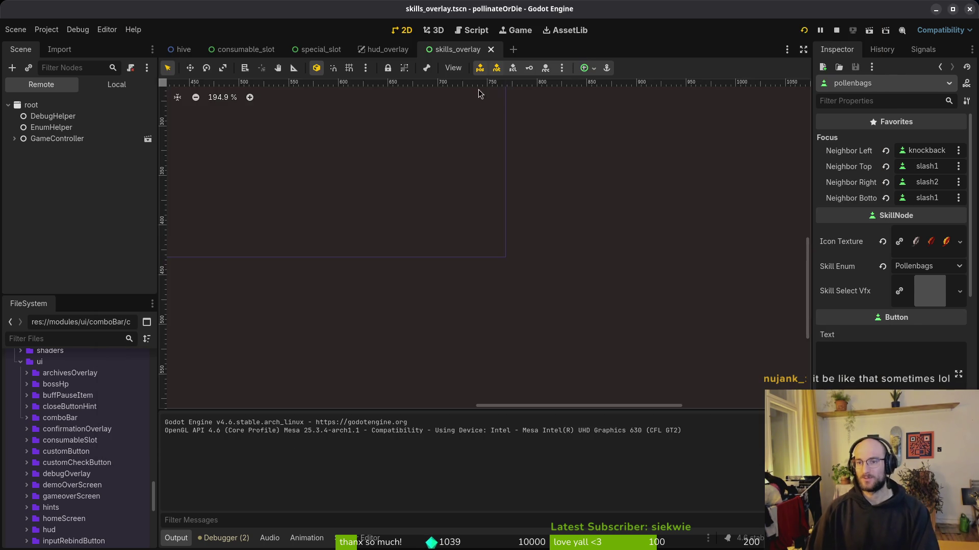
{"action": "left_click", "coordinate": [47, 29]}
{"action": "left_click", "coordinate": [76, 132]}
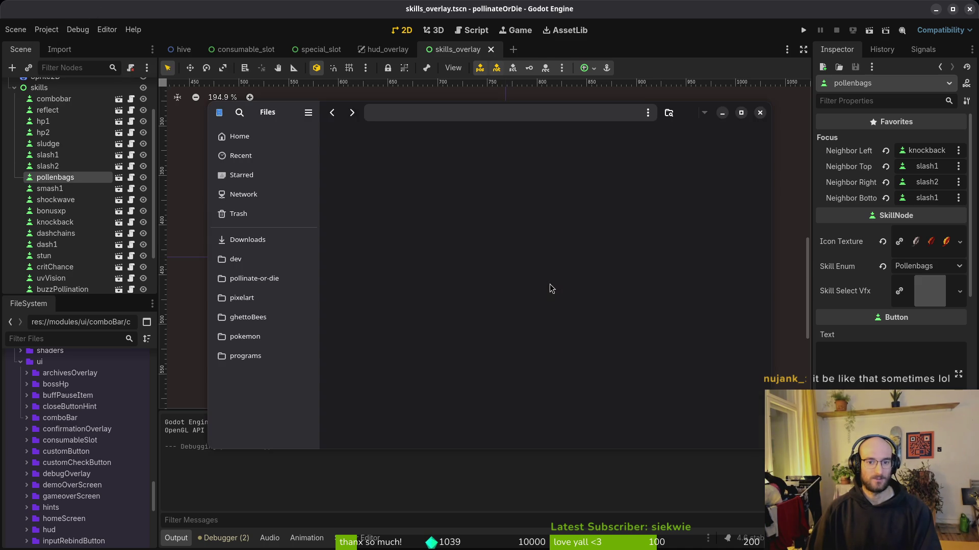
{"action": "key", "text": "ctrl+a"}
{"action": "key", "text": "Delete"}
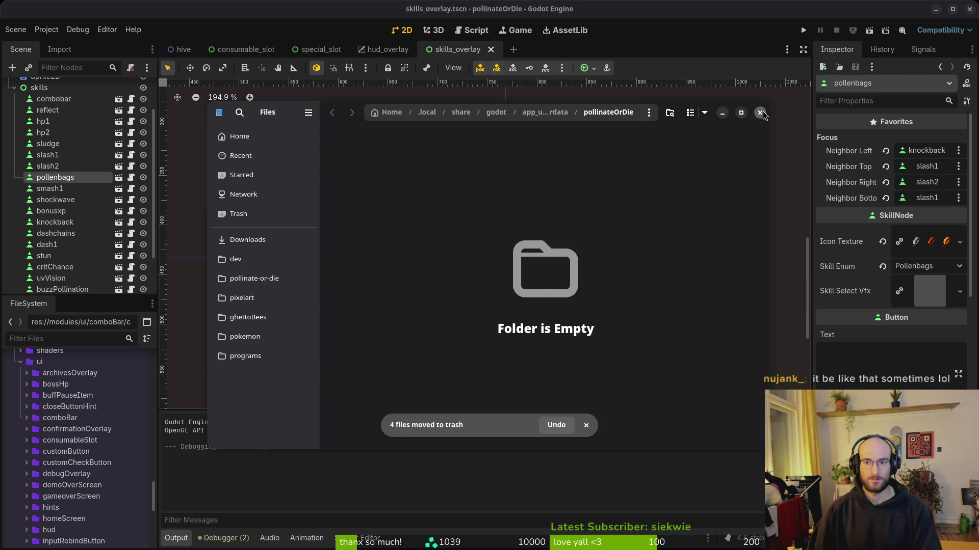
{"action": "left_click", "coordinate": [760, 112]}
{"action": "key", "text": "F5"}
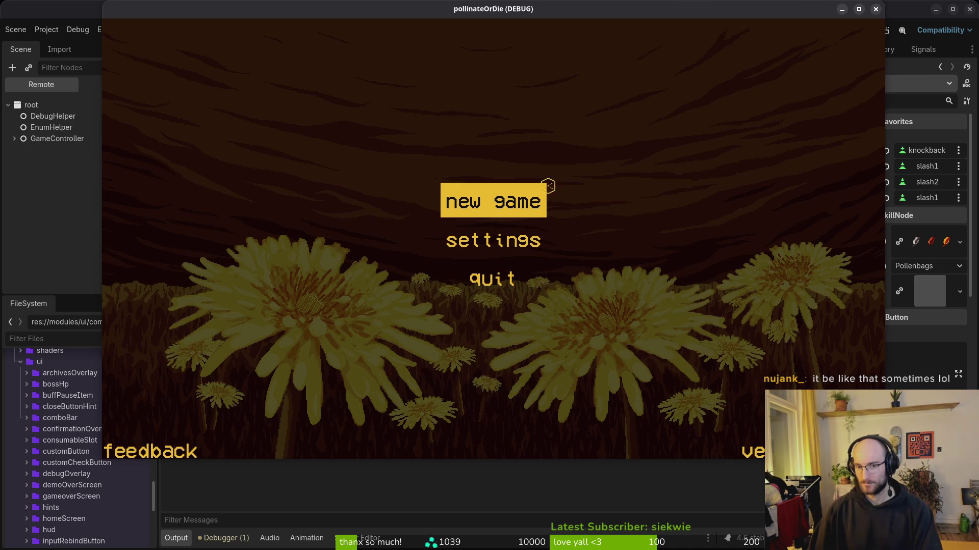
Start a new game, skip the dialogue, and check the locked consumables tab and skill tree.
{"action": "left_click", "coordinate": [546, 186]}
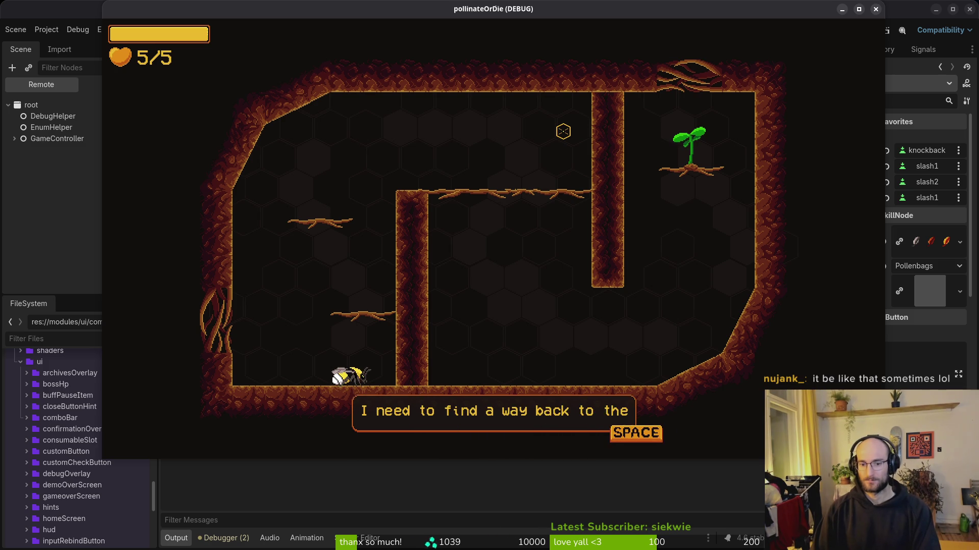
{"action": "key", "text": "space"}
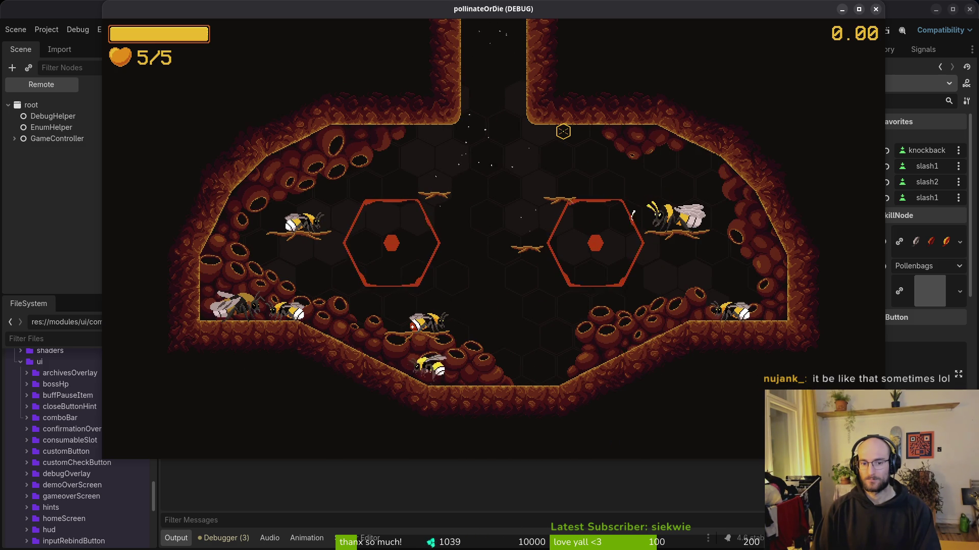
{"action": "key", "text": "Tab"}
{"action": "key", "text": "e"}
{"action": "key", "text": "e"}
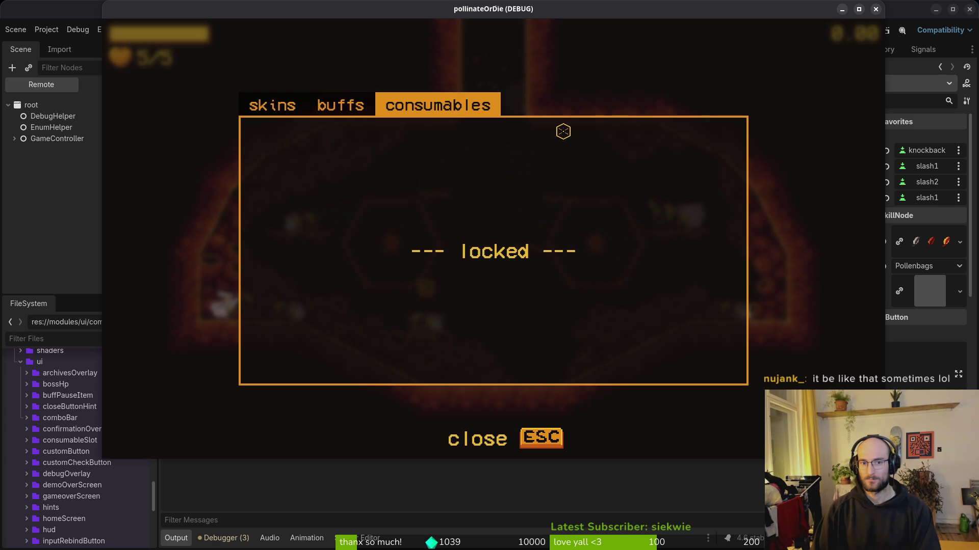
{"action": "key", "text": "Escape"}
{"action": "key", "text": "Tab"}
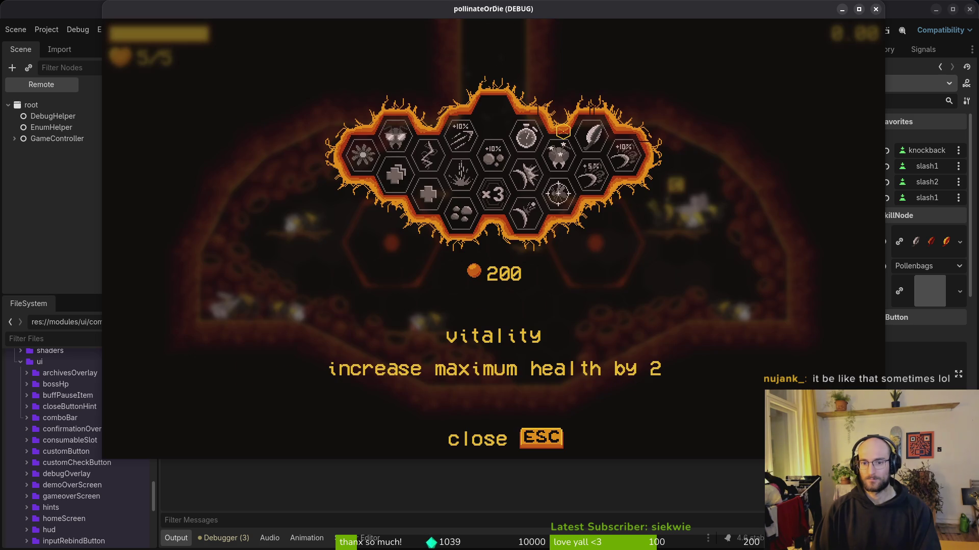
{"action": "key", "text": "Escape"}
{"action": "key", "text": "Escape"}
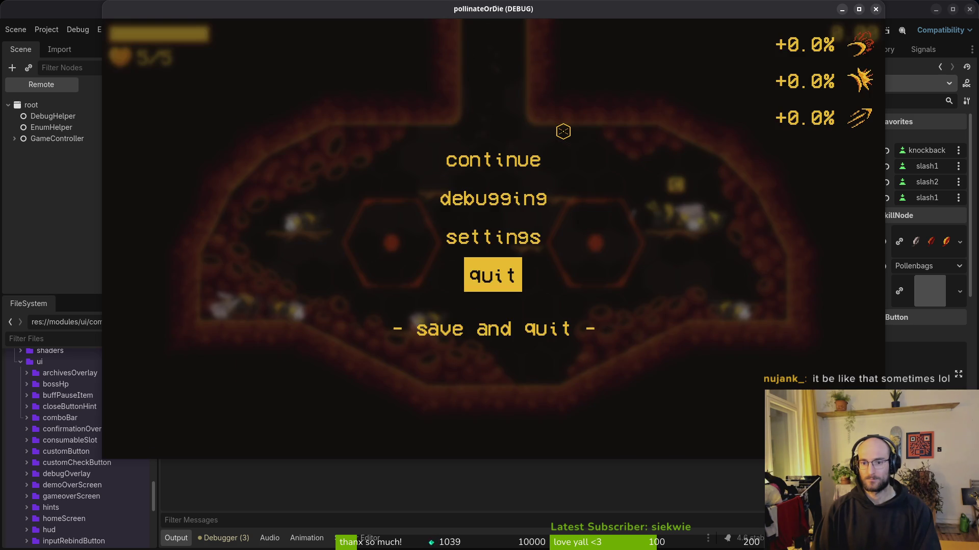
Browse the debugging panel options down to GIVE HONEY and close it.
{"action": "key", "text": "Up"}
{"action": "key", "text": "Up"}
{"action": "key", "text": "Return"}
{"action": "key", "text": "Up"}
{"action": "key", "text": "Up"}
{"action": "key", "text": "Down"}
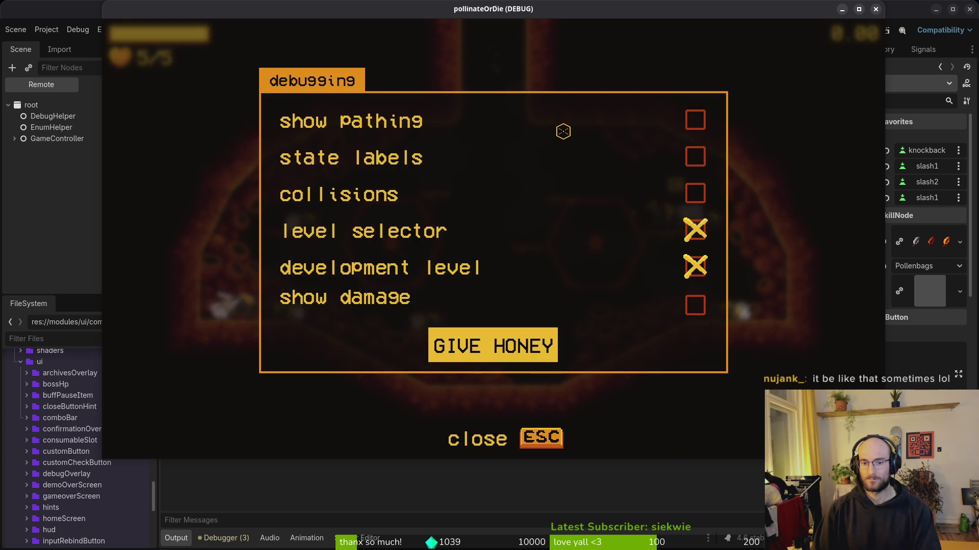
{"action": "key", "text": "Escape"}
Browse the vitality and slasher skills, then recheck the consumables shop in the arena.
{"action": "key", "text": "Tab"}
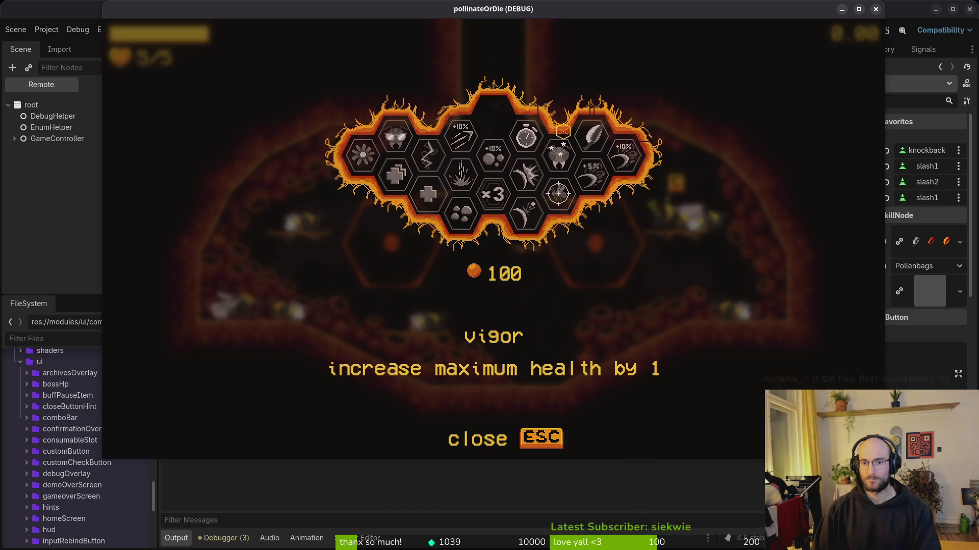
{"action": "key", "text": "Tab"}
{"action": "key", "text": "Tab"}
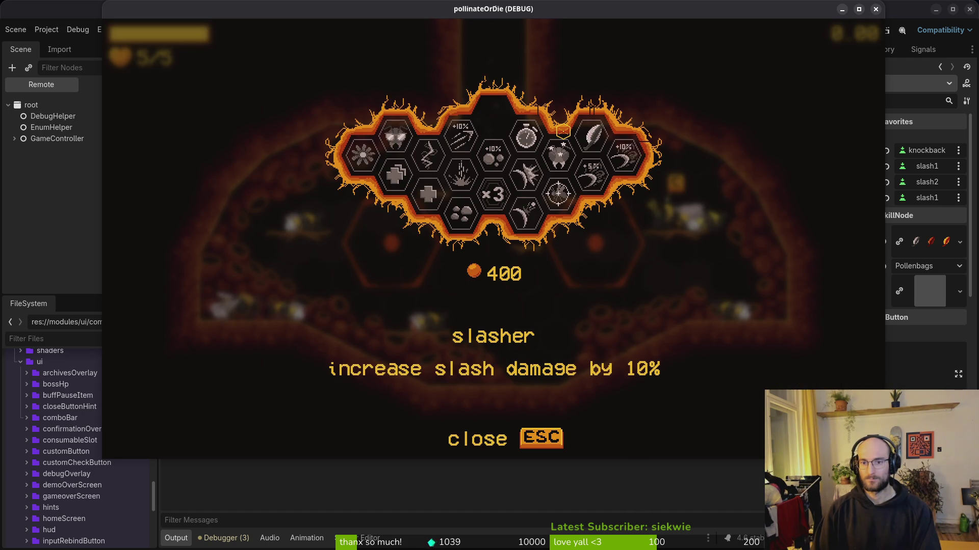
{"action": "key", "text": "Tab"}
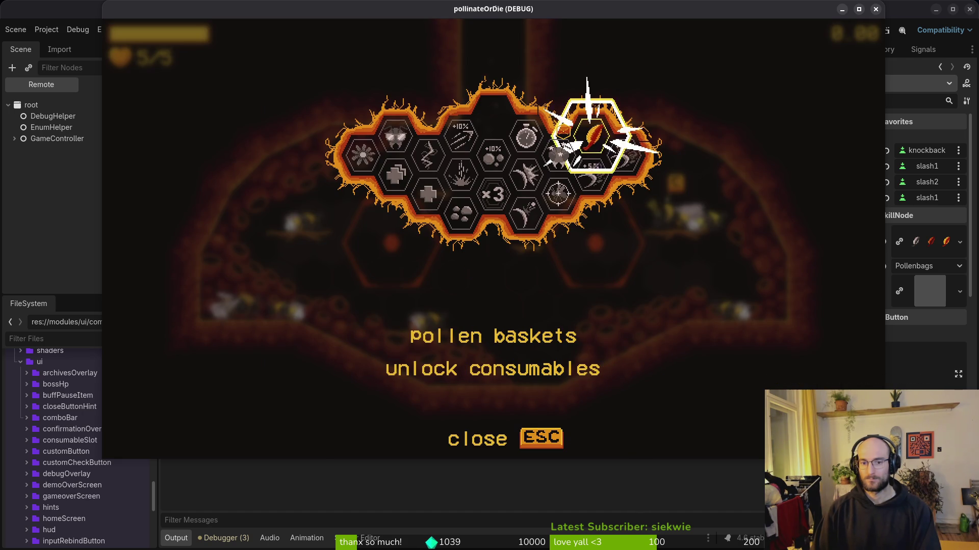
{"action": "key", "text": "Escape"}
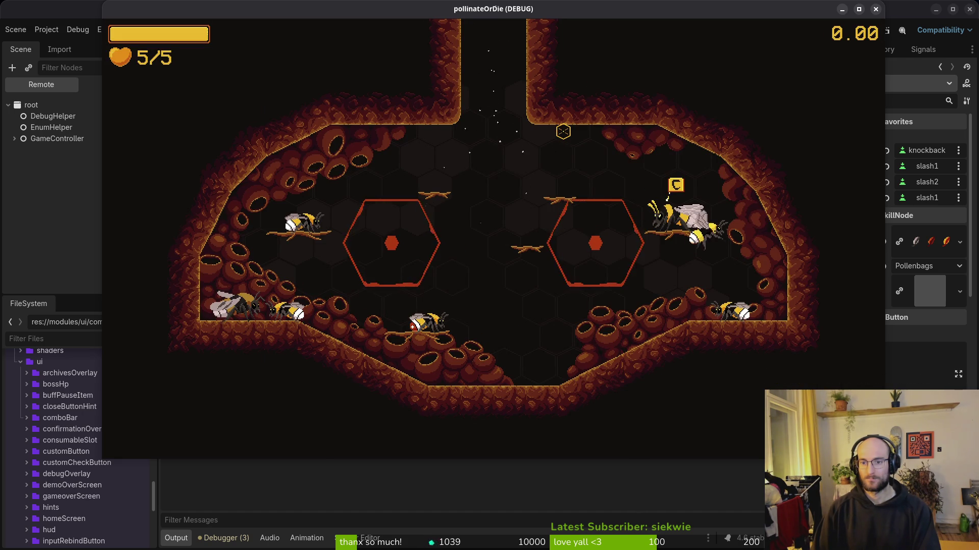
{"action": "key", "text": "a"}
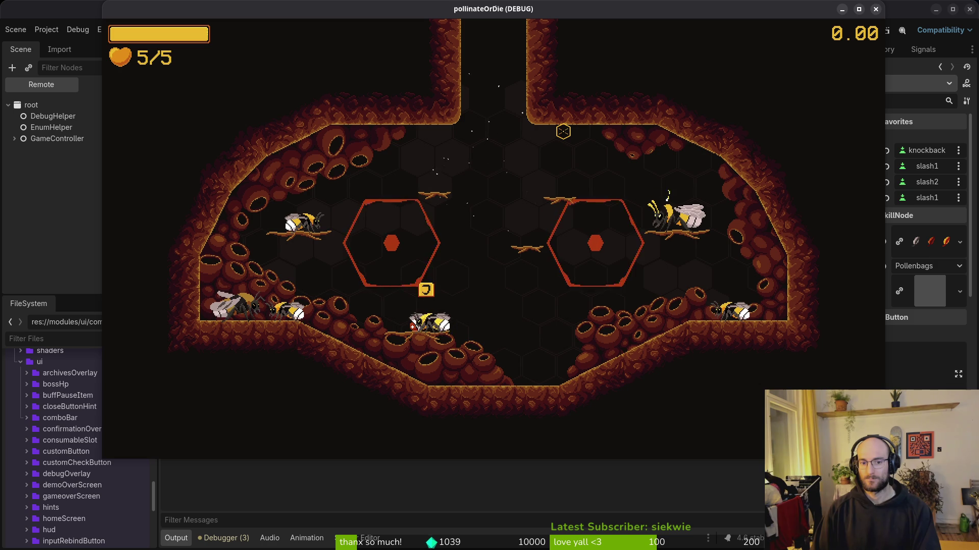
{"action": "key", "text": "j"}
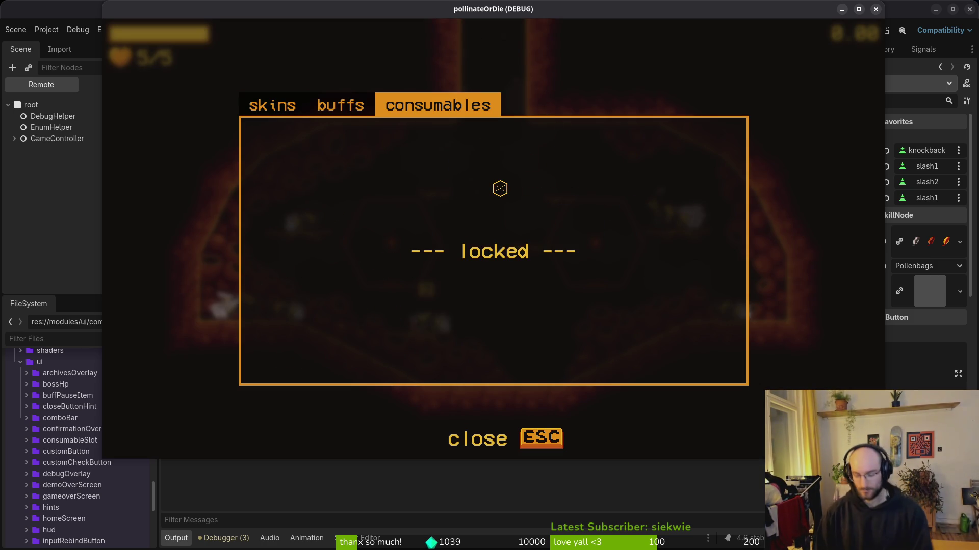
{"action": "key", "text": "Escape"}
{"action": "key", "text": "j"}
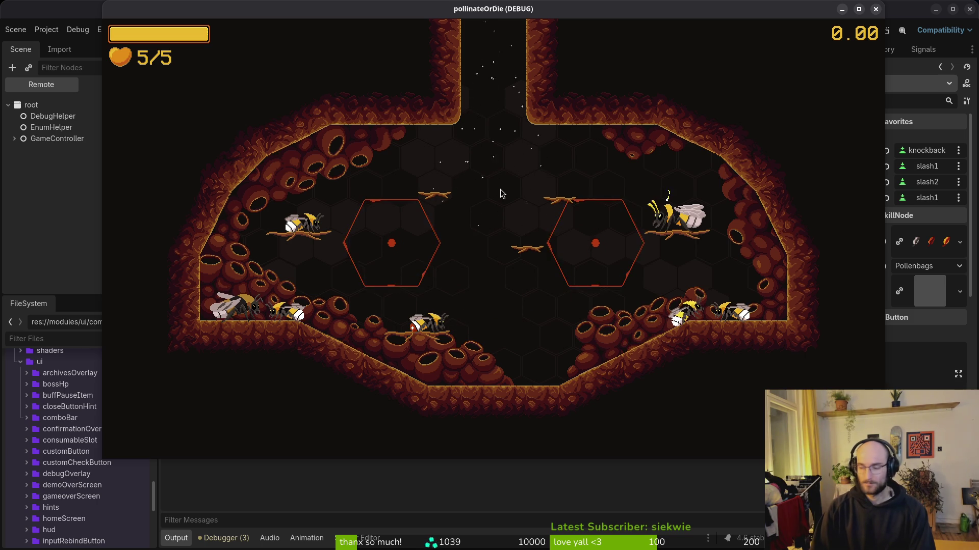
Open skill_icon.gd with the file finder ('skii') and scroll to the unlock check.
{"action": "key", "text": "alt+Tab"}
{"action": "type", "text": "skii"}
{"action": "key", "text": "Return"}
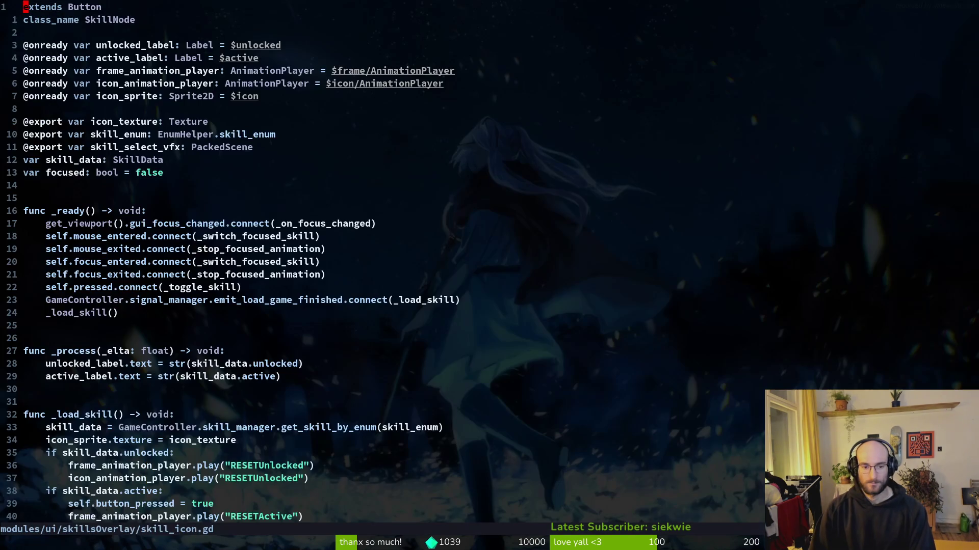
{"action": "scroll", "coordinate": [205, 220], "scroll_direction": "down", "scroll_amount": 6}
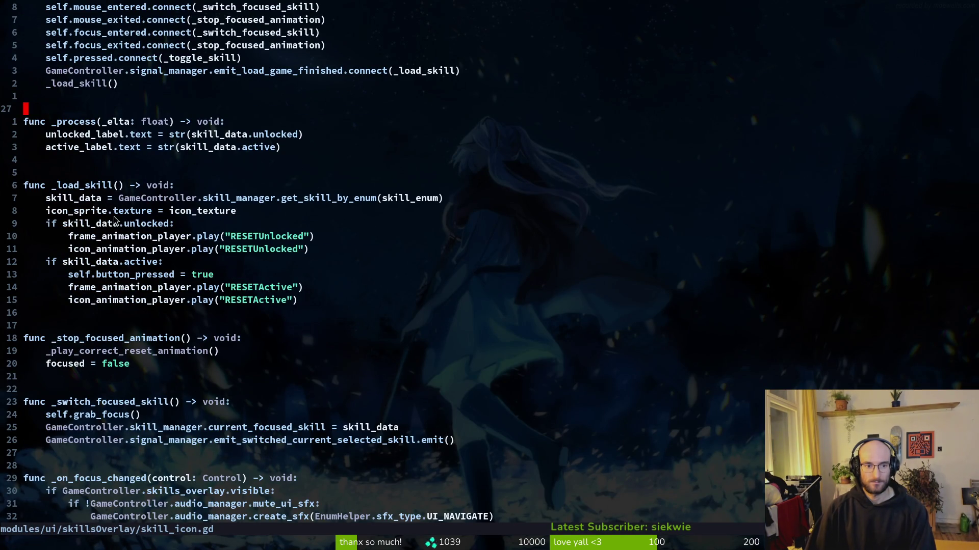
{"action": "scroll", "coordinate": [74, 225], "scroll_direction": "down", "scroll_amount": 5}
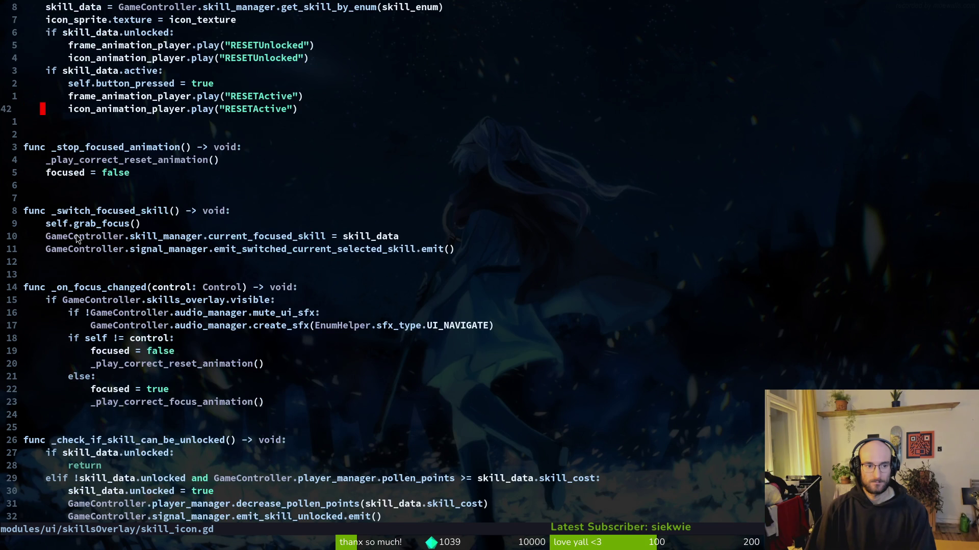
{"action": "scroll", "coordinate": [79, 237], "scroll_direction": "down", "scroll_amount": 5}
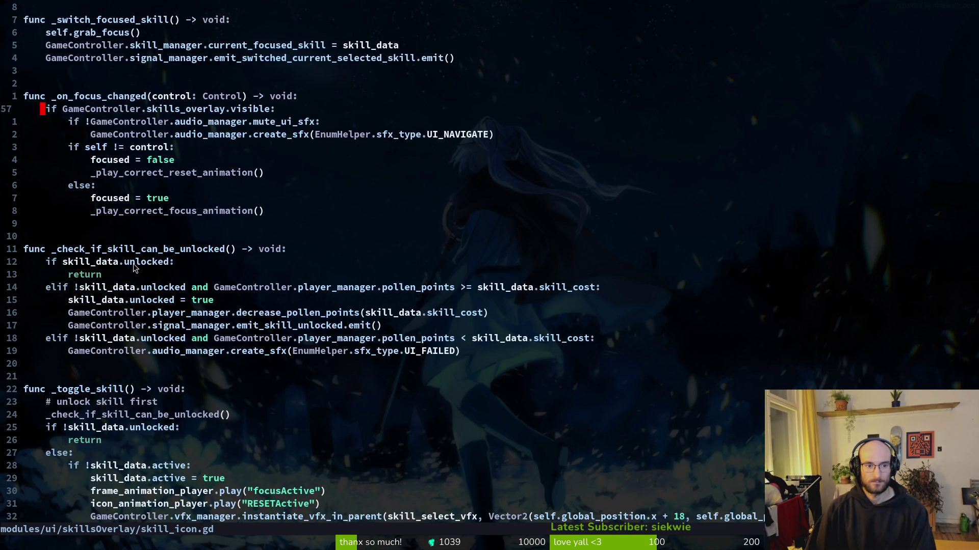
Select the already-unlocked early return, then the unlock check call in _toggle_skill.
{"action": "left_click_drag", "start_coordinate": [41, 261], "coordinate": [125, 277]}
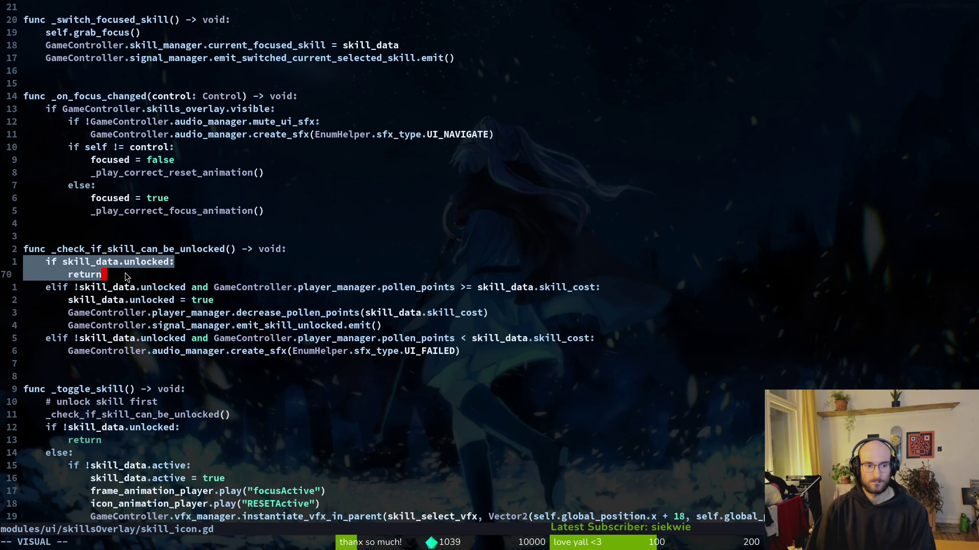
{"action": "key", "text": "Escape"}
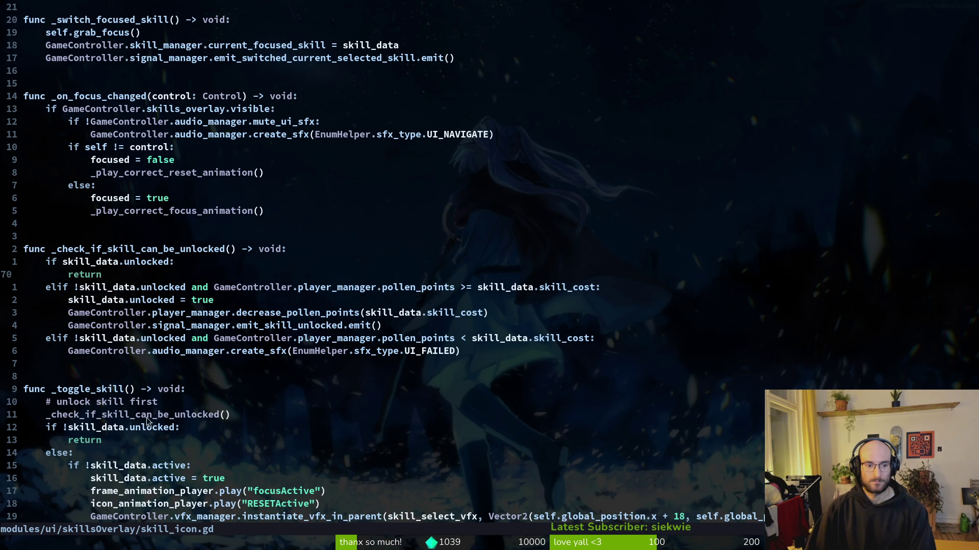
{"action": "scroll", "coordinate": [146, 418], "scroll_direction": "down", "scroll_amount": 4}
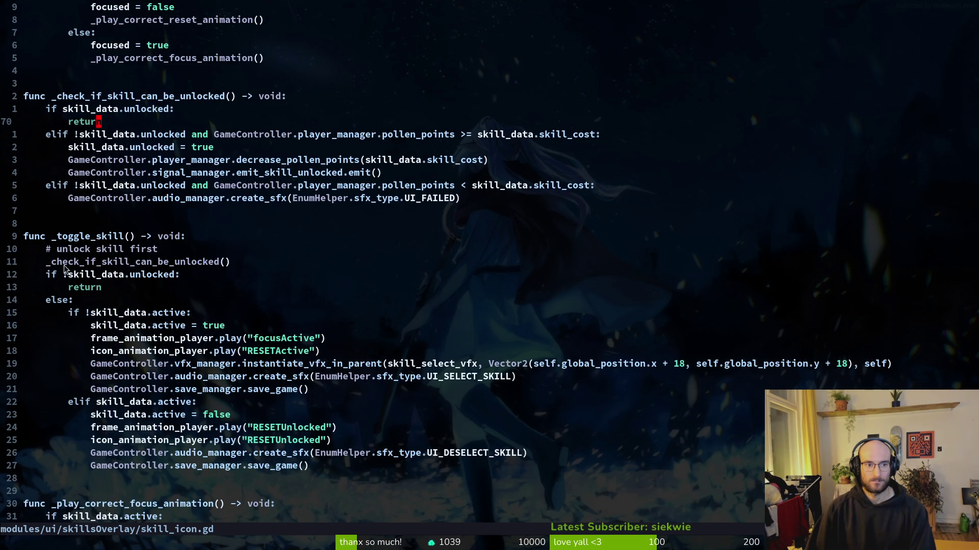
{"action": "left_click_drag", "start_coordinate": [53, 262], "coordinate": [183, 265]}
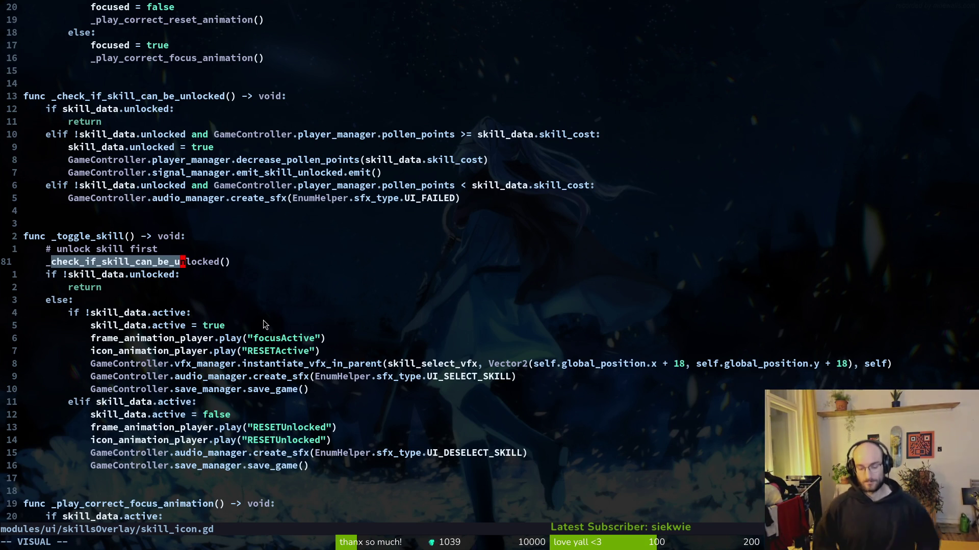
{"action": "key", "text": "alt+Tab"}
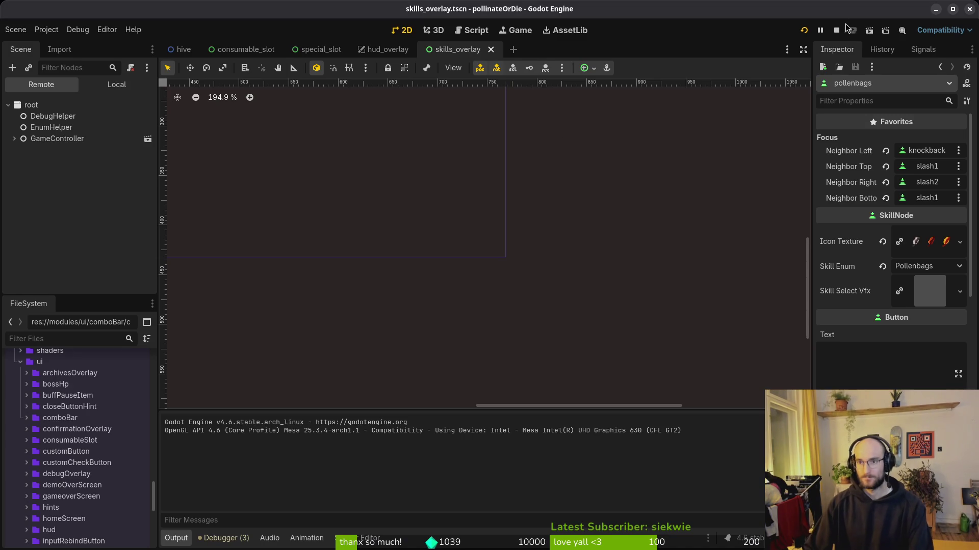
{"action": "key", "text": "F5"}
{"action": "key", "text": "Escape"}
{"action": "key", "text": "Down"}
{"action": "key", "text": "Down"}
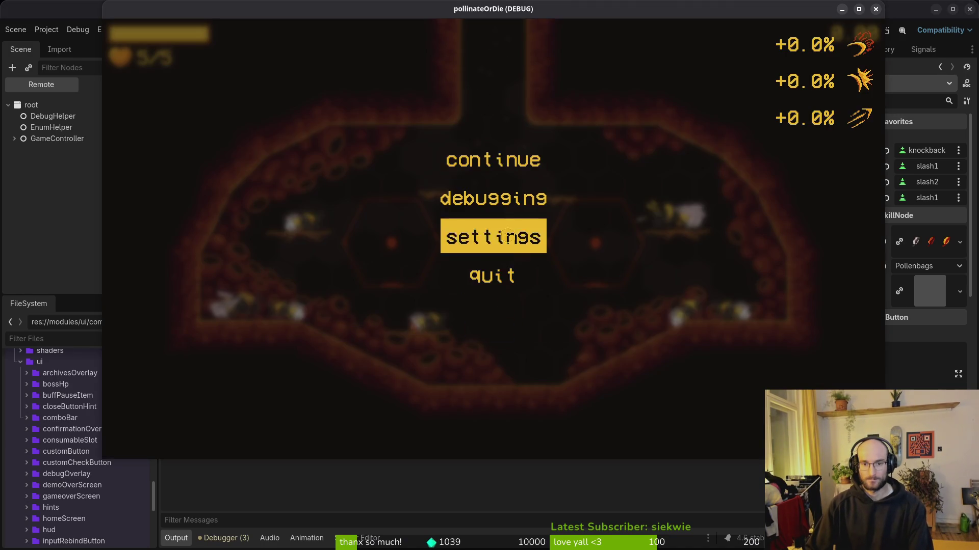
{"action": "key", "text": "Return"}
{"action": "key", "text": "Escape"}
{"action": "key", "text": "Escape"}
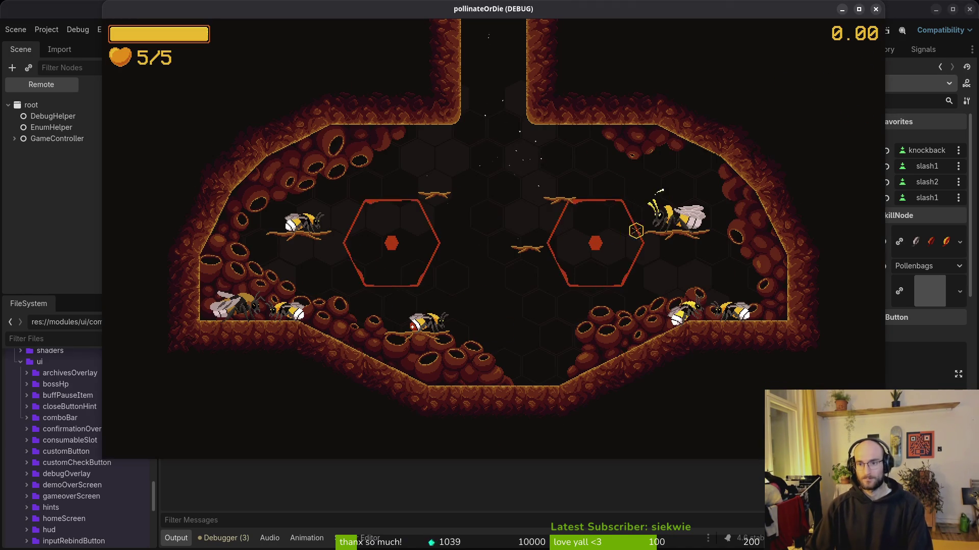
{"action": "left_click", "coordinate": [875, 10]}
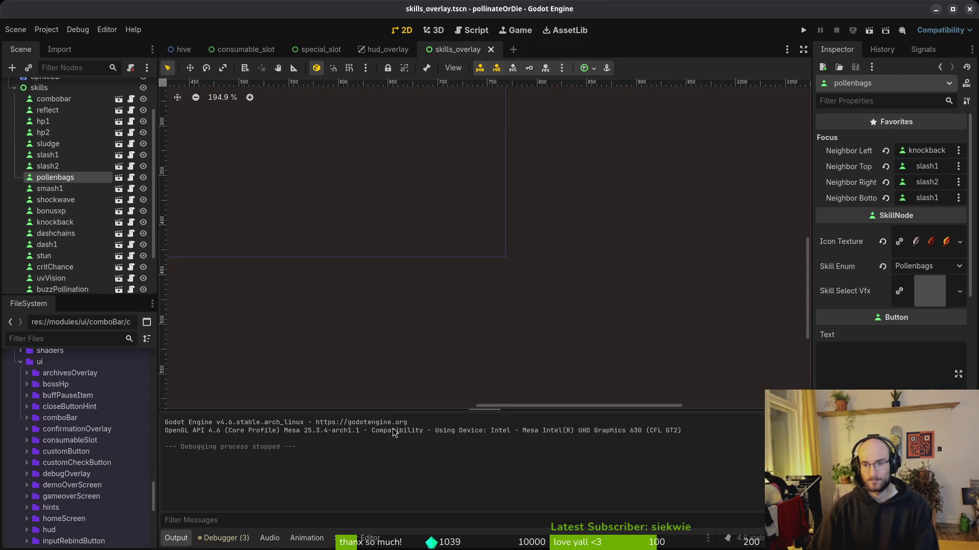
{"action": "key", "text": "alt+Tab"}
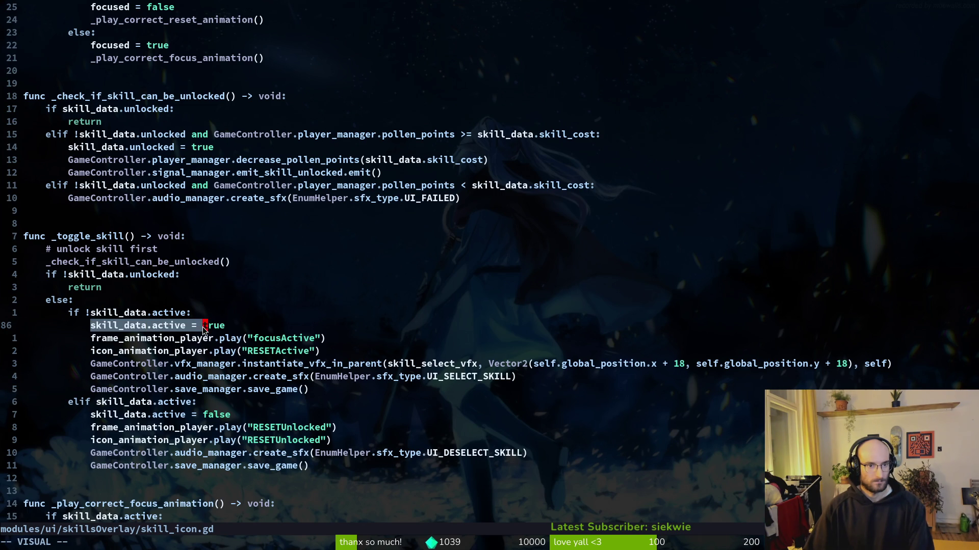
Save skill_icon.gd in Neovim and briefly check the Godot editor.
{"action": "key", "text": "Escape"}
{"action": "scroll", "coordinate": [157, 165], "scroll_direction": "up", "scroll_amount": 3}
{"action": "key", "text": "k"}
{"action": "key", "text": "k"}
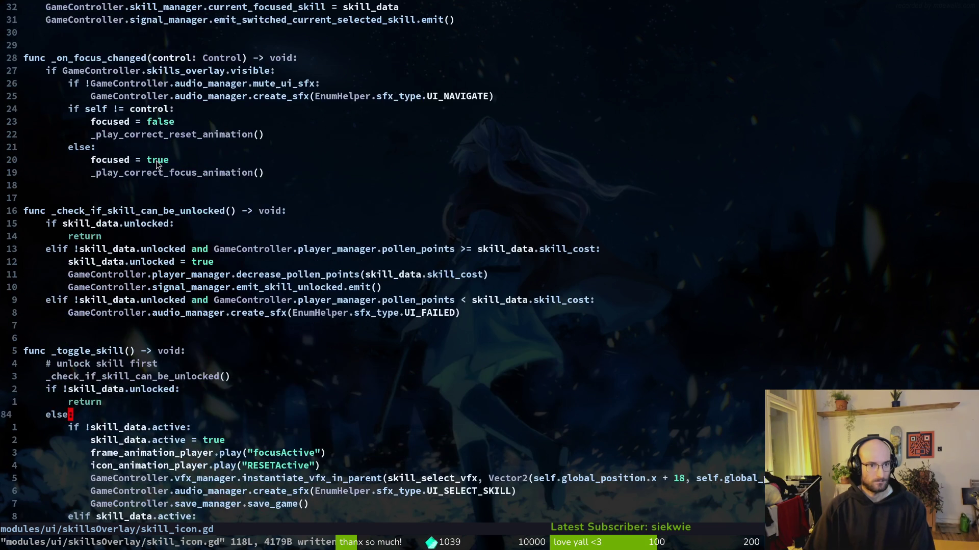
{"action": "key", "text": "alt+Tab"}
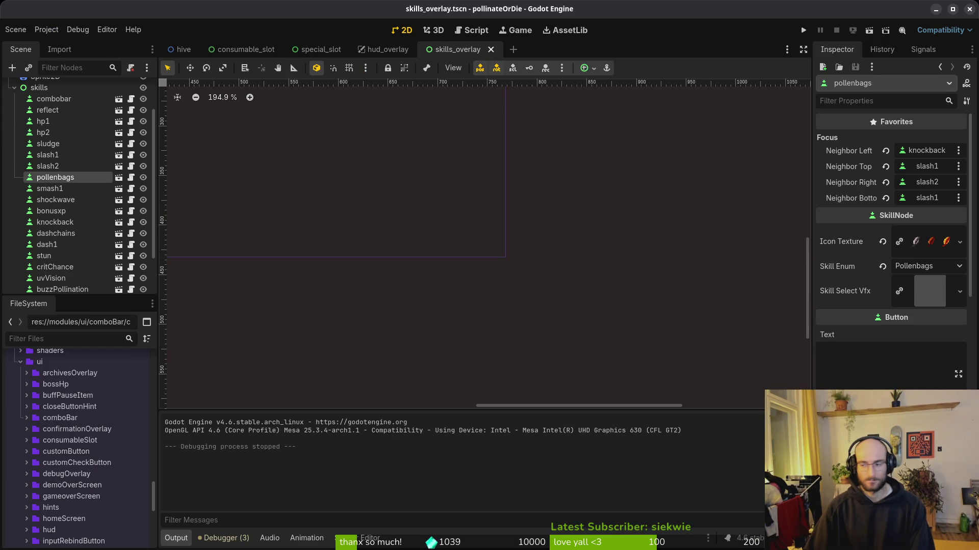
{"action": "key", "text": "alt+Tab"}
Open hud_overlay.gd through Telescope Find Files by searching 'hudover'.
{"action": "key", "text": "ctrl+o"}
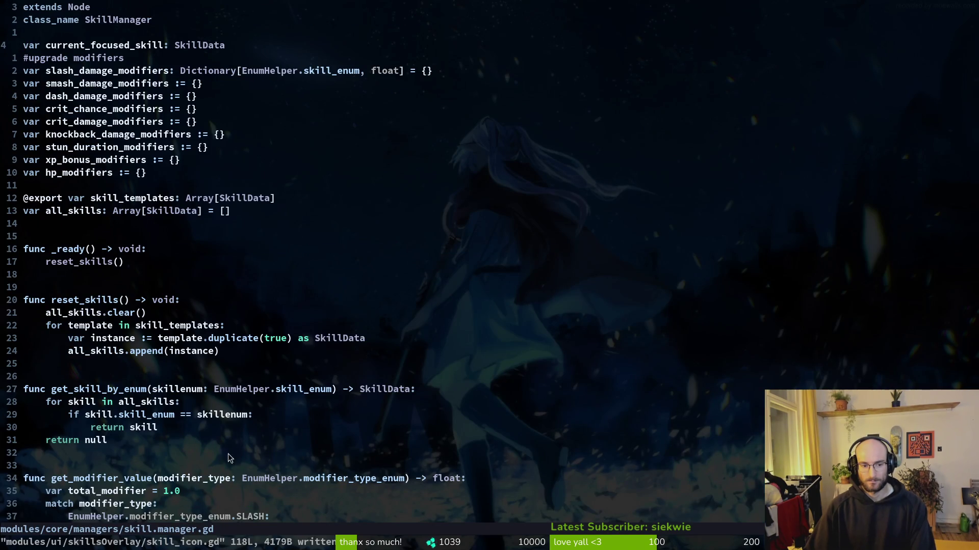
{"action": "key", "text": "ctrl+6"}
{"action": "key", "text": "ctrl+6"}
{"action": "key", "text": "ctrl+6"}
{"action": "key", "text": "space"}
{"action": "key", "text": "f"}
{"action": "key", "text": "f"}
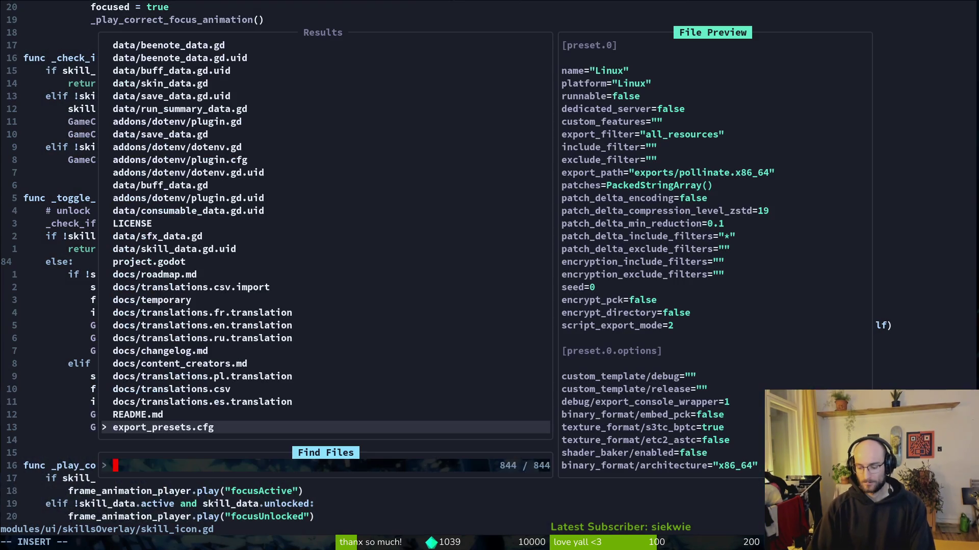
{"action": "type", "text": "hudover"}
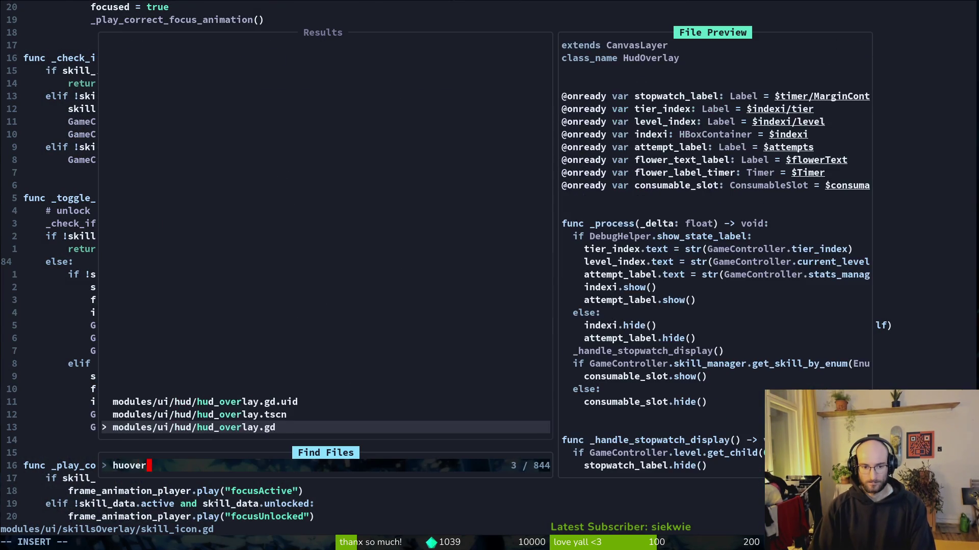
{"action": "key", "text": "Return"}
{"action": "key", "text": "space"}
{"action": "key", "text": "f"}
{"action": "key", "text": "f"}
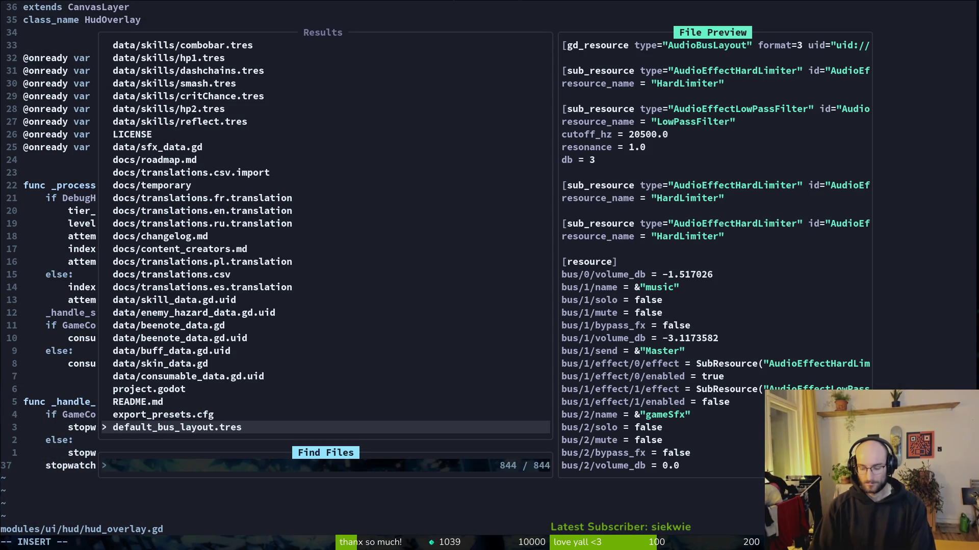
{"action": "key", "text": "Escape"}
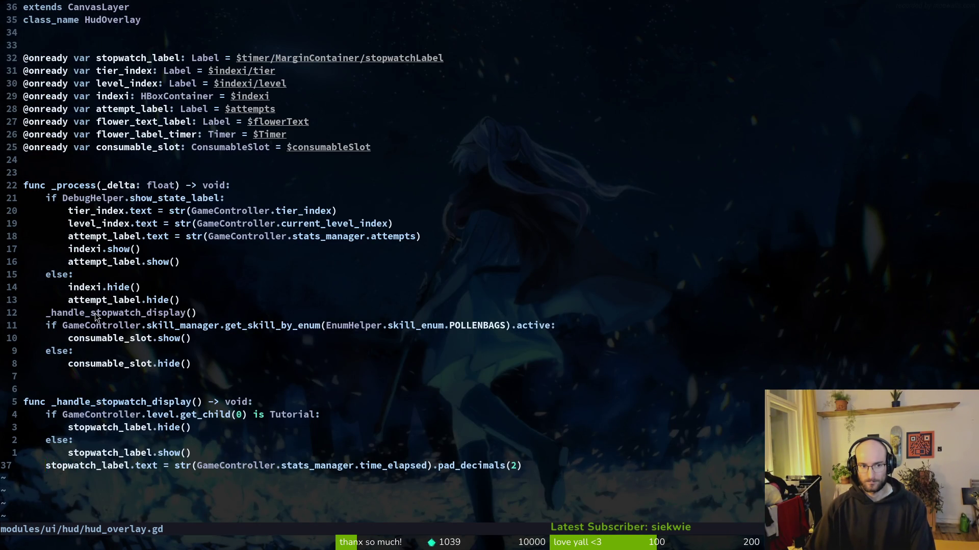
Save hud_overlay.gd with :w and run the project from Godot with F5.
{"action": "type", "text": ":w"}
{"action": "key", "text": "Return"}
{"action": "key", "text": "alt+Tab"}
{"action": "key", "text": "F5"}
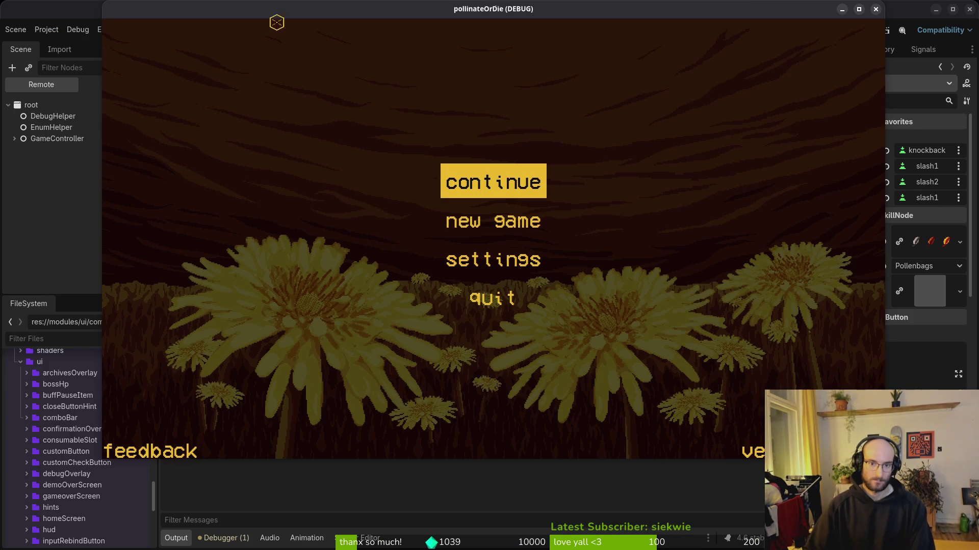
Continue the saved game, confirm pollen baskets is unlocked in the skill tree, then stop the run.
{"action": "key", "text": "Return"}
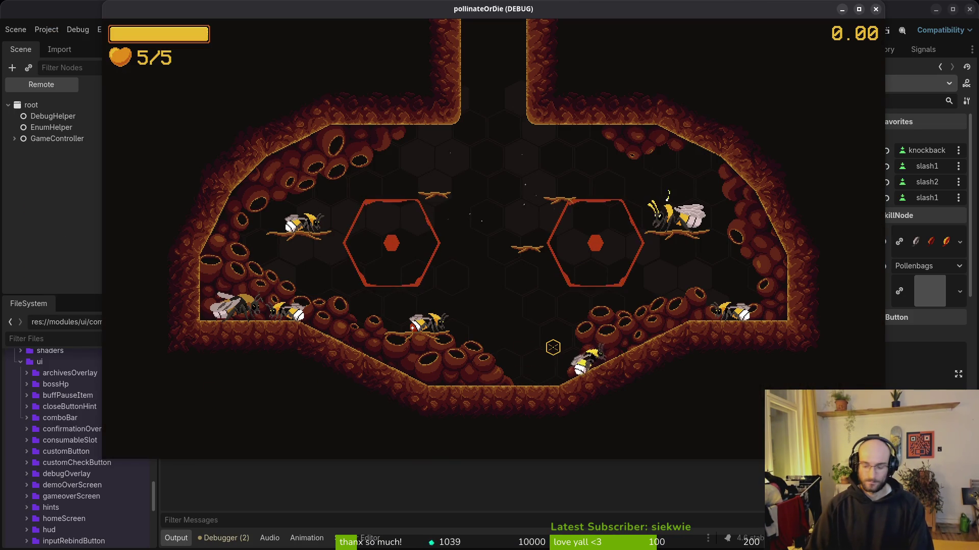
{"action": "key", "text": "Escape"}
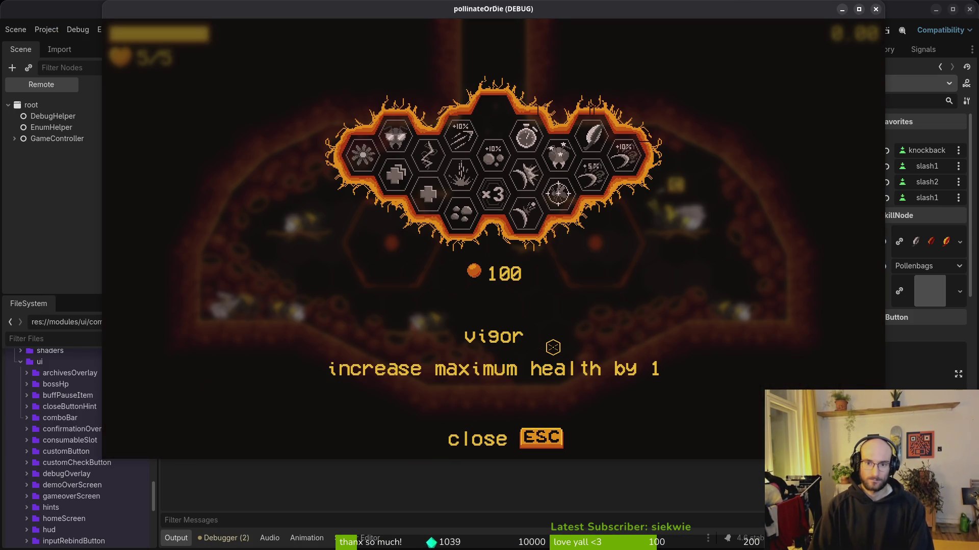
{"action": "key", "text": "Right"}
{"action": "key", "text": "Right"}
{"action": "key", "text": "Right"}
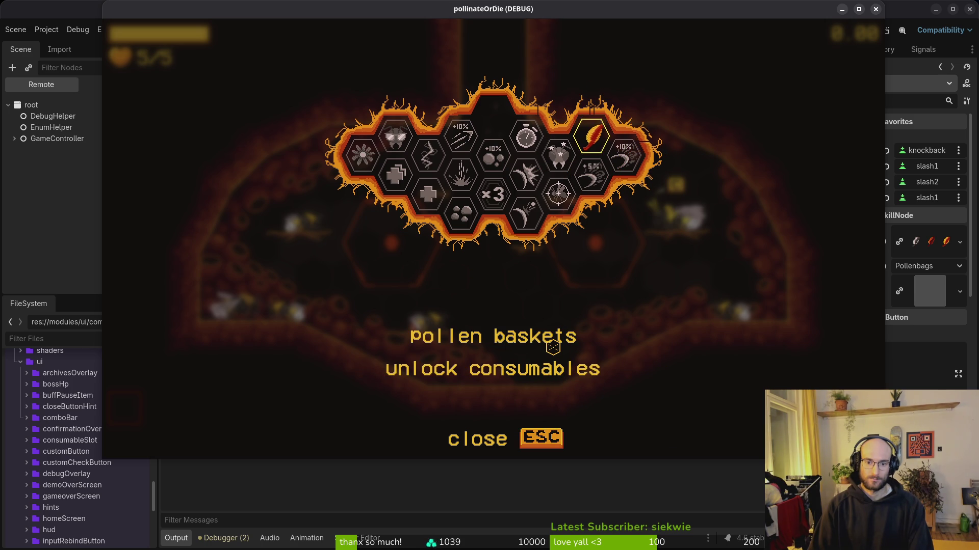
{"action": "key", "text": "Escape"}
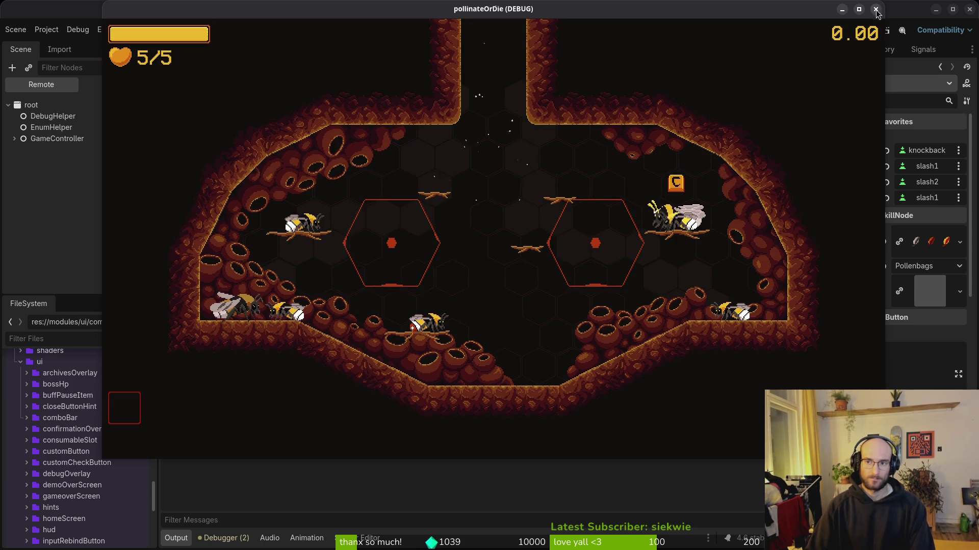
{"action": "key", "text": "F8"}
Quick Open 'skillmanager' to open skill.manager.tscn in its own tab.
{"action": "key", "text": "ctrl+shift+o"}
{"action": "type", "text": "skillmanager"}
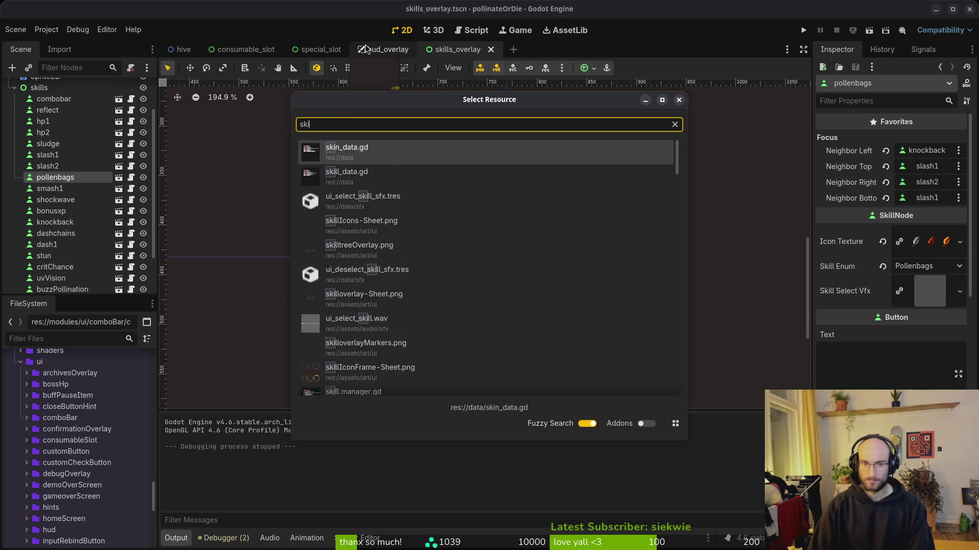
{"action": "key", "text": "Return"}
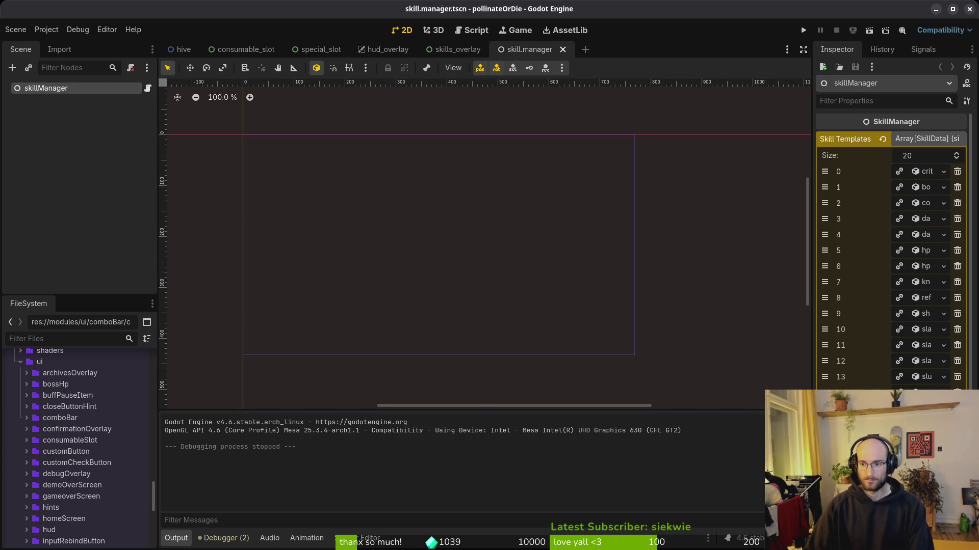
{"action": "scroll", "coordinate": [892, 250], "scroll_direction": "down", "scroll_amount": 3}
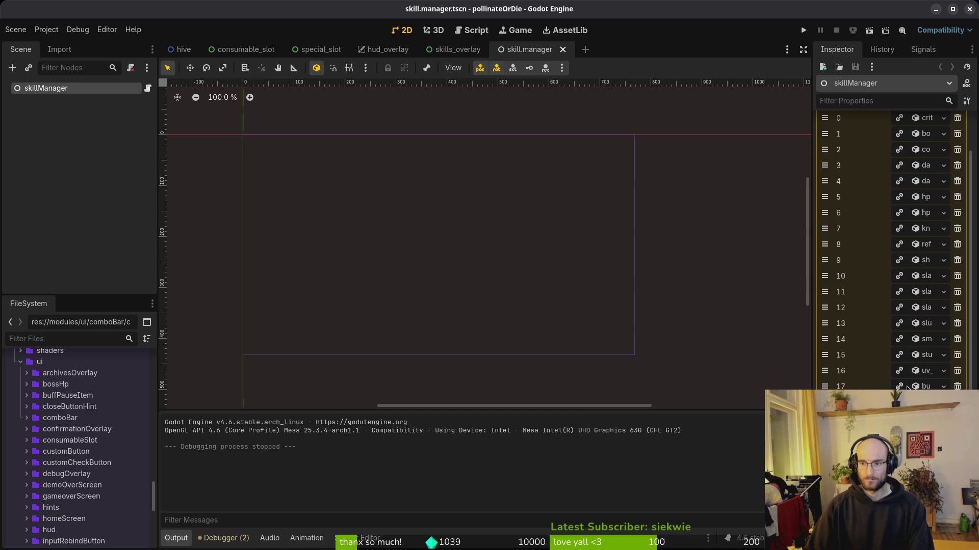
{"action": "left_click", "coordinate": [808, 30]}
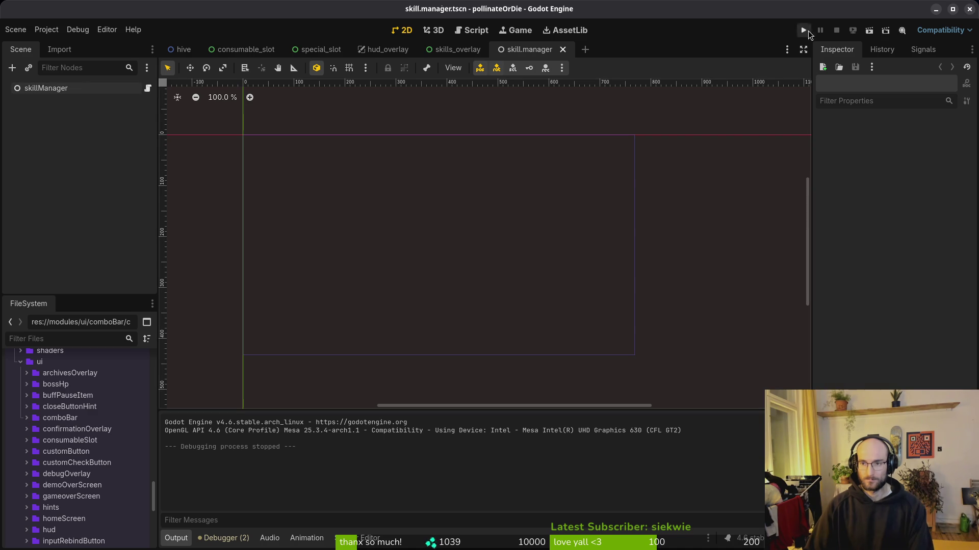
Open the project's user data folder, clear its save files, and close the file browser.
{"action": "left_click", "coordinate": [46, 31]}
{"action": "left_click", "coordinate": [101, 129]}
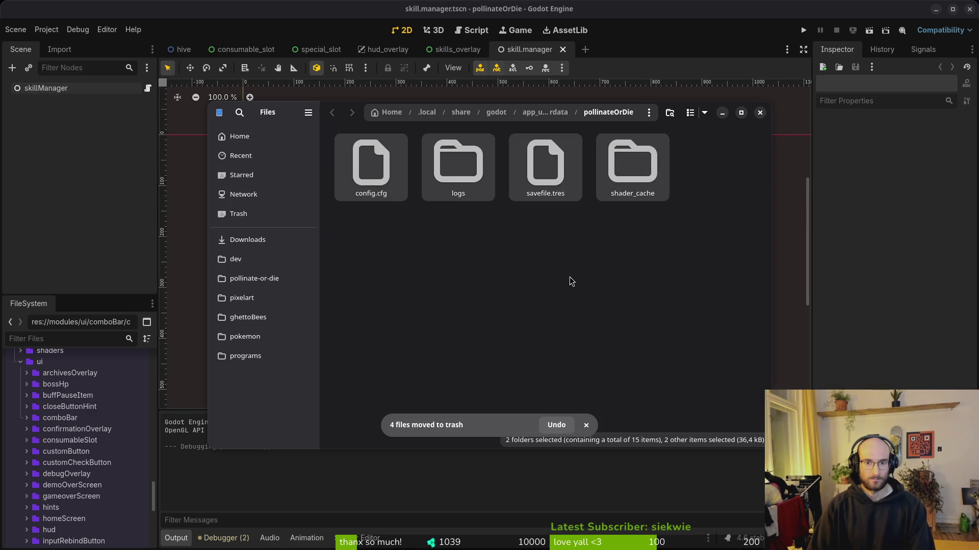
{"action": "left_click", "coordinate": [760, 113]}
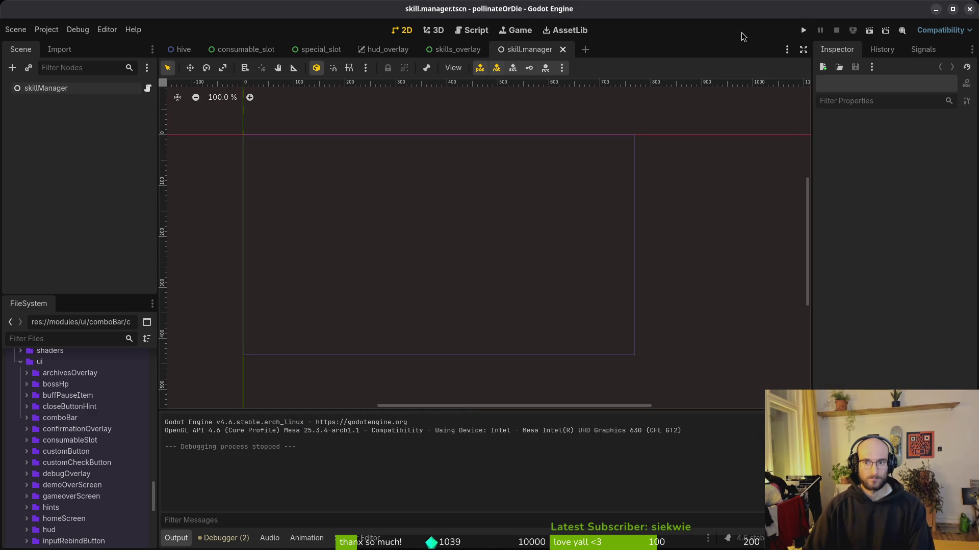
Run the project again, start a new game, and get through the opening dialogue.
{"action": "left_click", "coordinate": [805, 30]}
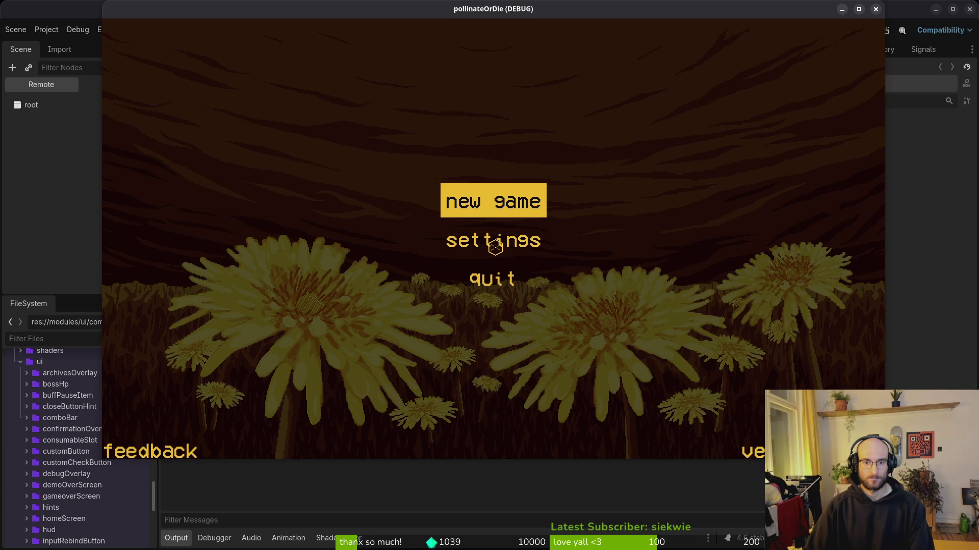
{"action": "left_click", "coordinate": [463, 194]}
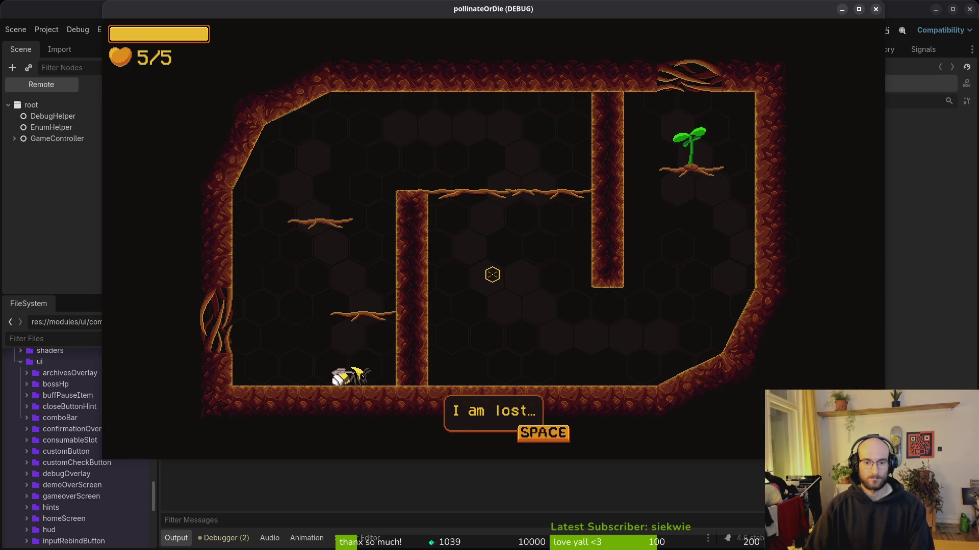
{"action": "key", "text": "space"}
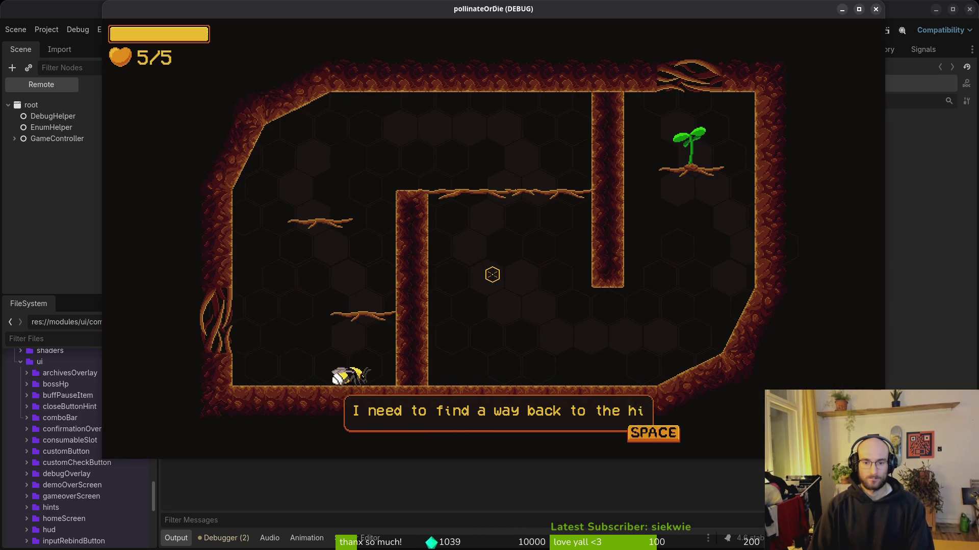
{"action": "key", "text": "space"}
Fly the bee up along the branches to the sprout.
{"action": "key", "text": "d"}
{"action": "key", "text": "space"}
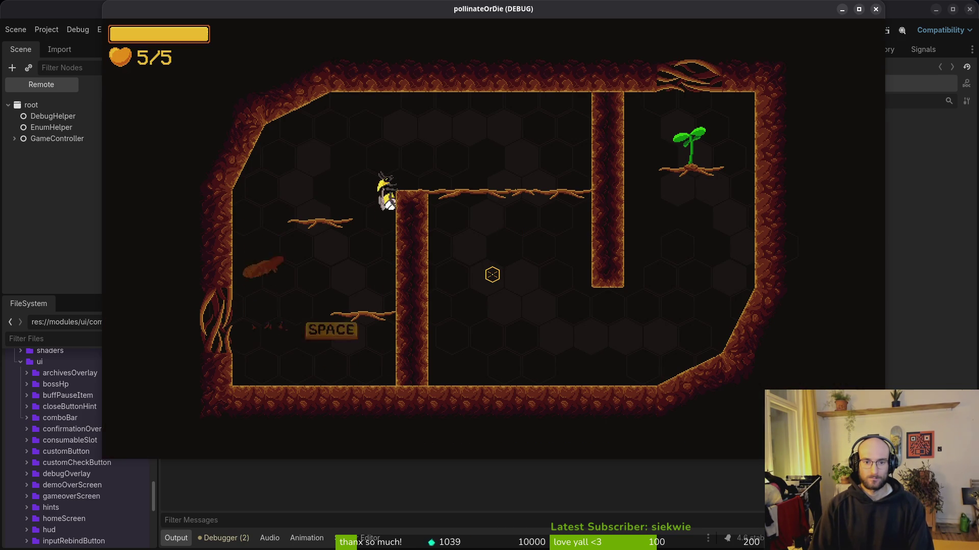
{"action": "key", "text": "d"}
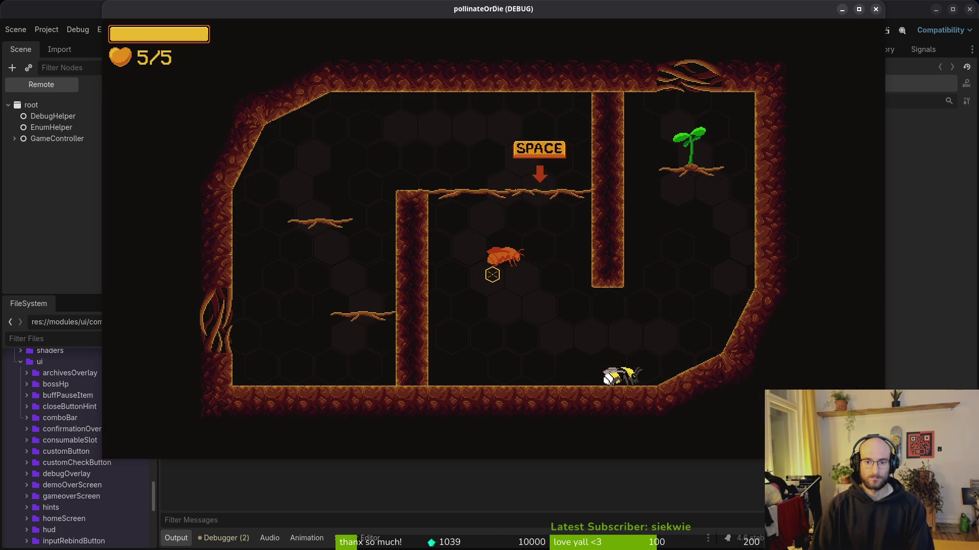
{"action": "key", "text": "space"}
{"action": "key", "text": "space"}
{"action": "key", "text": "space"}
{"action": "key", "text": "space"}
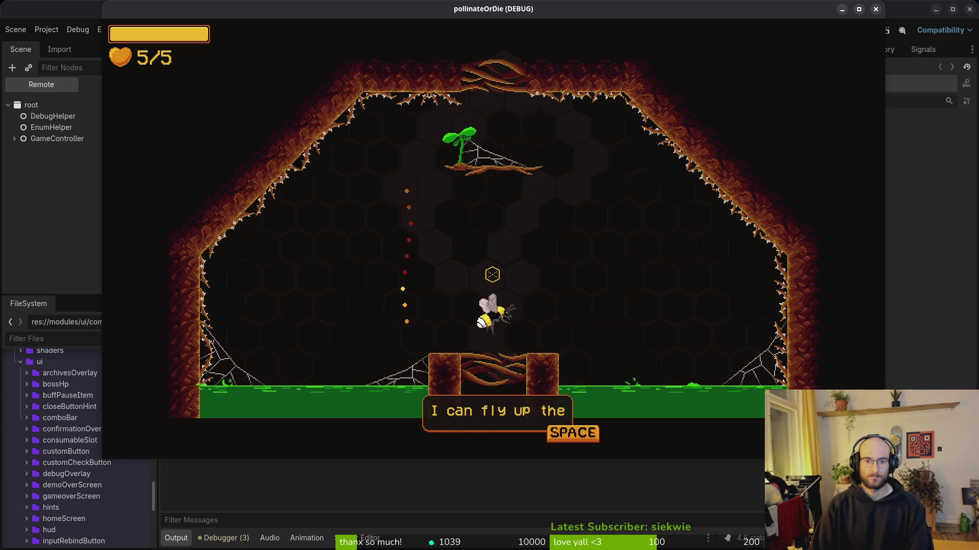
{"action": "key", "text": "space"}
{"action": "key", "text": "space"}
{"action": "key", "text": "space"}
{"action": "key", "text": "space"}
{"action": "key", "text": "space"}
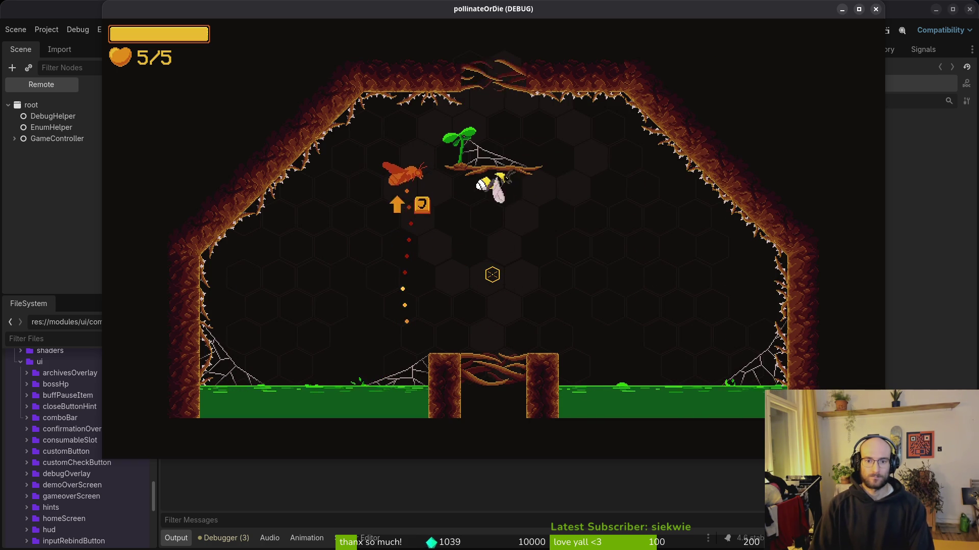
{"action": "key", "text": "space"}
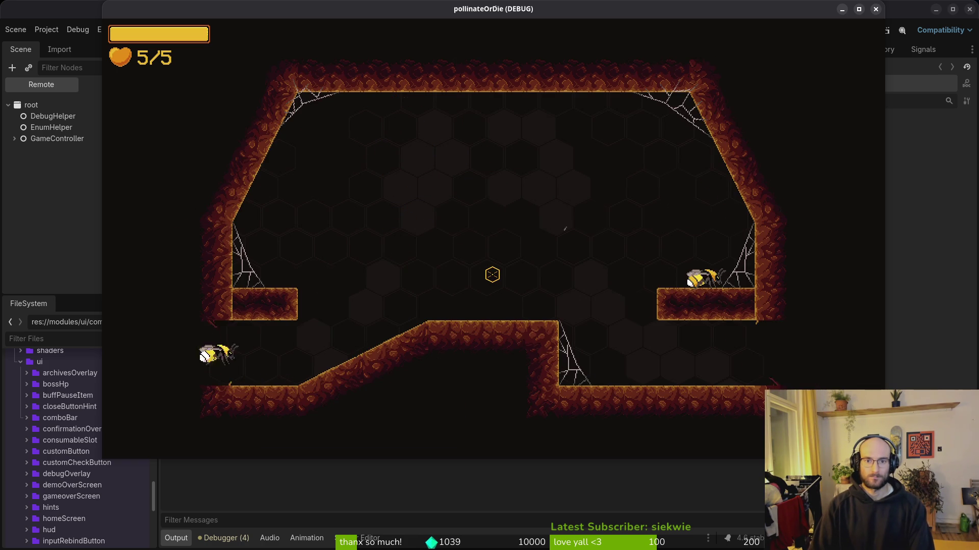
Fight the moth enemies and talk with the rescued bee.
{"action": "key", "text": "Right"}
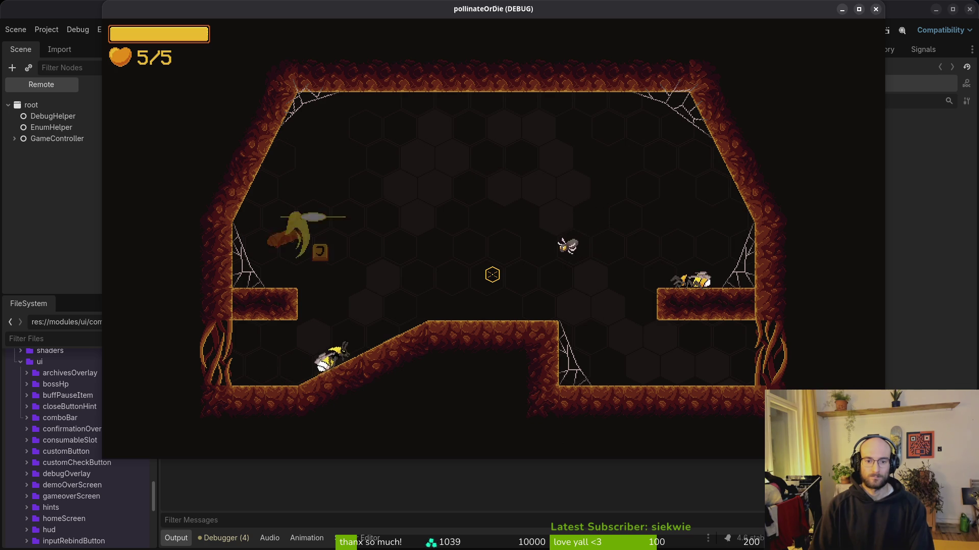
{"action": "key", "text": "space"}
{"action": "key", "text": "space"}
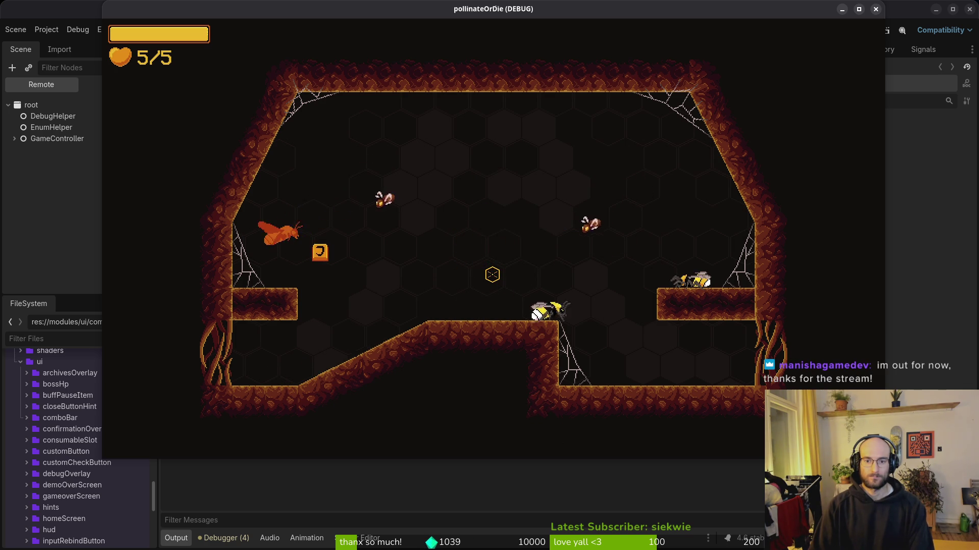
{"action": "key", "text": "Left"}
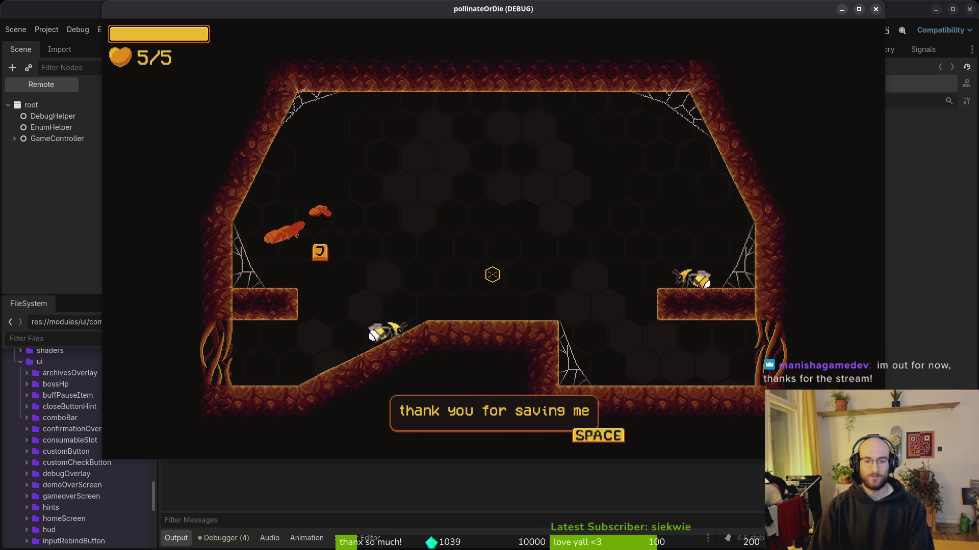
{"action": "key", "text": "space"}
{"action": "key", "text": "space"}
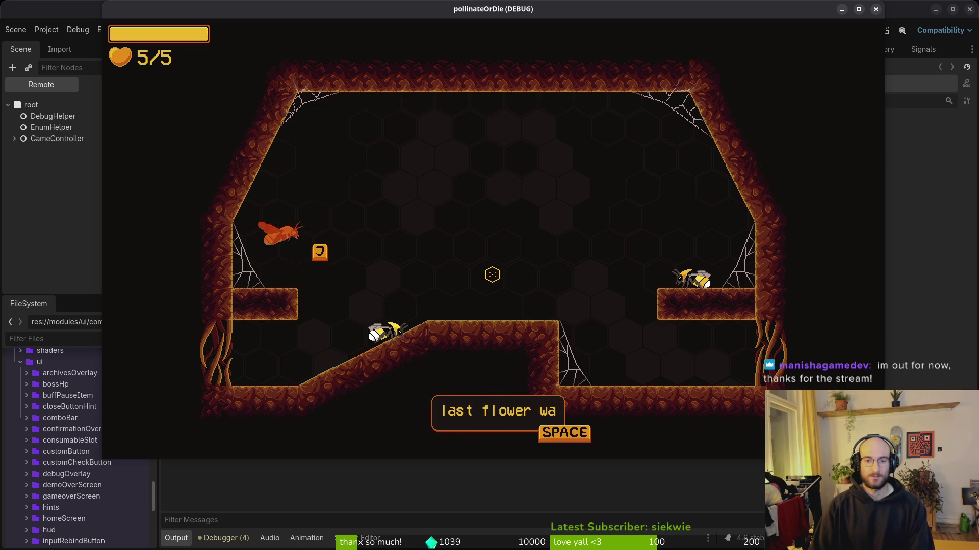
{"action": "key", "text": "space"}
{"action": "key", "text": "Right"}
{"action": "key", "text": "Right"}
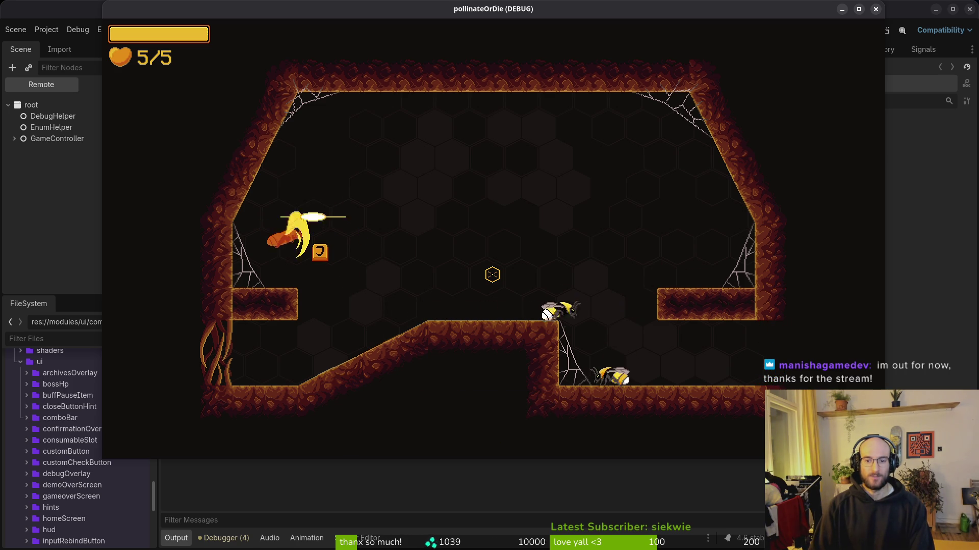
{"action": "key", "text": "Right"}
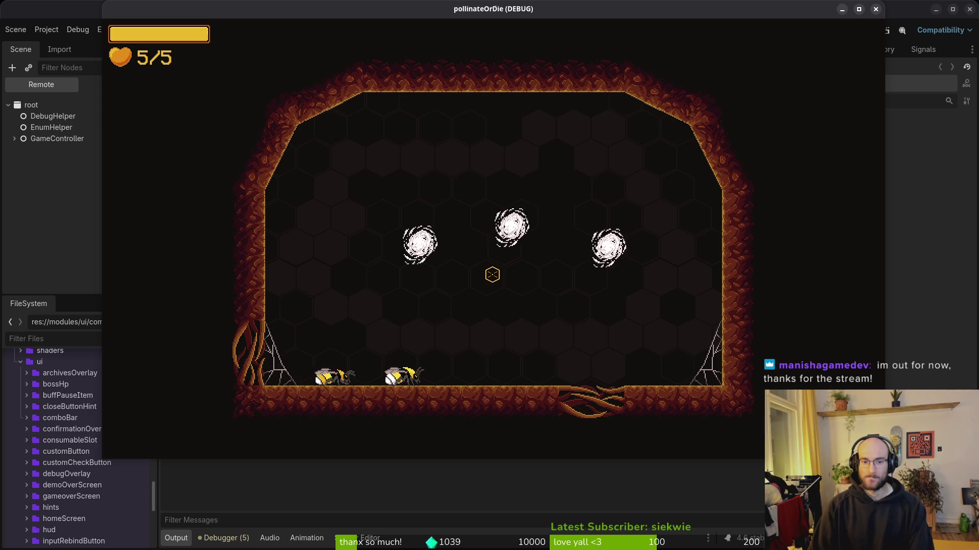
Skip the bee's dialogue, clear the arena enemies, and pause the game.
{"action": "key", "text": "space"}
{"action": "key", "text": "space"}
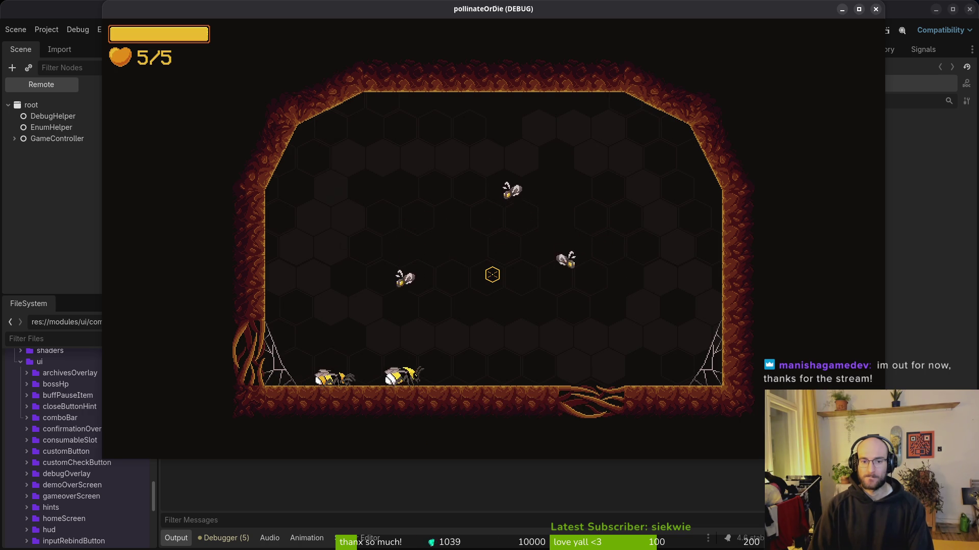
{"action": "key", "text": "Up"}
{"action": "key", "text": "Right"}
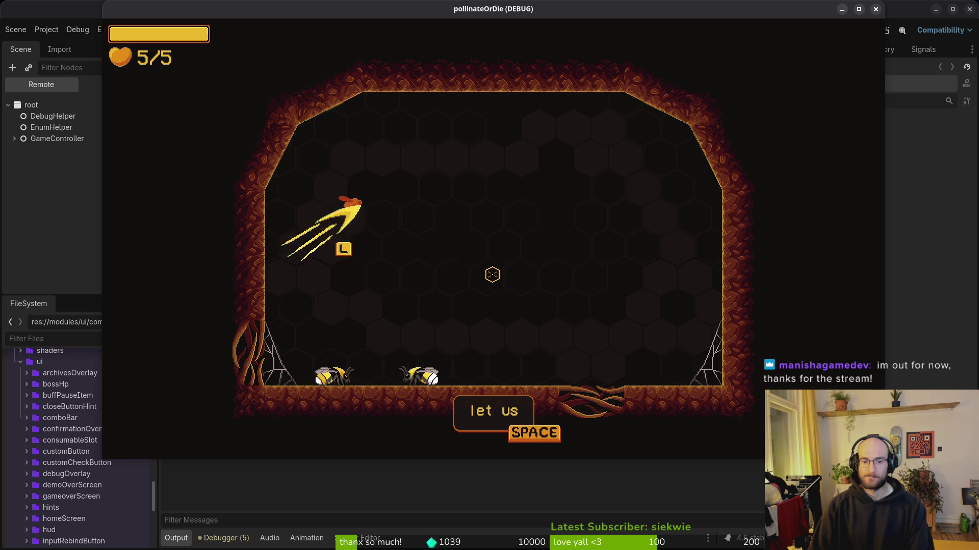
{"action": "key", "text": "space"}
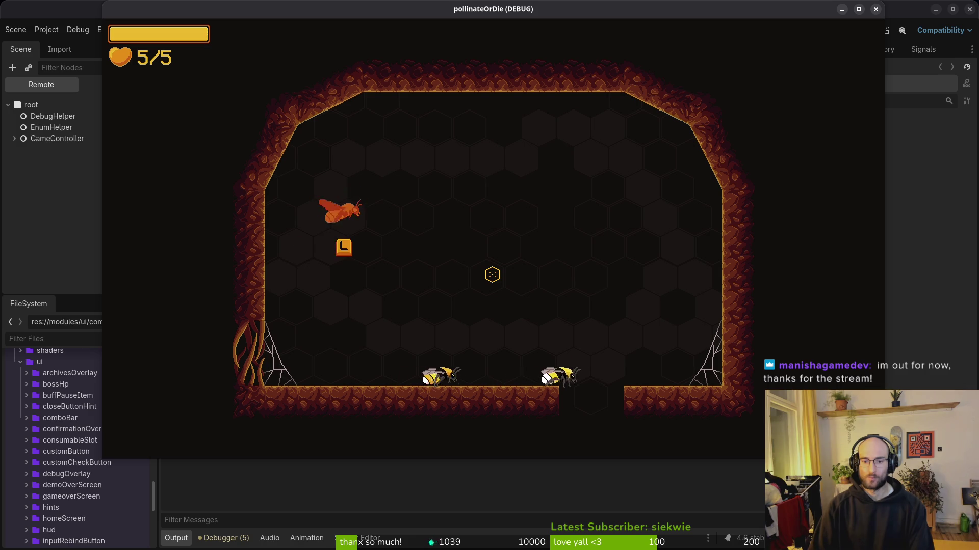
{"action": "key", "text": "Escape"}
Open the game settings from the pause menu and close them to resume.
{"action": "key", "text": "Down"}
{"action": "key", "text": "Down"}
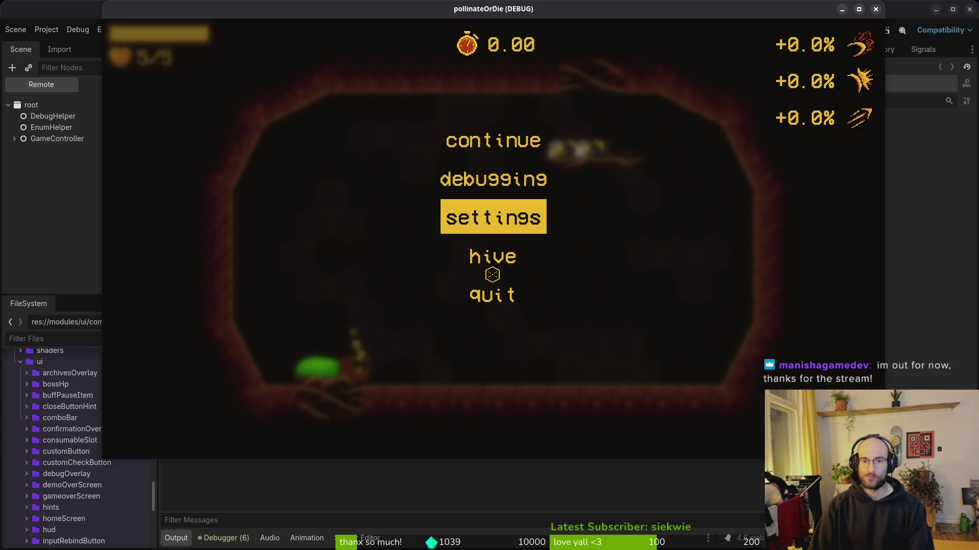
{"action": "key", "text": "space"}
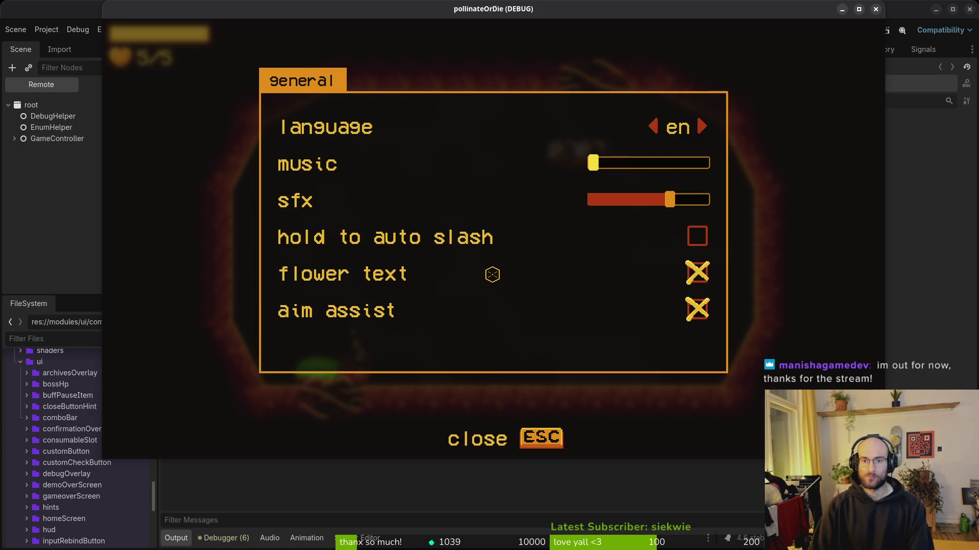
{"action": "key", "text": "Escape"}
{"action": "key", "text": "Escape"}
{"action": "key", "text": "Escape"}
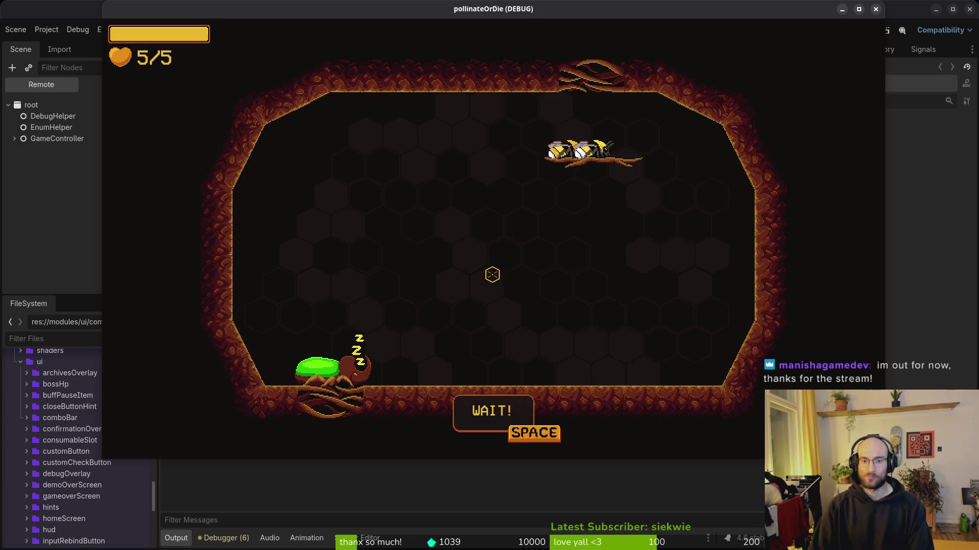
Get through the beetle conversation and defeat the rhino beetle.
{"action": "key", "text": "space"}
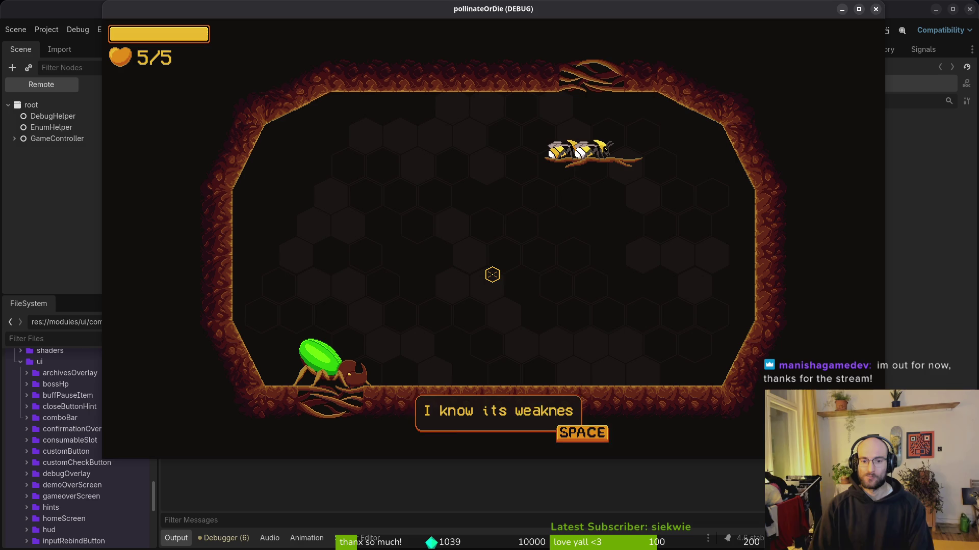
{"action": "key", "text": "space"}
{"action": "key", "text": "space"}
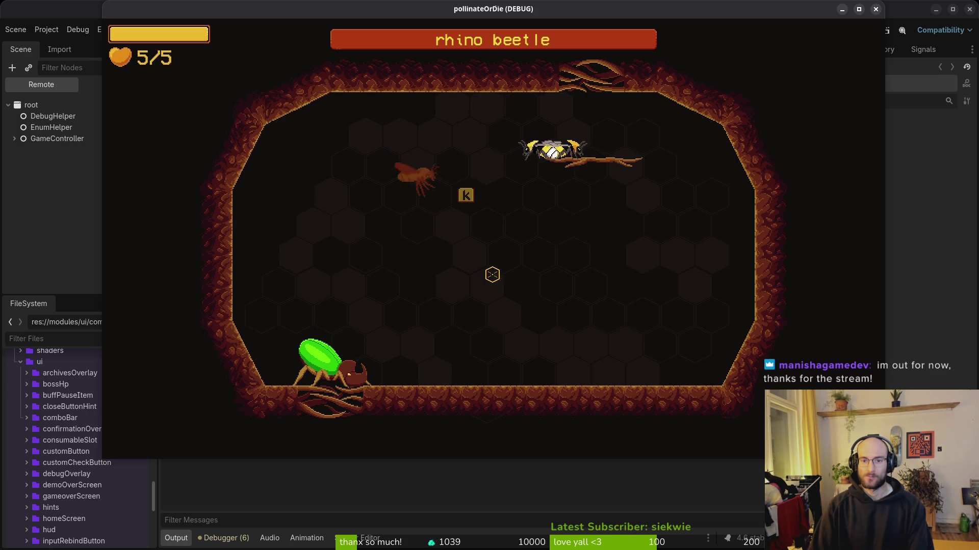
{"action": "key", "text": "s"}
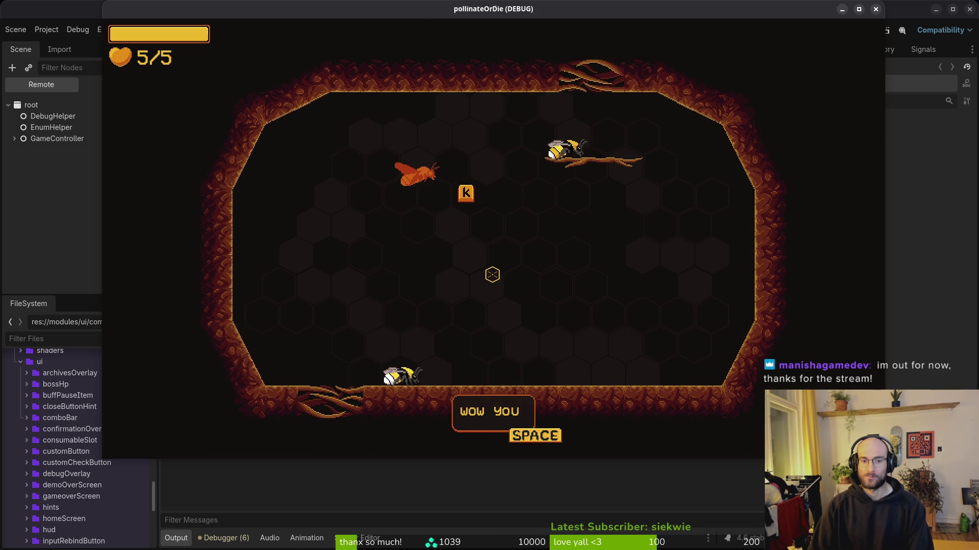
{"action": "key", "text": "space"}
Fly down and pollinate the dandelion for +10% slash damage, then move on.
{"action": "key", "text": "s"}
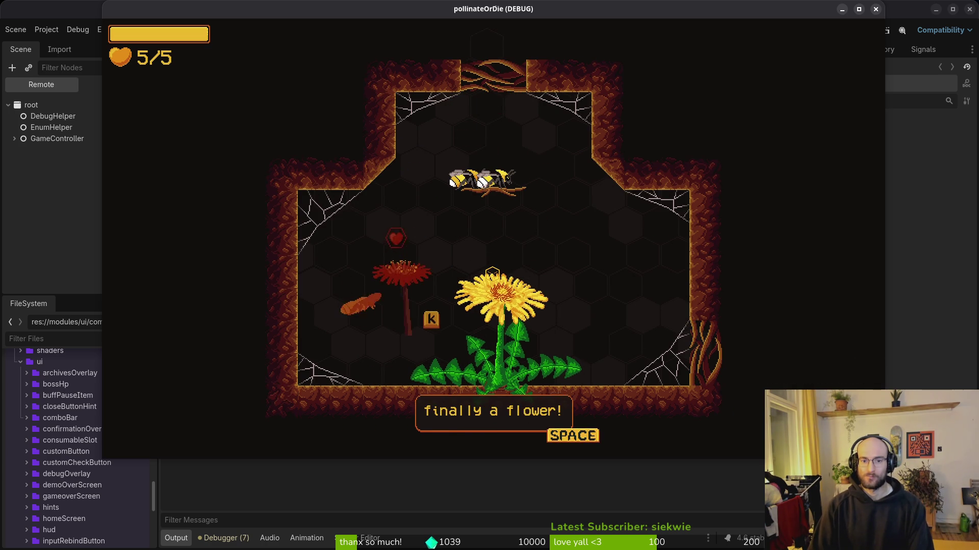
{"action": "key", "text": "space"}
{"action": "key", "text": "space"}
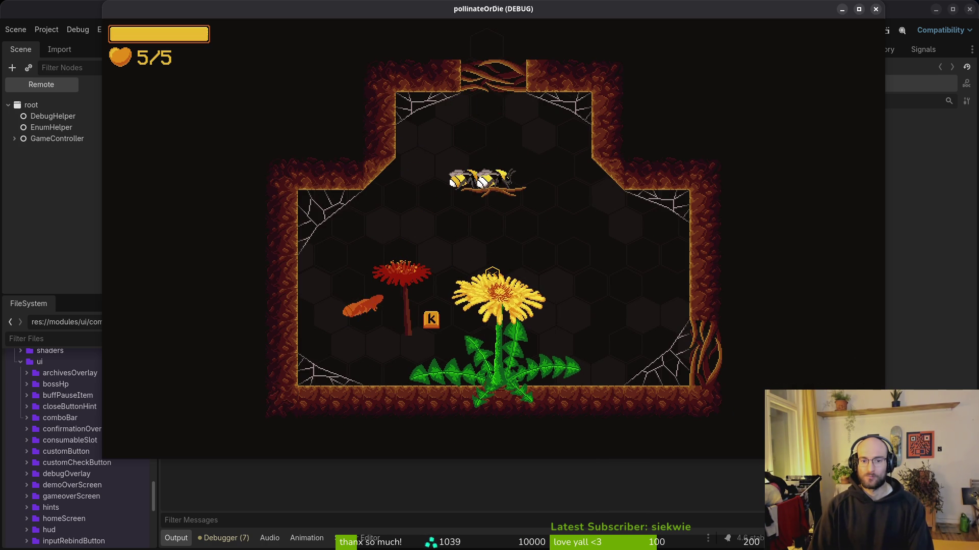
{"action": "key", "text": "s"}
{"action": "key", "text": "k"}
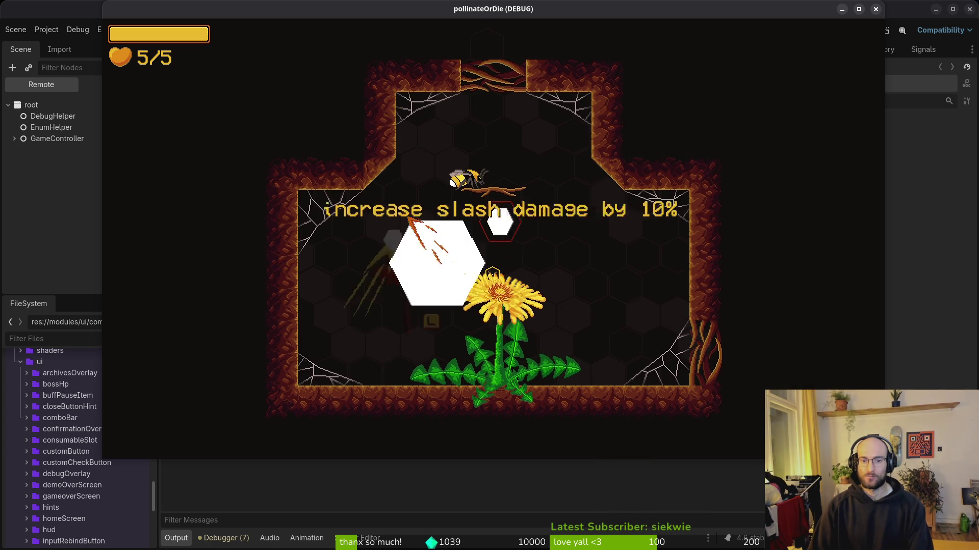
{"action": "key", "text": "space"}
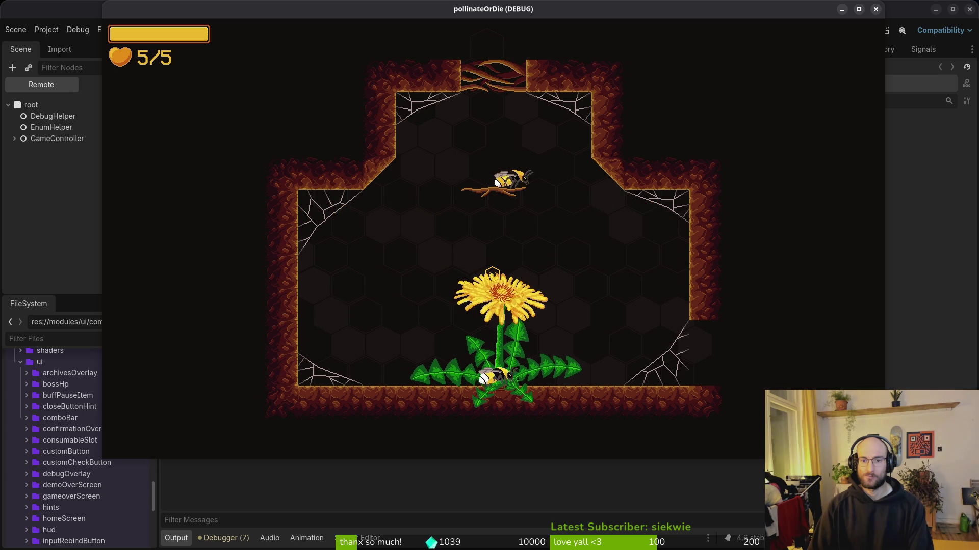
{"action": "key", "text": "d"}
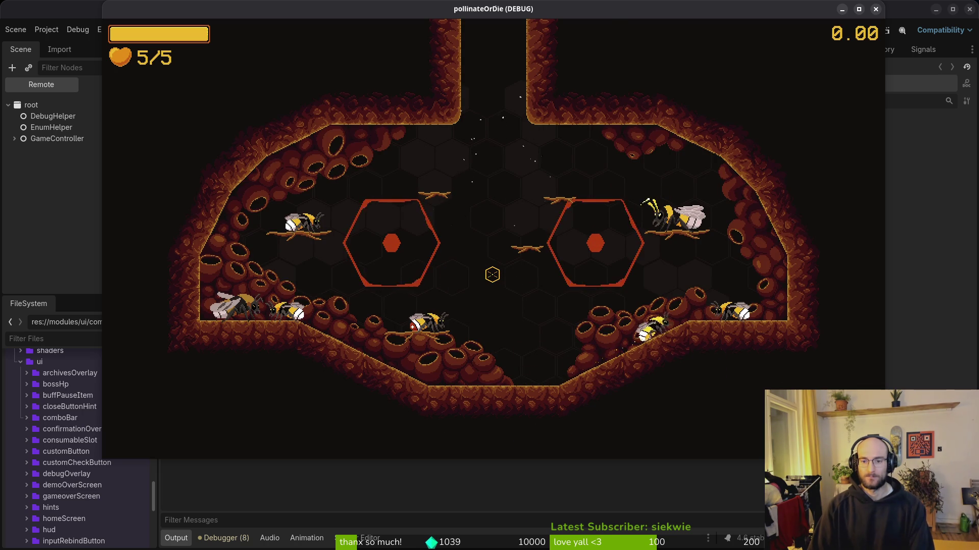
At the hive's upgrade branch, browse past shockwave and immunity to buy reflect.
{"action": "key", "text": "w"}
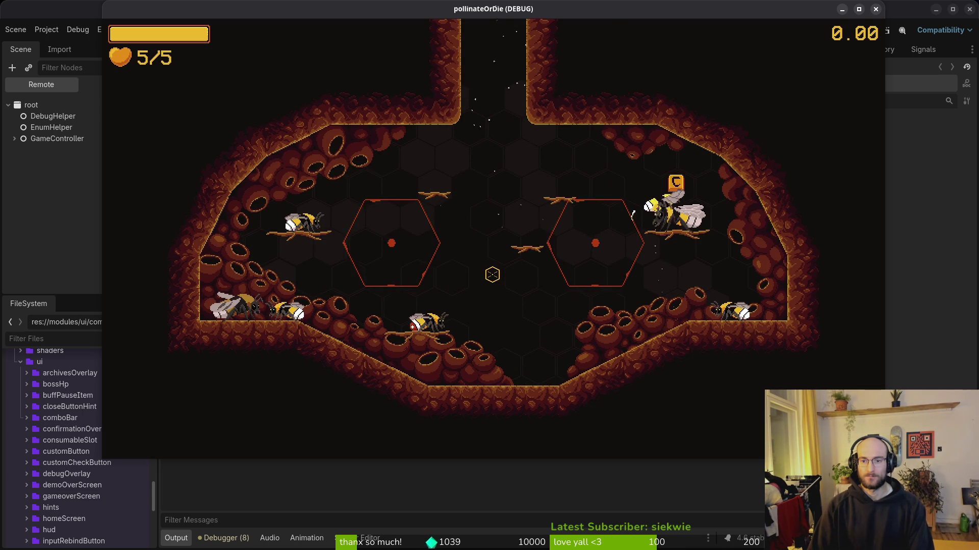
{"action": "key", "text": "c"}
{"action": "key", "text": "d"}
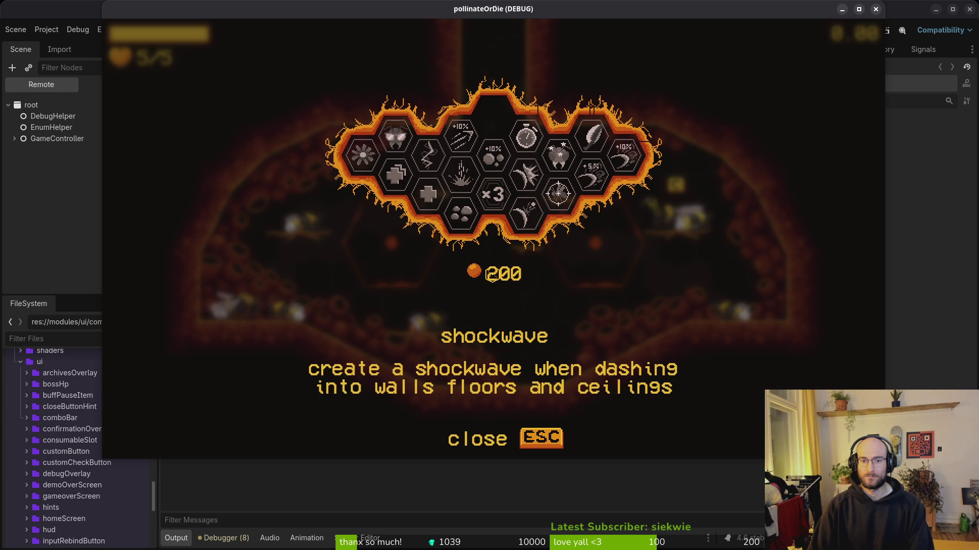
{"action": "key", "text": "s"}
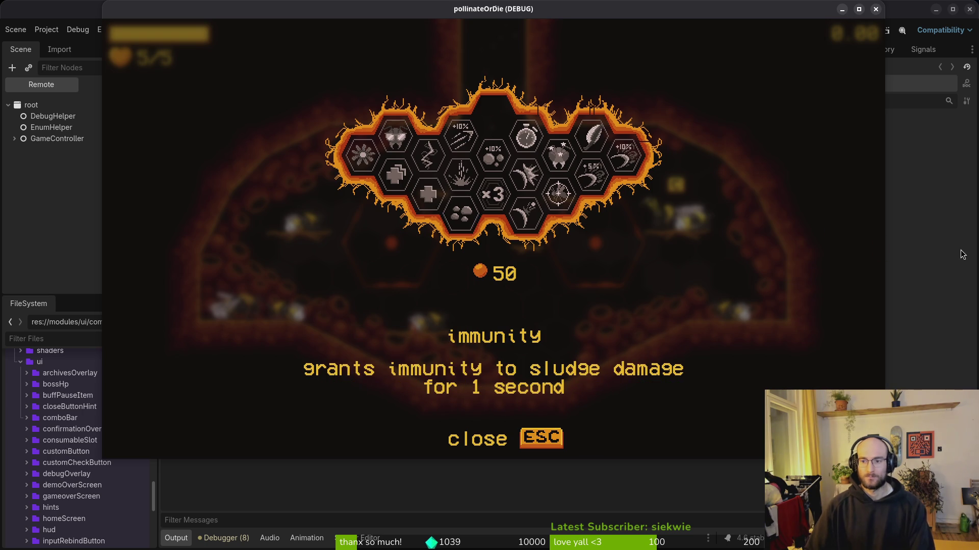
{"action": "key", "text": "d"}
{"action": "key", "text": "d"}
{"action": "key", "text": "s"}
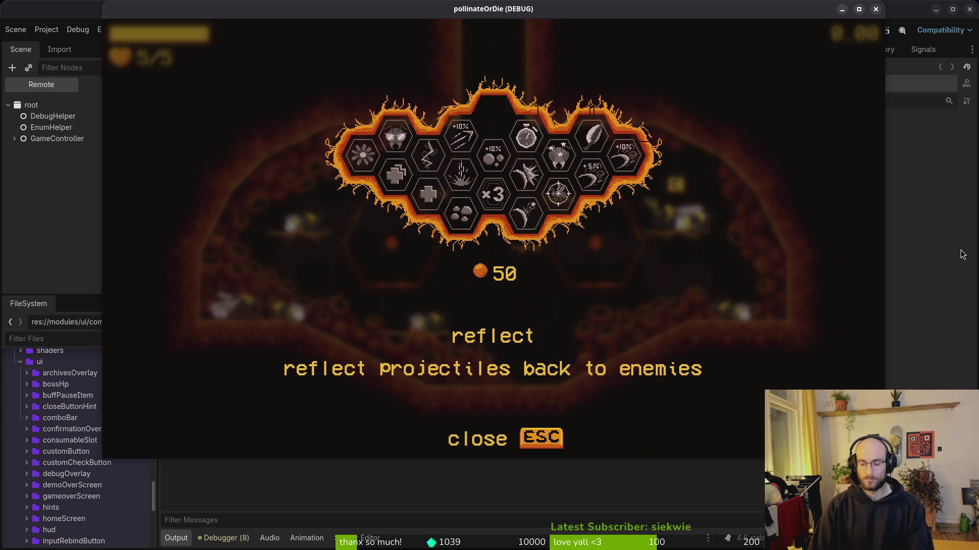
{"action": "key", "text": "space"}
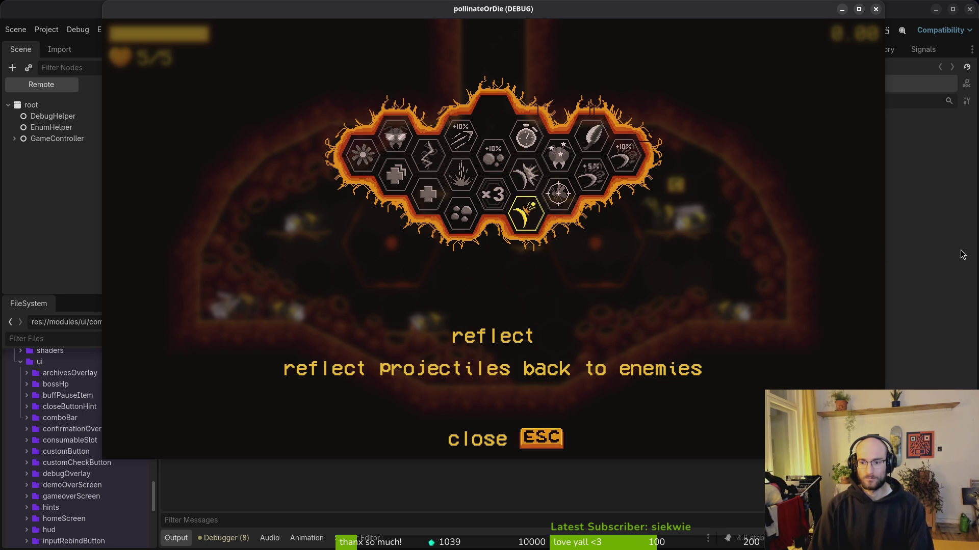
{"action": "key", "text": "Escape"}
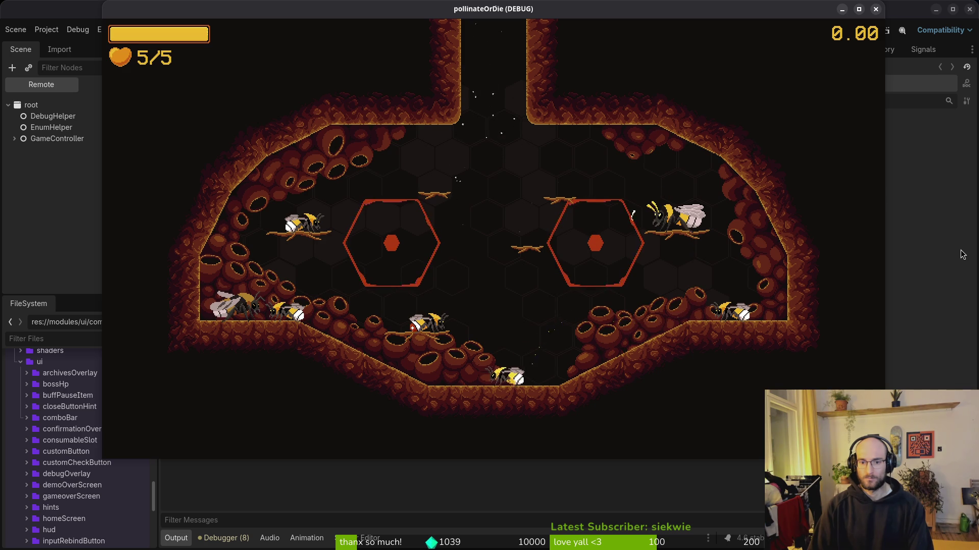
Quit through the pause menu and main menu back to the editor.
{"action": "key", "text": "Escape"}
{"action": "key", "text": "space"}
{"action": "key", "text": "Escape"}
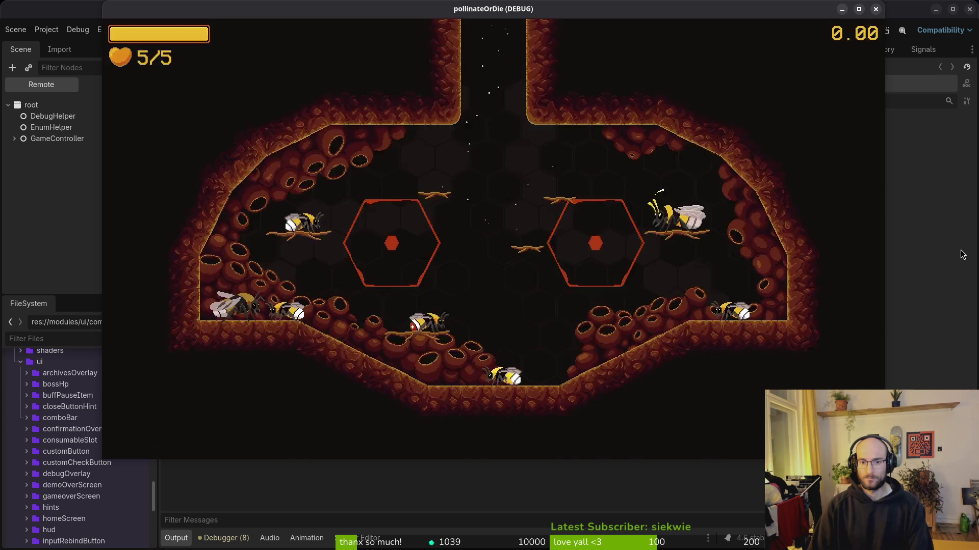
{"action": "key", "text": "Up"}
{"action": "key", "text": "space"}
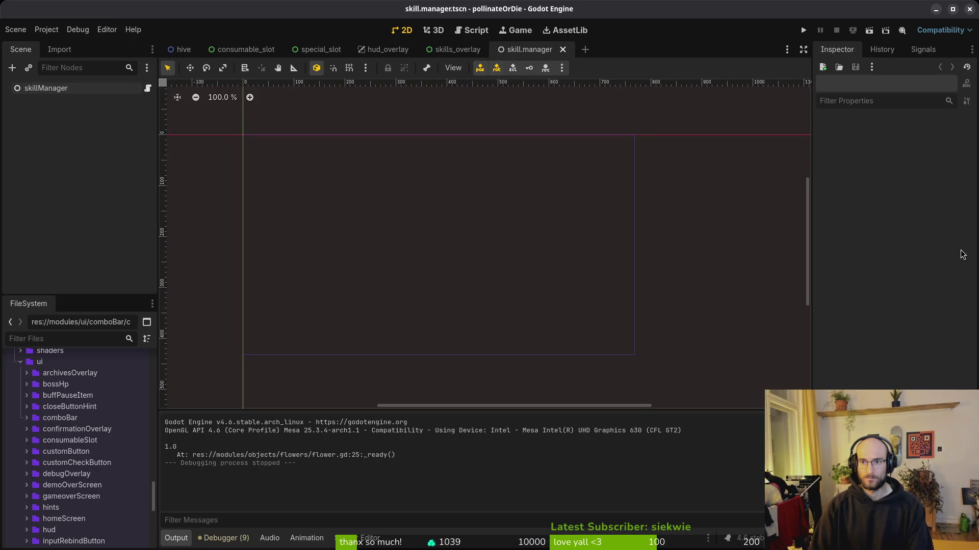
Relaunch and continue the save, find reflect unbought again at 50 cost, then stop the game.
{"action": "key", "text": "F5"}
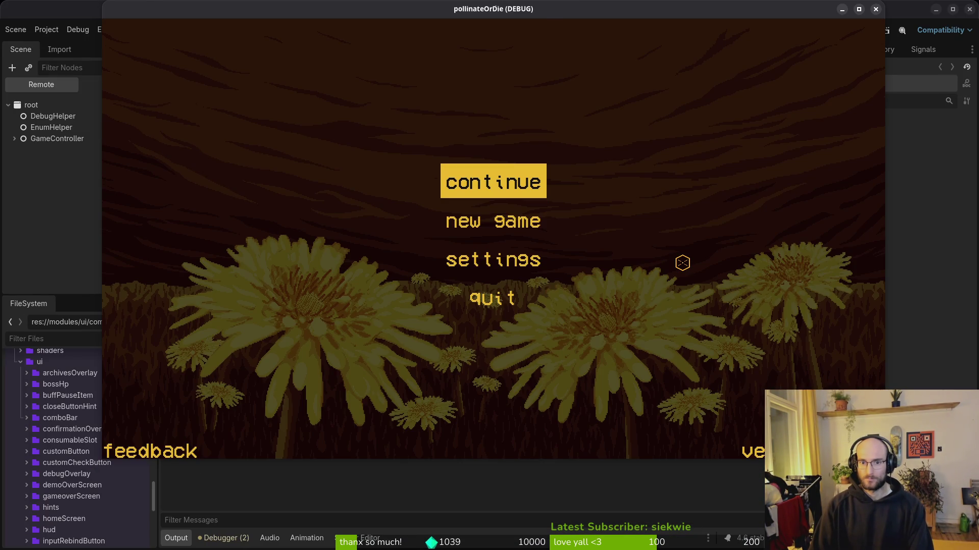
{"action": "key", "text": "Return"}
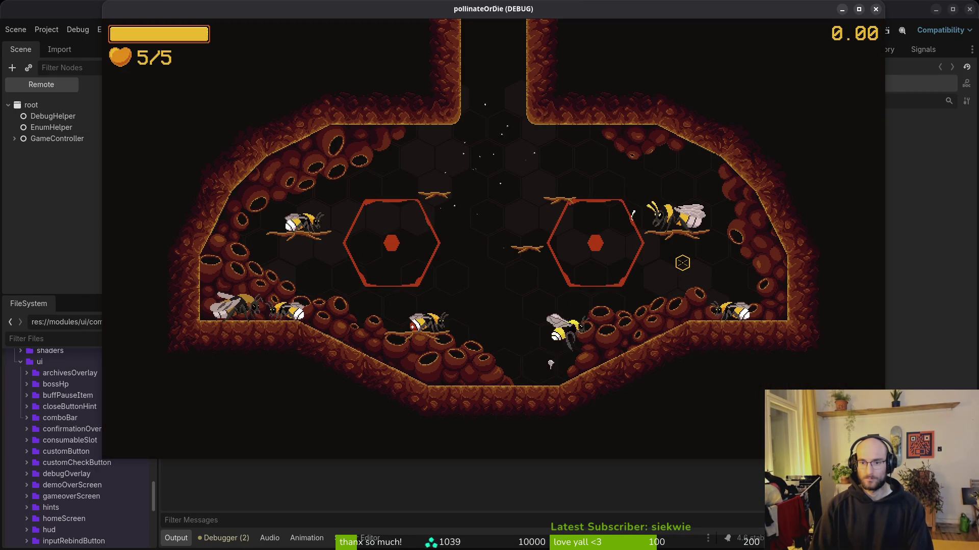
{"action": "key", "text": "Tab"}
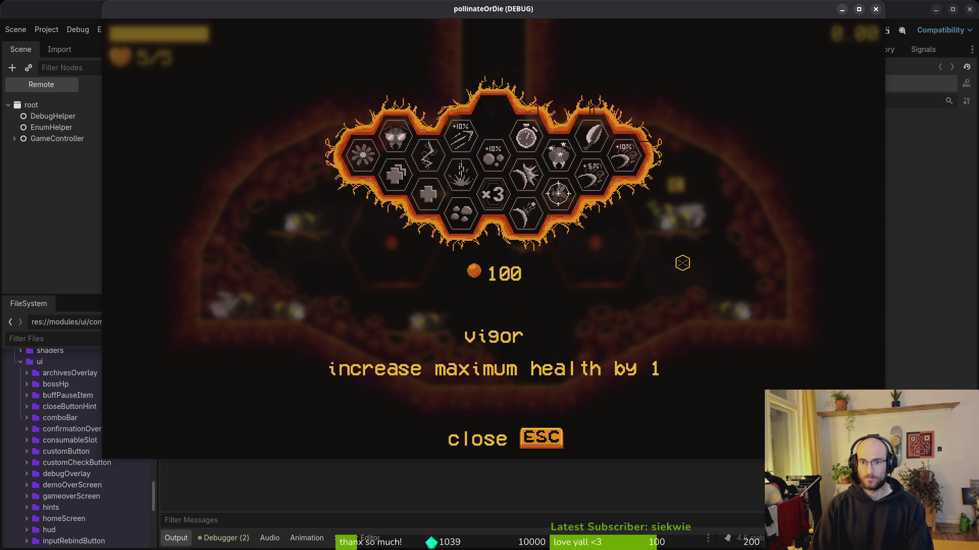
{"action": "key", "text": "Right"}
{"action": "key", "text": "Right"}
{"action": "key", "text": "Right"}
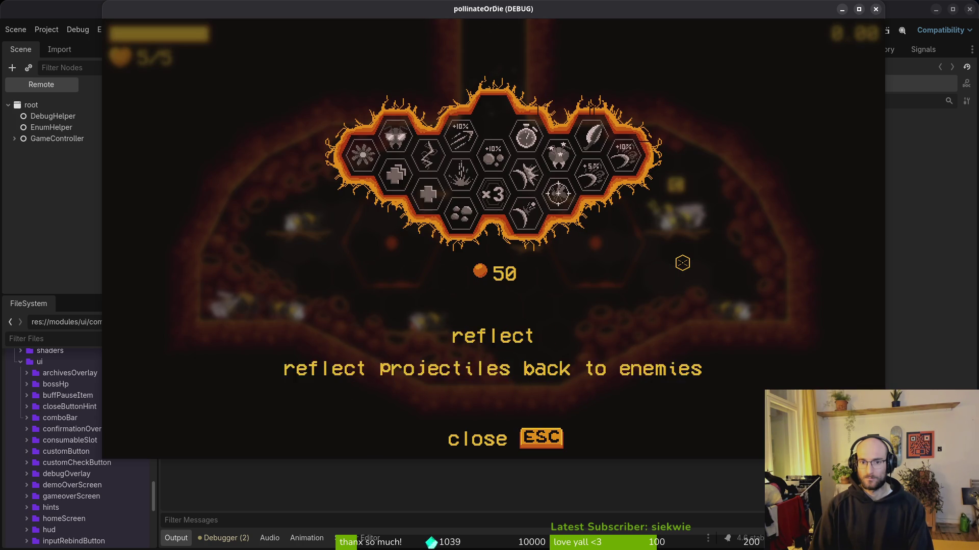
{"action": "key", "text": "Up"}
{"action": "key", "text": "Down"}
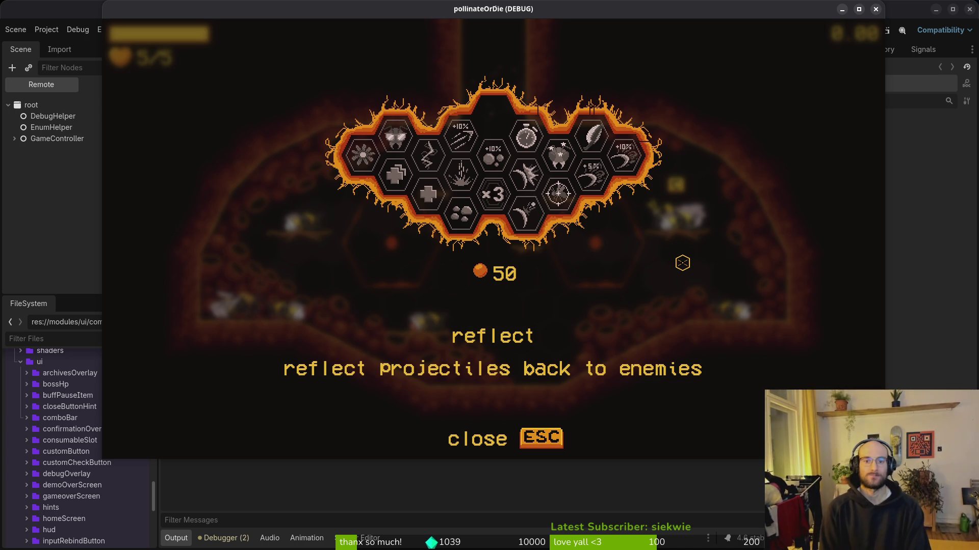
{"action": "key", "text": "F8"}
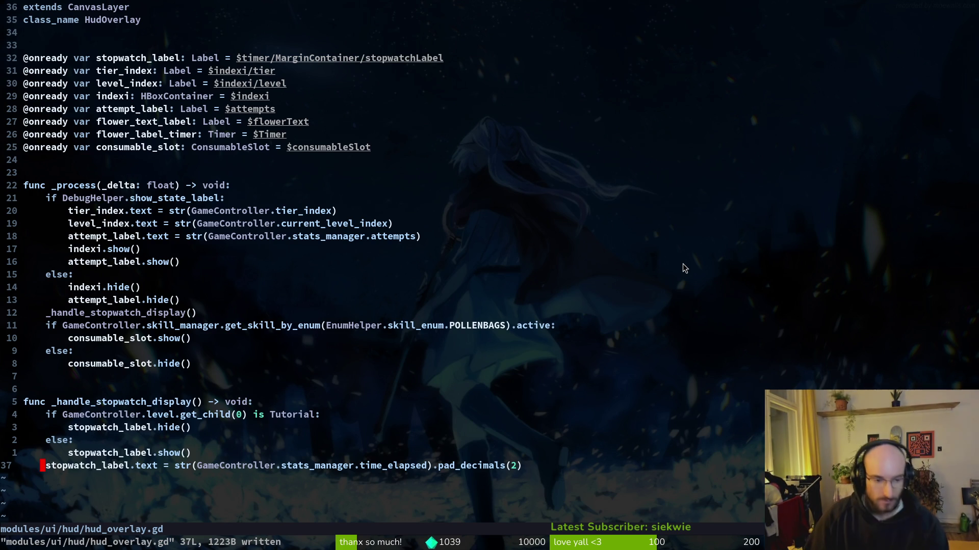
Open skill_manager.gd and read down through sum_modifiers and remove_modifier to the catch-all branch.
{"action": "key", "text": "space"}
{"action": "key", "text": "f"}
{"action": "key", "text": "f"}
{"action": "type", "text": "skiman"}
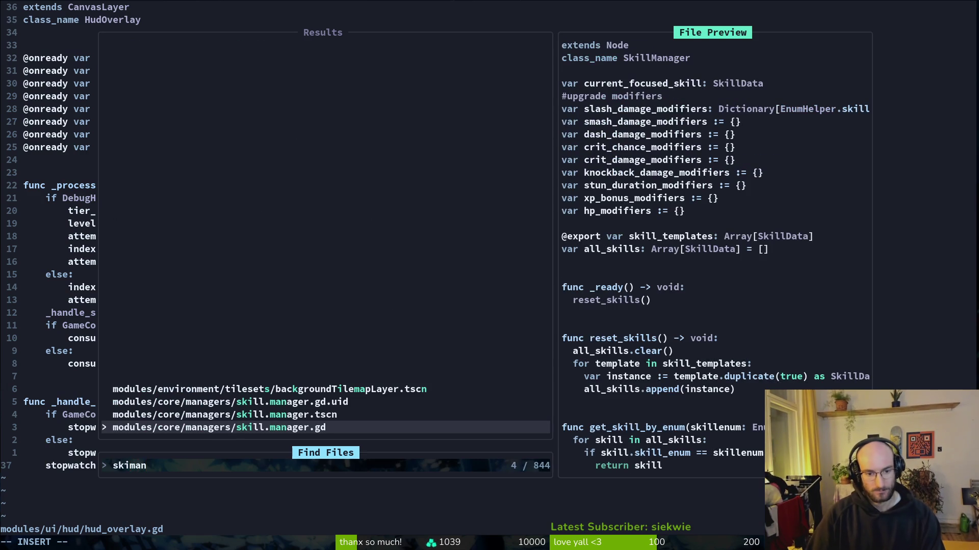
{"action": "key", "text": "Return"}
{"action": "key", "text": "j"}
{"action": "key", "text": "j"}
{"action": "key", "text": "j"}
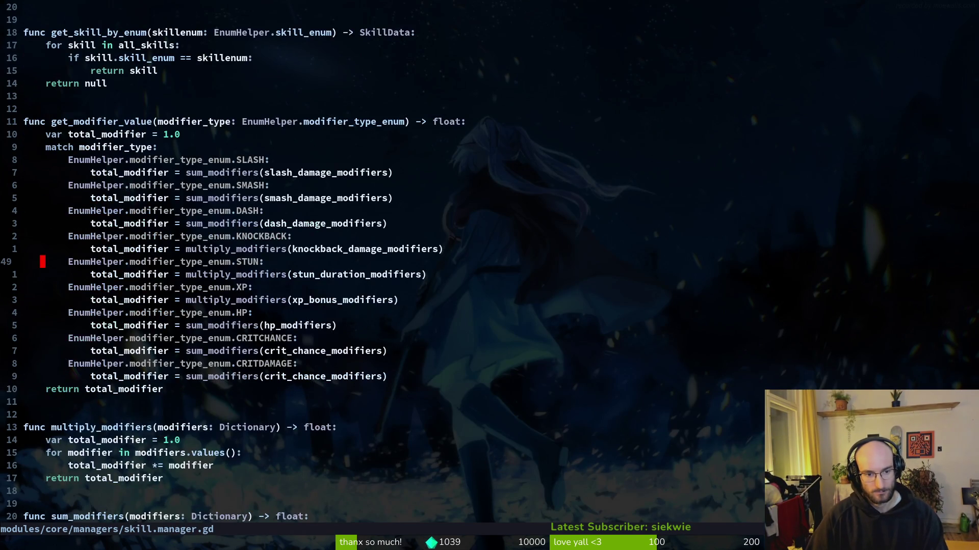
{"action": "key", "text": "j"}
{"action": "key", "text": "j"}
{"action": "key", "text": "j"}
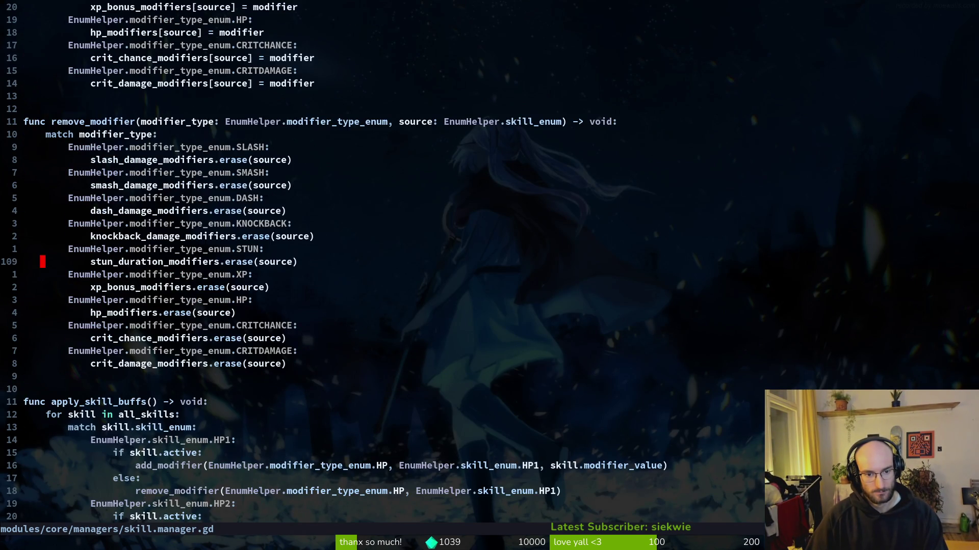
{"action": "key", "text": "j"}
{"action": "key", "text": "j"}
{"action": "key", "text": "j"}
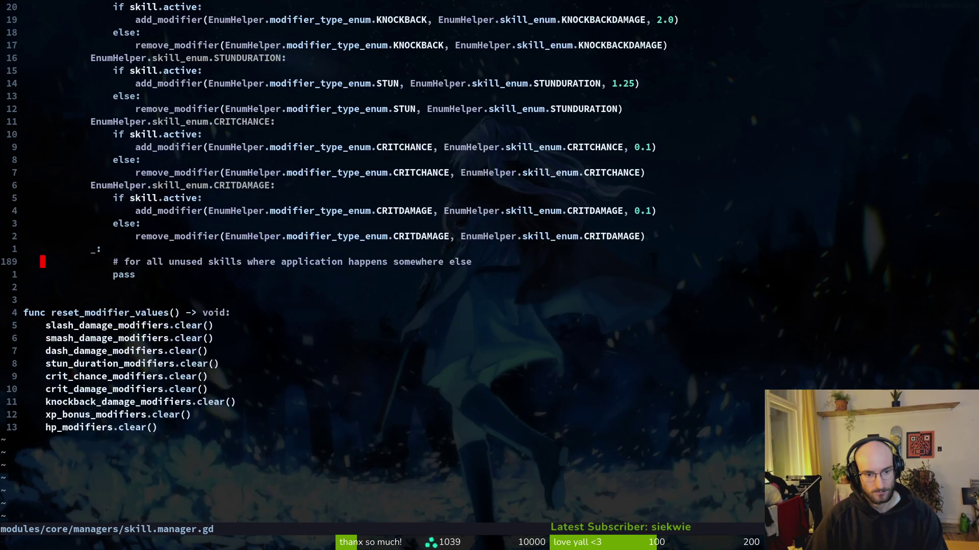
Open skill_icon.gd and find the save_game call after skill activation.
{"action": "key", "text": "space"}
{"action": "key", "text": "f"}
{"action": "key", "text": "f"}
{"action": "type", "text": "skicon"}
{"action": "key", "text": "Return"}
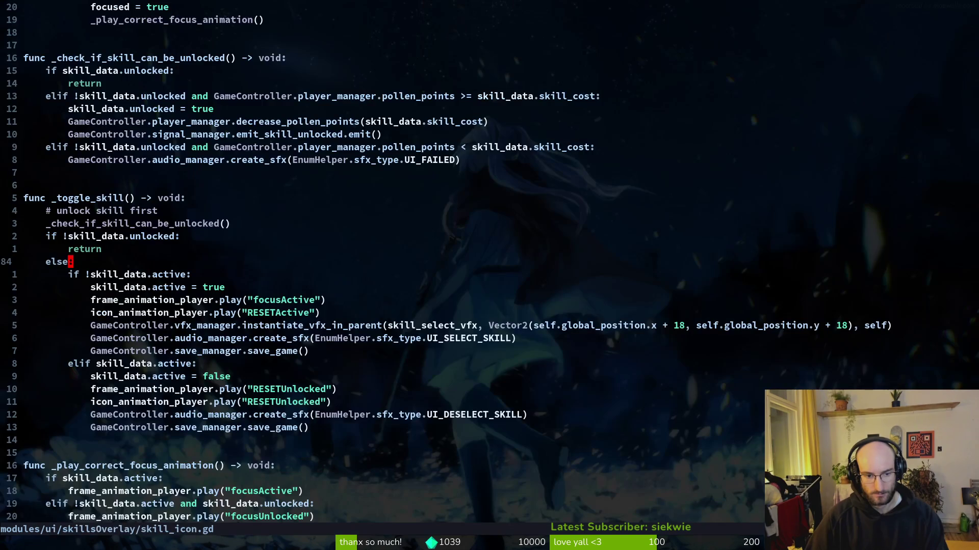
{"action": "key", "text": "j"}
{"action": "key", "text": "j"}
{"action": "key", "text": "j"}
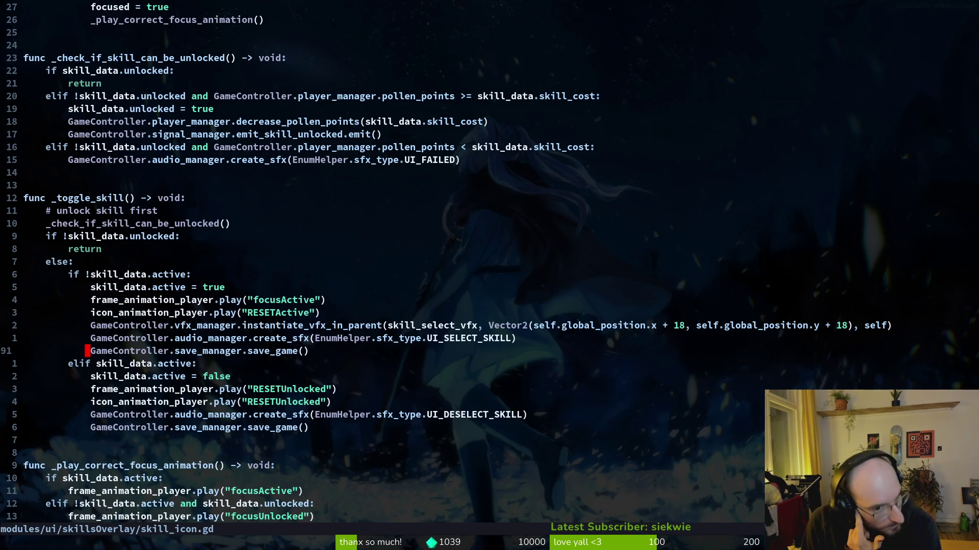
Search 'enem' then 'save' in Find Files to open save.manager.gd.
{"action": "key", "text": "space"}
{"action": "key", "text": "f"}
{"action": "key", "text": "f"}
{"action": "type", "text": "enem"}
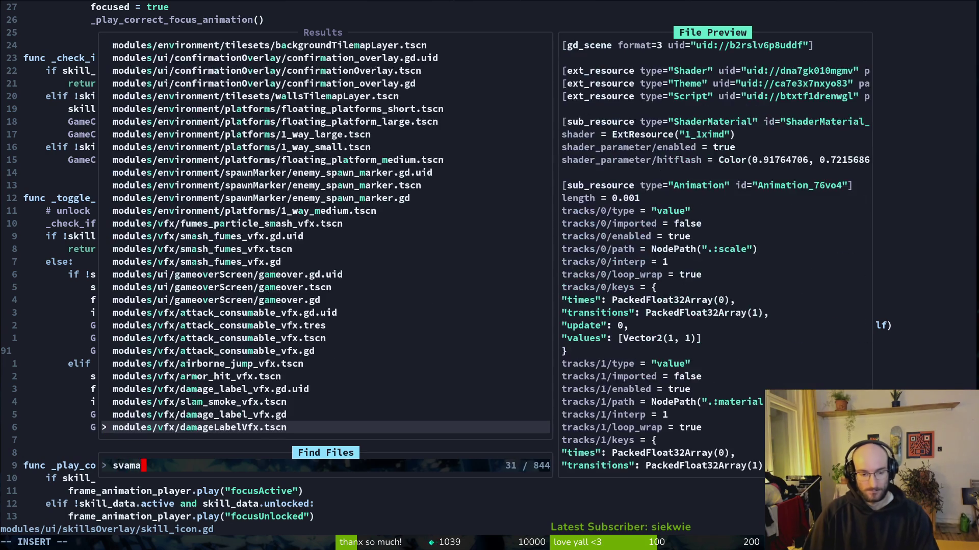
{"action": "key", "text": "Return"}
{"action": "key", "text": "space"}
{"action": "key", "text": "f"}
{"action": "key", "text": "f"}
{"action": "type", "text": "save"}
{"action": "key", "text": "Return"}
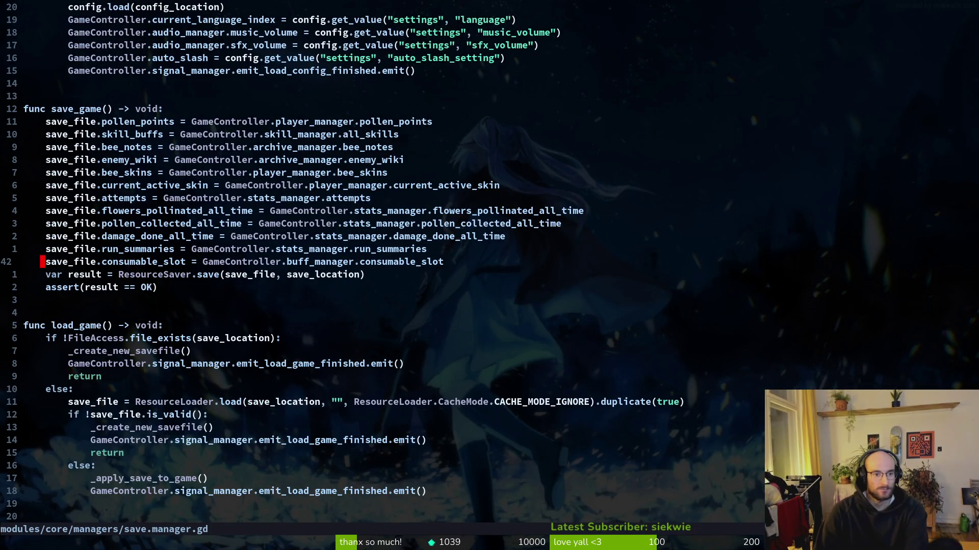
{"action": "key", "text": "y"}
{"action": "key", "text": "y"}
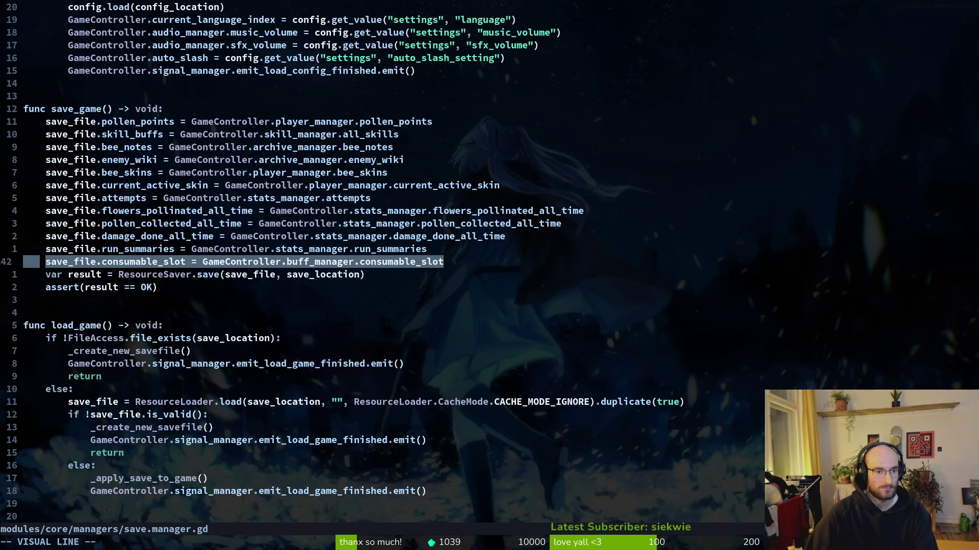
{"action": "key", "text": "k"}
{"action": "key", "text": "k"}
{"action": "key", "text": "k"}
{"action": "key", "text": "k"}
{"action": "key", "text": "k"}
{"action": "key", "text": "k"}
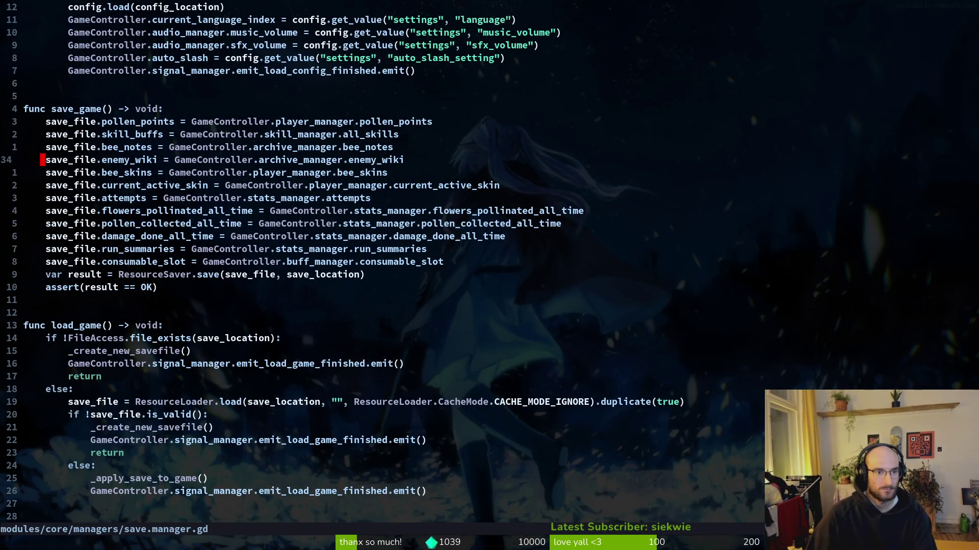
{"action": "key", "text": "V"}
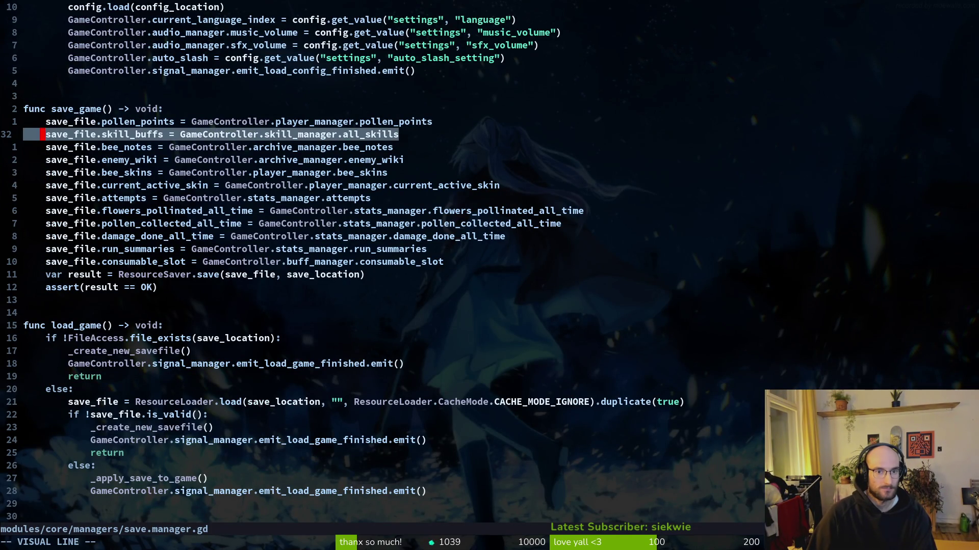
{"action": "key", "text": "y"}
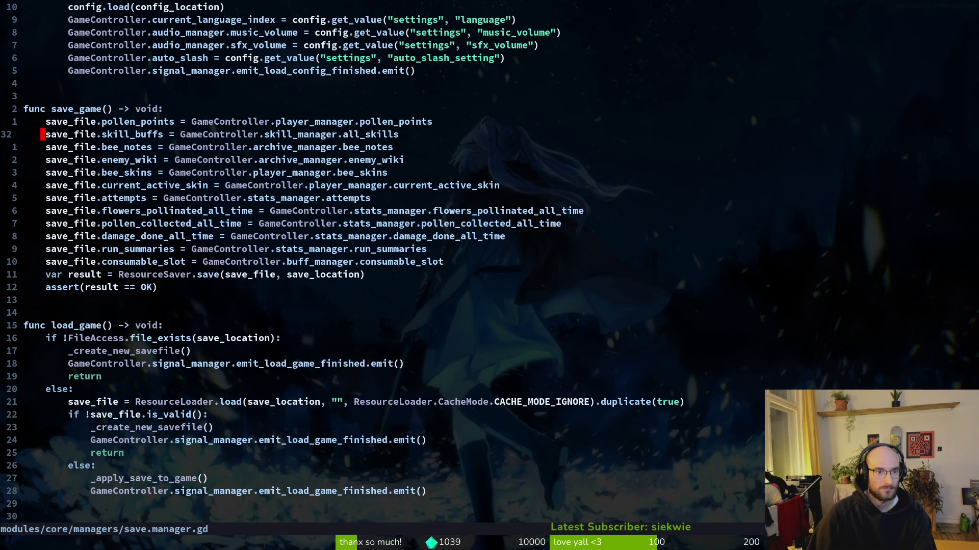
{"action": "key", "text": "w"}
{"action": "key", "text": "w"}
{"action": "key", "text": "w"}
{"action": "key", "text": "ctrl+o"}
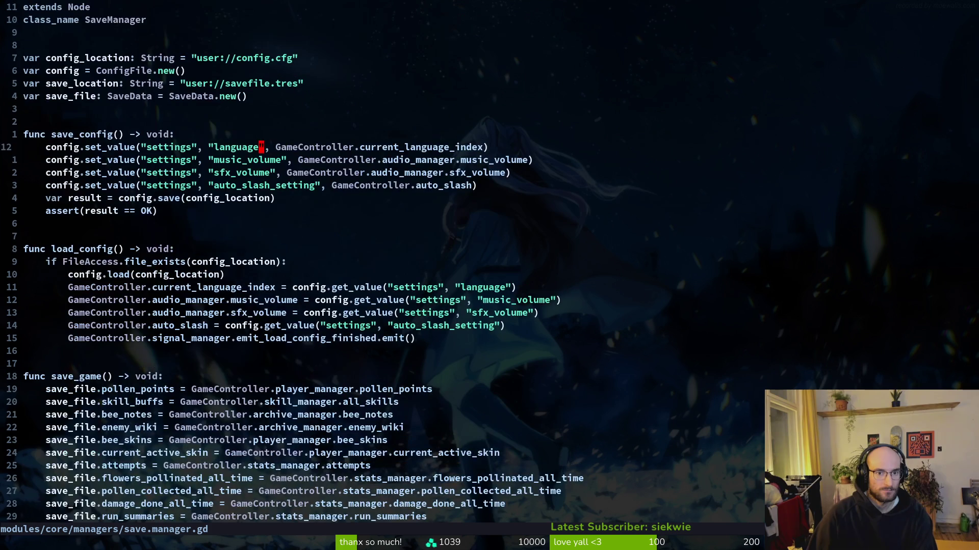
{"action": "key", "text": "ctrl+i"}
{"action": "key", "text": "w"}
{"action": "key", "text": "w"}
{"action": "key", "text": "w"}
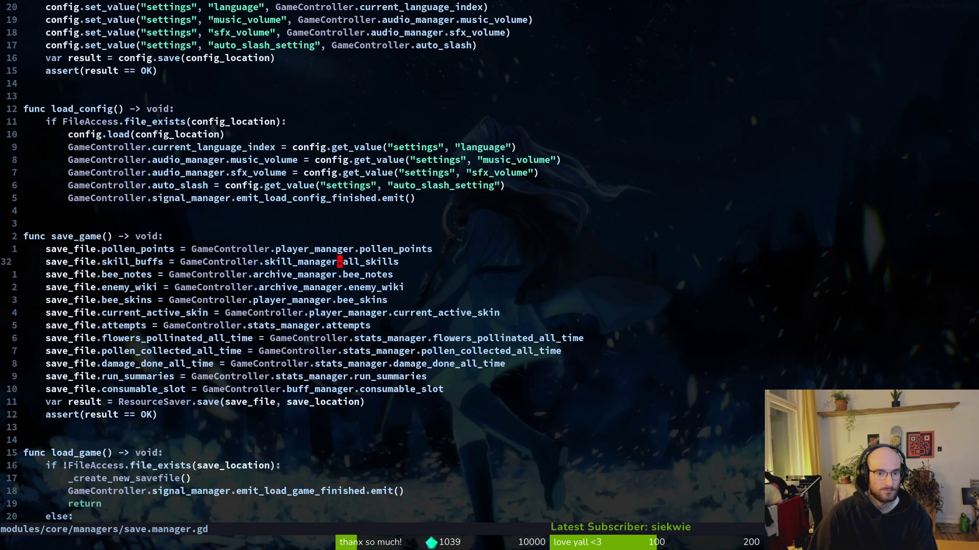
{"action": "key", "text": "space"}
{"action": "key", "text": "f"}
{"action": "key", "text": "w"}
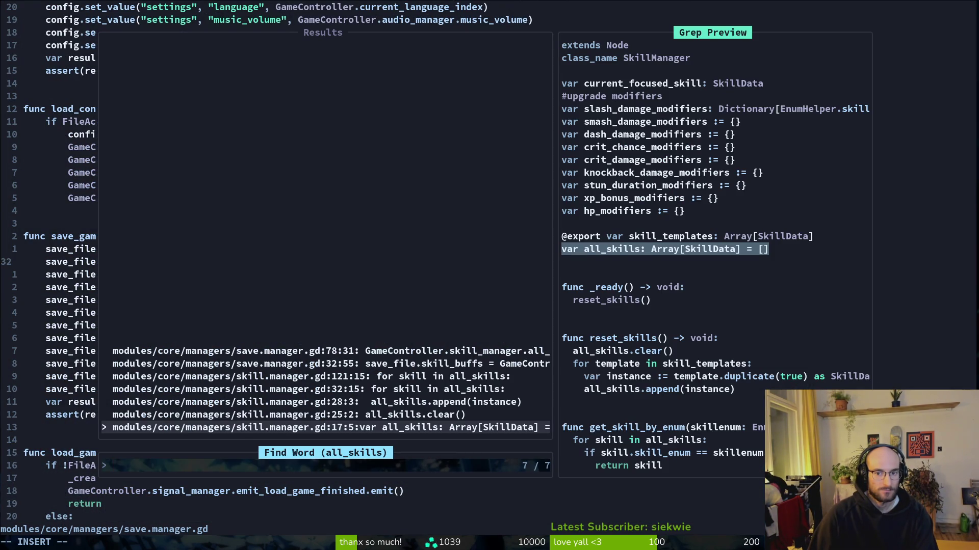
{"action": "key", "text": "ctrl+p"}
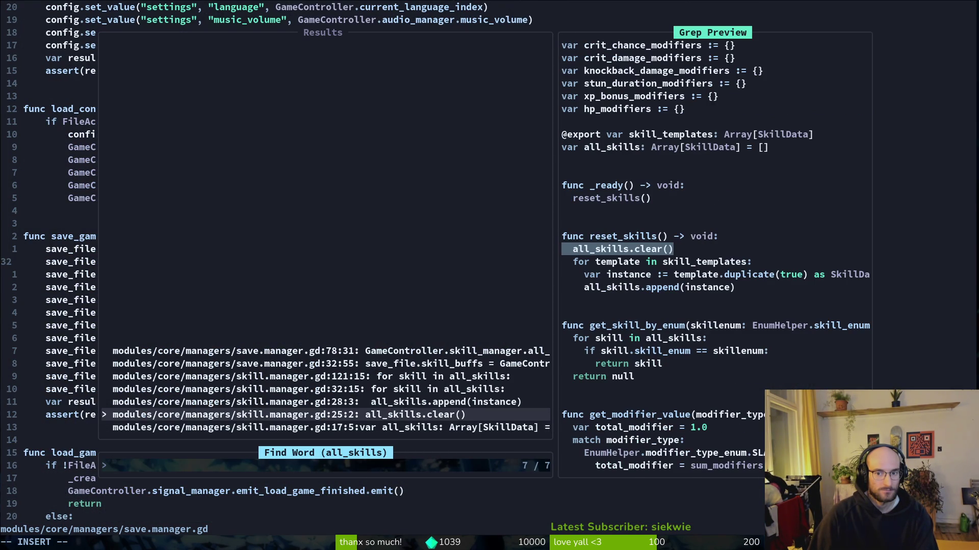
{"action": "key", "text": "ctrl+p"}
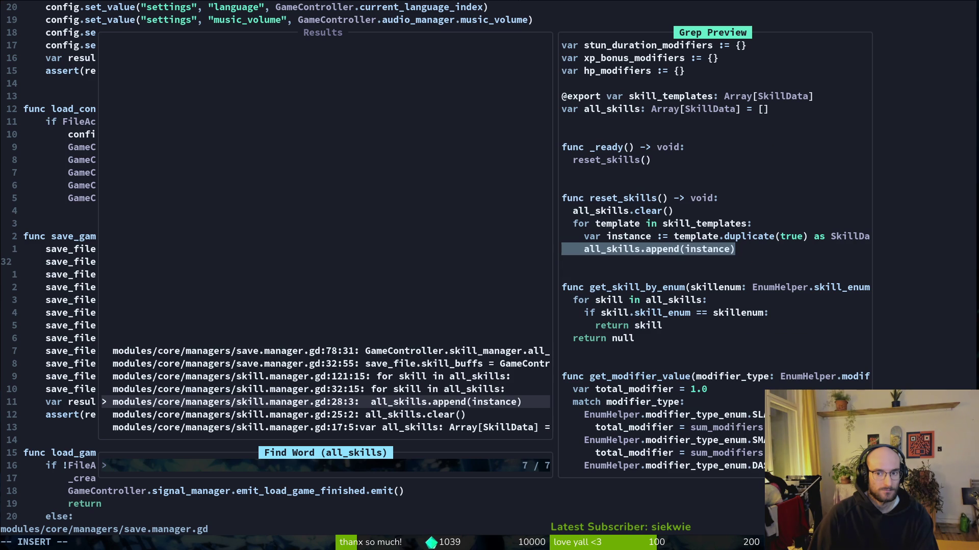
{"action": "key", "text": "ctrl+p"}
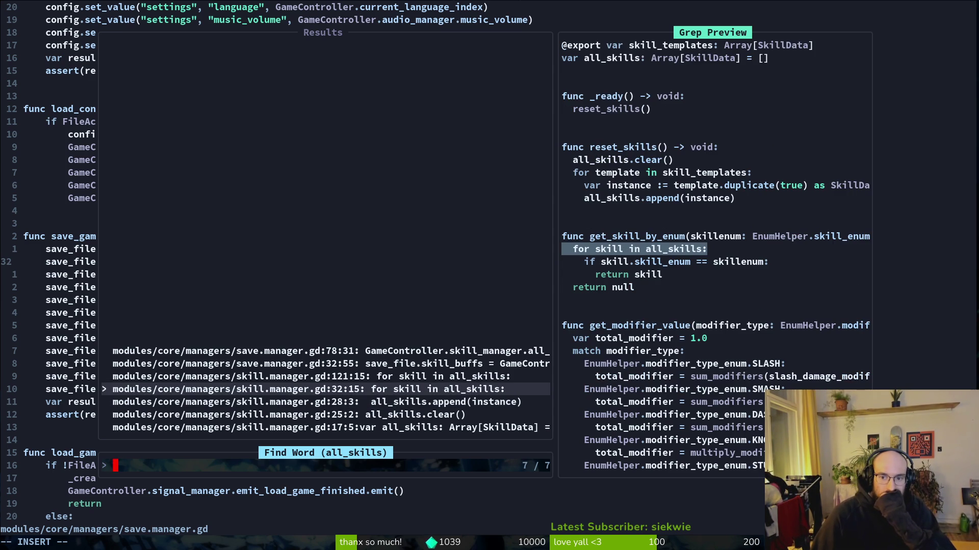
{"action": "key", "text": "ctrl+p"}
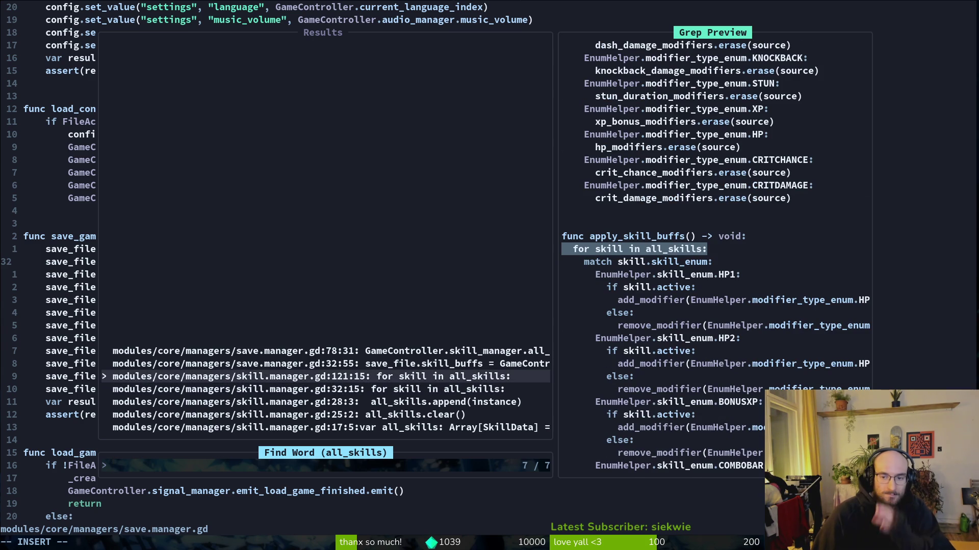
{"action": "key", "text": "Escape"}
{"action": "key", "text": "Escape"}
{"action": "key", "text": "space"}
{"action": "type", "text": "sfskillov"}
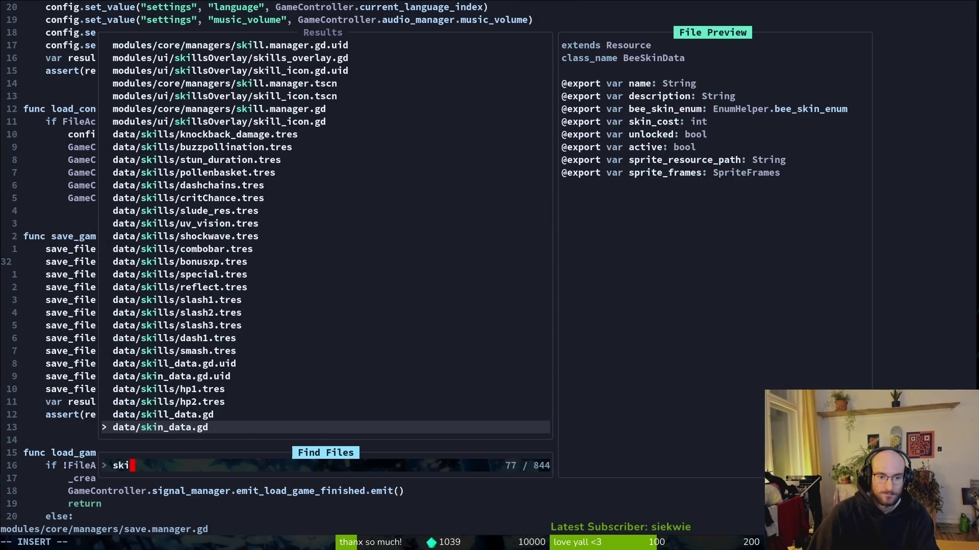
Open skill_icon.gd and mark the skill_data.active = true line.
{"action": "key", "text": "Return"}
{"action": "key", "text": "space"}
{"action": "type", "text": "sfskilic"}
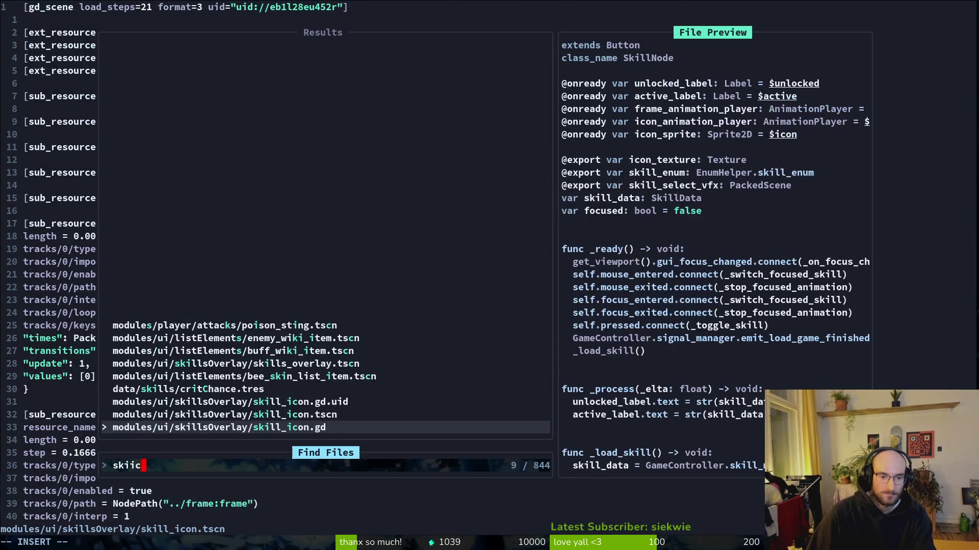
{"action": "key", "text": "Return"}
{"action": "key", "text": "shift+v"}
{"action": "key", "text": "Escape"}
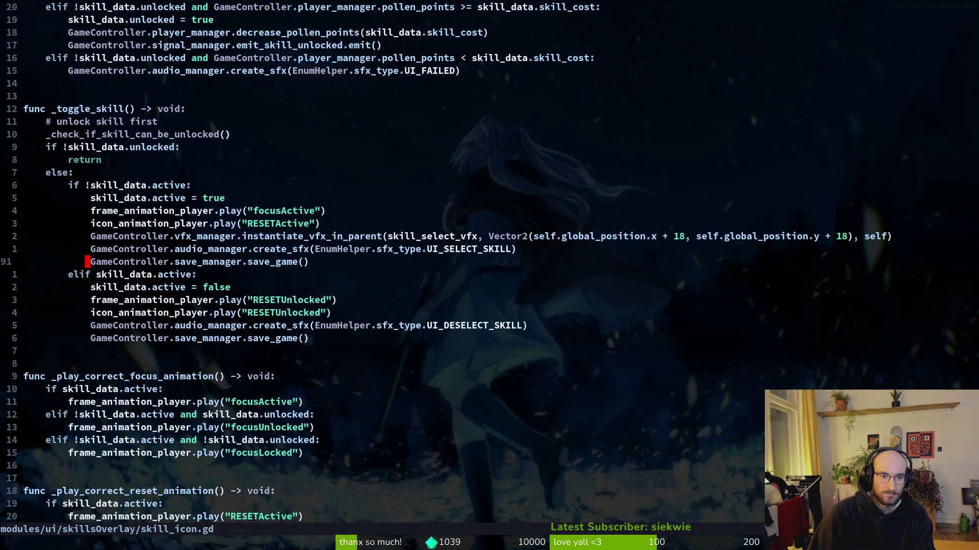
{"action": "key", "text": "k"}
{"action": "key", "text": "k"}
{"action": "key", "text": "k"}
{"action": "key", "text": "k"}
{"action": "key", "text": "k"}
{"action": "key", "text": "shift+v"}
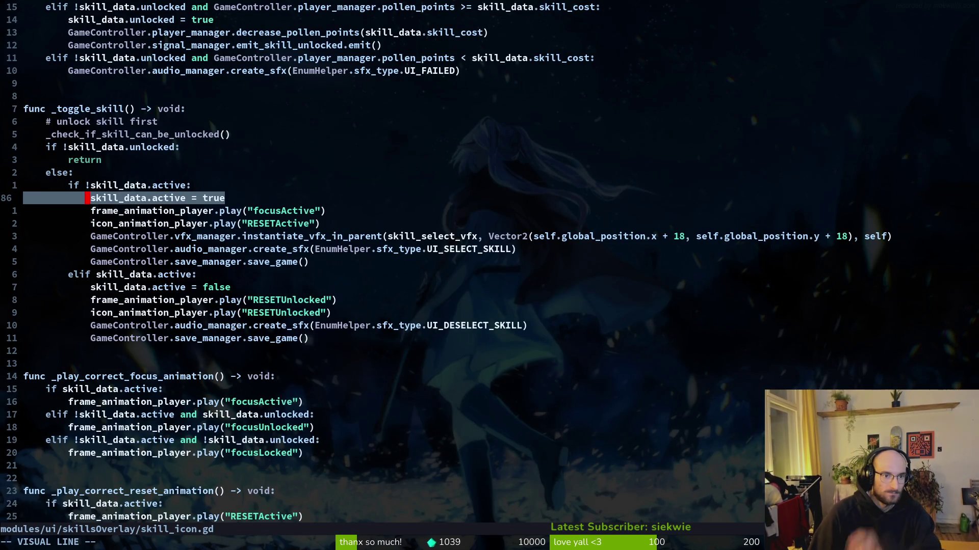
{"action": "key", "text": "Escape"}
Page through the script to _load_skill and mark the 'if skill_data.unlocked' line.
{"action": "key", "text": "ctrl+u"}
{"action": "key", "text": "ctrl+u"}
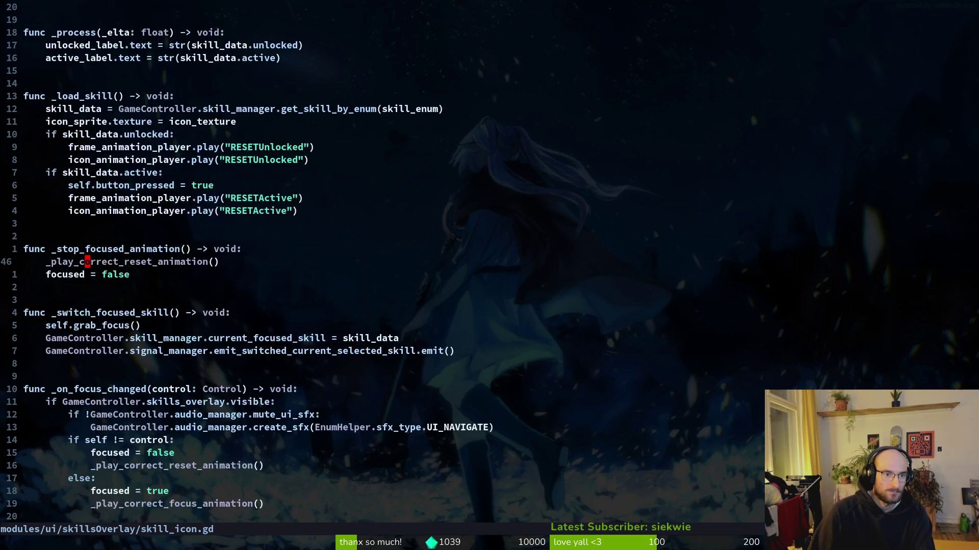
{"action": "key", "text": "ctrl+u"}
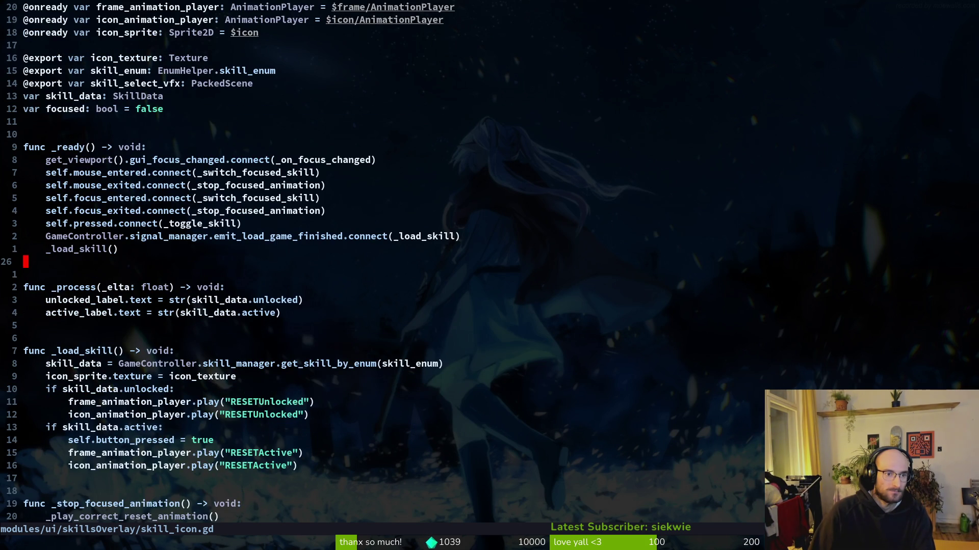
{"action": "key", "text": "ctrl+d"}
{"action": "key", "text": "ctrl+d"}
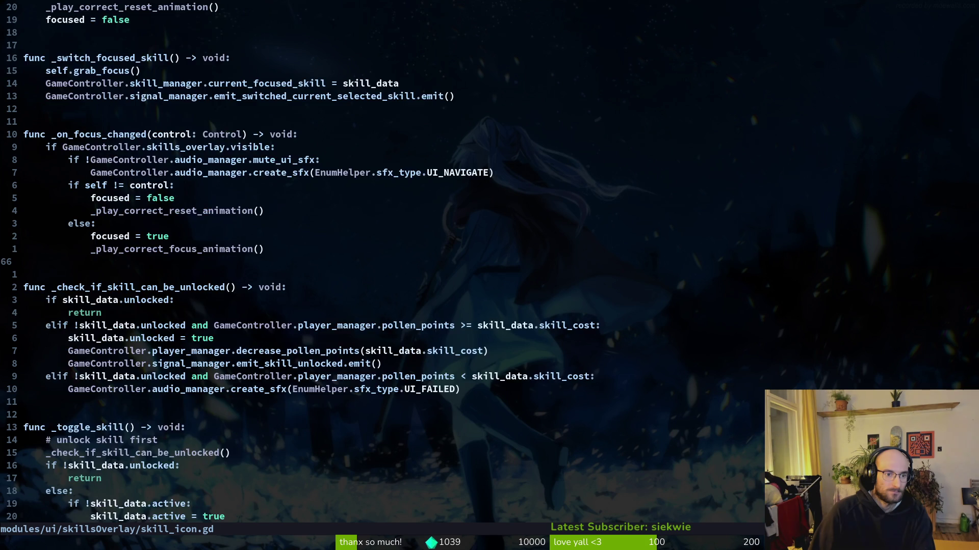
{"action": "key", "text": "ctrl+d"}
{"action": "key", "text": "ctrl+d"}
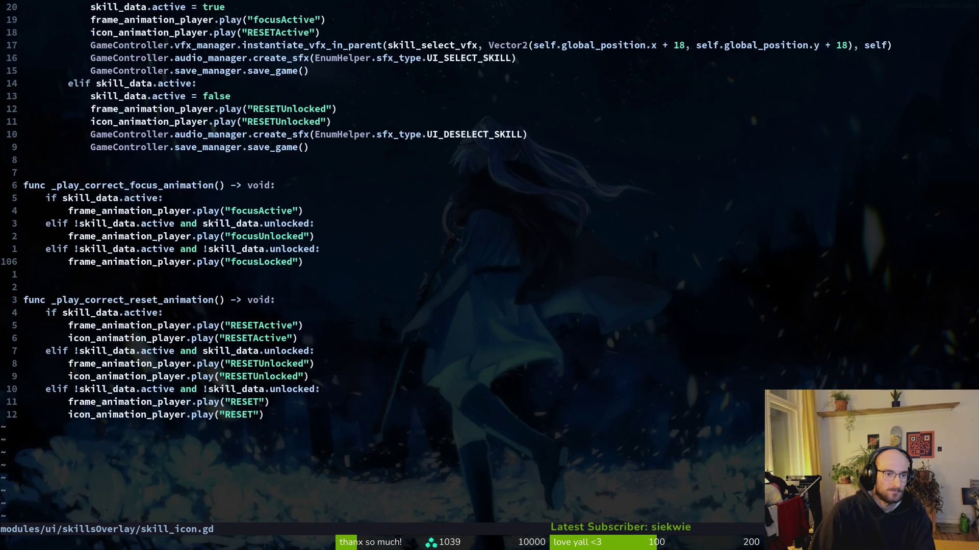
{"action": "key", "text": "ctrl+u"}
{"action": "key", "text": "ctrl+u"}
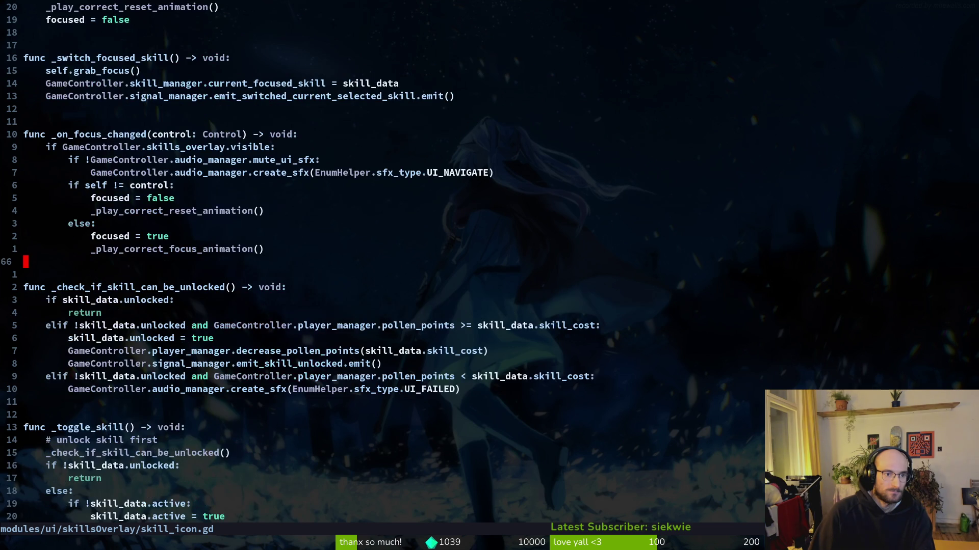
{"action": "key", "text": "ctrl+u"}
{"action": "key", "text": "k"}
{"action": "key", "text": "k"}
{"action": "key", "text": "k"}
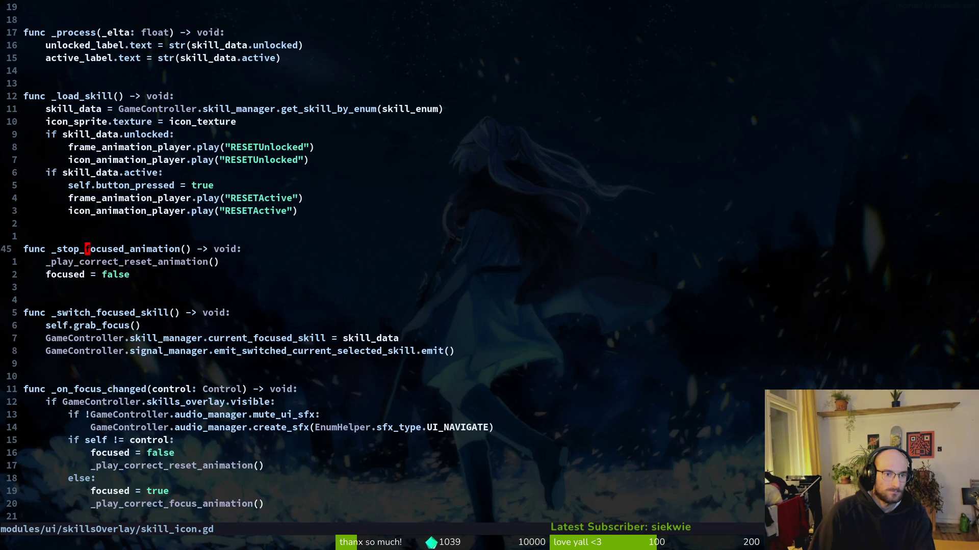
{"action": "key", "text": "shift+v"}
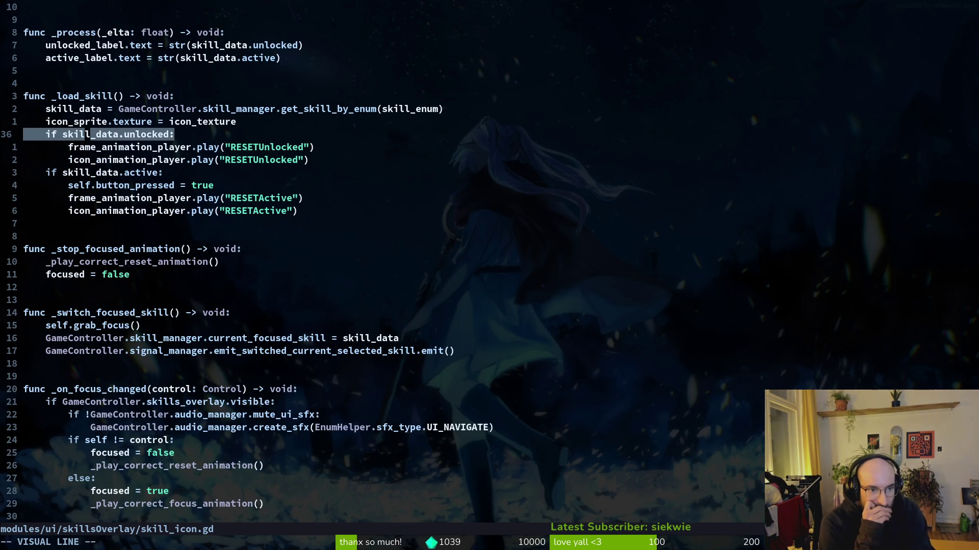
{"action": "key", "text": "Escape"}
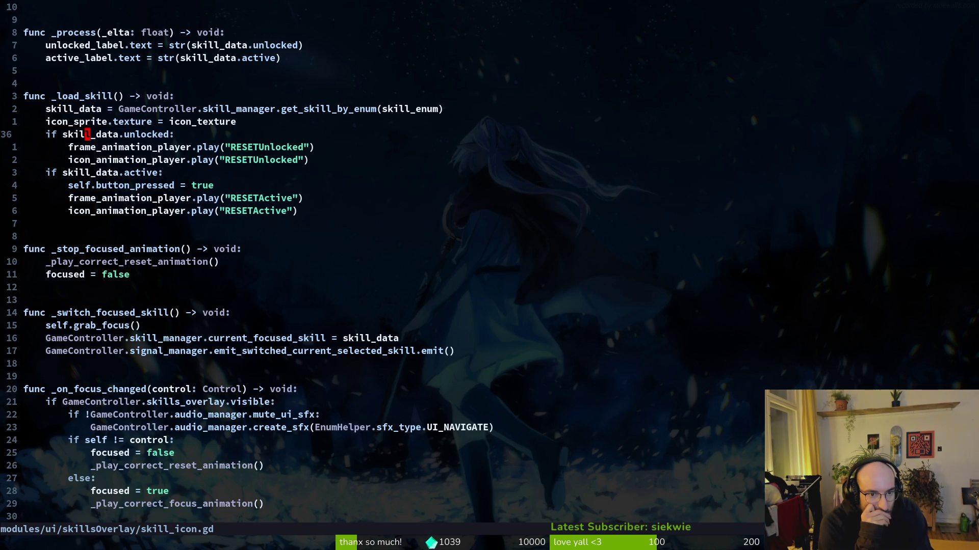
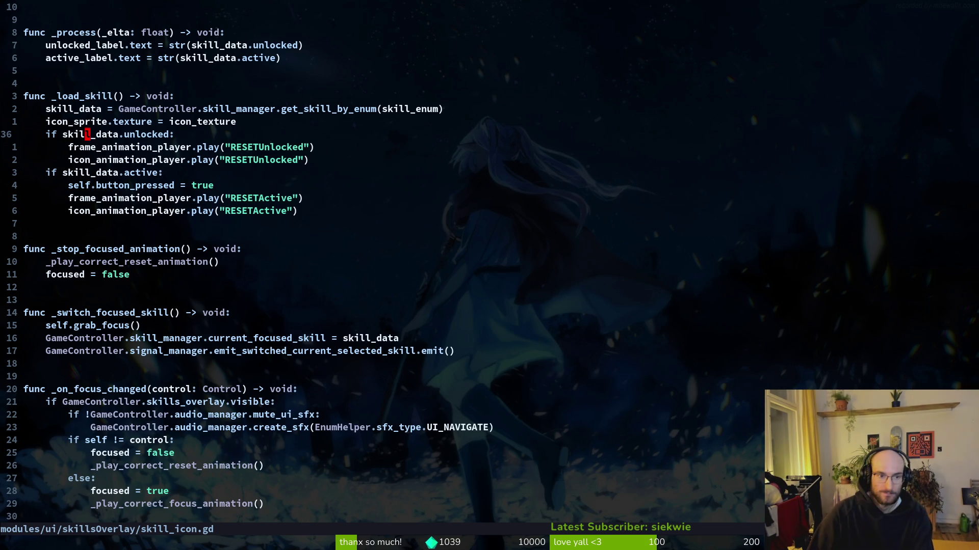
Move the cursor in _load_skill from the skill_data.unlocked check to the active check and back.
{"action": "key", "text": "j"}
{"action": "key", "text": "j"}
{"action": "key", "text": "j"}
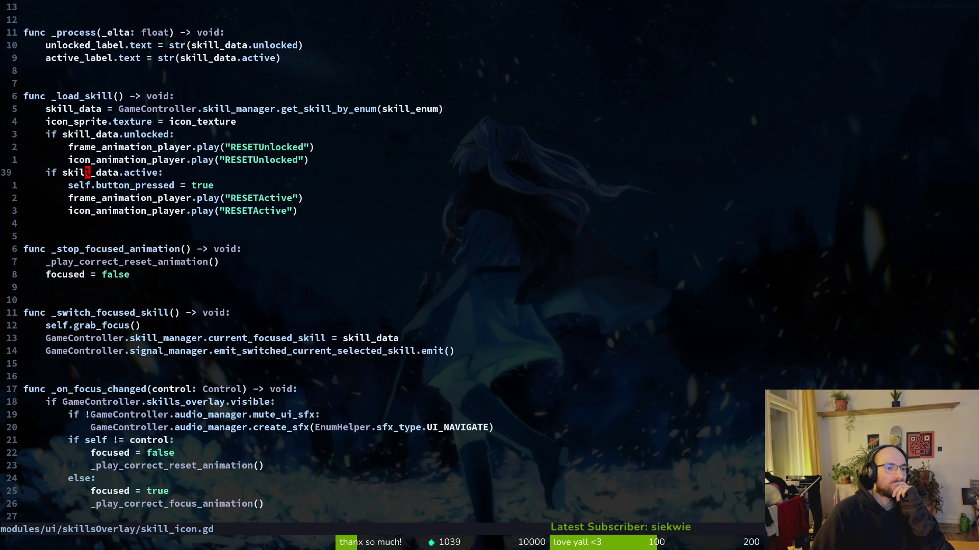
{"action": "key", "text": "k"}
{"action": "key", "text": "k"}
{"action": "key", "text": "k"}
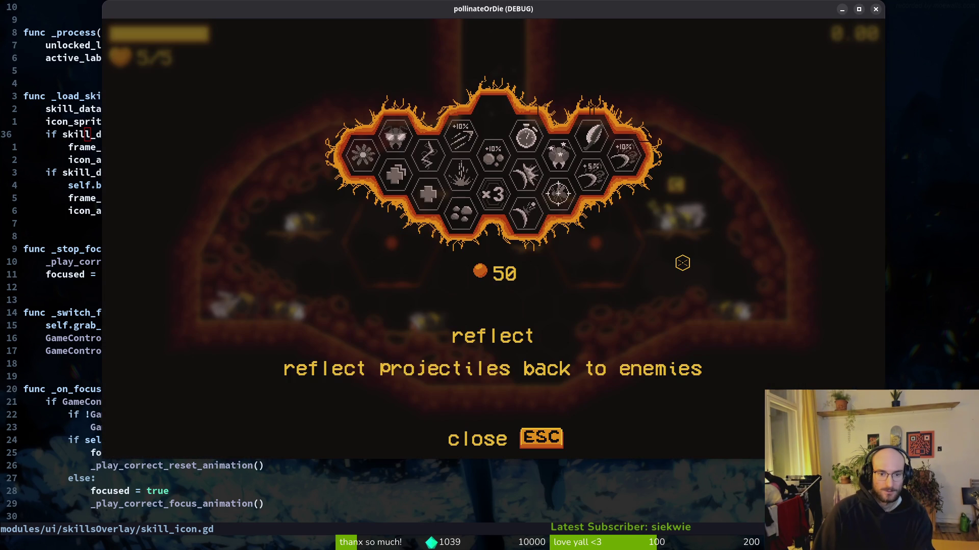
Unlock the reflect skill in the running game's skill tree.
{"action": "key", "text": "Escape"}
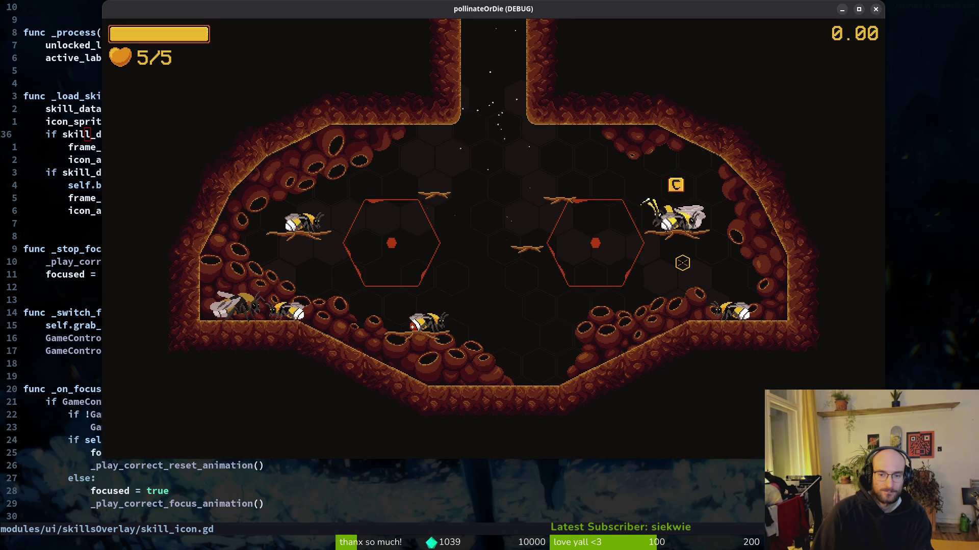
{"action": "key", "text": "Escape"}
{"action": "key", "text": "Down"}
{"action": "key", "text": "Return"}
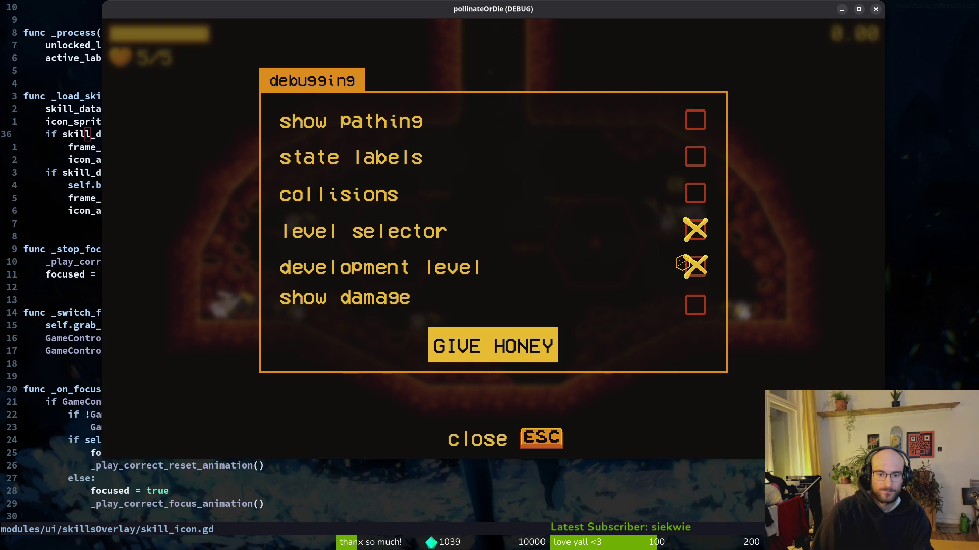
{"action": "key", "text": "Escape"}
{"action": "key", "text": "Tab"}
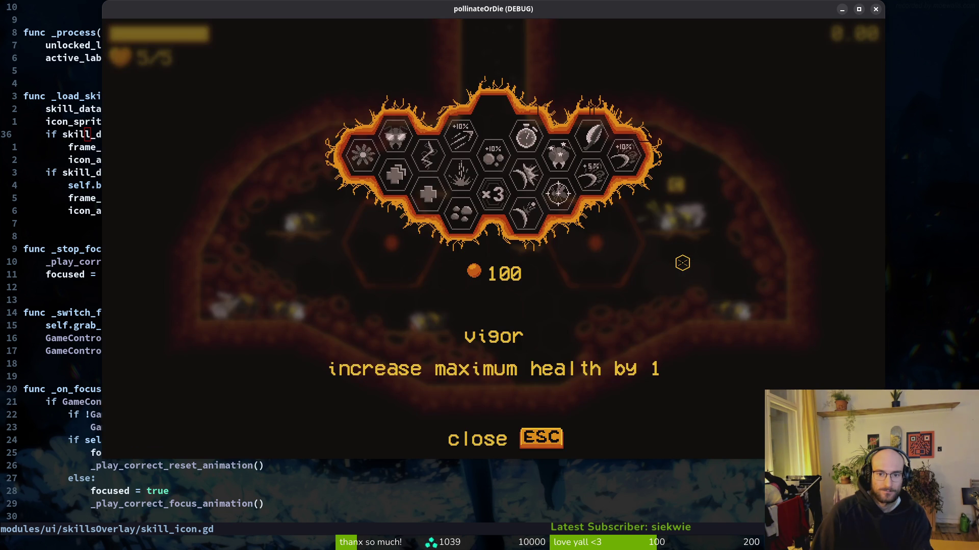
{"action": "key", "text": "Right"}
{"action": "key", "text": "Right"}
{"action": "key", "text": "Right"}
{"action": "key", "text": "Return"}
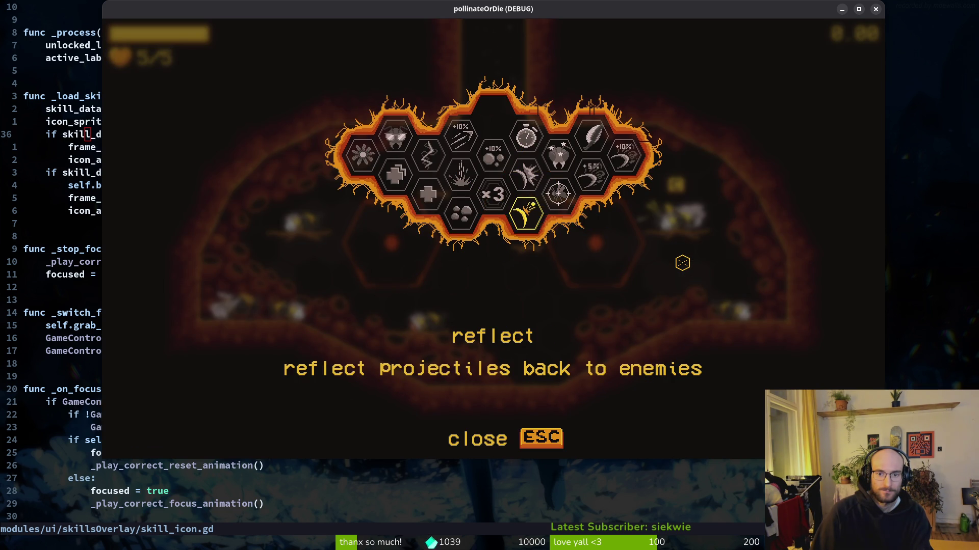
Close the skill tree and glance at the game settings from the pause menu.
{"action": "key", "text": "Escape"}
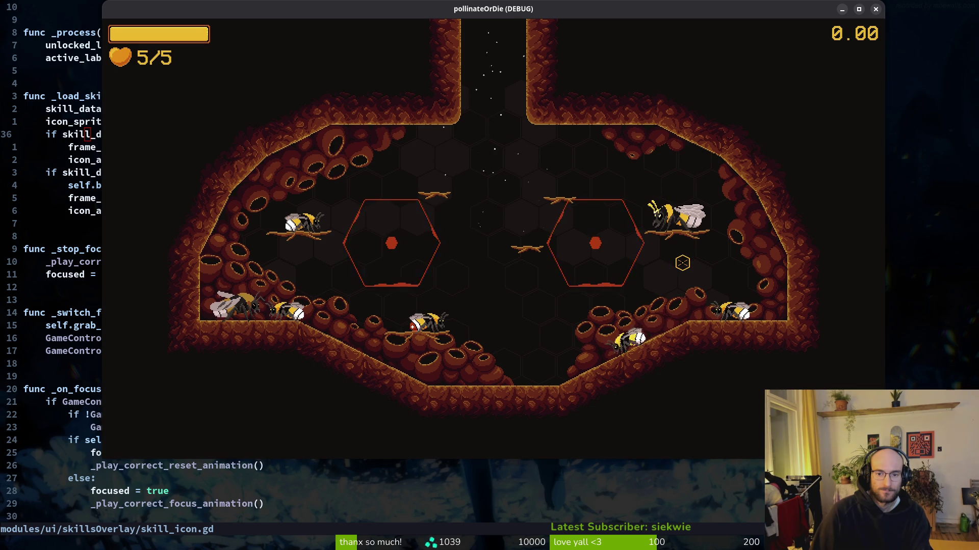
{"action": "key", "text": "Escape"}
{"action": "key", "text": "Down"}
{"action": "key", "text": "Down"}
{"action": "key", "text": "Return"}
{"action": "key", "text": "Escape"}
Quit the run to the main menu and exit the game.
{"action": "key", "text": "Down"}
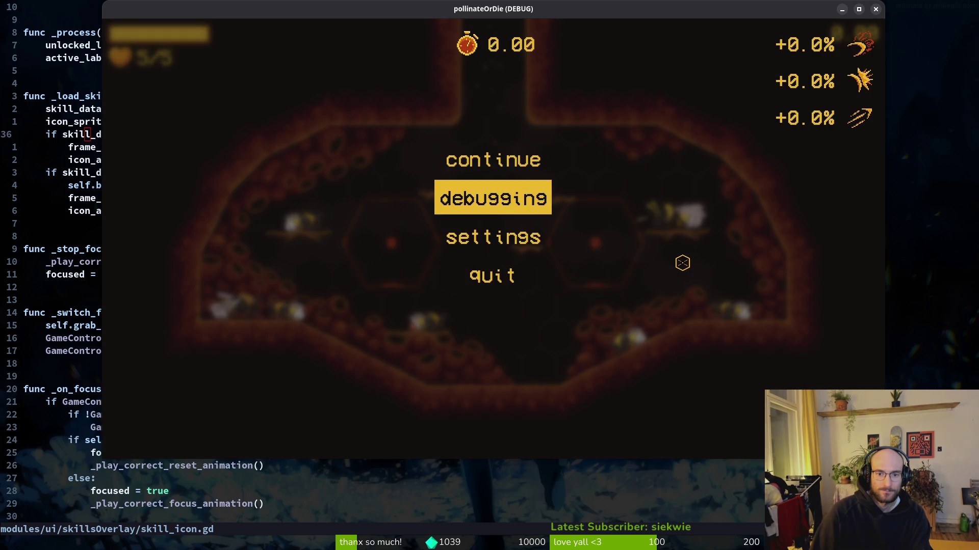
{"action": "key", "text": "Down"}
{"action": "key", "text": "Down"}
{"action": "key", "text": "Return"}
{"action": "key", "text": "Left"}
{"action": "key", "text": "Return"}
{"action": "key", "text": "Down"}
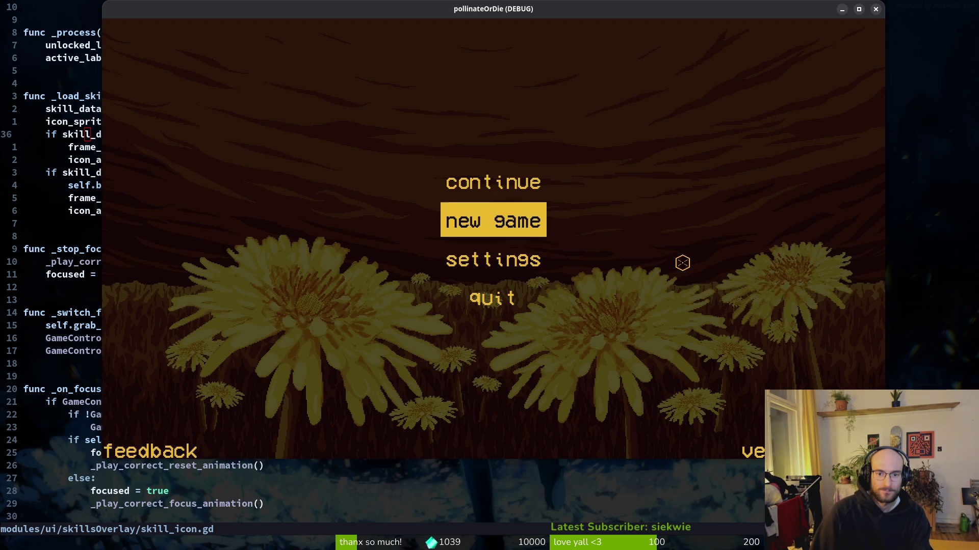
{"action": "key", "text": "Down"}
{"action": "key", "text": "Down"}
{"action": "key", "text": "Return"}
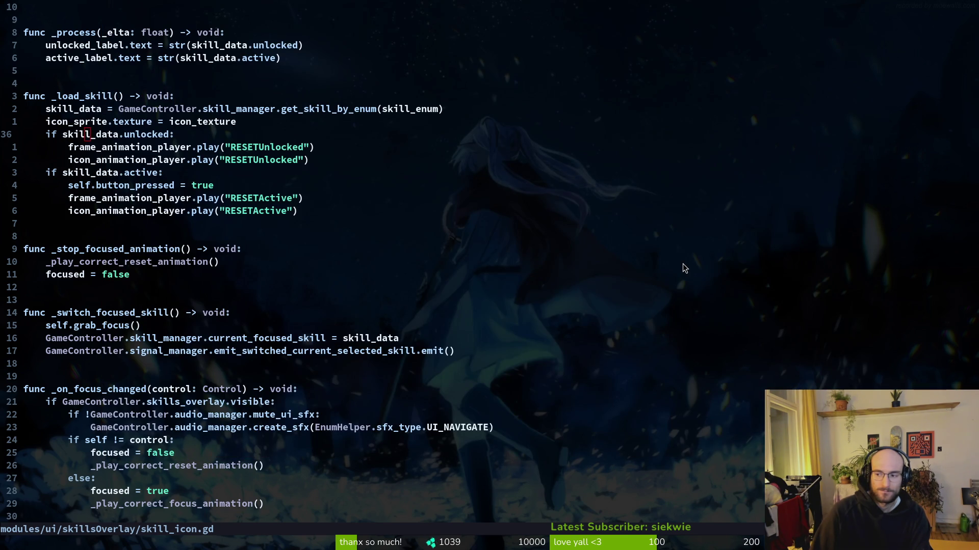
Relaunch from Godot, continue the save and unlock vigor, raising health to 6/6.
{"action": "key", "text": "alt+Tab"}
{"action": "key", "text": "F5"}
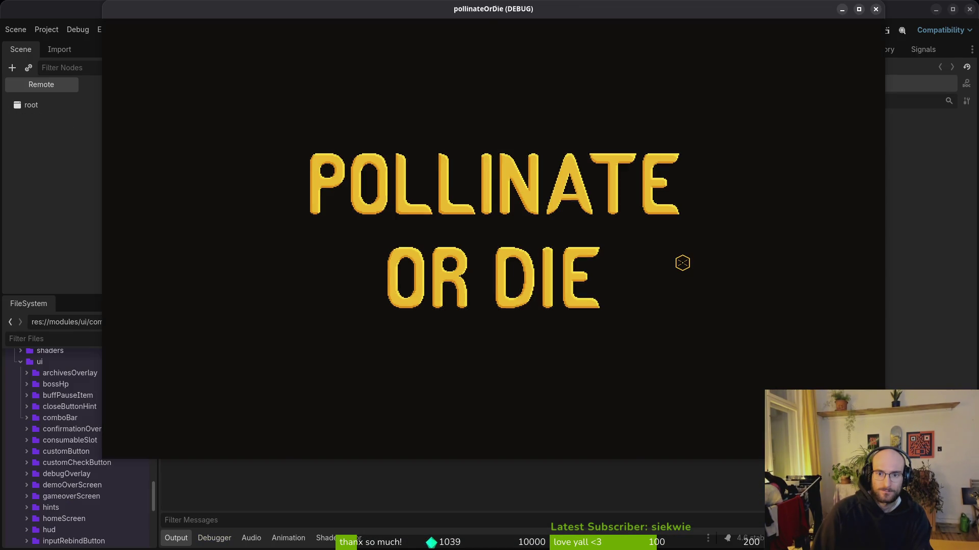
{"action": "key", "text": "Return"}
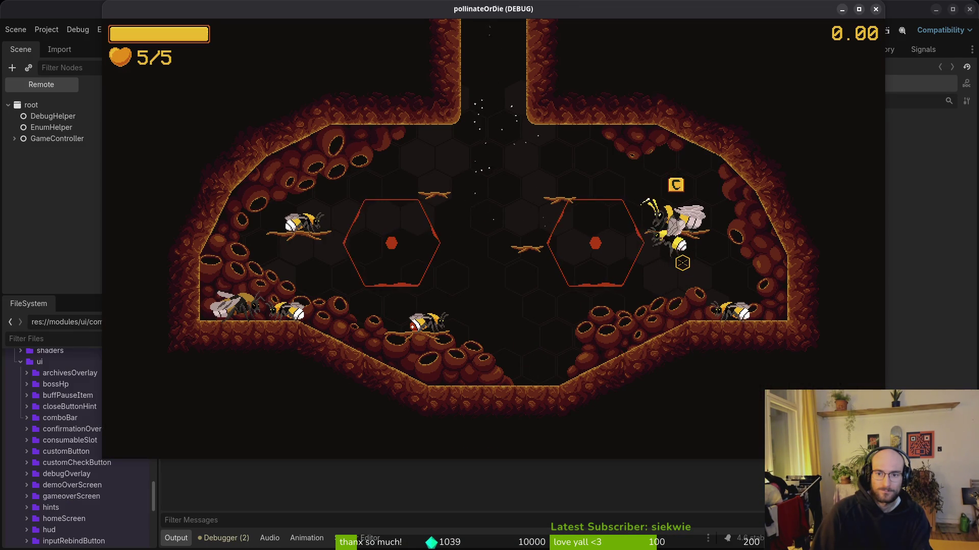
{"action": "key", "text": "Tab"}
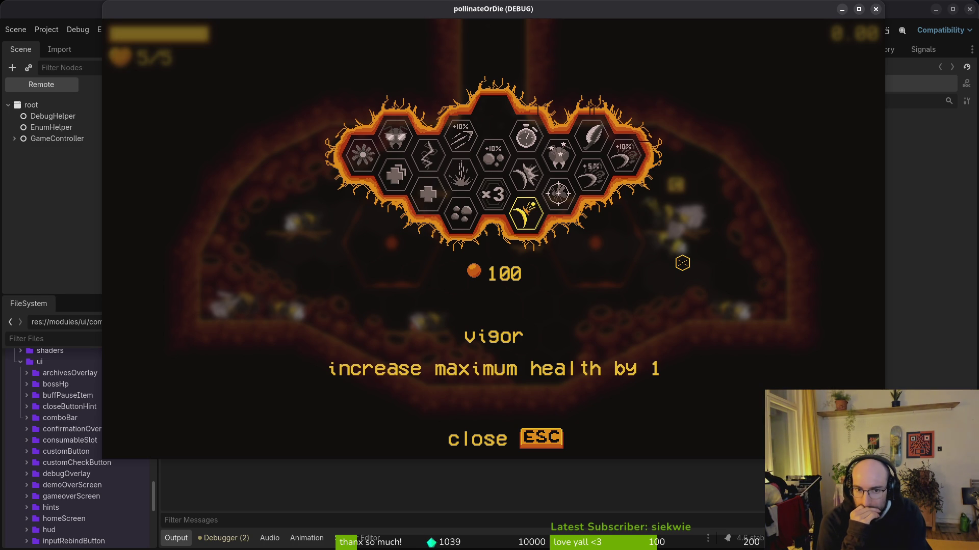
{"action": "key", "text": "space"}
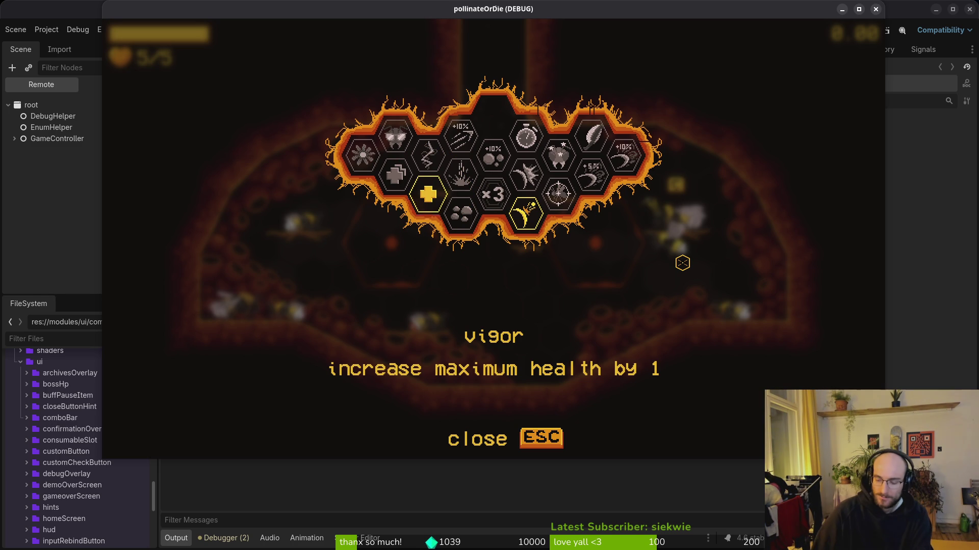
{"action": "key", "text": "Escape"}
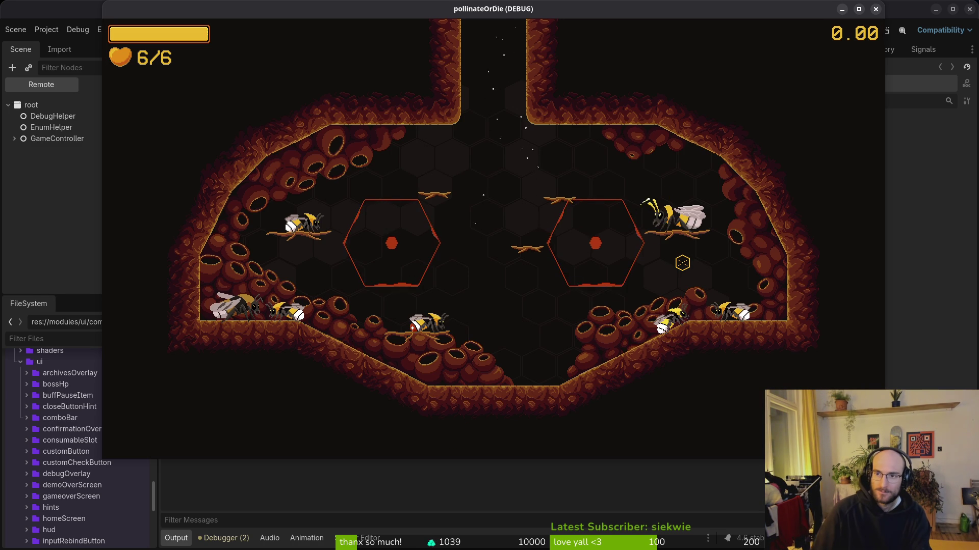
Restart the game, continue the save and check that the skill unlocks persisted.
{"action": "left_click", "coordinate": [876, 12]}
{"action": "left_click", "coordinate": [804, 30]}
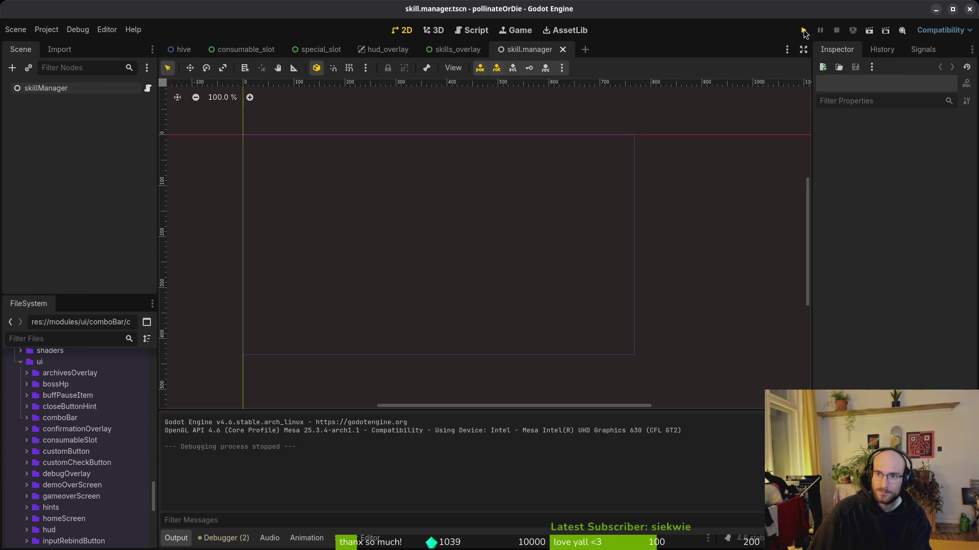
{"action": "key", "text": "Return"}
{"action": "key", "text": "Escape"}
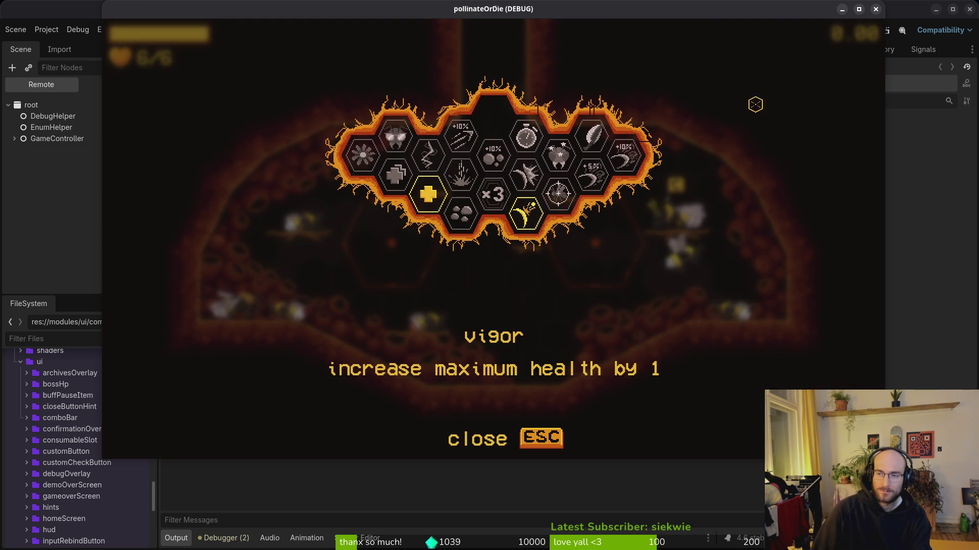
Close the game and trash all four save files in the project's user data folder.
{"action": "left_click", "coordinate": [876, 9]}
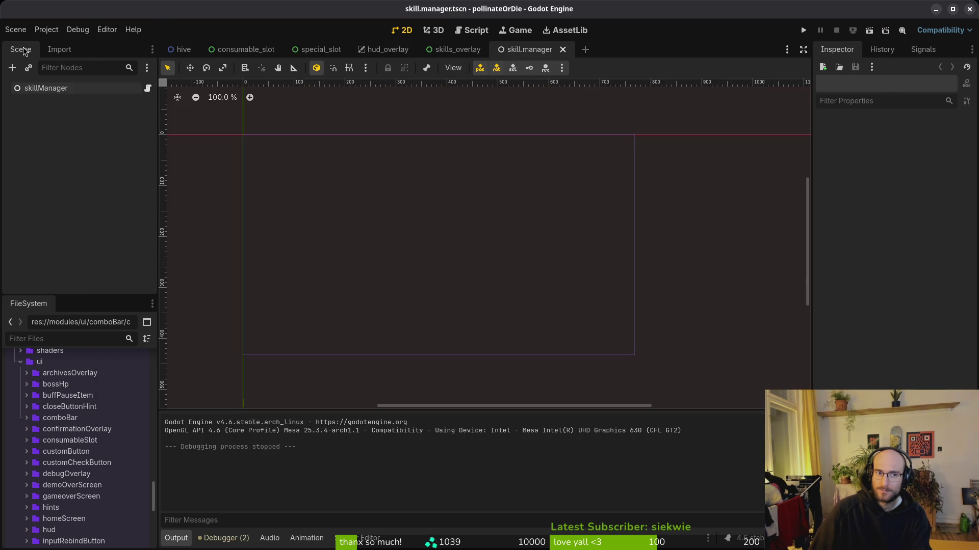
{"action": "left_click", "coordinate": [46, 29]}
{"action": "left_click", "coordinate": [98, 127]}
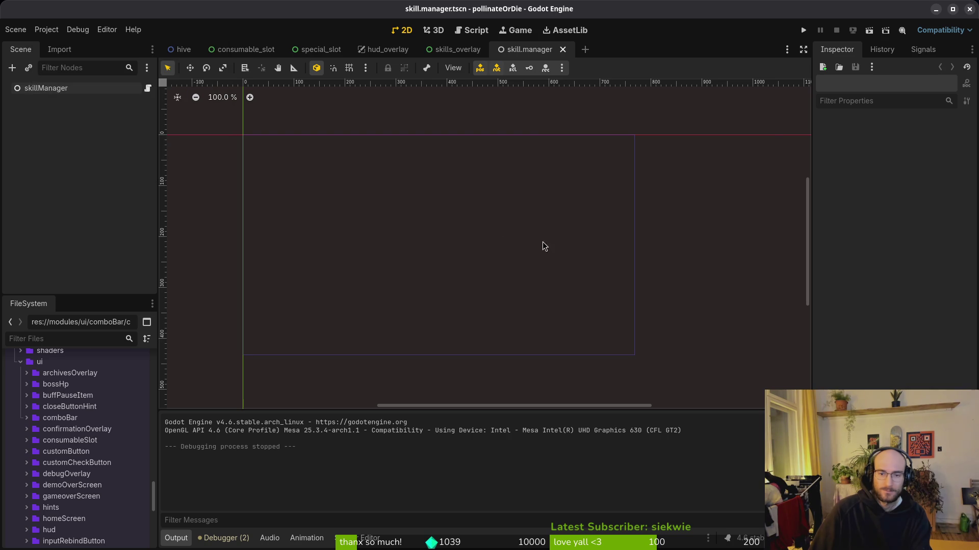
{"action": "key", "text": "ctrl+a"}
{"action": "key", "text": "Delete"}
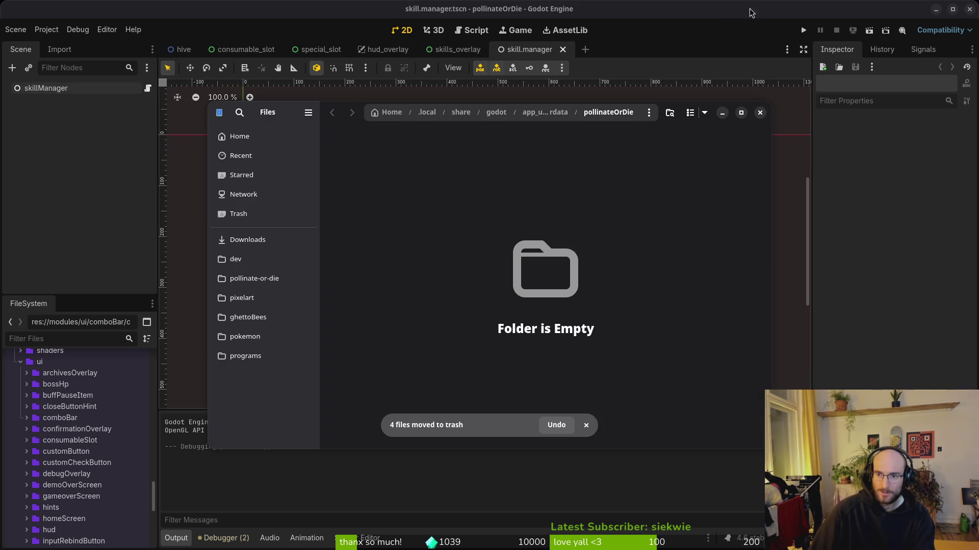
Close the file manager and start a new game on a fresh save.
{"action": "left_click", "coordinate": [759, 112]}
{"action": "left_click", "coordinate": [803, 30]}
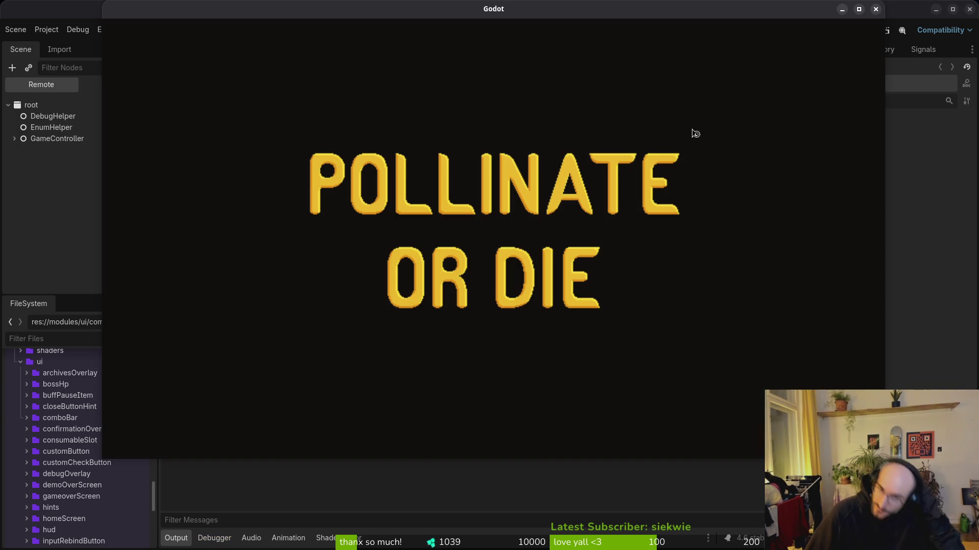
{"action": "key", "text": "Return"}
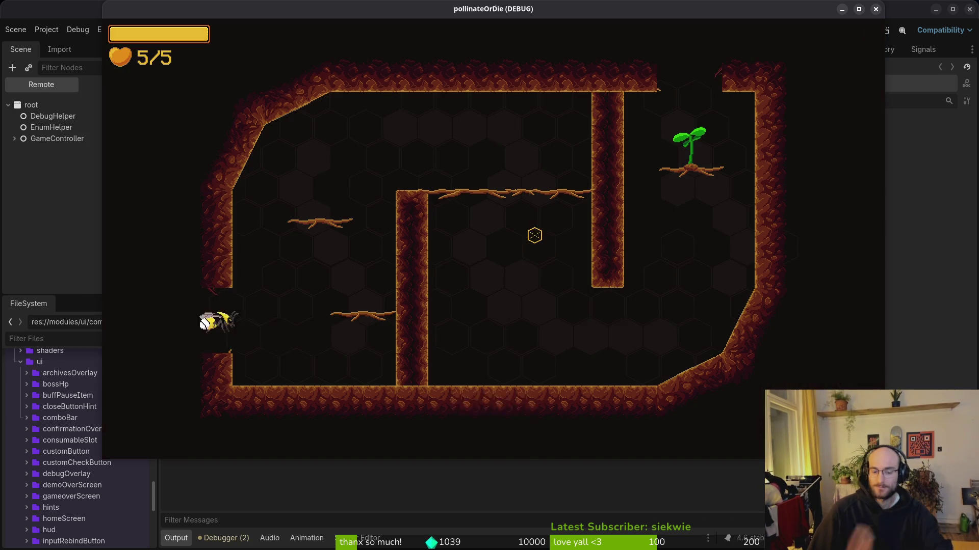
{"action": "key", "text": "space"}
Lower the music volume and check the debugging options from the pause menu.
{"action": "key", "text": "Escape"}
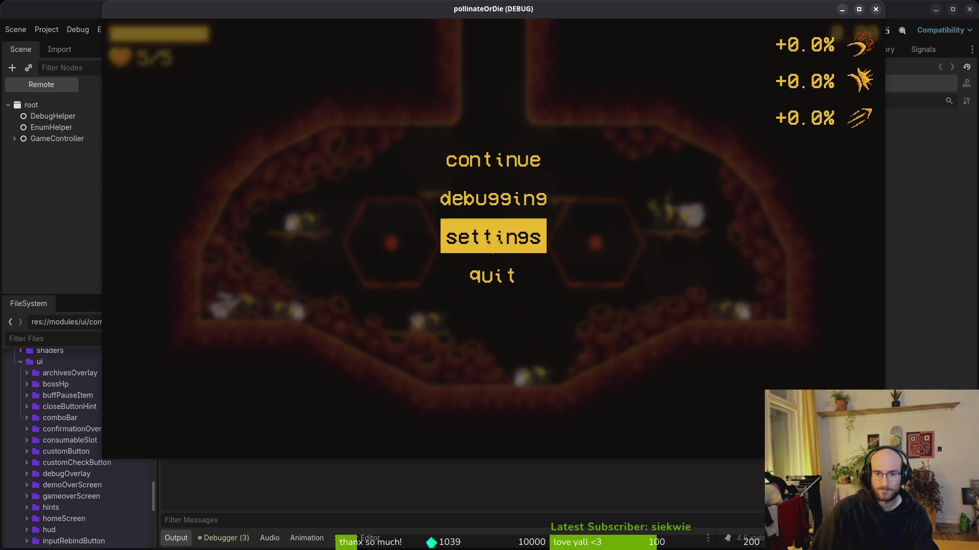
{"action": "left_click", "coordinate": [493, 245]}
{"action": "left_click", "coordinate": [594, 164]}
{"action": "key", "text": "Escape"}
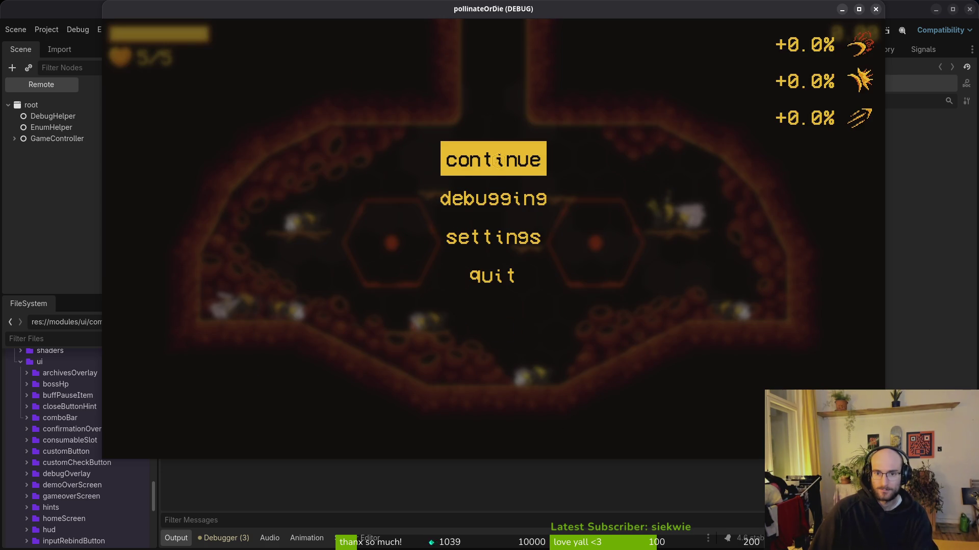
{"action": "left_click", "coordinate": [497, 199]}
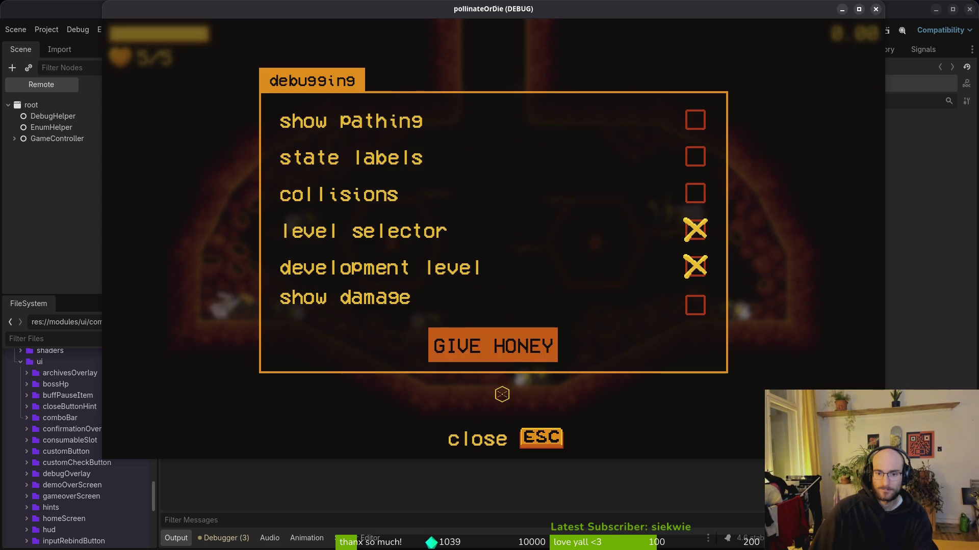
{"action": "key", "text": "Escape"}
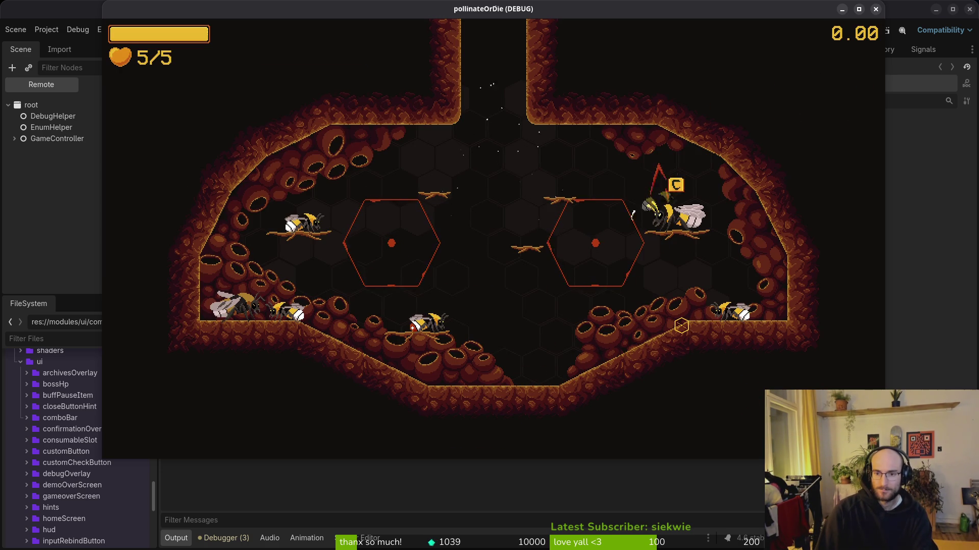
Buy the pollen baskets and recoil skills in the skill tree.
{"action": "key", "text": "Tab"}
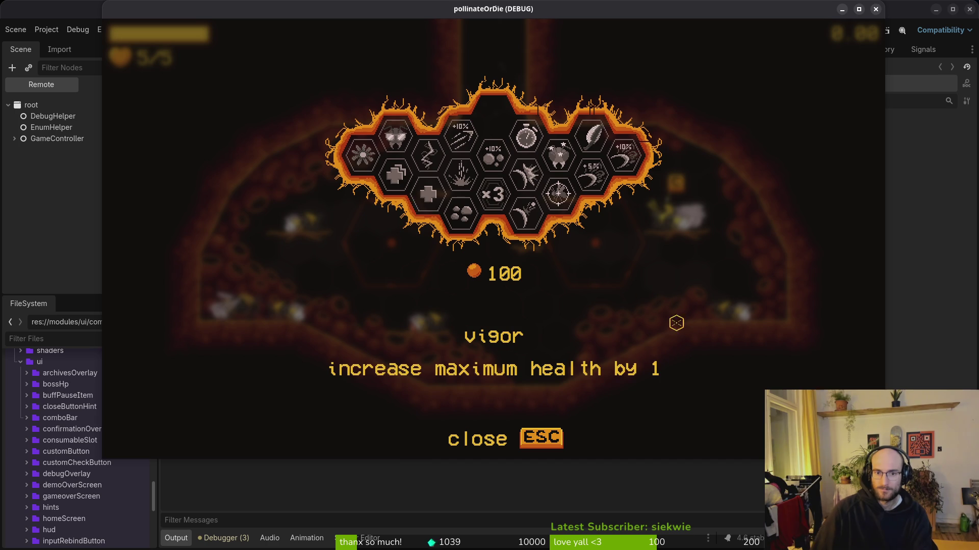
{"action": "mouse_move", "coordinate": [499, 201]}
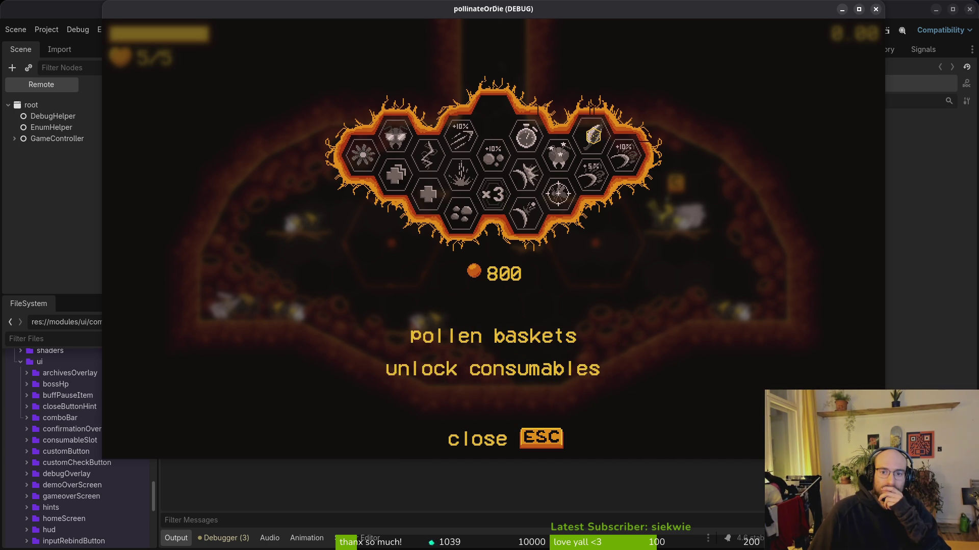
{"action": "left_click", "coordinate": [593, 136]}
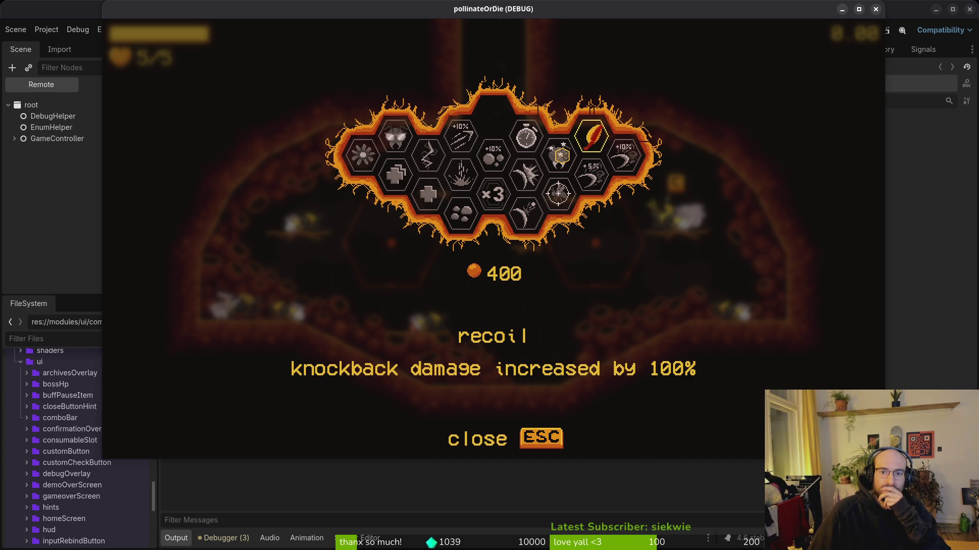
{"action": "left_click", "coordinate": [561, 155]}
{"action": "key", "text": "Escape"}
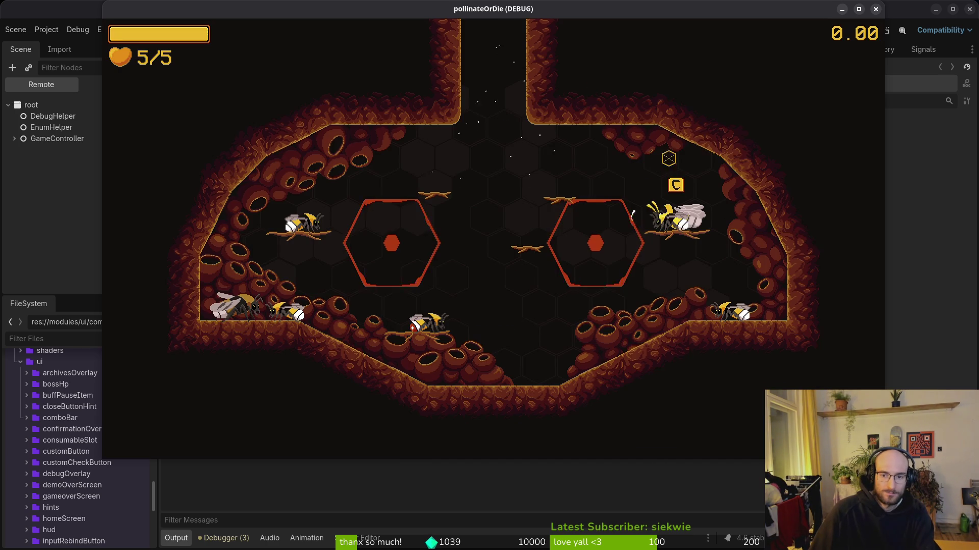
Restart the game, continue the save and check the skill tree's icon states.
{"action": "key", "text": "F8"}
{"action": "left_click", "coordinate": [803, 30]}
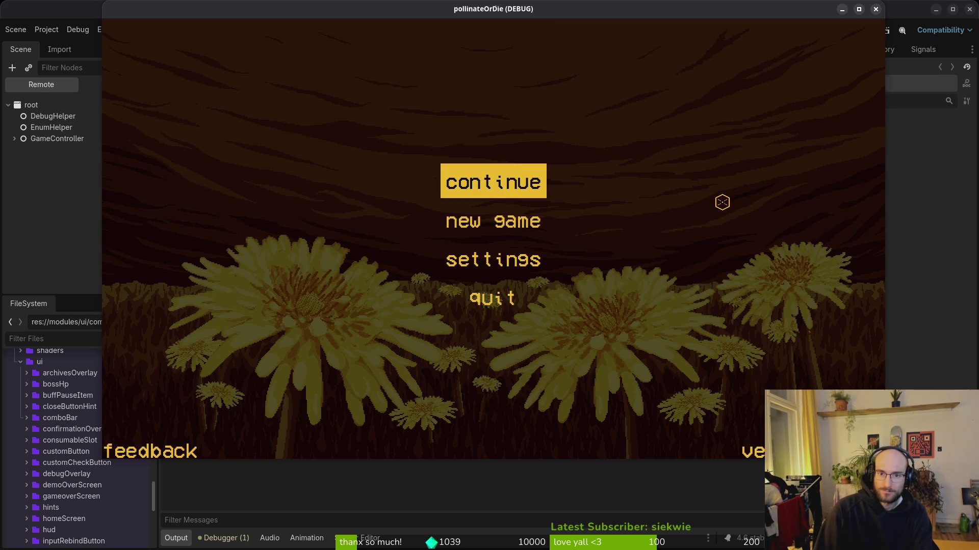
{"action": "key", "text": "Return"}
{"action": "key", "text": "Tab"}
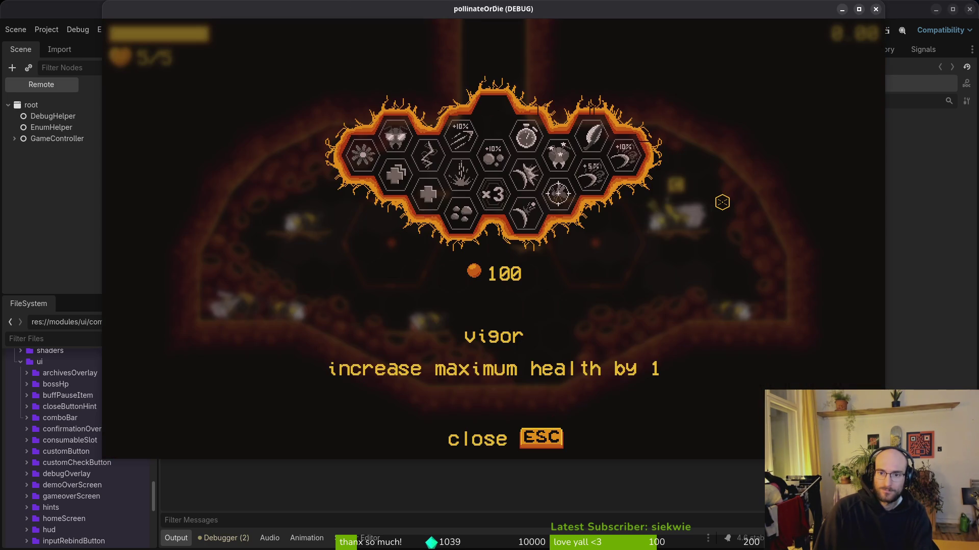
{"action": "key", "text": "Escape"}
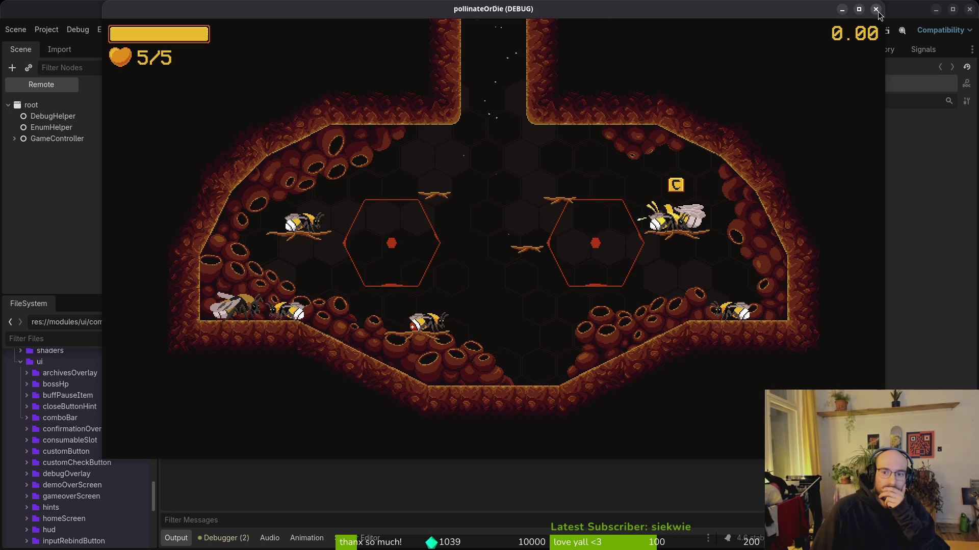
{"action": "key", "text": "Tab"}
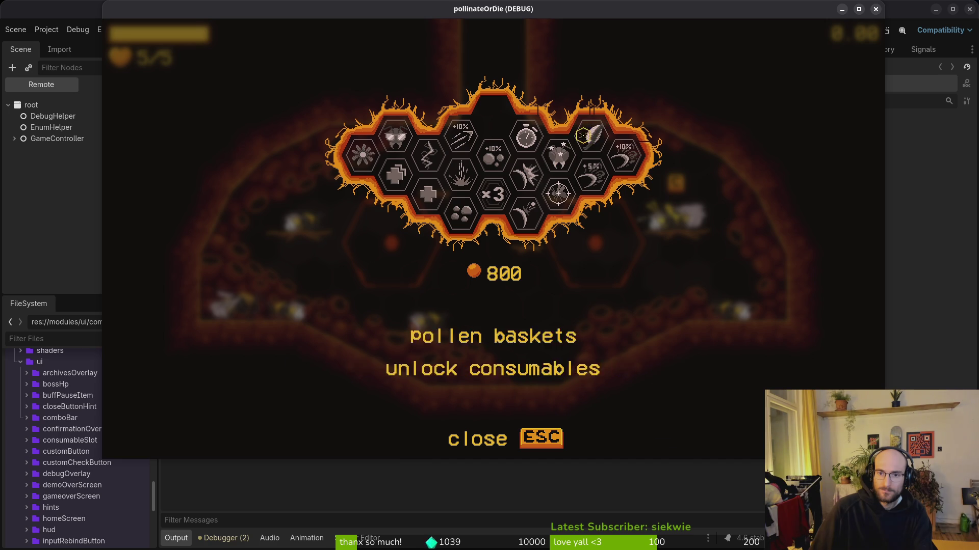
Rerun and continue the save, fly to the shop bee and open its skill tree, then close the game.
{"action": "left_click", "coordinate": [875, 10]}
{"action": "left_click", "coordinate": [804, 31]}
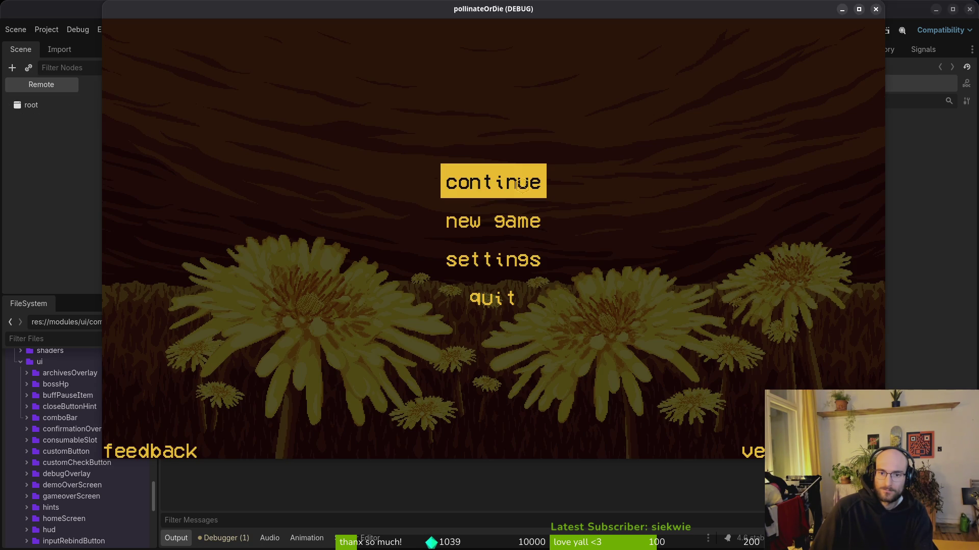
{"action": "left_click", "coordinate": [521, 183]}
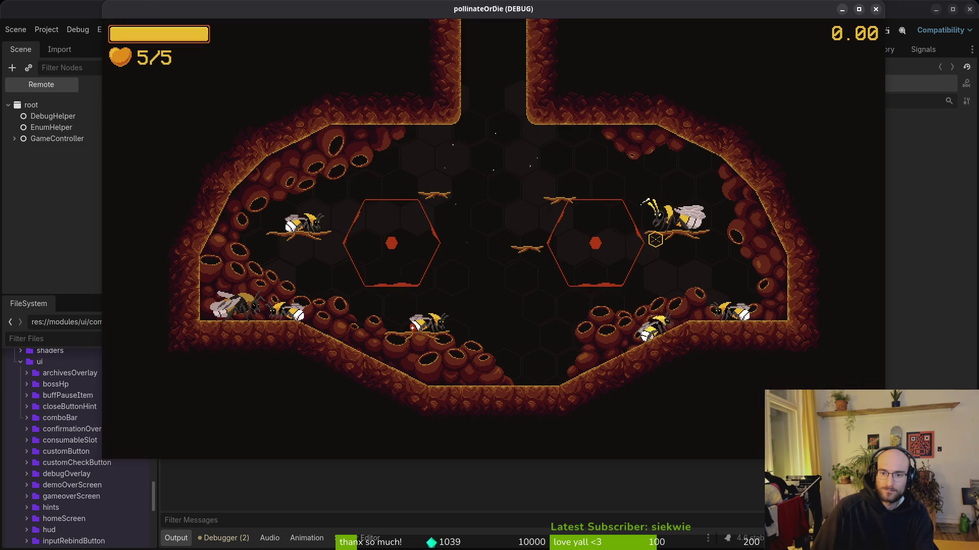
{"action": "key", "text": "w"}
{"action": "key", "text": "e"}
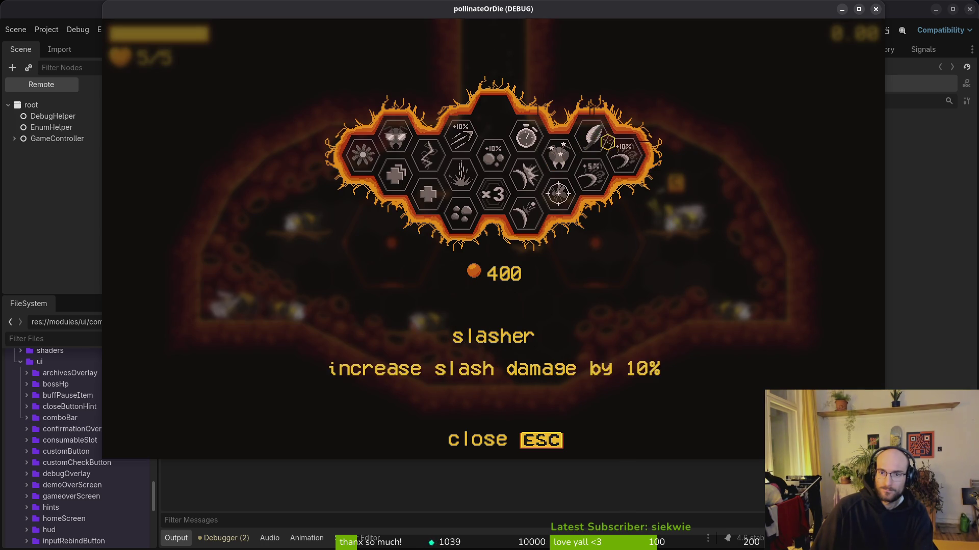
{"action": "left_click", "coordinate": [876, 10]}
{"action": "key", "text": "alt+Tab"}
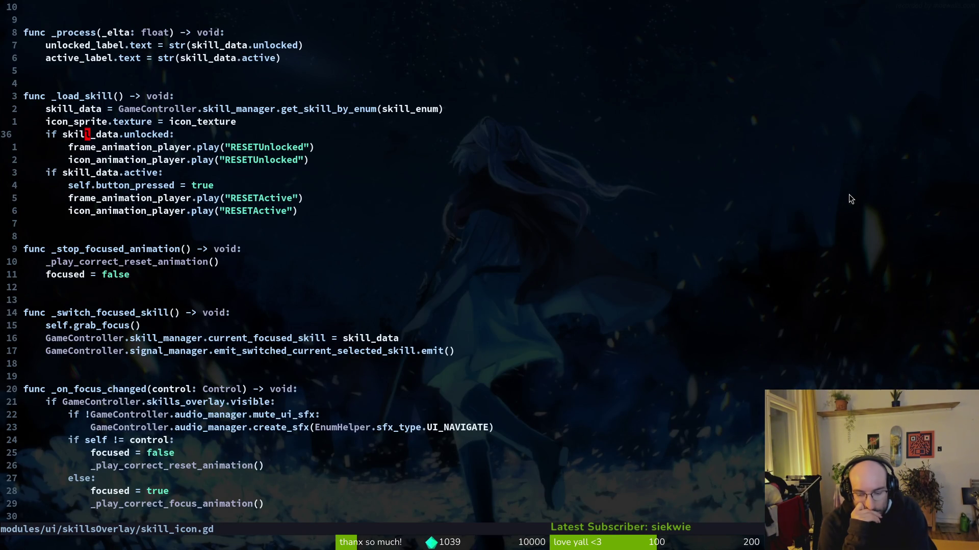
Open save.manager.gd with the fuzzy finder and page down through load_game to the file's end.
{"action": "key", "text": "space"}
{"action": "key", "text": "f"}
{"action": "key", "text": "f"}
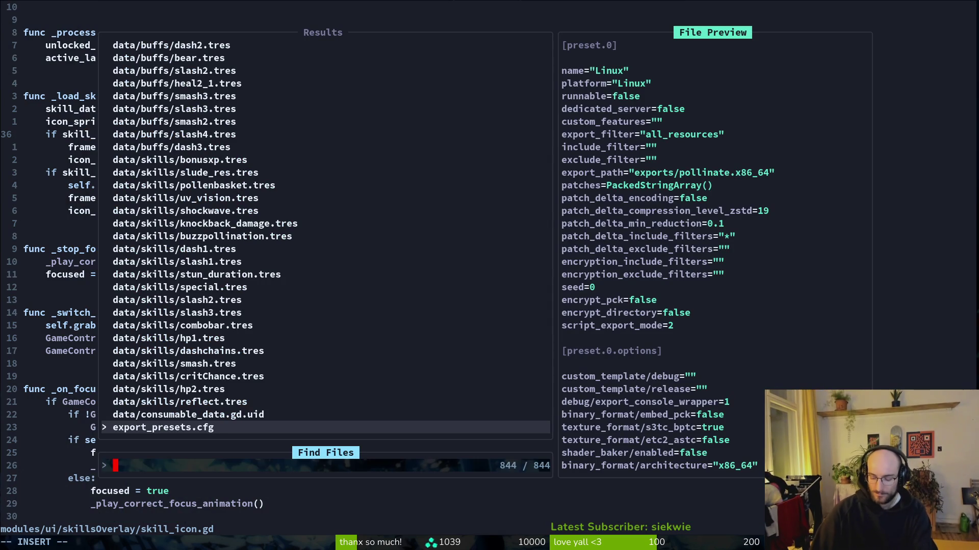
{"action": "type", "text": "sav"}
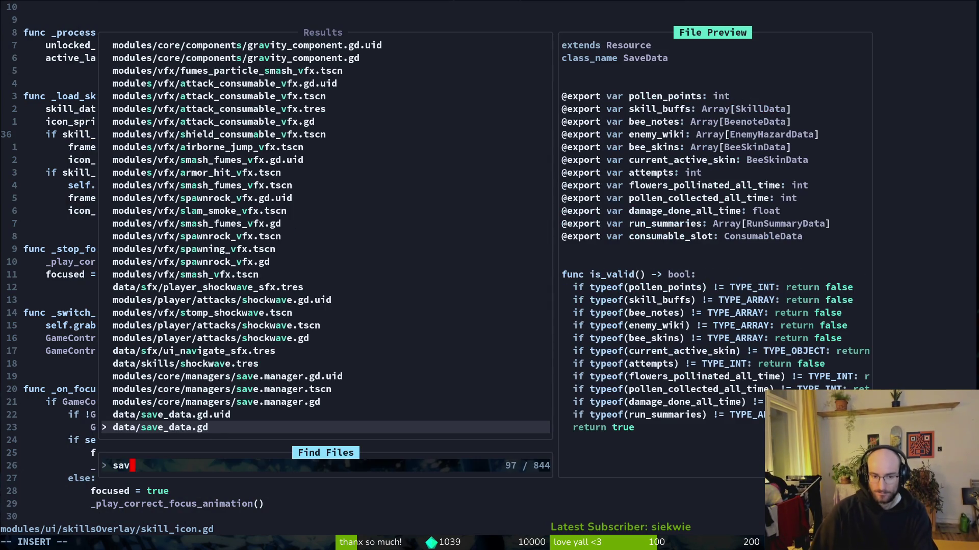
{"action": "type", "text": "eman"}
{"action": "key", "text": "Return"}
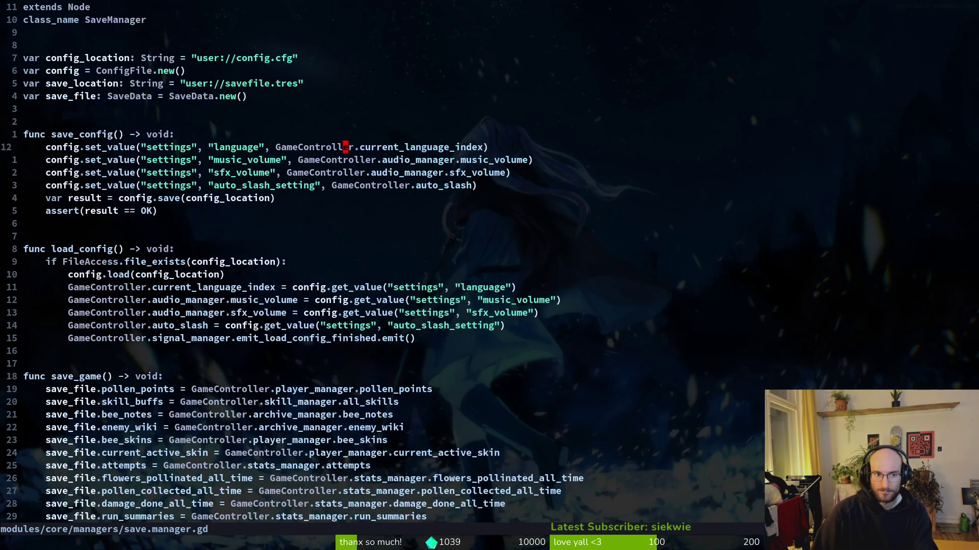
{"action": "key", "text": "ctrl+d"}
{"action": "key", "text": "ctrl+d"}
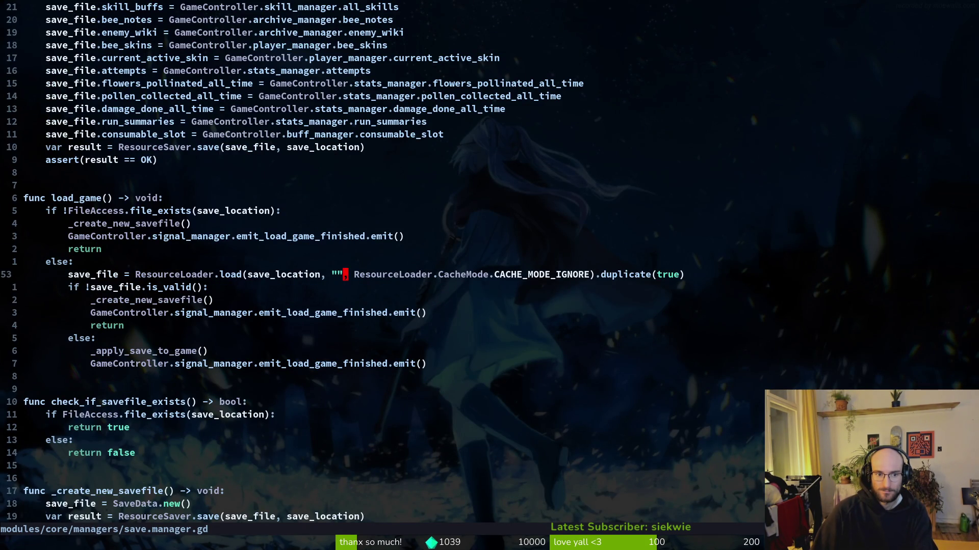
{"action": "key", "text": "ctrl+d"}
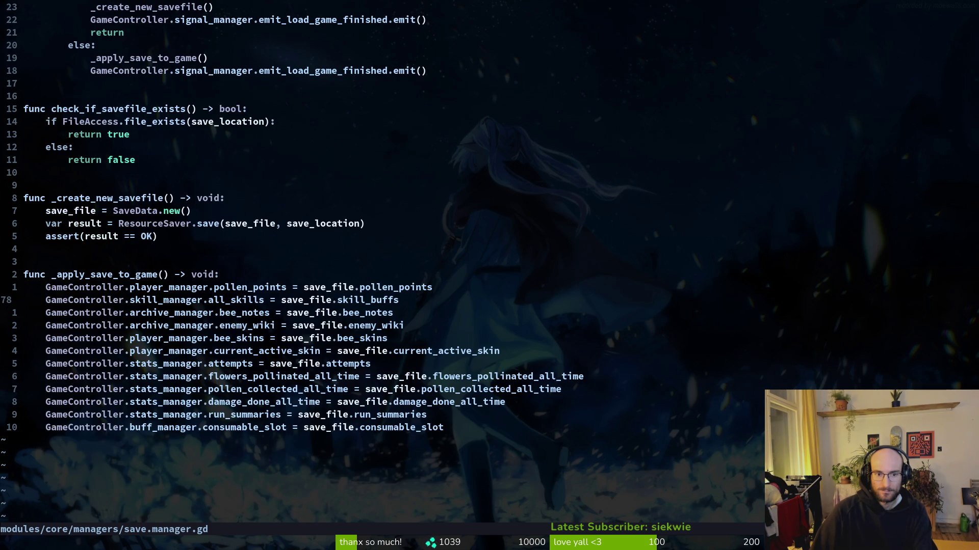
Copy the line restoring skill_buffs and start a file search for the save data script.
{"action": "key", "text": "shift+v"}
{"action": "key", "text": "y"}
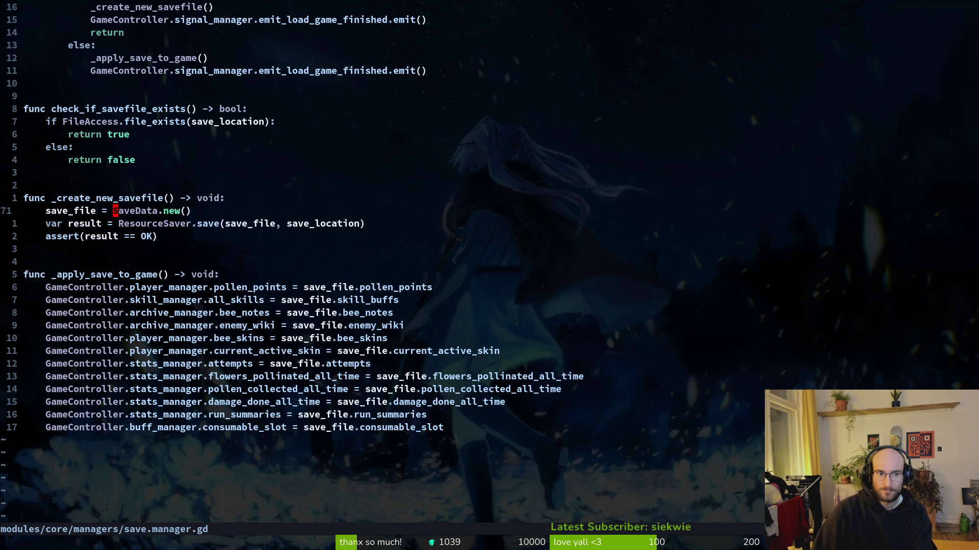
{"action": "key", "text": "space"}
{"action": "type", "text": "sfsvd"}
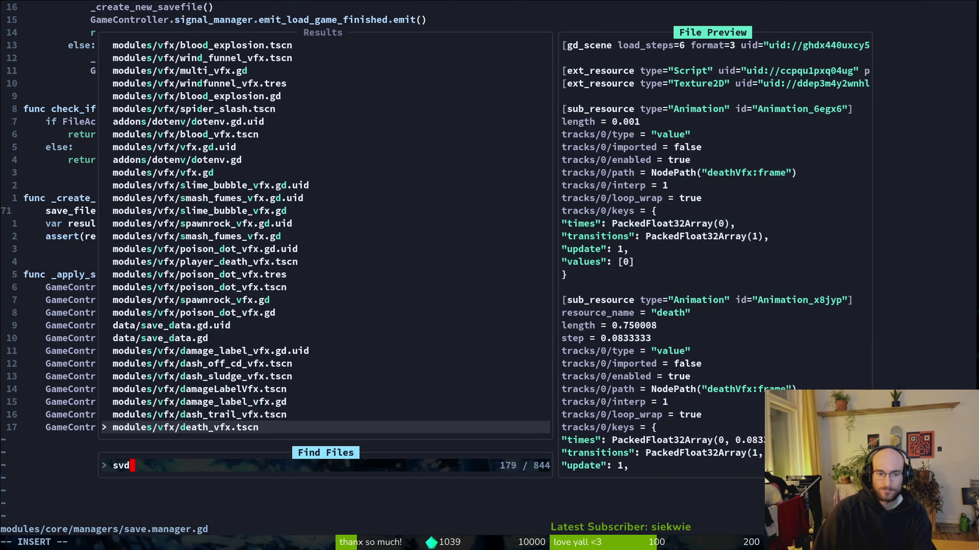
{"action": "type", "text": "ta"}
Review data/save_data.gd's SaveData fields and is_valid checks, then jump back to save.manager.gd.
{"action": "key", "text": "Return"}
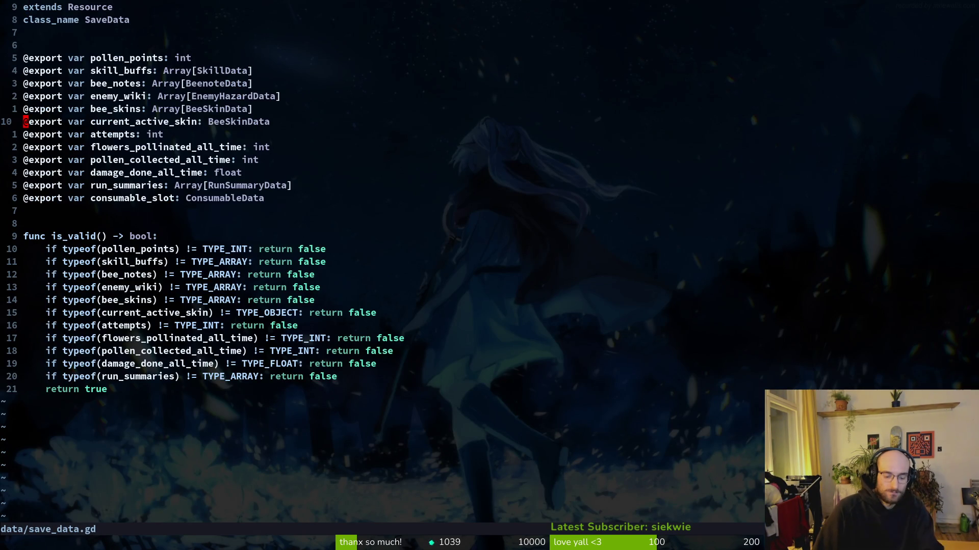
{"action": "key", "text": "ctrl+o"}
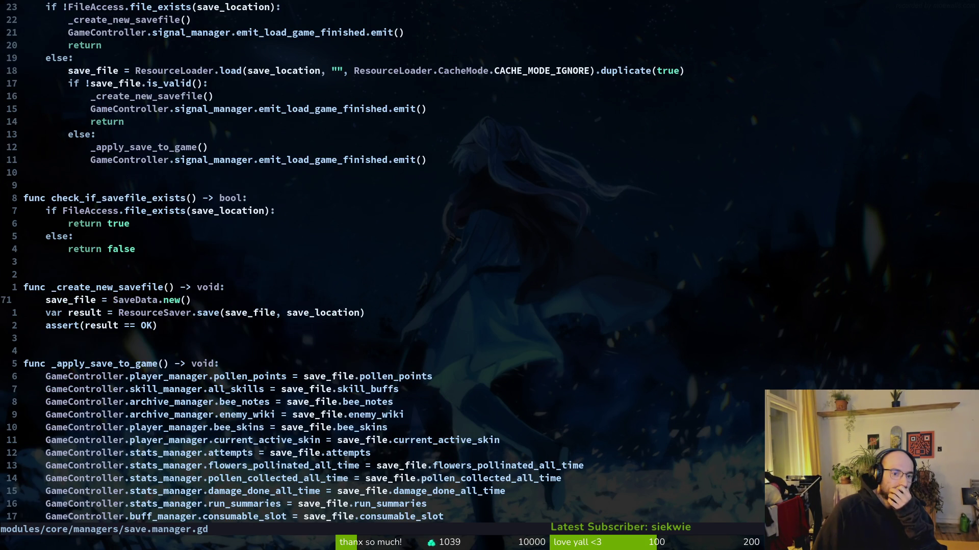
Add 'save_file.skill_buffs = GameController.skill_manager.all_skills' below SaveData.new() in _create_new_savefile.
{"action": "key", "text": "o"}
{"action": "type", "text": "sa"}
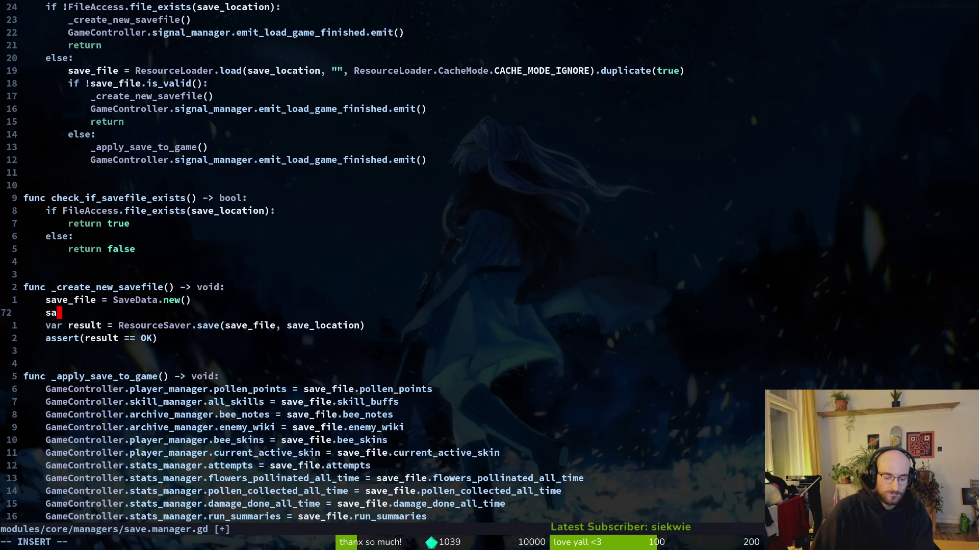
{"action": "type", "text": "ve_file."}
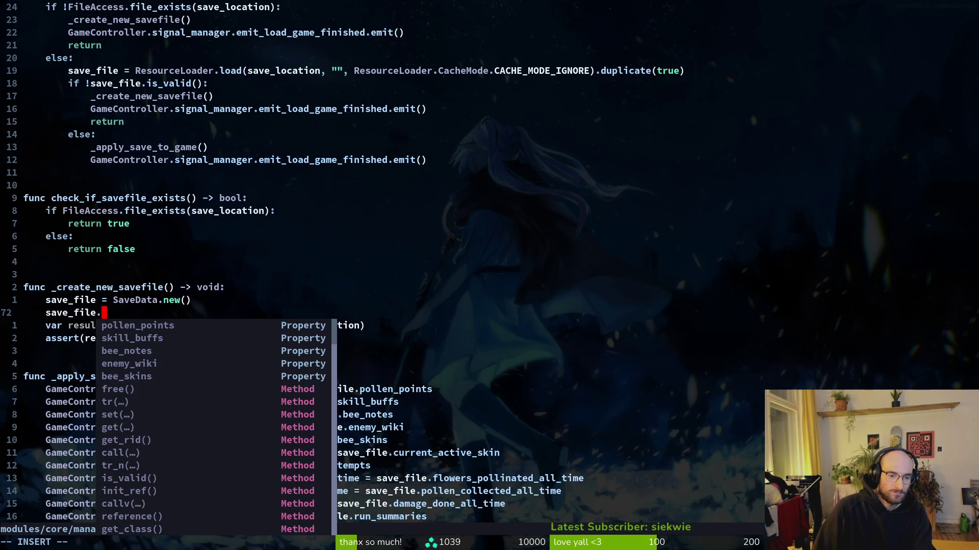
{"action": "type", "text": "ga"}
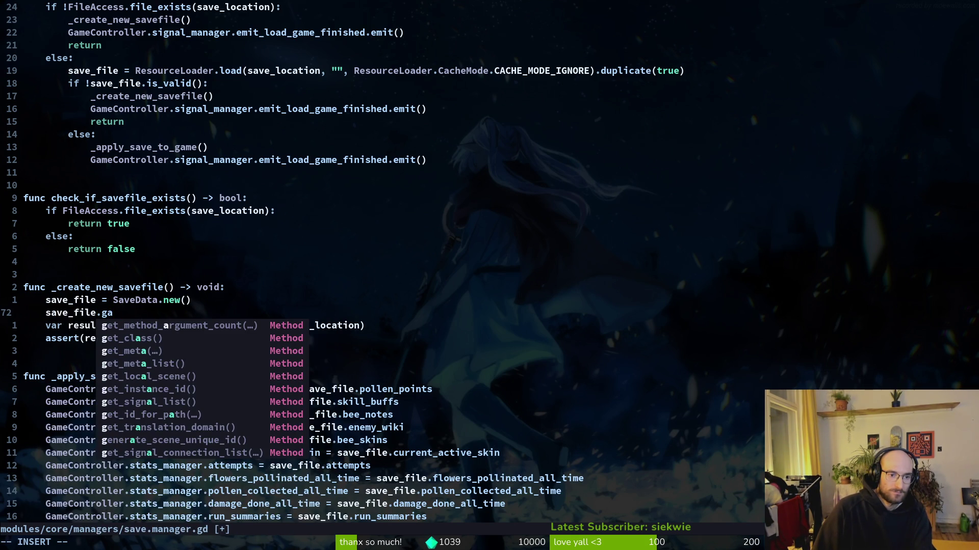
{"action": "key", "text": "BackSpace"}
{"action": "key", "text": "BackSpace"}
{"action": "type", "text": "sk"}
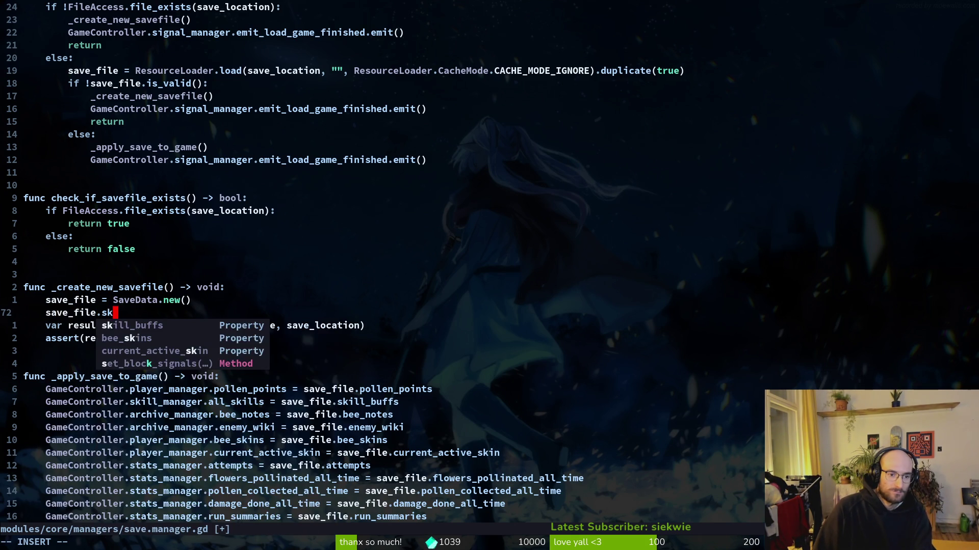
{"action": "key", "text": "Return"}
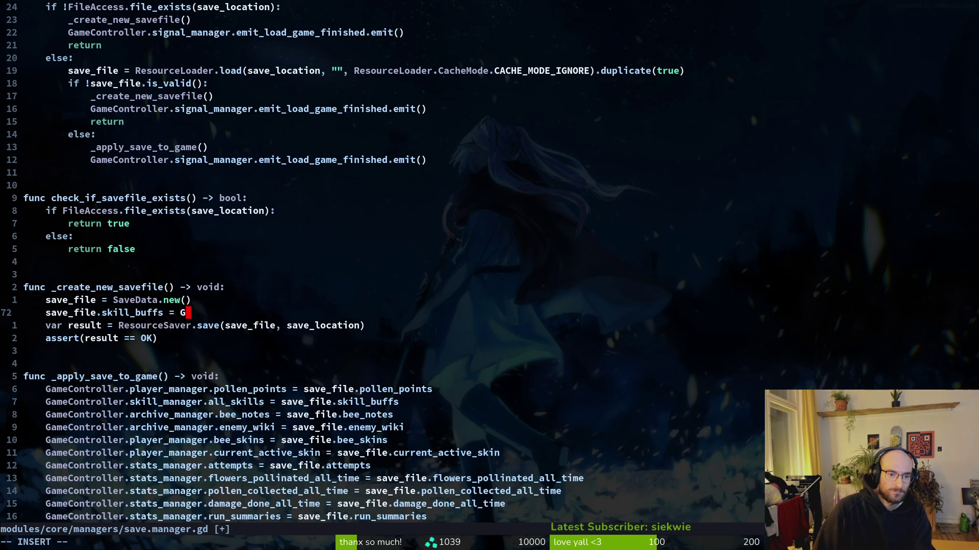
{"action": "type", "text": "am"}
{"action": "key", "text": "Return"}
{"action": "type", "text": ".ski"}
{"action": "key", "text": "Return"}
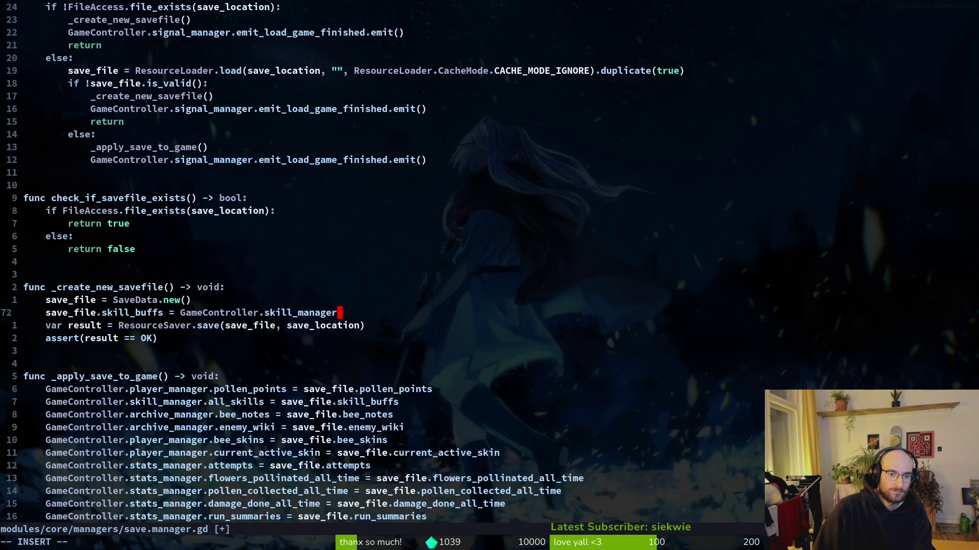
{"action": "type", "text": ".sk"}
{"action": "key", "text": "BackSpace"}
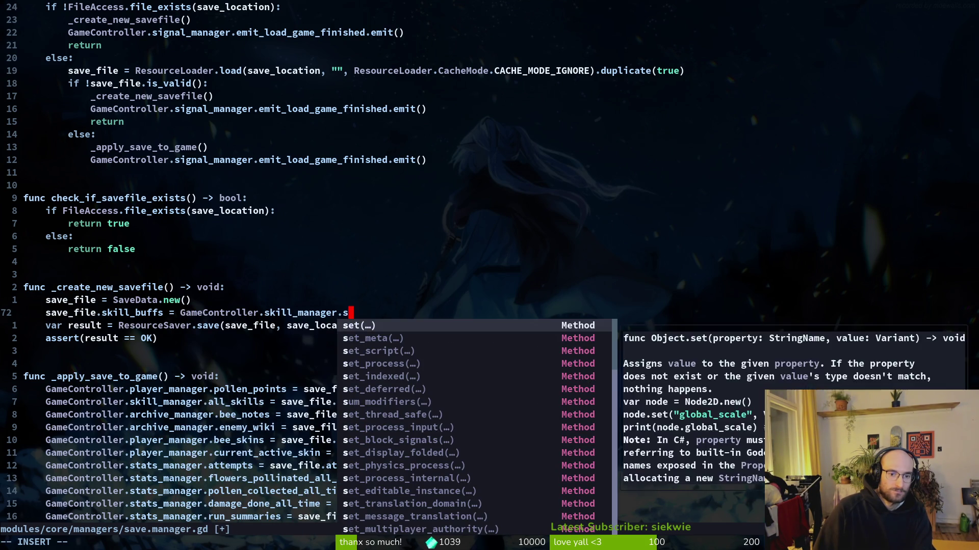
{"action": "key", "text": "BackSpace"}
{"action": "type", "text": "al"}
{"action": "key", "text": "Return"}
Save the script with :w and rerun the game from Godot with F5.
{"action": "key", "text": "Escape"}
{"action": "type", "text": ":w"}
{"action": "key", "text": "Return"}
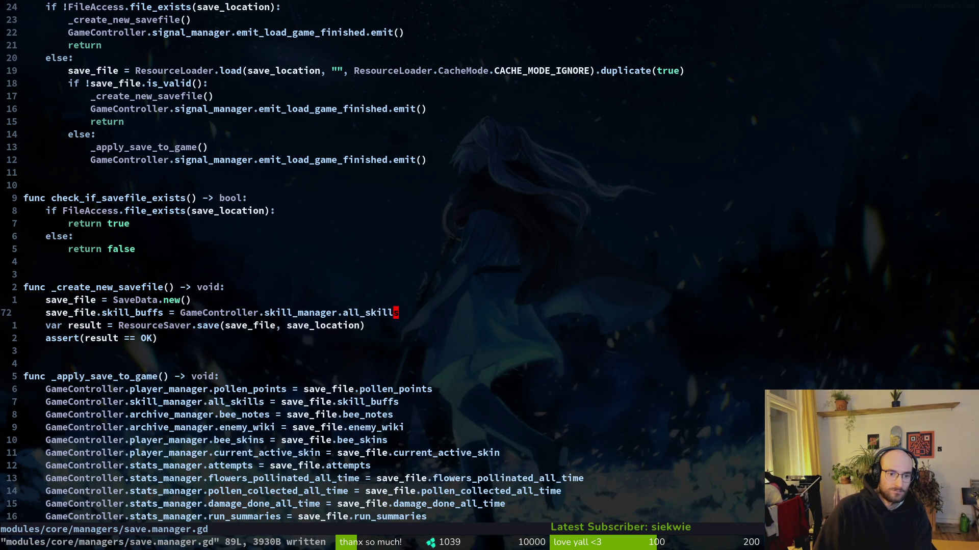
{"action": "key", "text": "alt+Tab"}
{"action": "key", "text": "F5"}
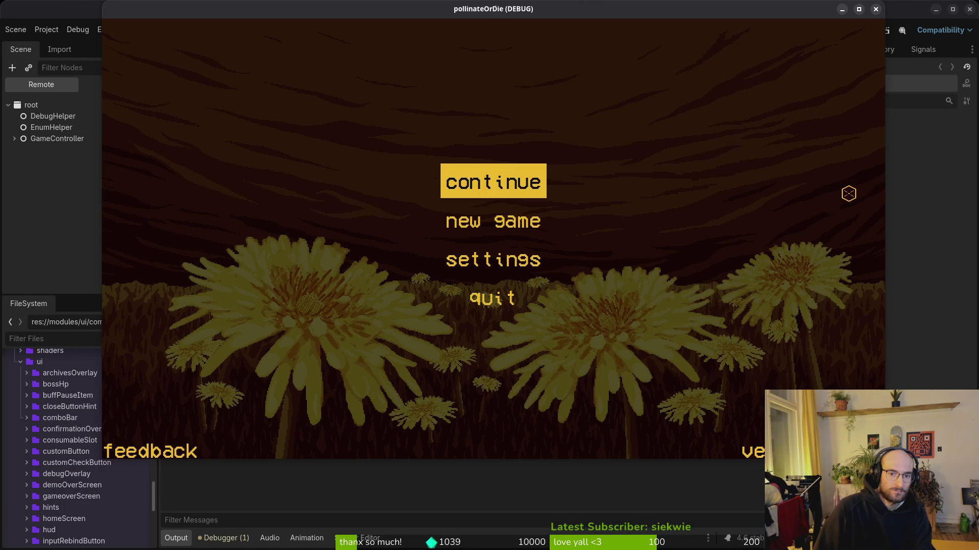
Start a new game briefly, then stop the running game.
{"action": "key", "text": "Down"}
{"action": "key", "text": "Return"}
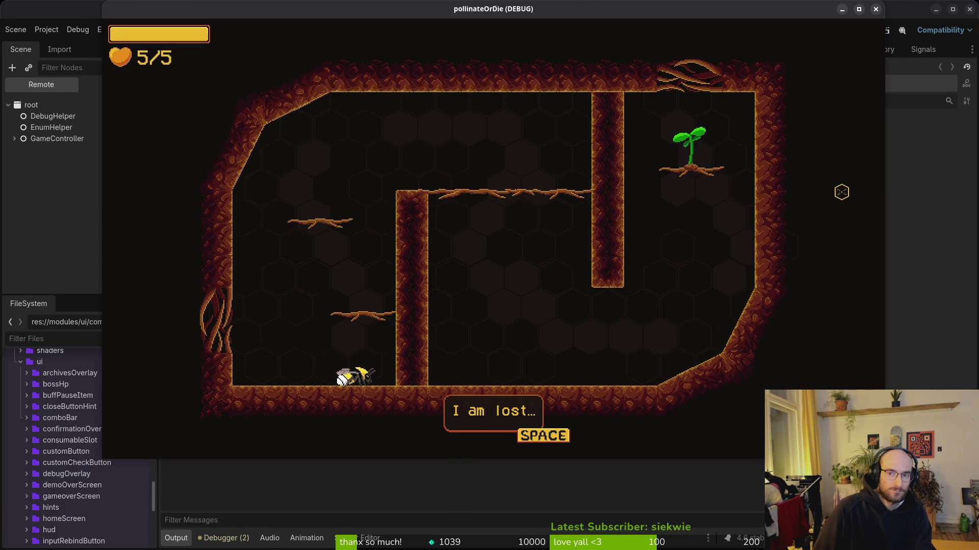
{"action": "key", "text": "F8"}
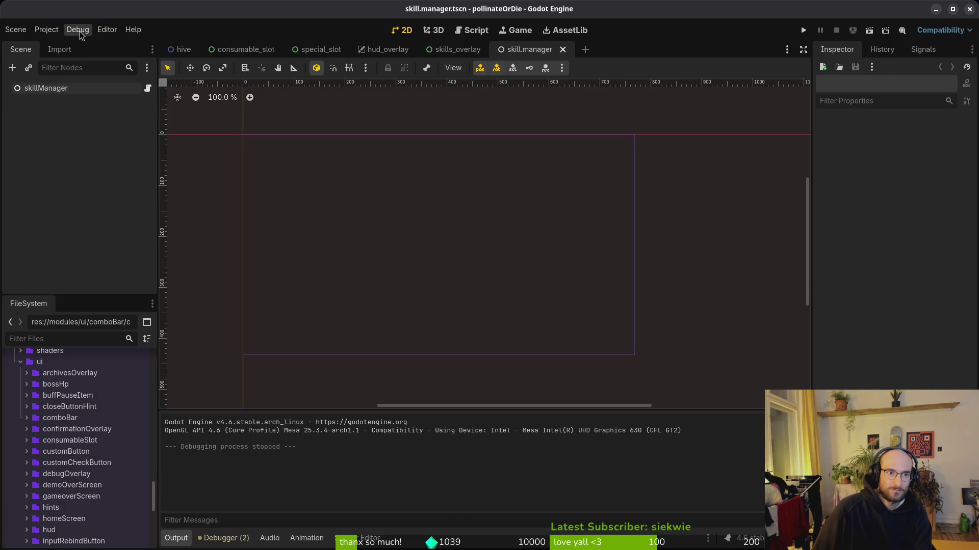
Delete all save files from the project's user data folder and relaunch the game.
{"action": "left_click", "coordinate": [78, 30]}
{"action": "left_click", "coordinate": [43, 30]}
{"action": "left_click", "coordinate": [44, 30]}
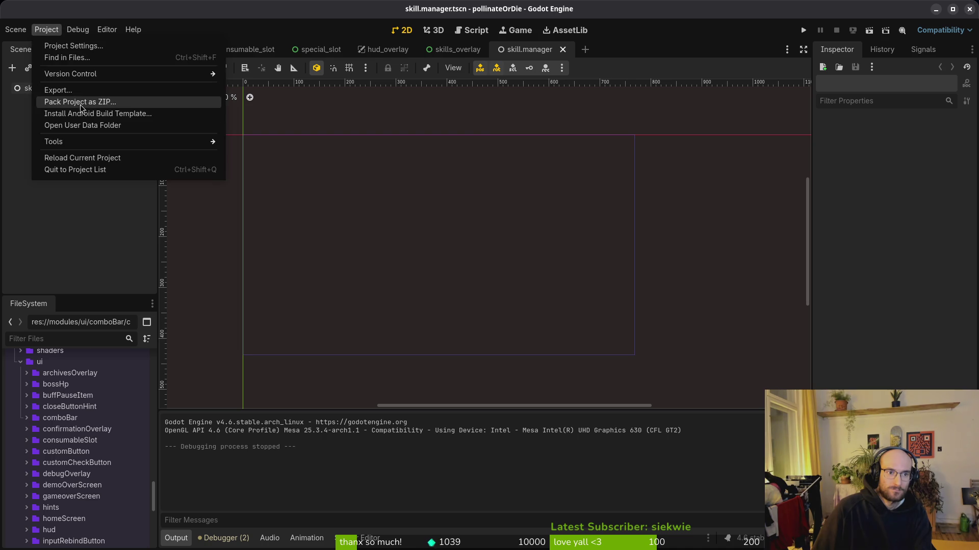
{"action": "left_click", "coordinate": [59, 124]}
{"action": "key", "text": "ctrl+a"}
{"action": "key", "text": "Delete"}
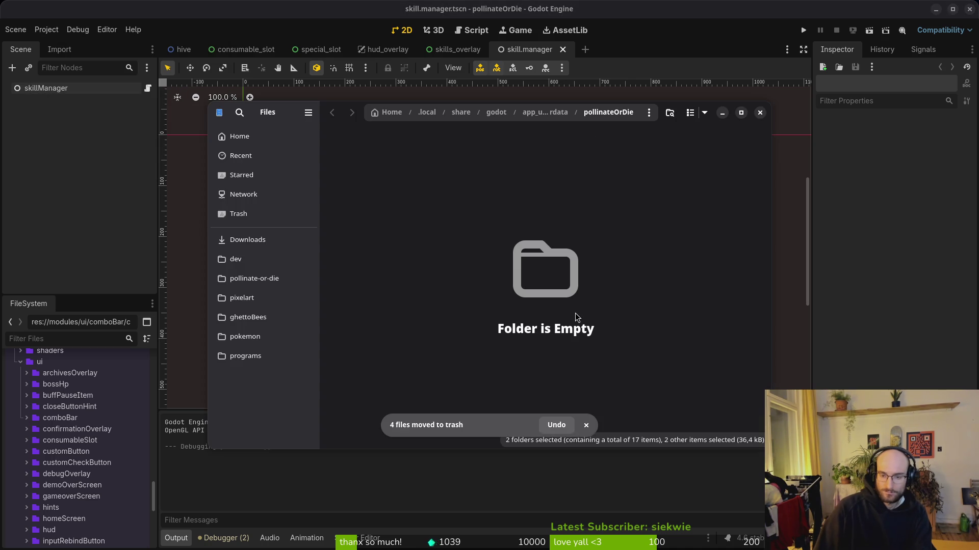
{"action": "left_click", "coordinate": [760, 113]}
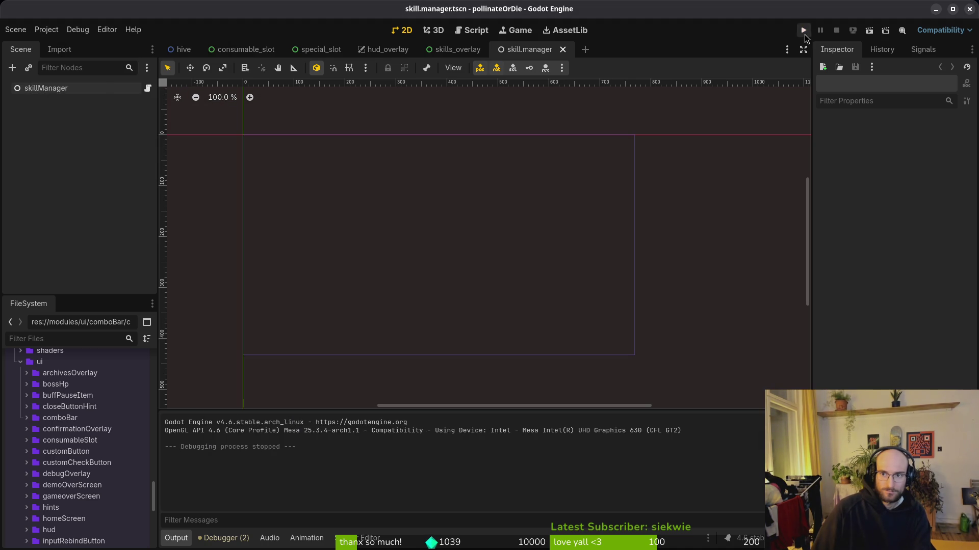
{"action": "left_click", "coordinate": [804, 31]}
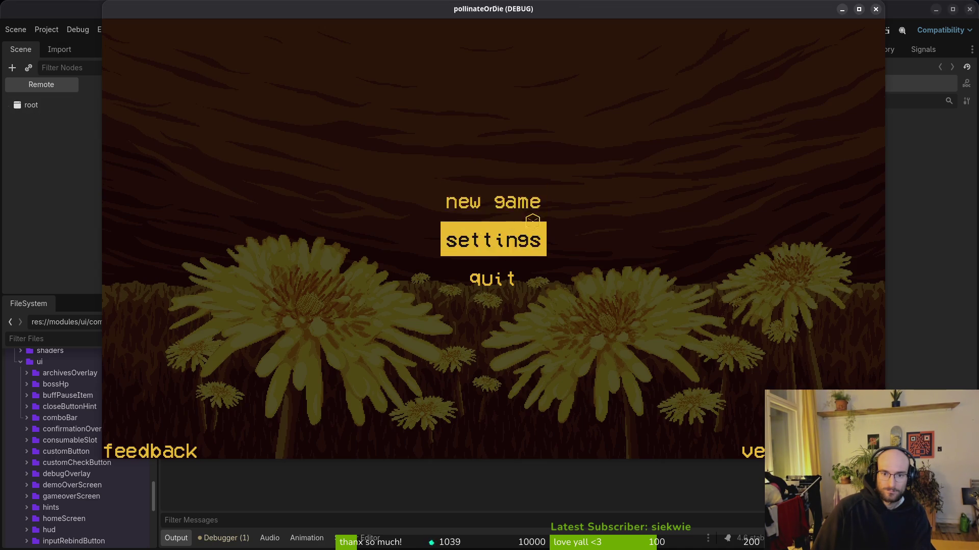
Start a new game, turn music volume to zero and grant honey via the debugging panel.
{"action": "left_click", "coordinate": [507, 208]}
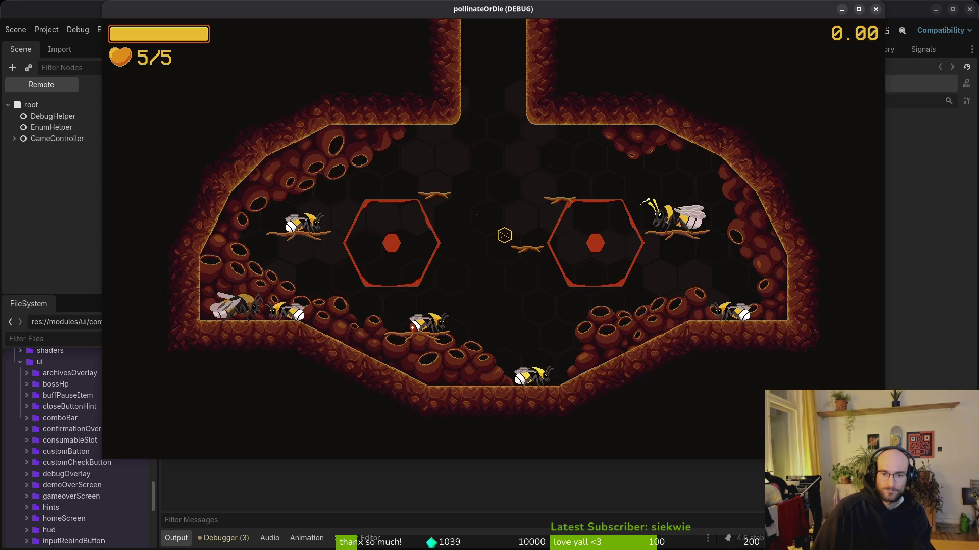
{"action": "key", "text": "Escape"}
{"action": "left_click", "coordinate": [492, 234]}
{"action": "left_click_drag", "start_coordinate": [659, 154], "coordinate": [525, 153]}
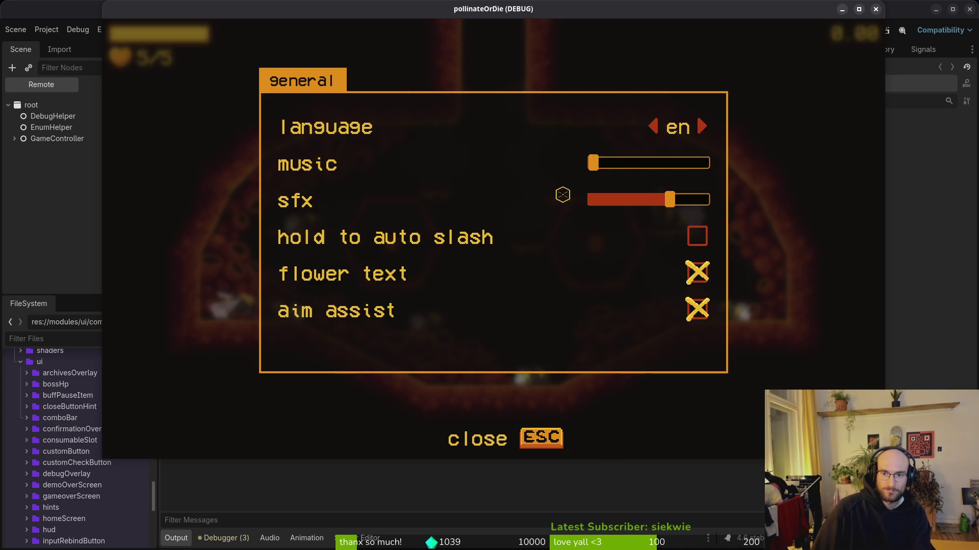
{"action": "key", "text": "e"}
{"action": "left_click", "coordinate": [499, 340]}
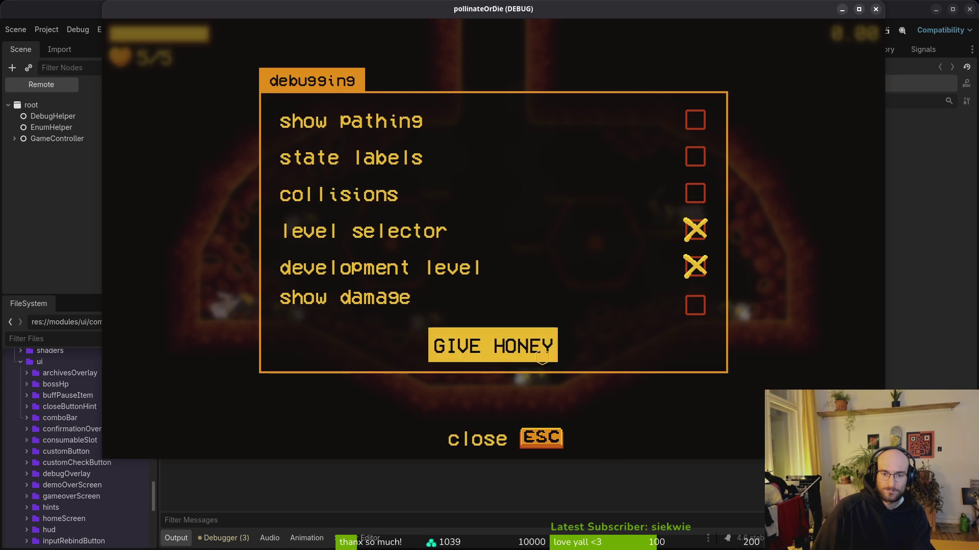
{"action": "key", "text": "Escape"}
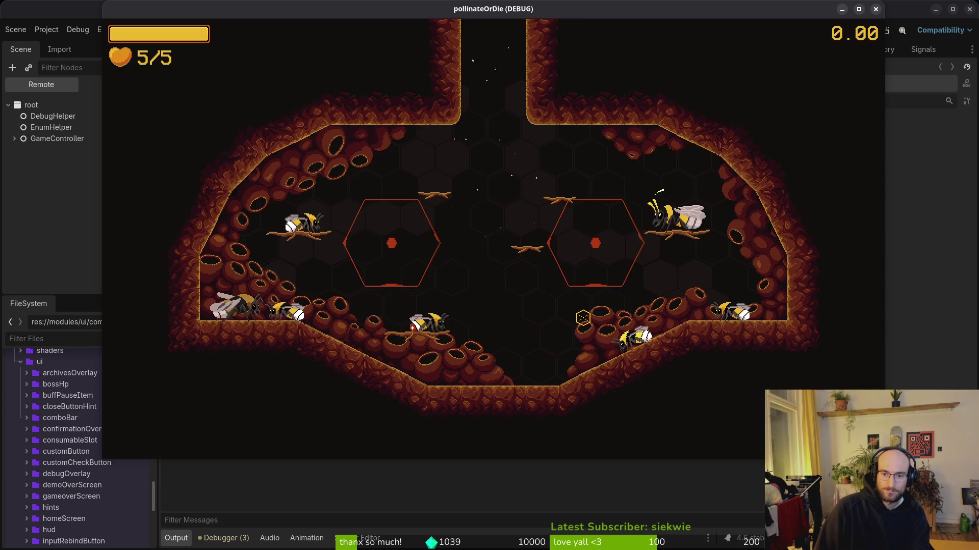
Unlock the reflect skill, then quit to the main menu and exit the game.
{"action": "key", "text": "Escape"}
{"action": "key", "text": "Escape"}
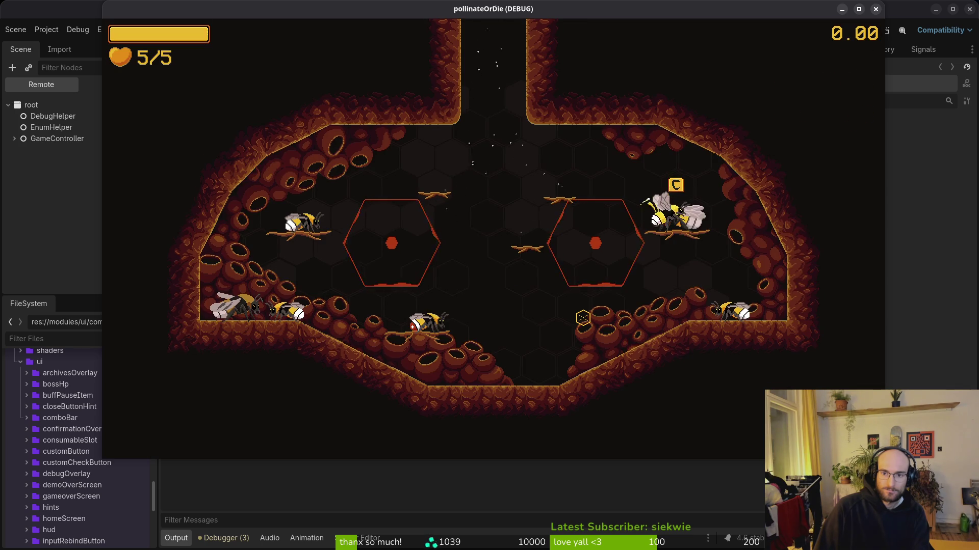
{"action": "key", "text": "e"}
{"action": "key", "text": "Escape"}
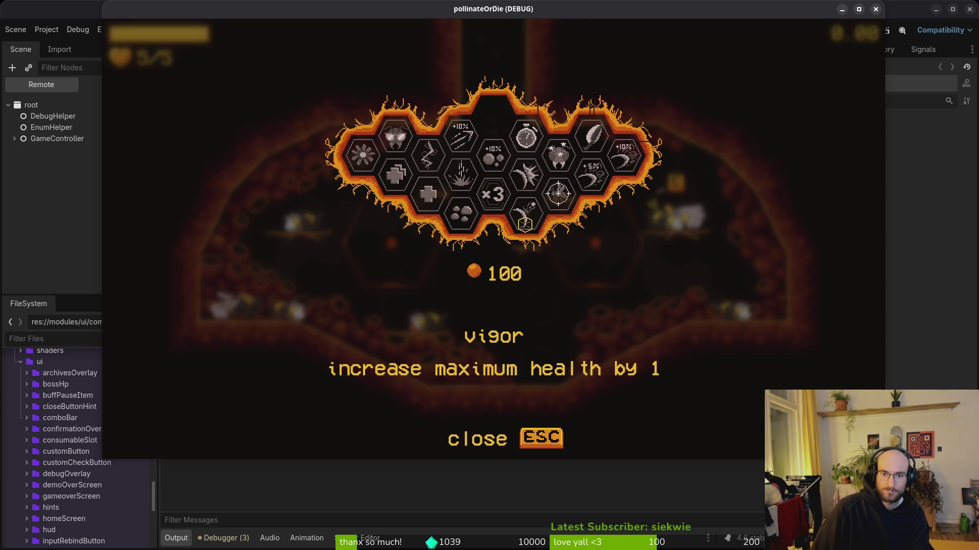
{"action": "left_click", "coordinate": [525, 224]}
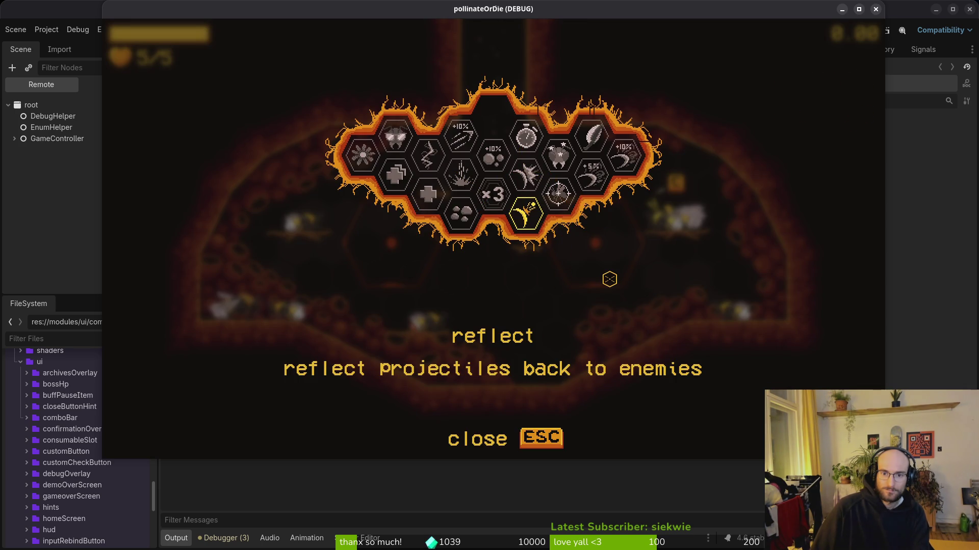
{"action": "key", "text": "Escape"}
{"action": "key", "text": "Escape"}
{"action": "left_click", "coordinate": [492, 275]}
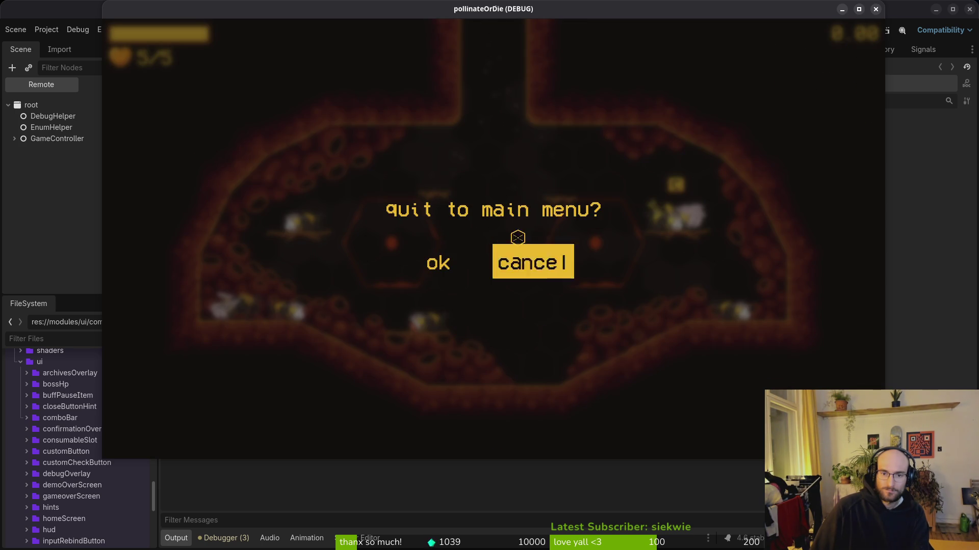
{"action": "left_click", "coordinate": [443, 253]}
{"action": "left_click", "coordinate": [492, 297]}
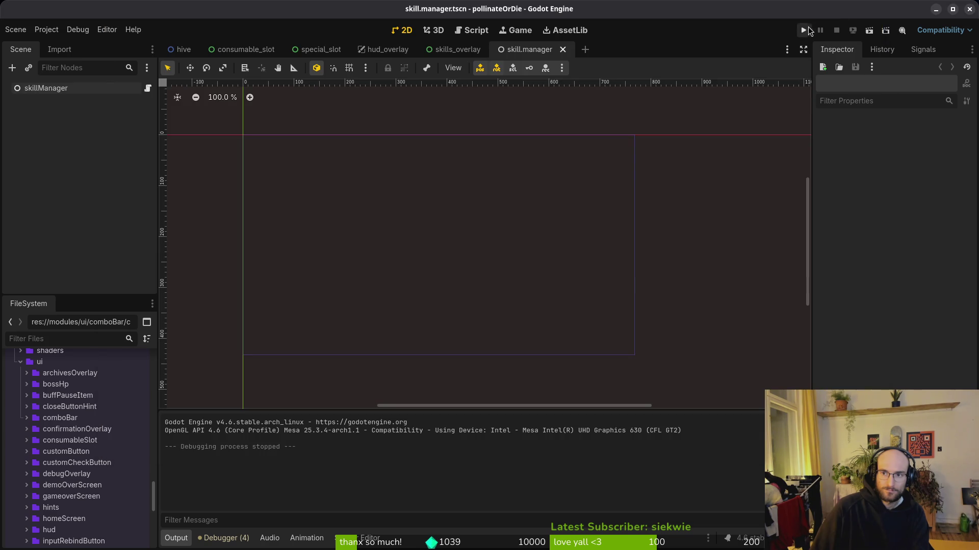
Relaunch, continue the fresh save and inspect the deep wound and slasher skills before closing.
{"action": "left_click", "coordinate": [805, 30]}
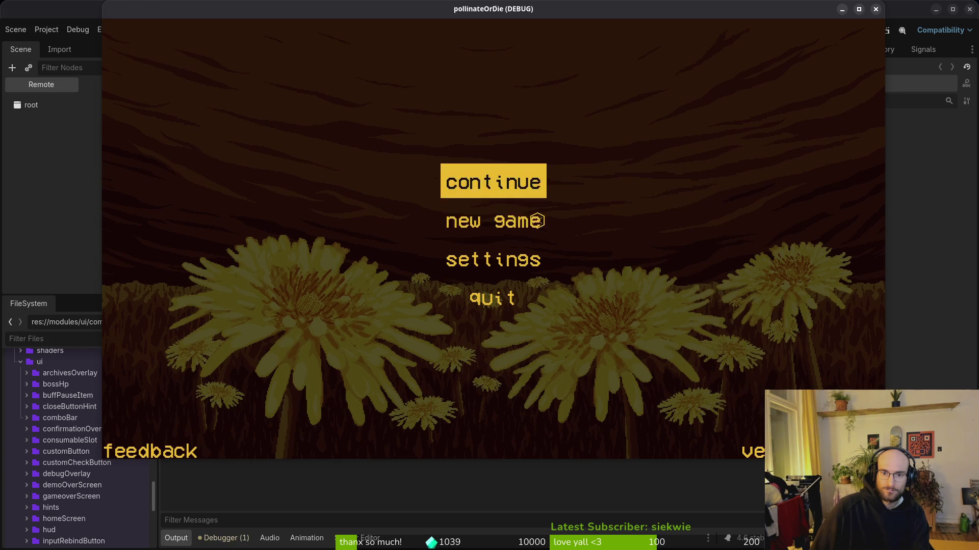
{"action": "left_click", "coordinate": [499, 183]}
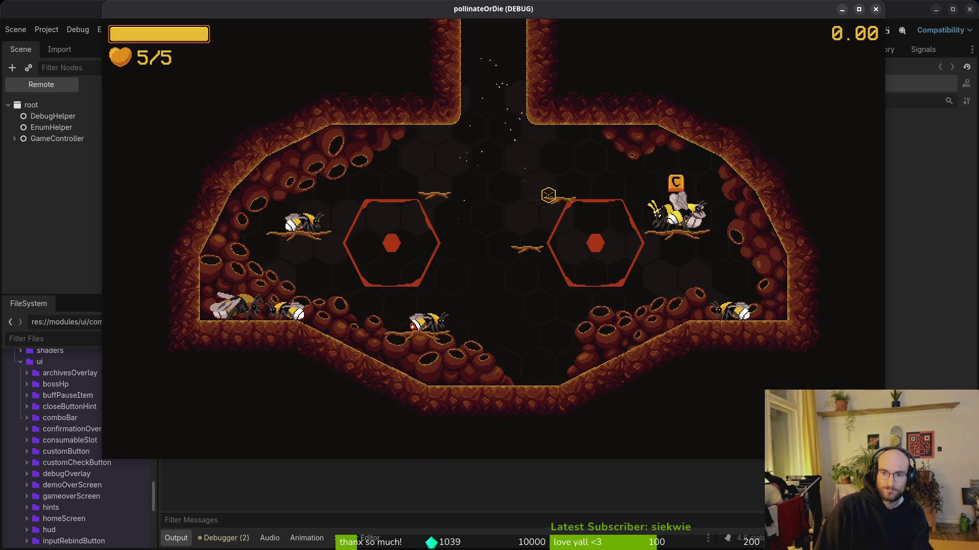
{"action": "key", "text": "Tab"}
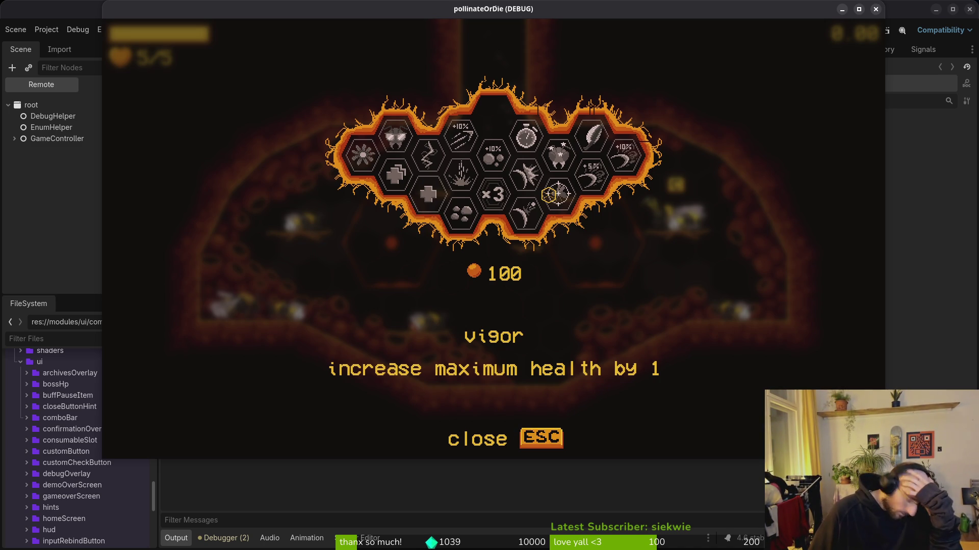
{"action": "left_click", "coordinate": [548, 195]}
{"action": "left_click", "coordinate": [623, 153]}
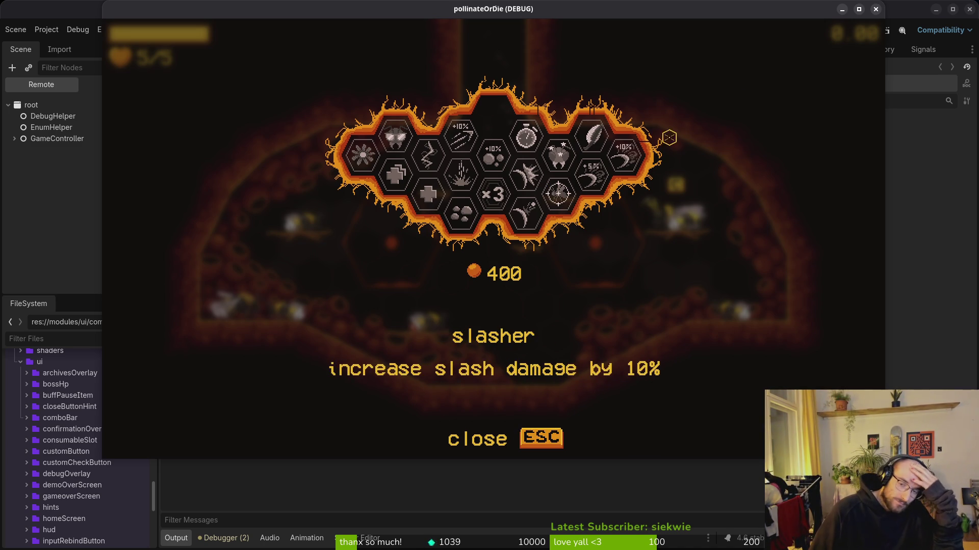
{"action": "left_click", "coordinate": [877, 9]}
Delete all files in the game's user data folder via Project > Open User Data Folder.
{"action": "left_click", "coordinate": [46, 29]}
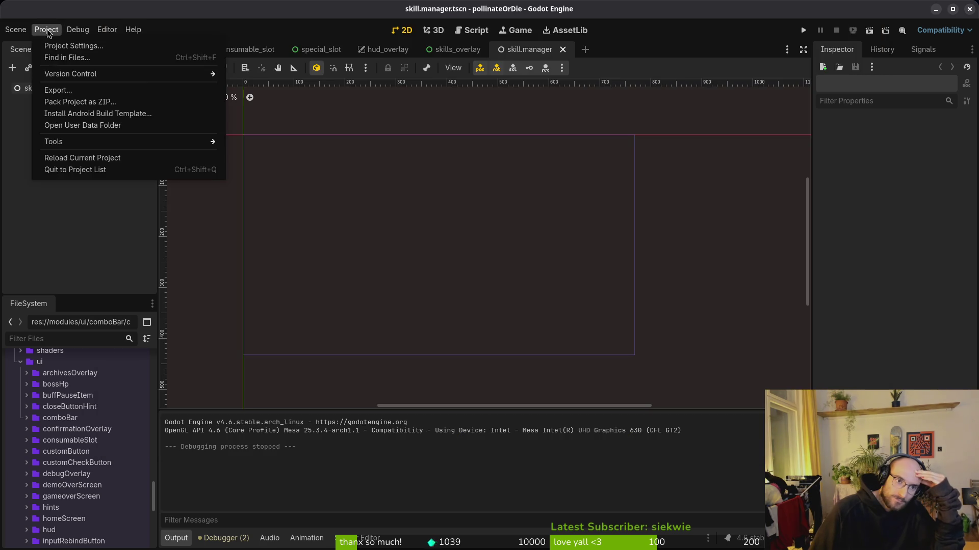
{"action": "left_click", "coordinate": [530, 302]}
{"action": "key", "text": "ctrl+a"}
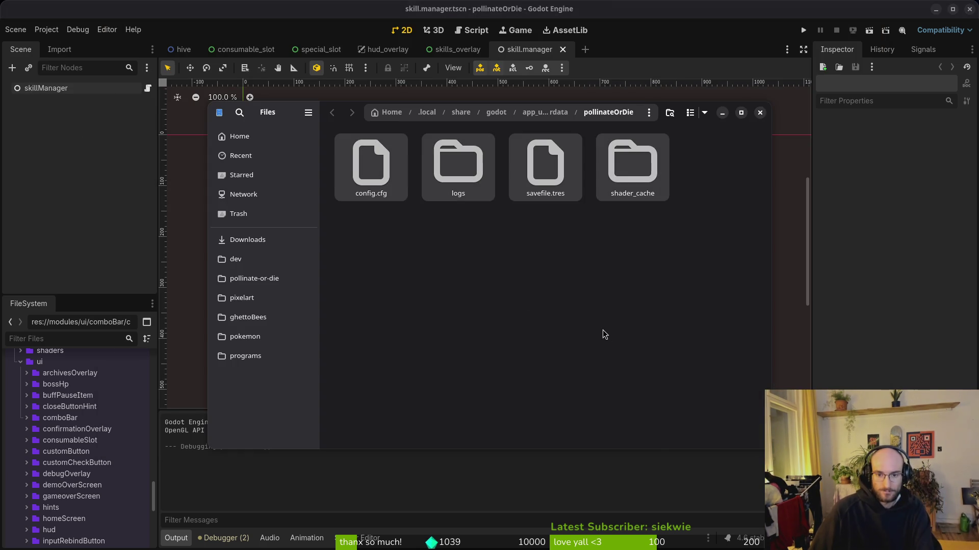
{"action": "key", "text": "Delete"}
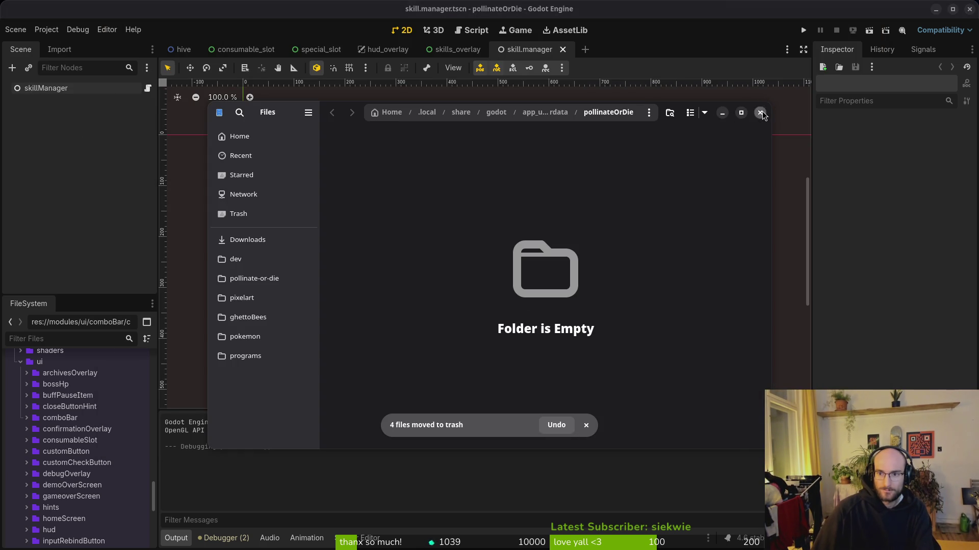
{"action": "left_click", "coordinate": [760, 113]}
Launch a new game, open Debugging, then set the music volume to zero in Settings.
{"action": "key", "text": "F5"}
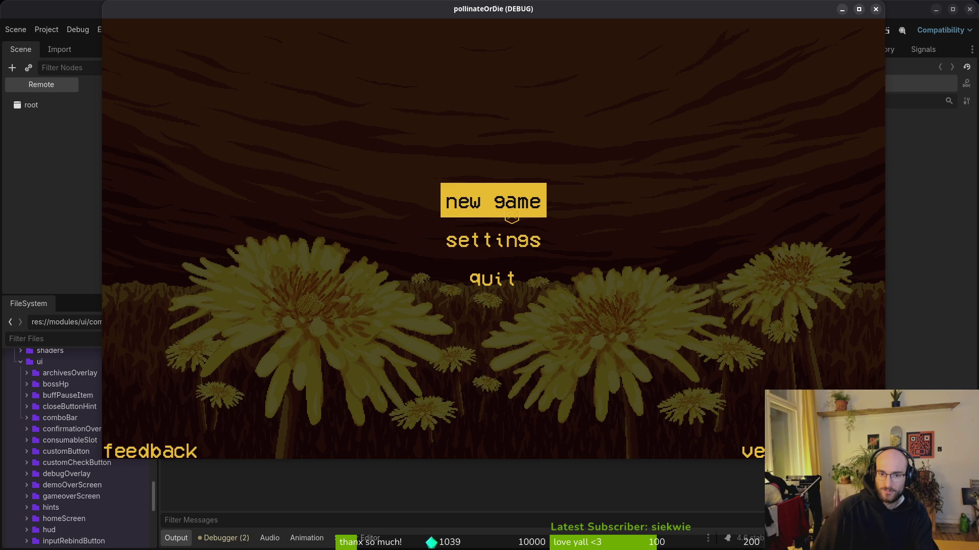
{"action": "left_click", "coordinate": [502, 212]}
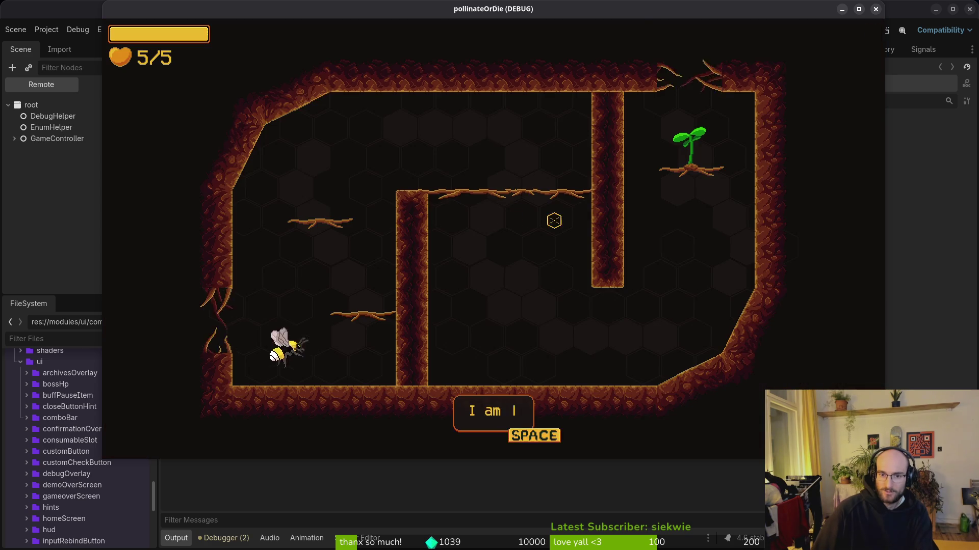
{"action": "key", "text": "Escape"}
{"action": "left_click", "coordinate": [491, 198]}
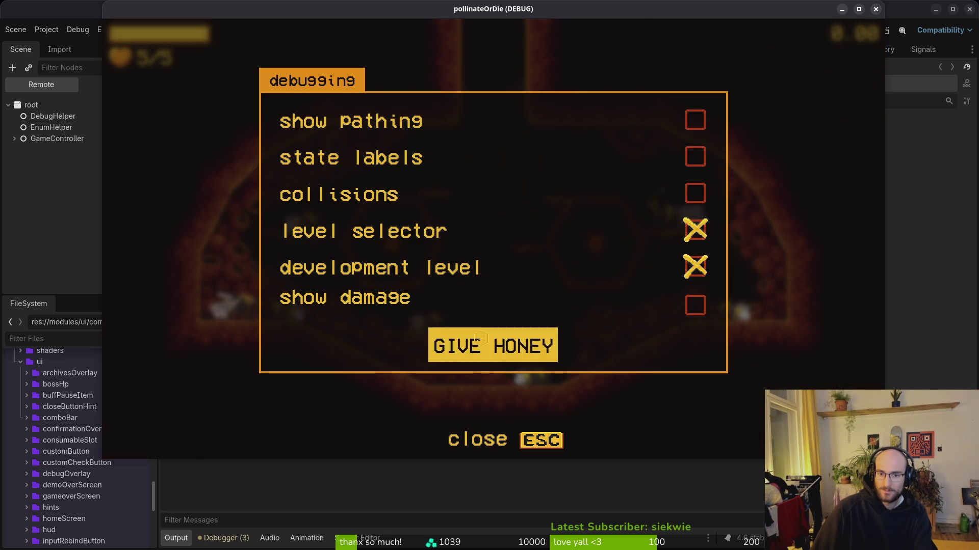
{"action": "key", "text": "Escape"}
{"action": "key", "text": "Escape"}
{"action": "left_click", "coordinate": [499, 235]}
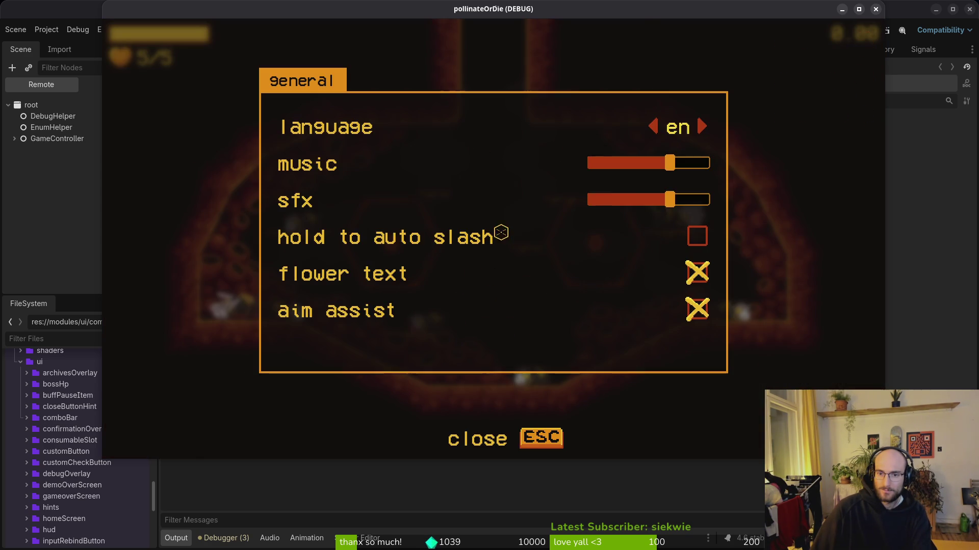
{"action": "left_click_drag", "start_coordinate": [661, 153], "coordinate": [480, 157]}
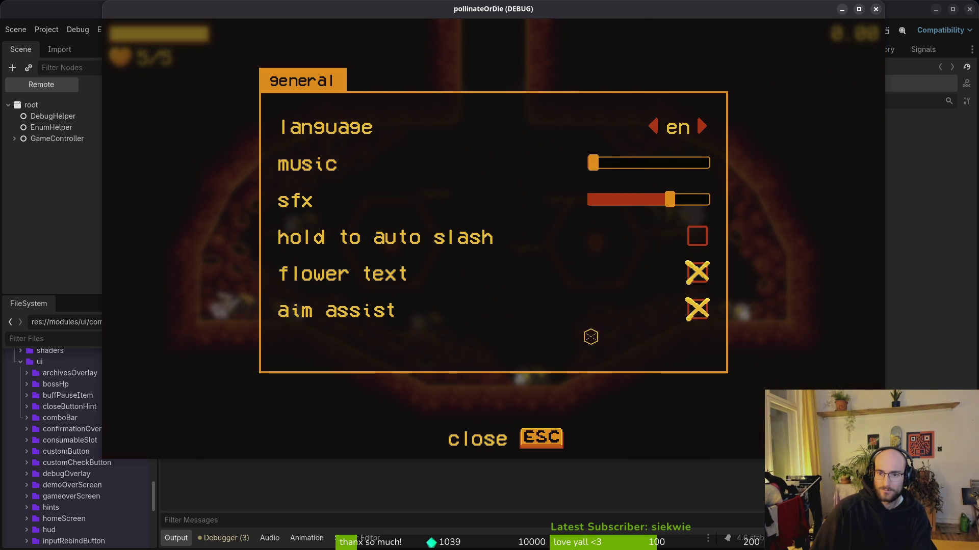
{"action": "left_click", "coordinate": [533, 433]}
{"action": "key", "text": "Escape"}
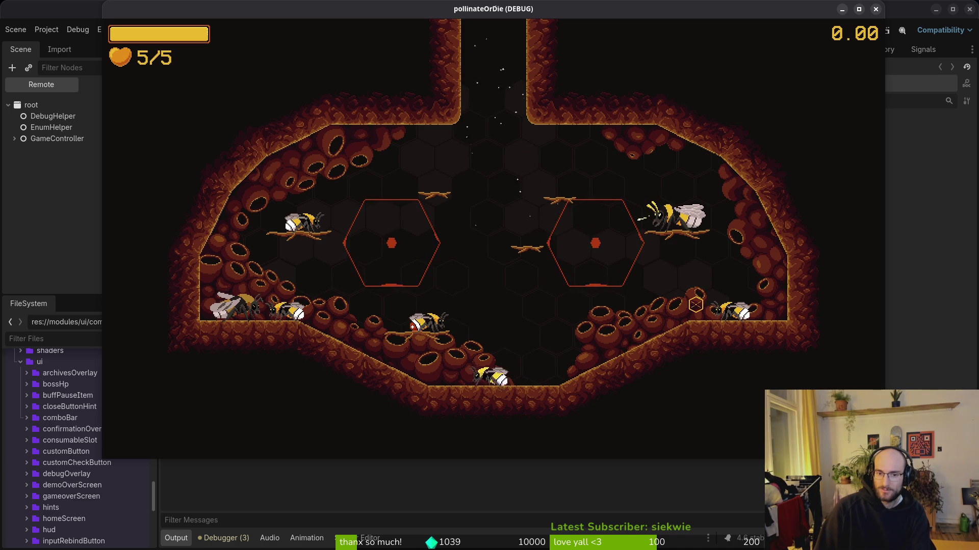
Fly the bee to the vendor to browse its consumables, then head into the arena.
{"action": "key", "text": "j"}
{"action": "key", "text": "e"}
{"action": "key", "text": "e"}
{"action": "key", "text": "Escape"}
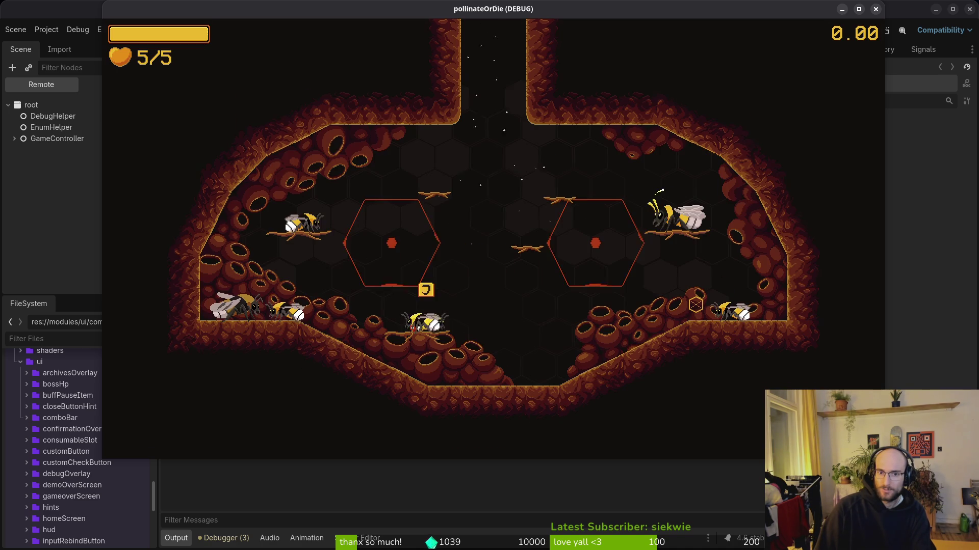
{"action": "key", "text": "d"}
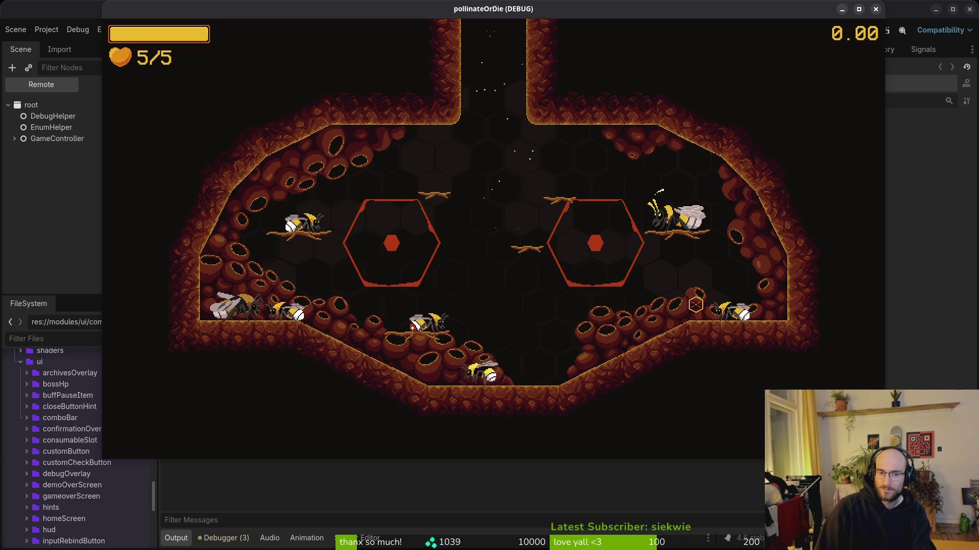
{"action": "key", "text": "w"}
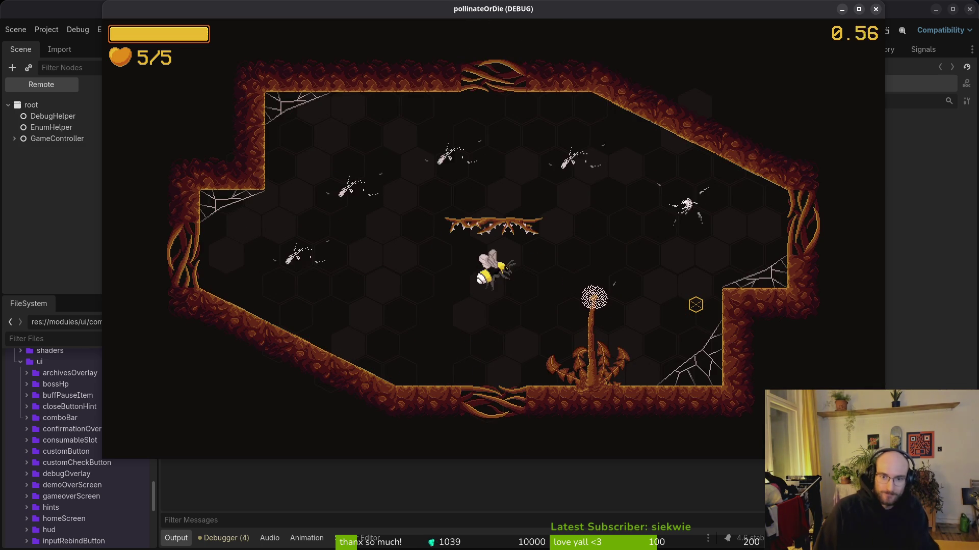
Fight the enemy bugs across the first room, keeping health at 5/5 with the timer at 20.53.
{"action": "key", "text": "d"}
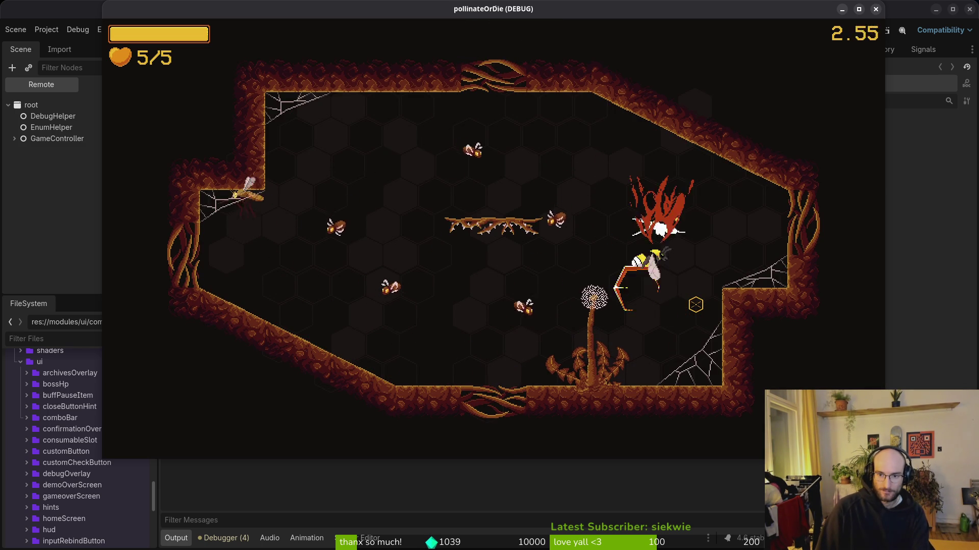
{"action": "key", "text": "a"}
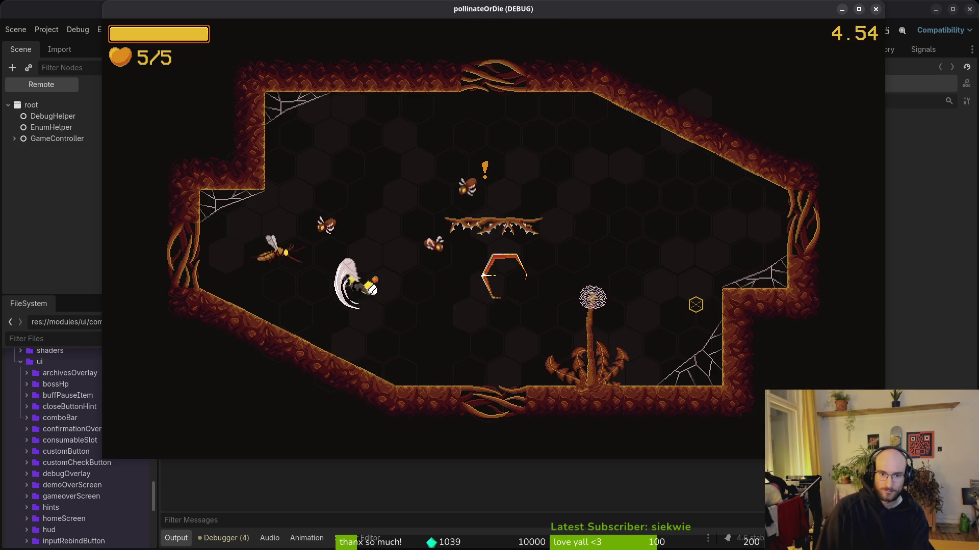
{"action": "key", "text": "w"}
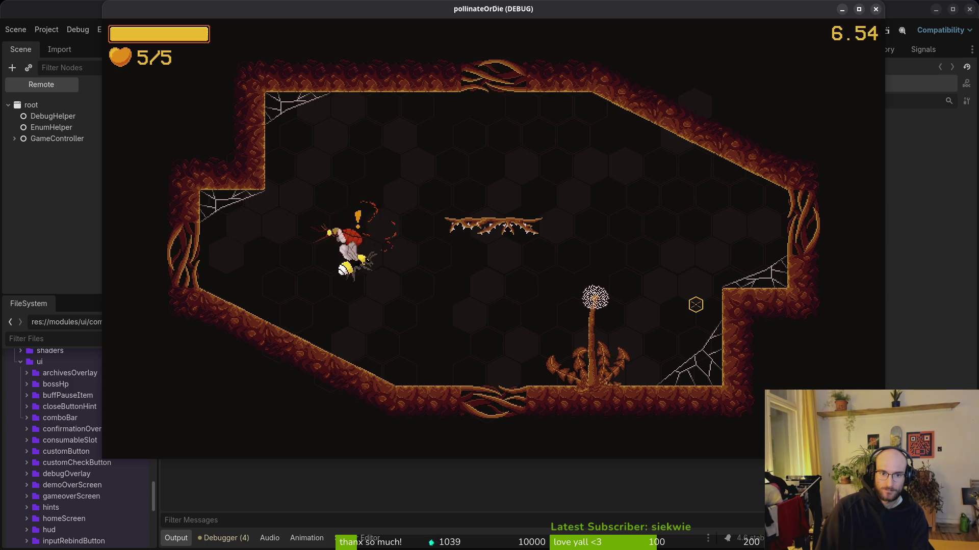
{"action": "key", "text": "d"}
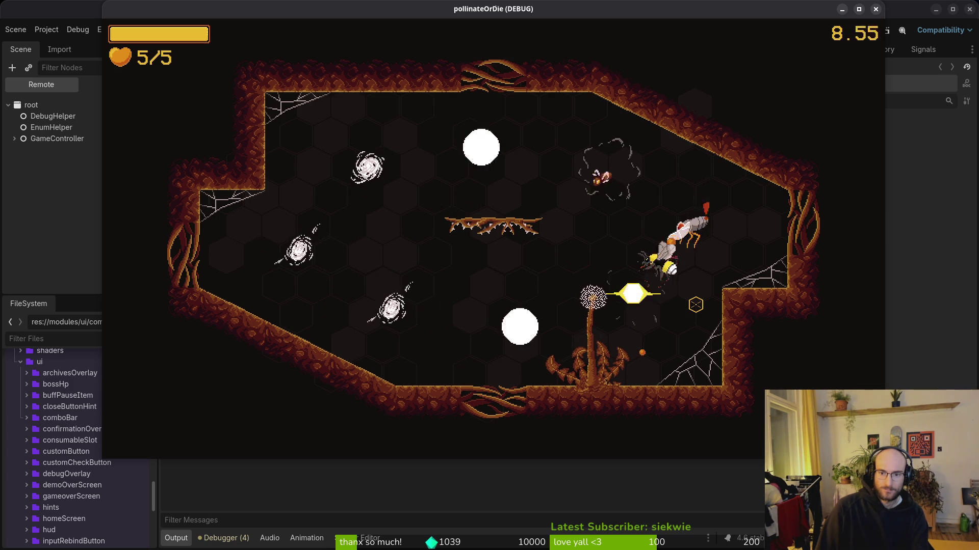
{"action": "key", "text": "a"}
{"action": "key", "text": "s"}
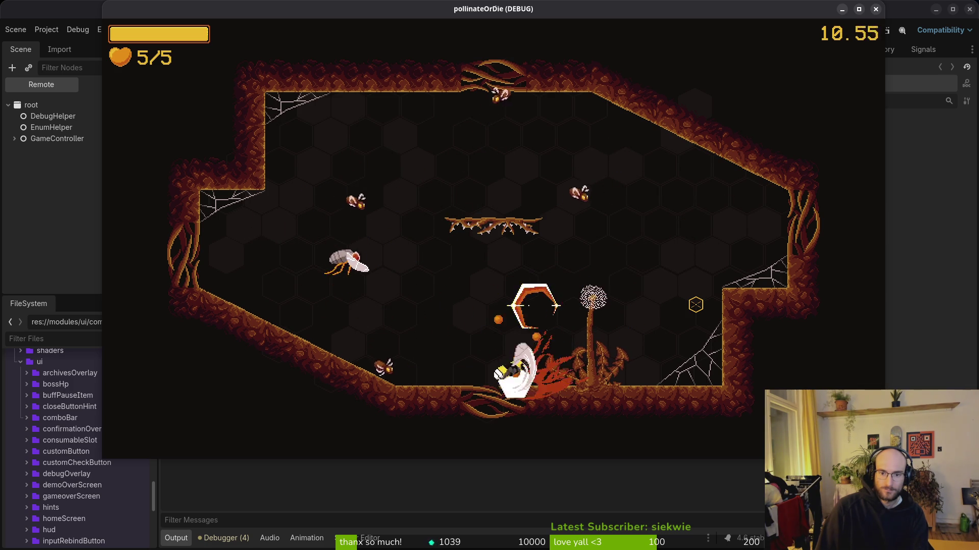
{"action": "key", "text": "w"}
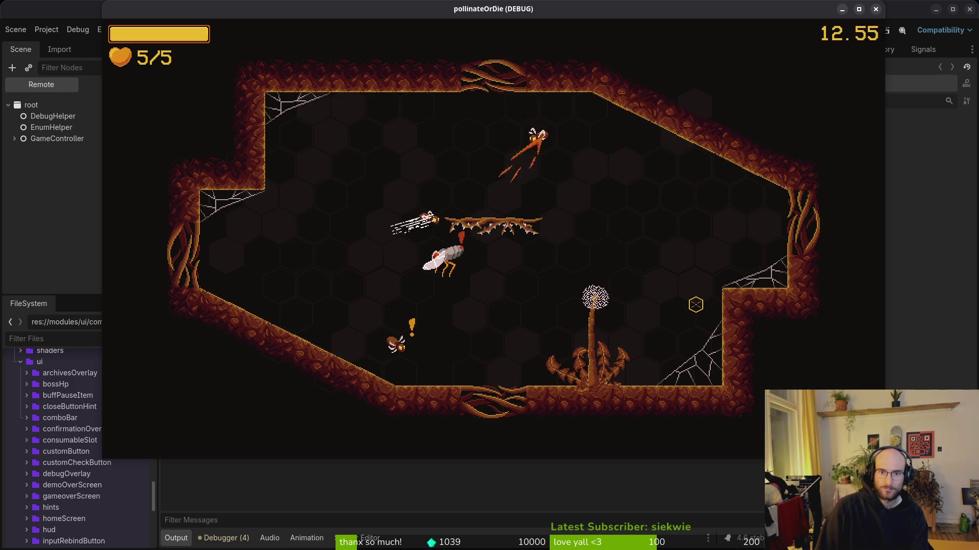
{"action": "key", "text": "a"}
{"action": "key", "text": "s"}
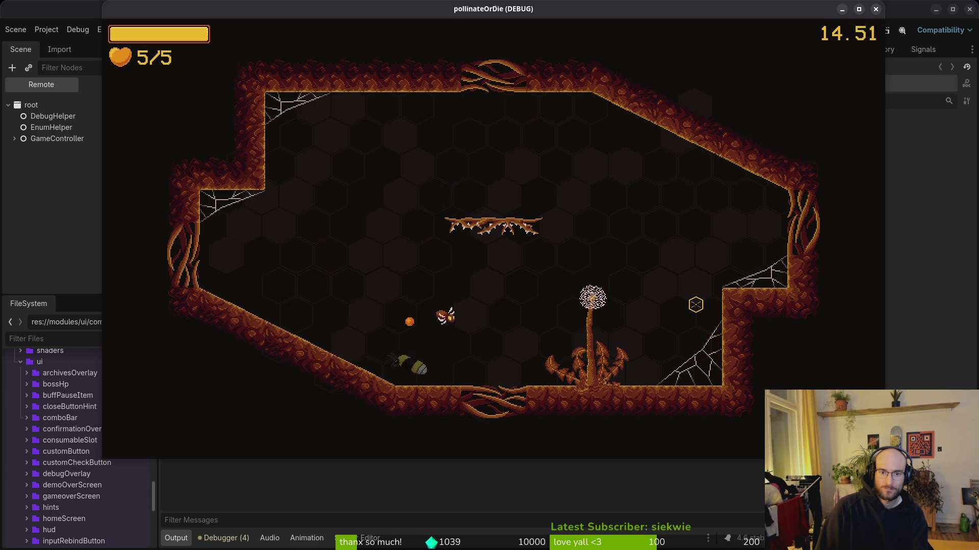
{"action": "key", "text": "d"}
{"action": "key", "text": "w"}
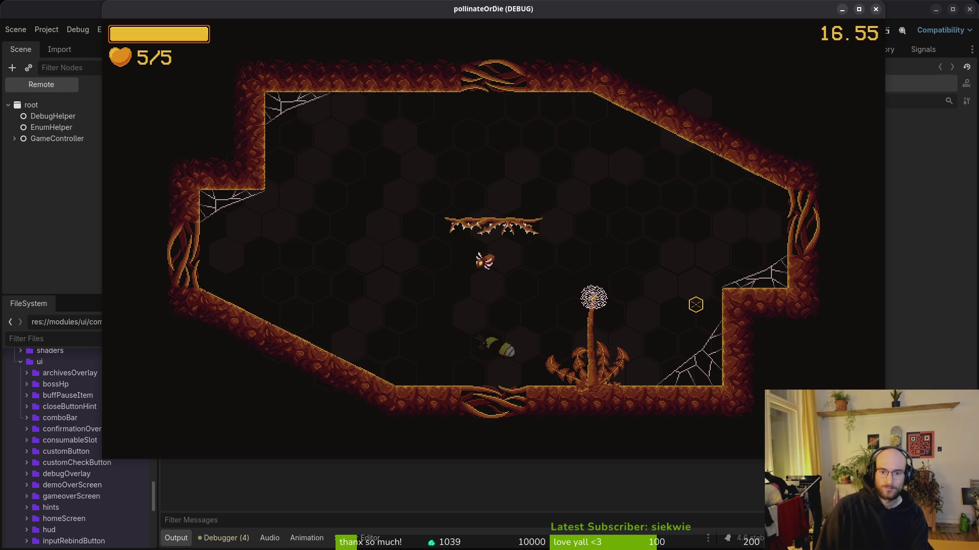
{"action": "key", "text": "w"}
{"action": "key", "text": "d"}
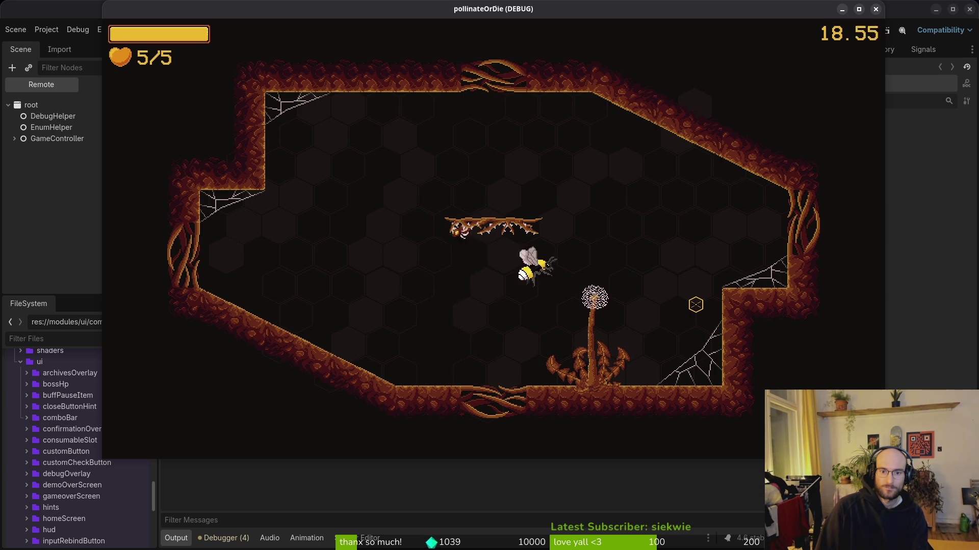
{"action": "key", "text": "d"}
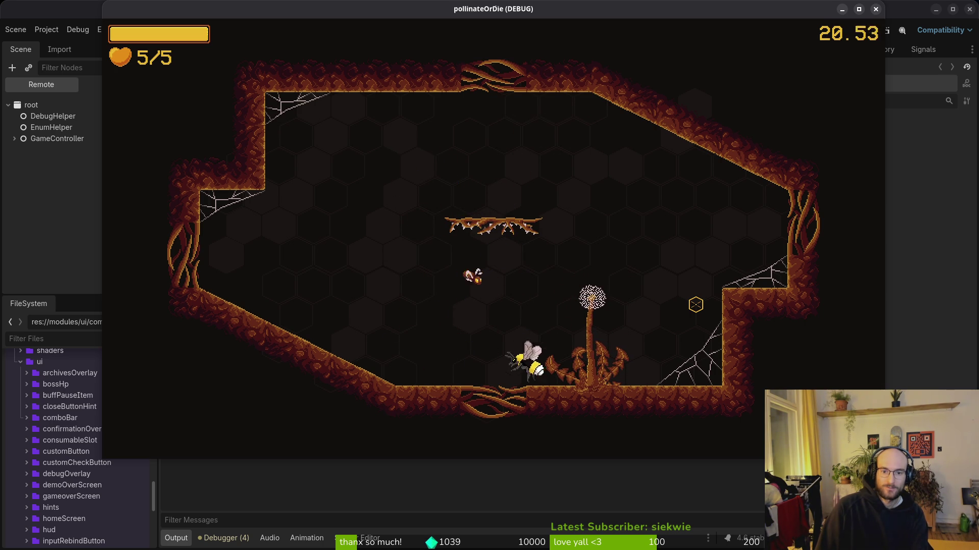
Fly the bee over beside the second room's dandelion.
{"action": "key", "text": "d"}
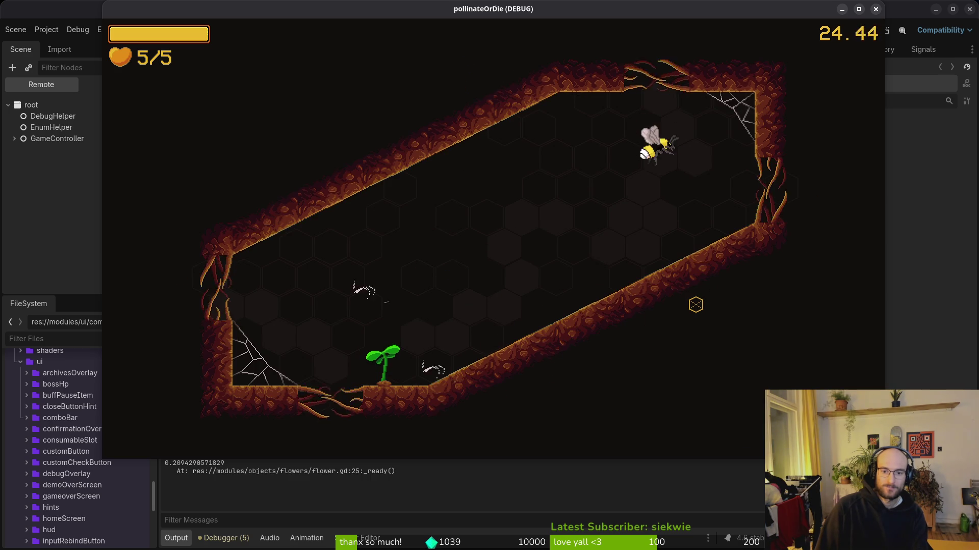
Clear the room's enemies with dash-slashes, bloom the flower and collect the upgrade.
{"action": "key", "text": "a"}
{"action": "key", "text": "w"}
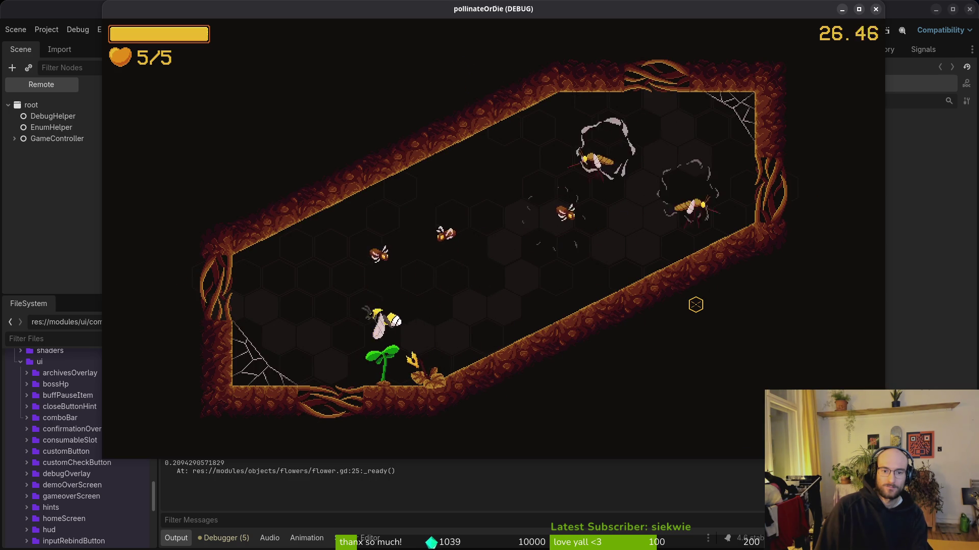
{"action": "key", "text": "w"}
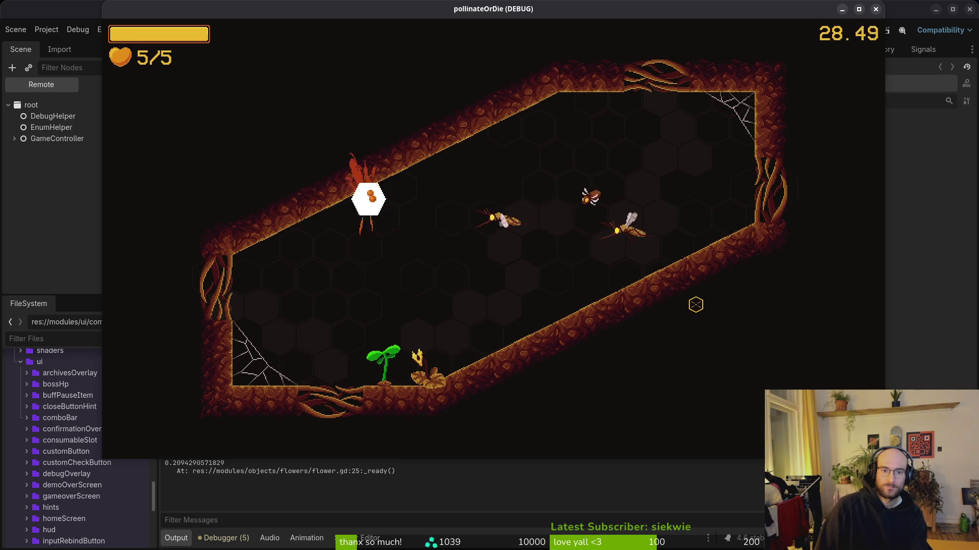
{"action": "key", "text": "s"}
{"action": "key", "text": "w"}
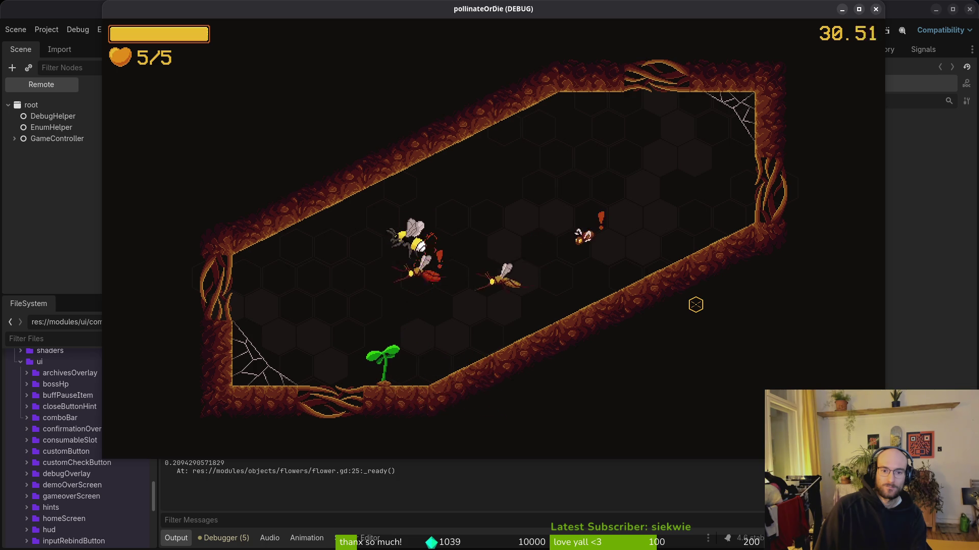
{"action": "key", "text": "a"}
{"action": "key", "text": "w"}
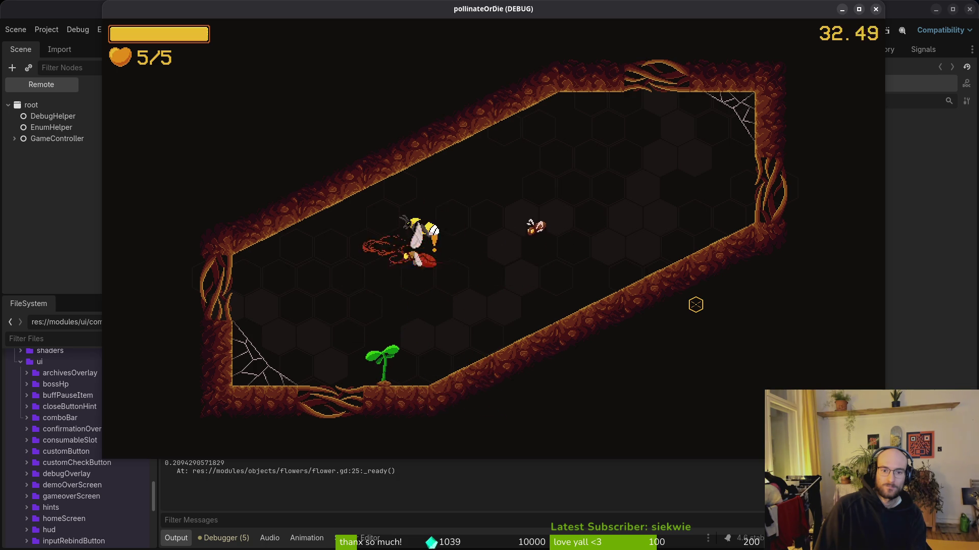
{"action": "key", "text": "d"}
{"action": "key", "text": "a"}
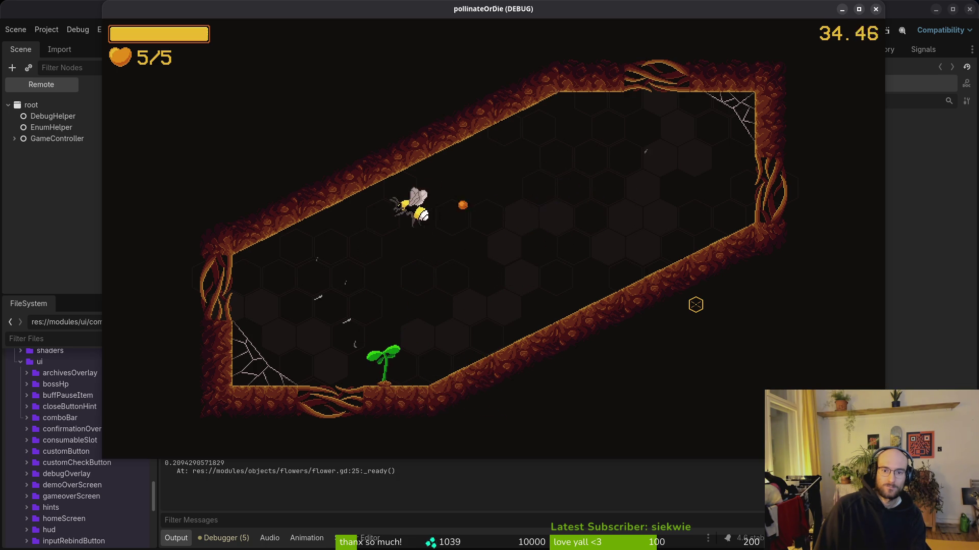
{"action": "key", "text": "s"}
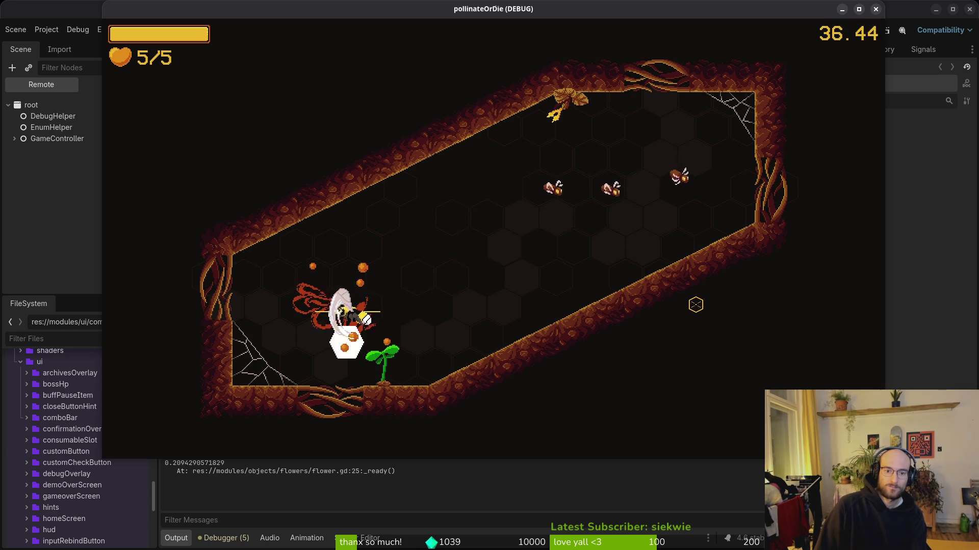
{"action": "key", "text": "w"}
{"action": "key", "text": "d"}
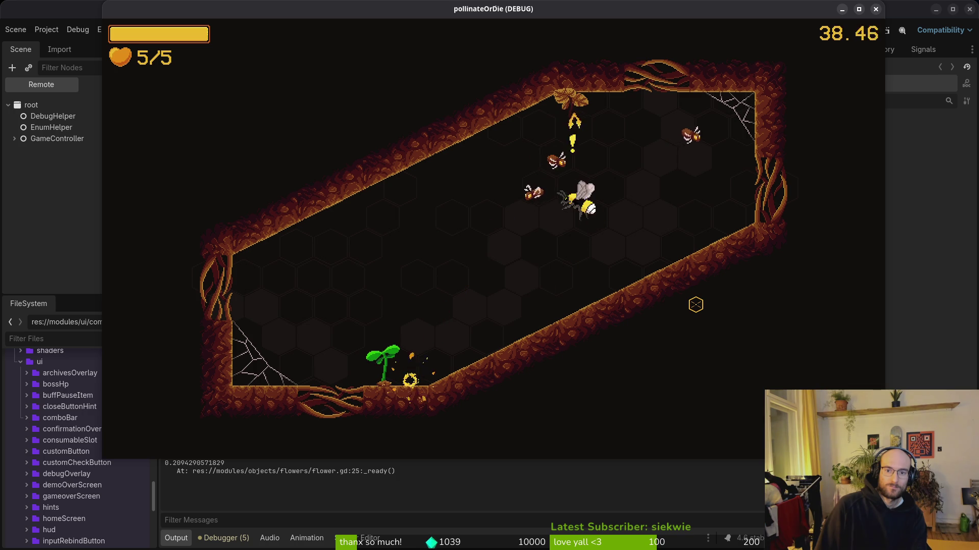
{"action": "key", "text": "a"}
{"action": "key", "text": "s"}
{"action": "key", "text": "w"}
{"action": "key", "text": "d"}
{"action": "key", "text": "s"}
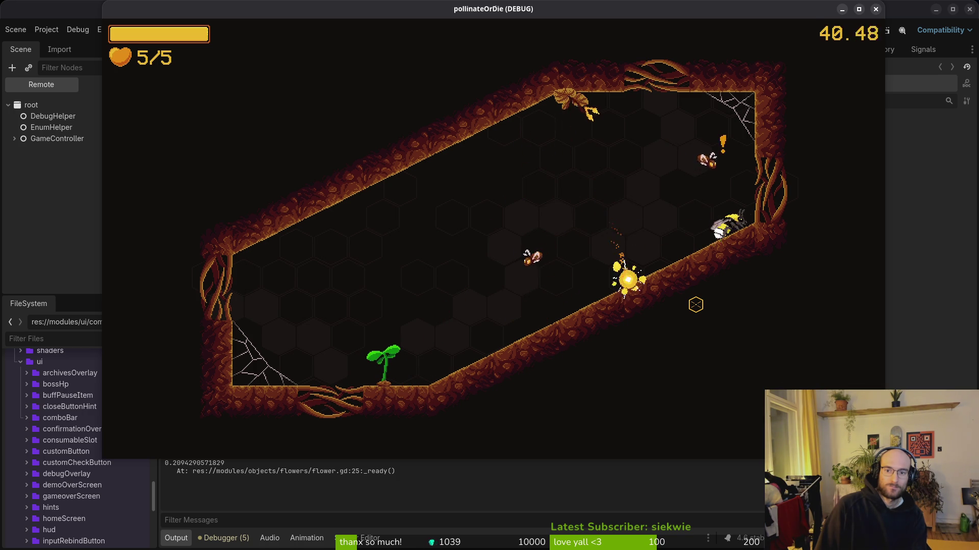
{"action": "key", "text": "d"}
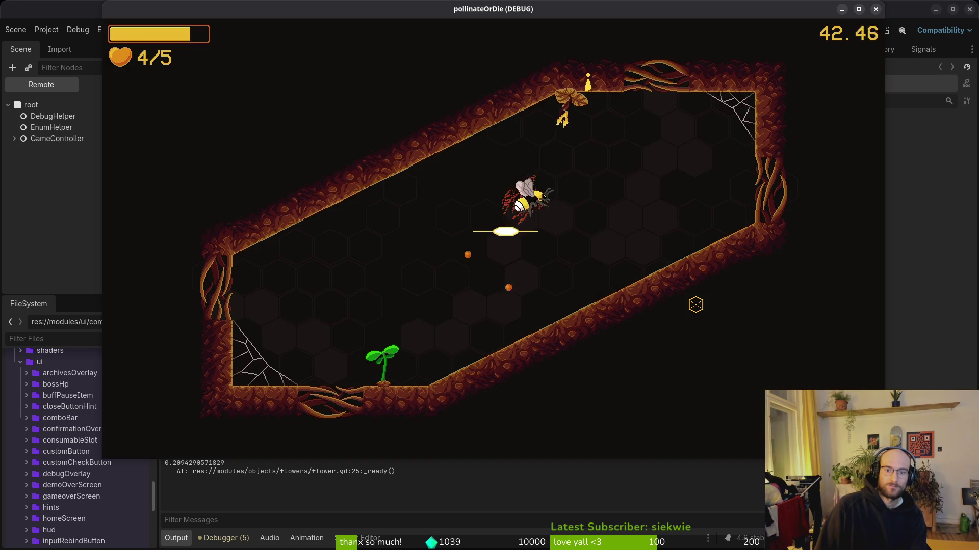
{"action": "key", "text": "d"}
{"action": "key", "text": "w"}
{"action": "key", "text": "s"}
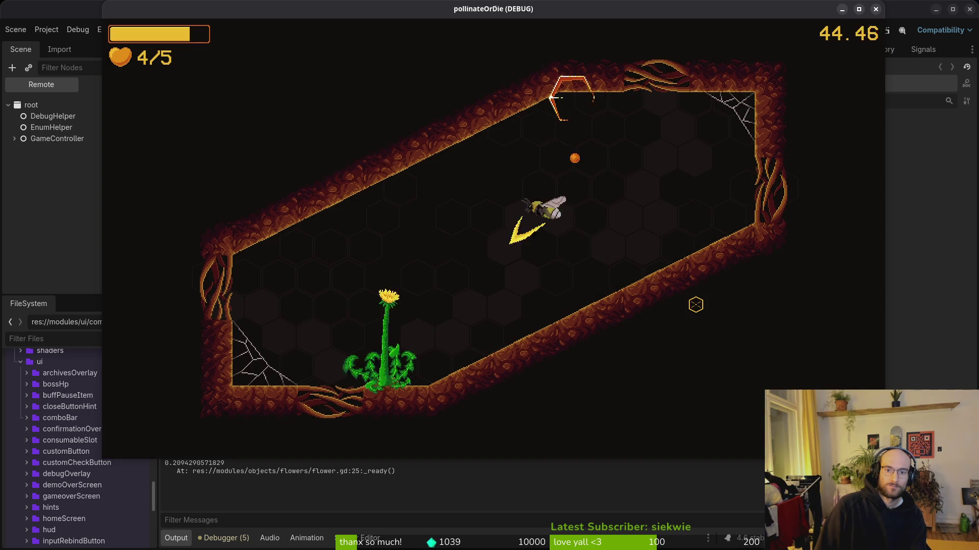
{"action": "key", "text": "a"}
{"action": "key", "text": "w"}
{"action": "key", "text": "d"}
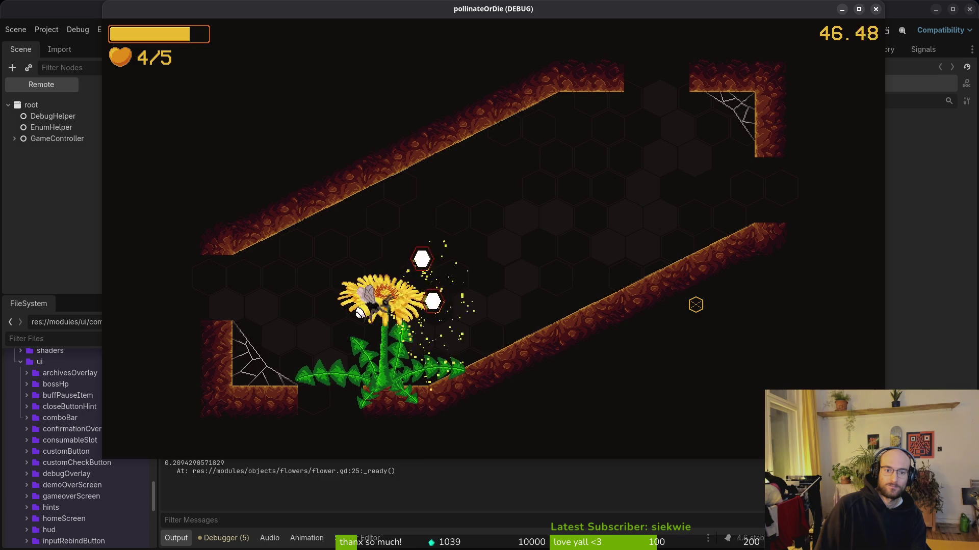
{"action": "key", "text": "s"}
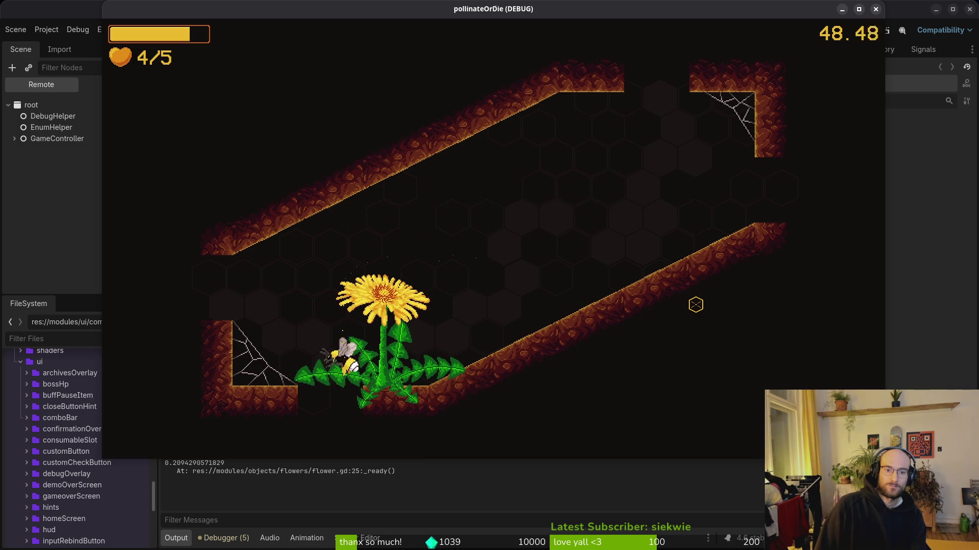
{"action": "key", "text": "s"}
Fight the flies in the spider room with attacks aimed at the reticle.
{"action": "key", "text": "a"}
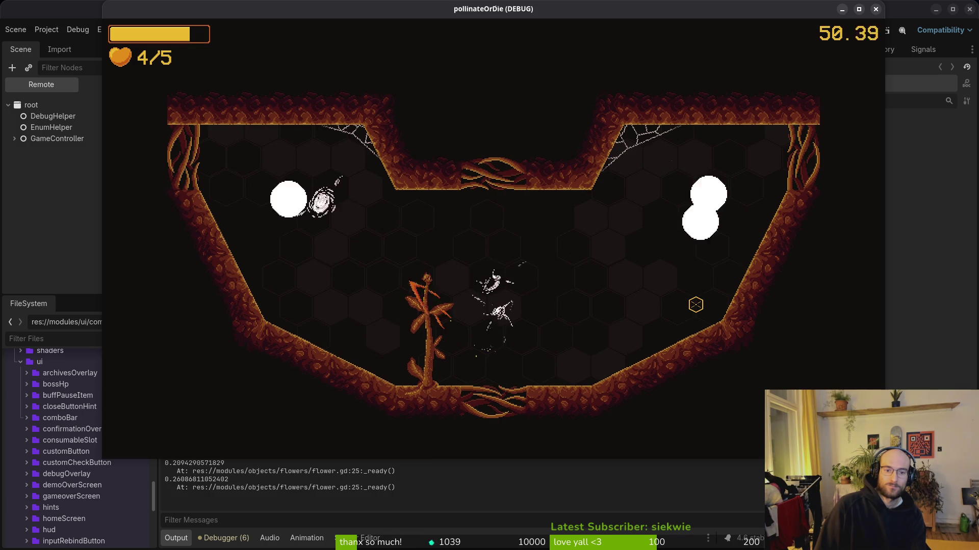
{"action": "key", "text": "d"}
{"action": "left_click", "coordinate": [695, 305]}
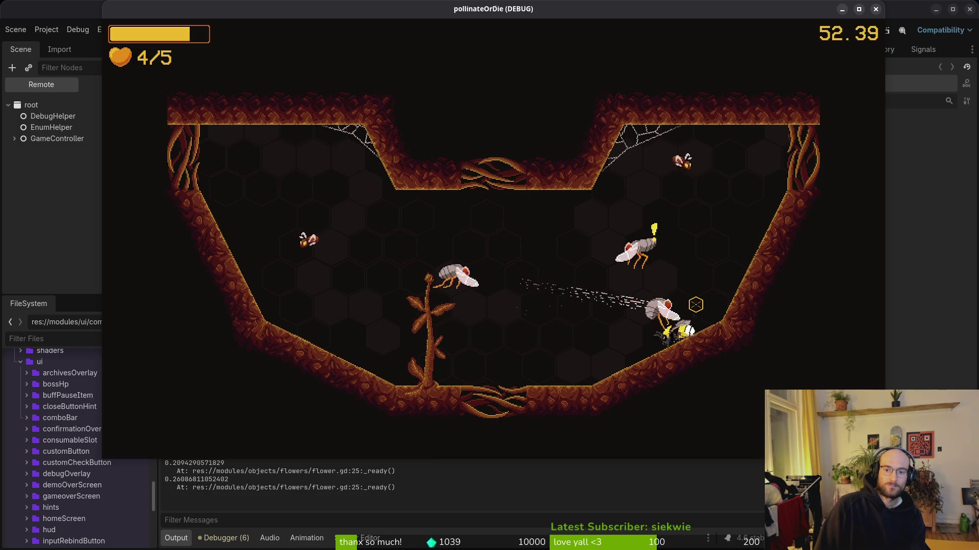
{"action": "key", "text": "a"}
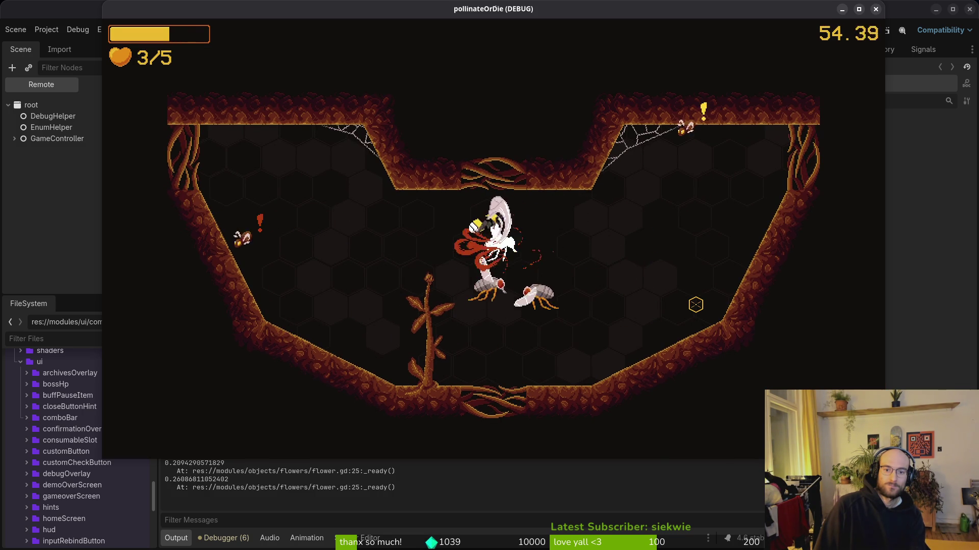
{"action": "left_click", "coordinate": [695, 305]}
{"action": "key", "text": "s"}
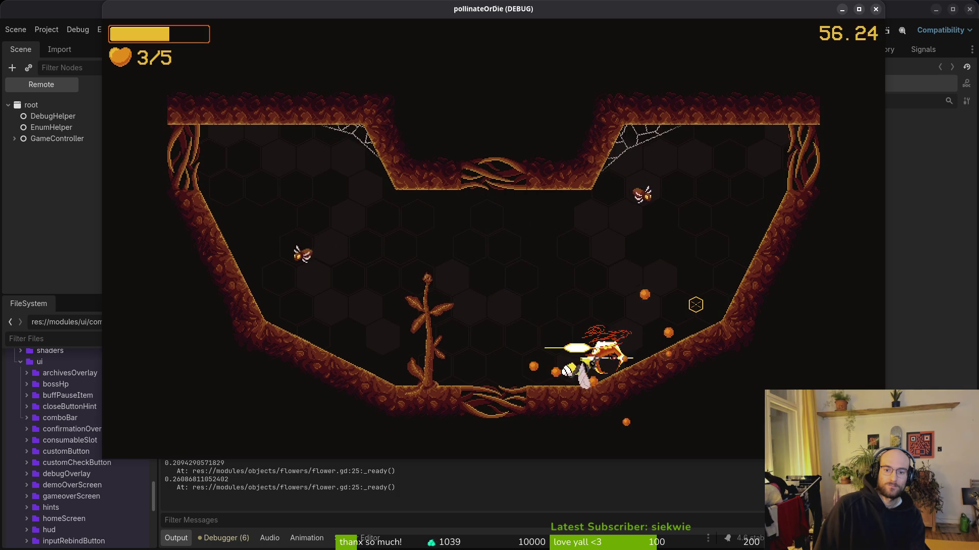
{"action": "key", "text": "w"}
{"action": "left_click", "coordinate": [696, 305]}
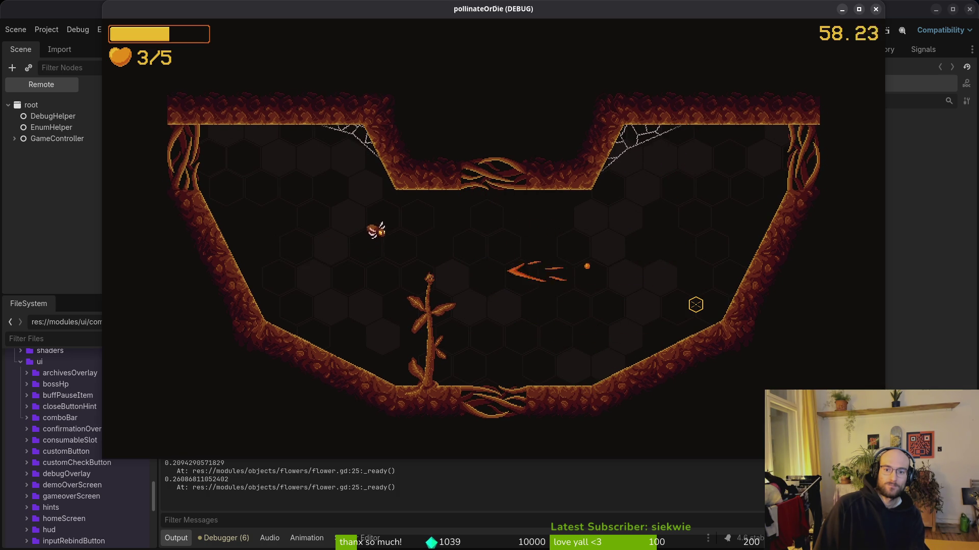
{"action": "key", "text": "a"}
{"action": "left_click", "coordinate": [696, 305]}
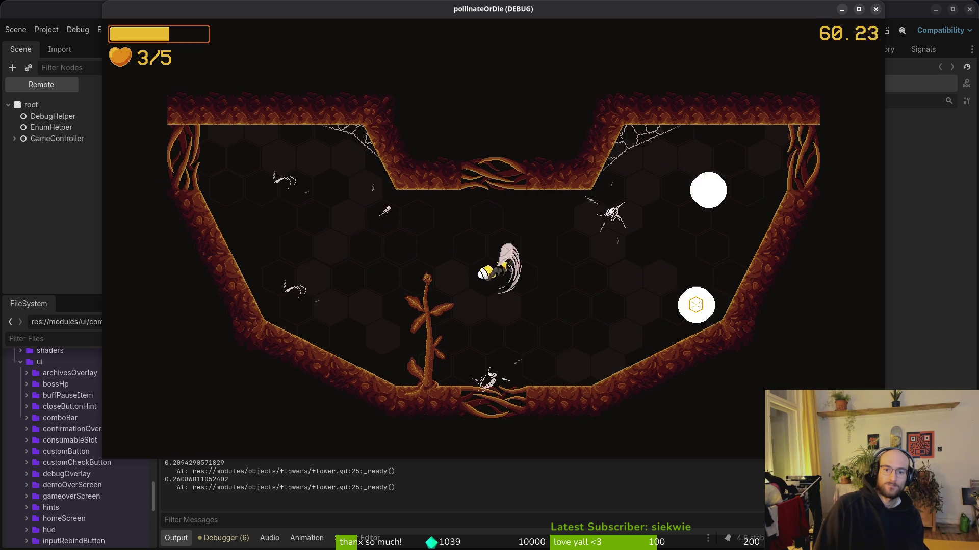
{"action": "key", "text": "s"}
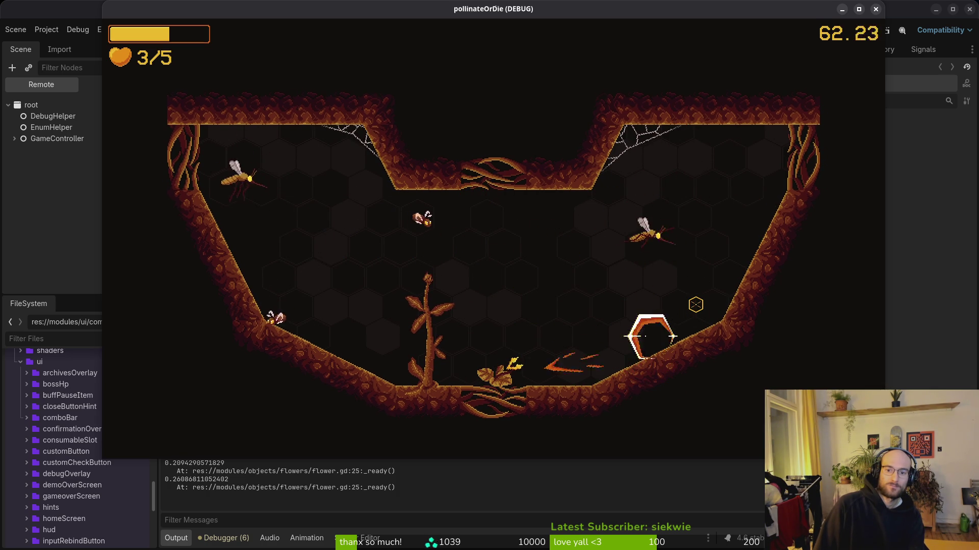
{"action": "key", "text": "a"}
{"action": "left_click", "coordinate": [695, 304]}
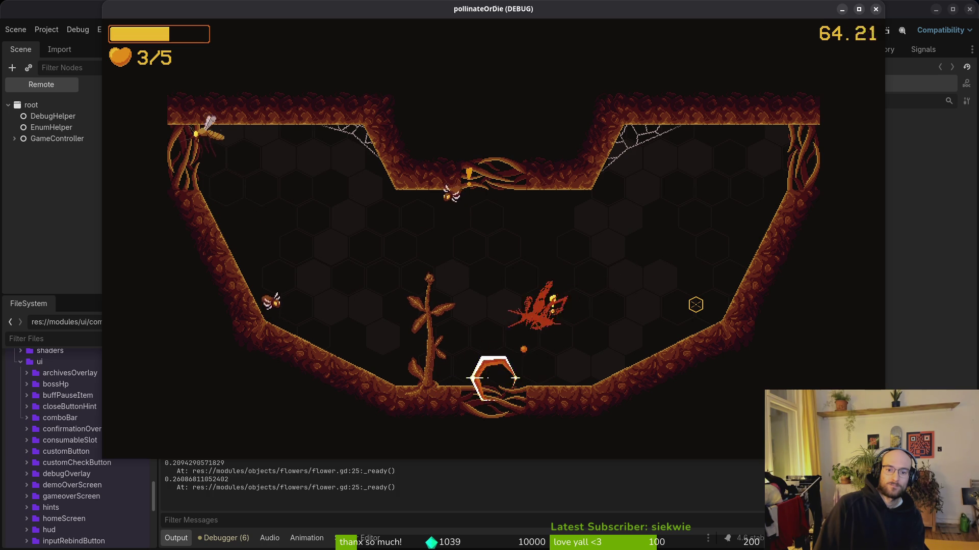
{"action": "key", "text": "w"}
{"action": "key", "text": "a"}
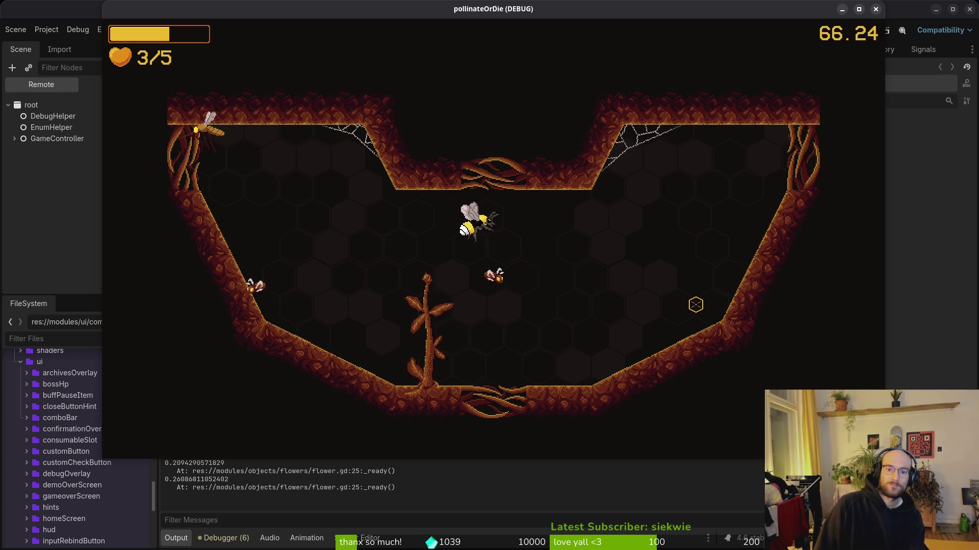
{"action": "key", "text": "a"}
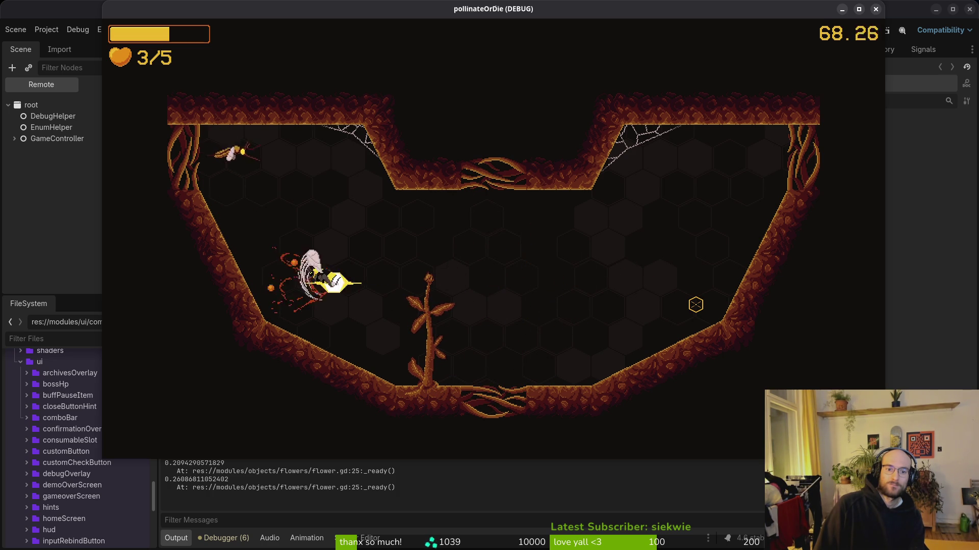
{"action": "key", "text": "w"}
{"action": "key", "text": "s"}
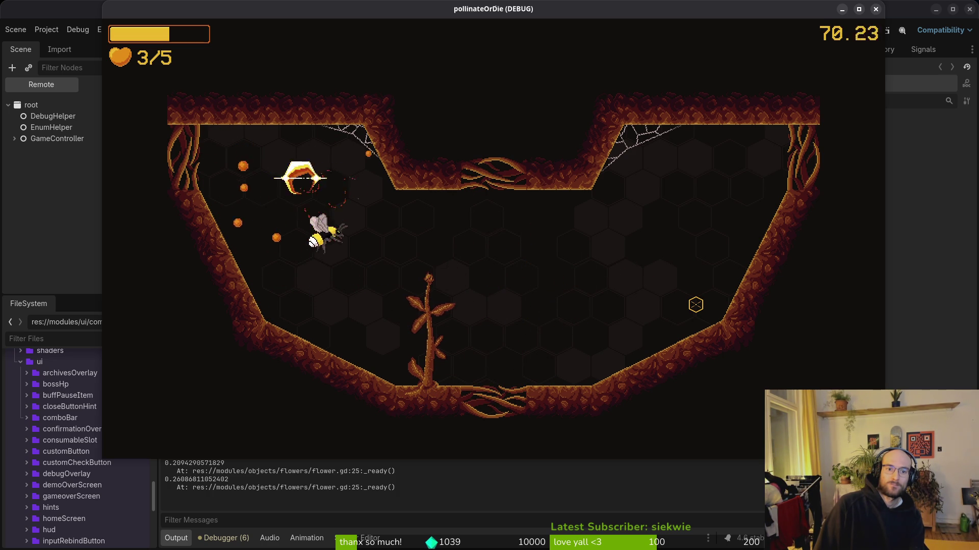
{"action": "key", "text": "d"}
{"action": "key", "text": "d"}
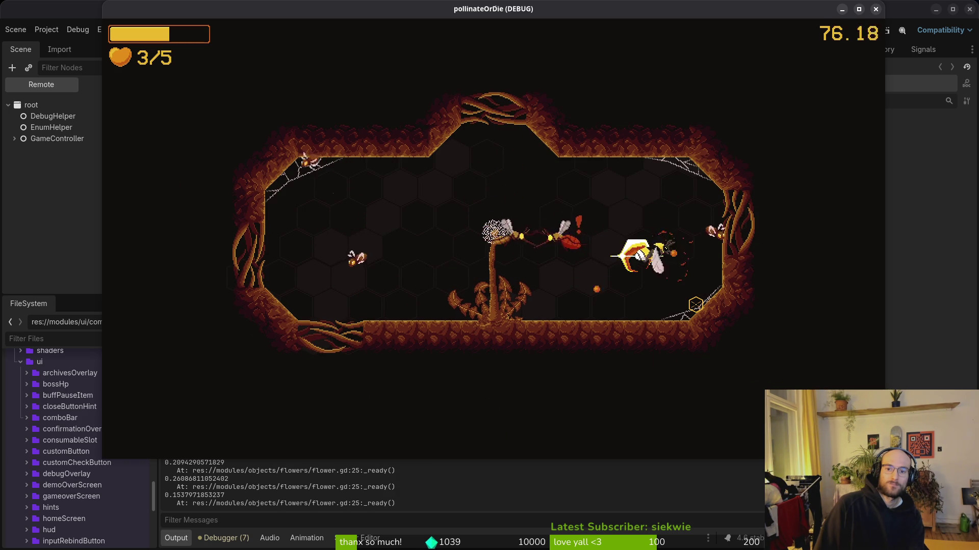
Slash the enemies on the right wall and reach the mid-room dandelion.
{"action": "key", "text": "a"}
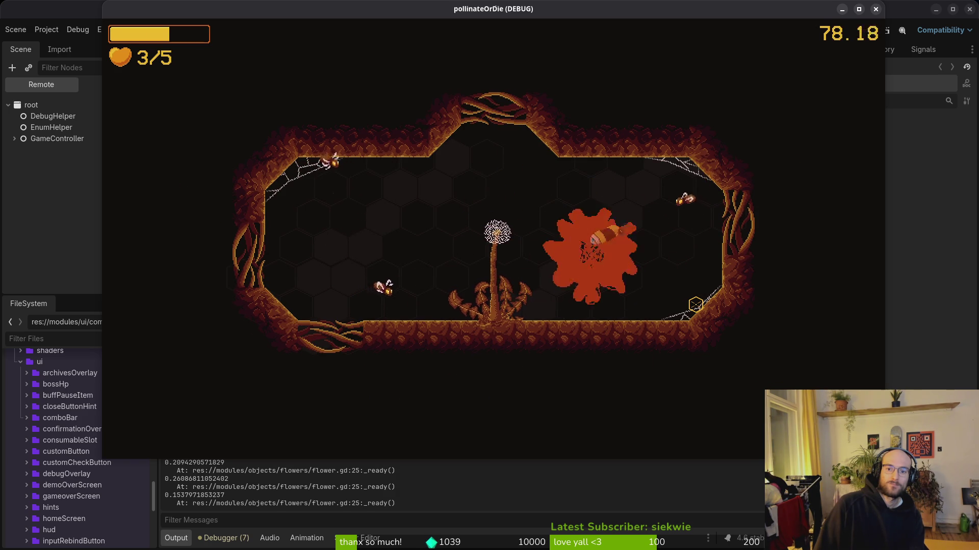
{"action": "key", "text": "d"}
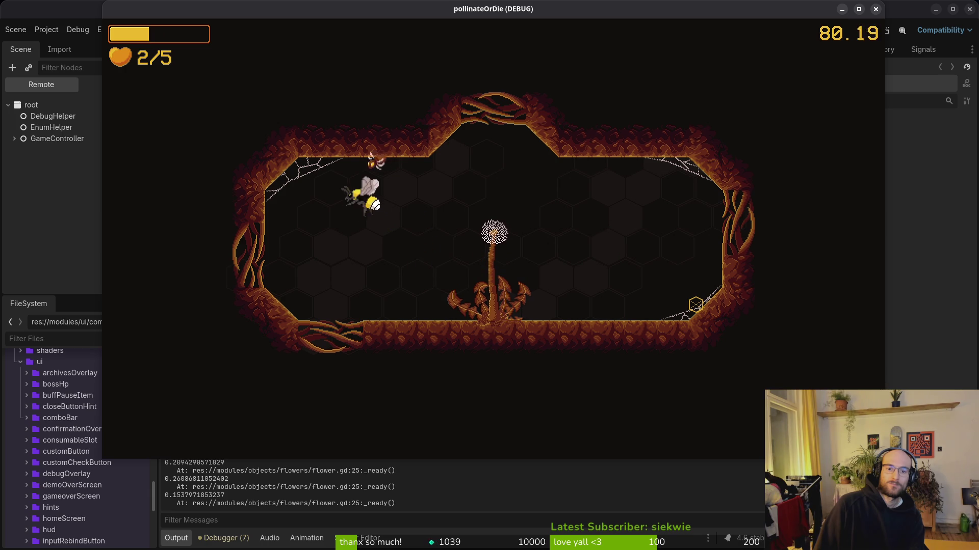
{"action": "key", "text": "d"}
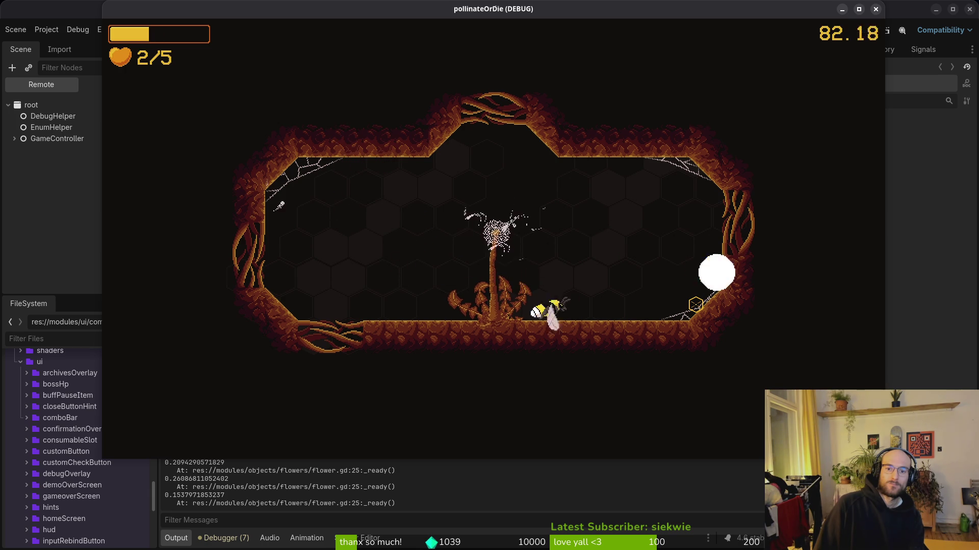
{"action": "key", "text": "d"}
{"action": "key", "text": "a"}
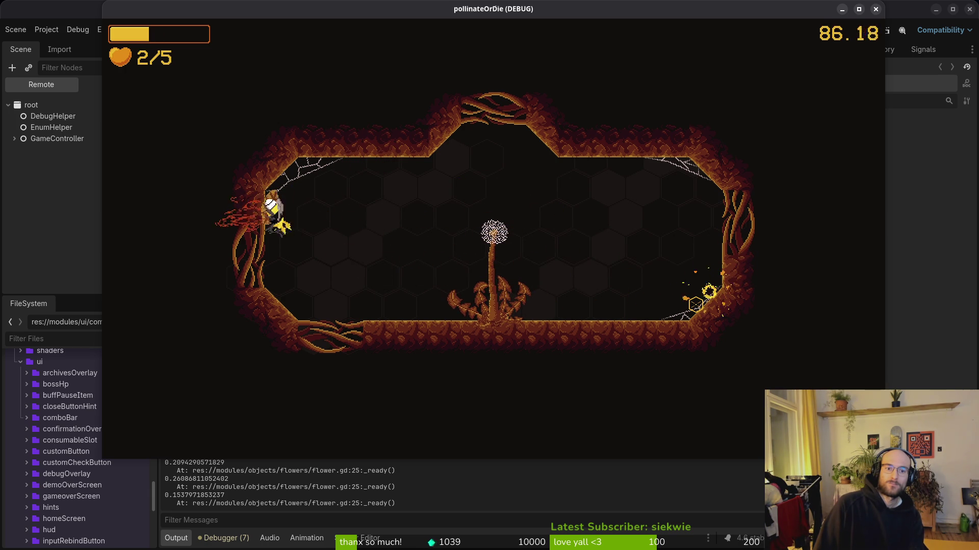
{"action": "key", "text": "d"}
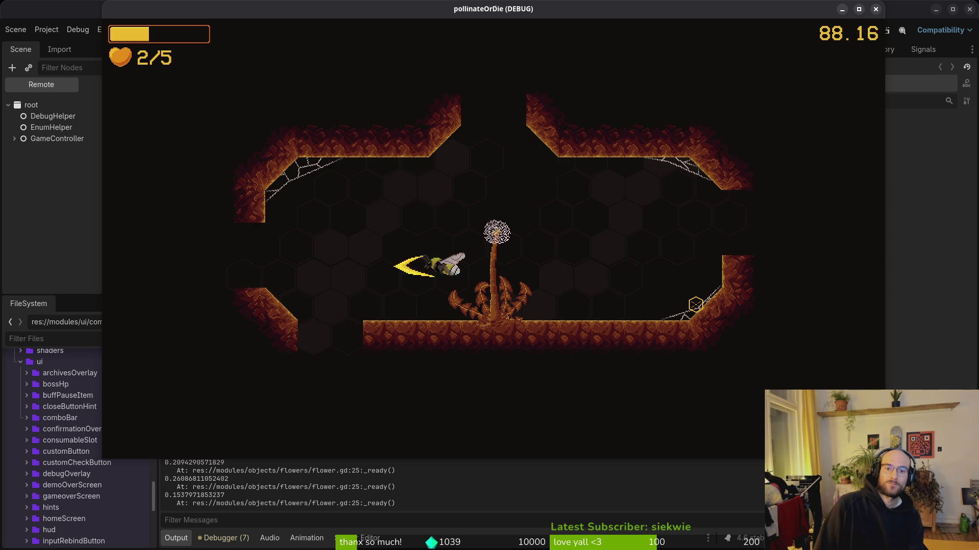
Burst the wasp nest, charge into the next room's wasps and die by sludge at 102.93.
{"action": "key", "text": "d"}
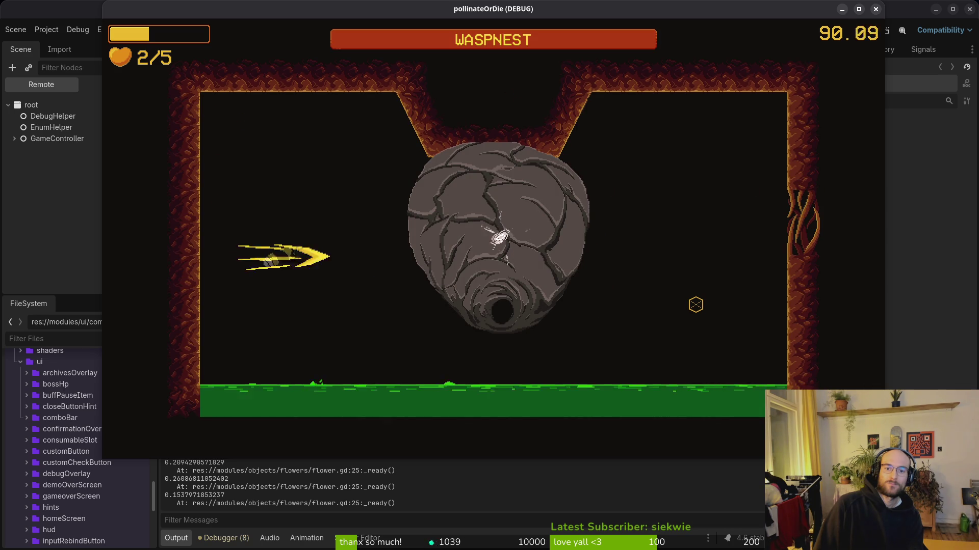
{"action": "key", "text": "w"}
{"action": "key", "text": "d"}
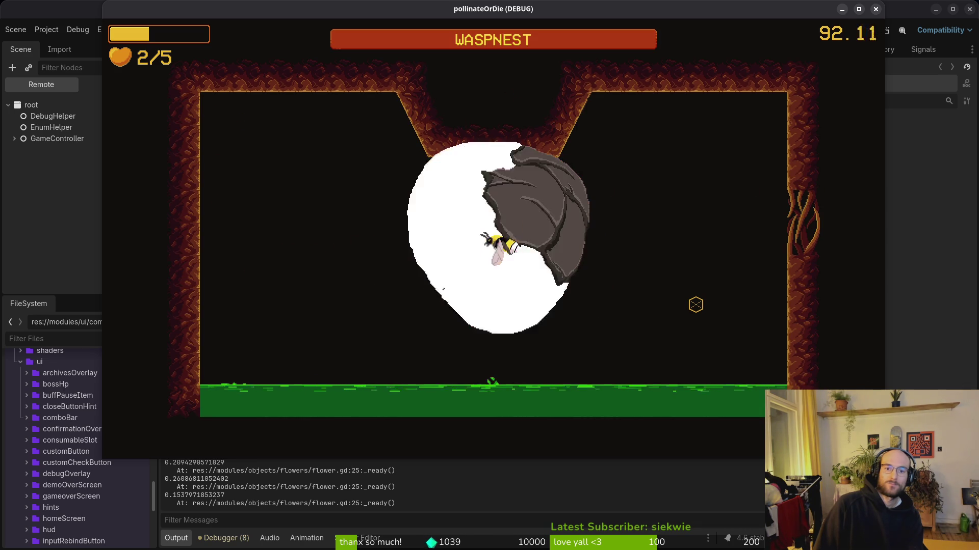
{"action": "key", "text": "d"}
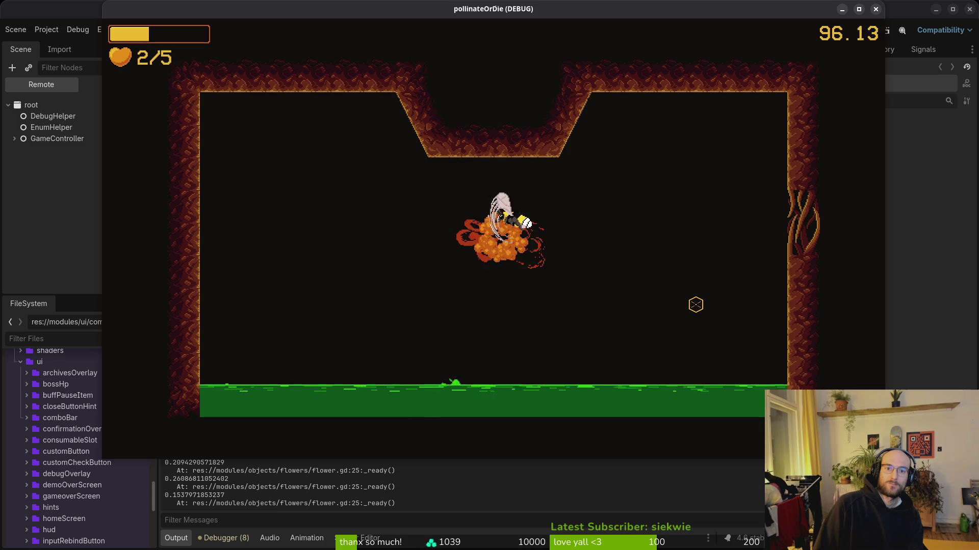
{"action": "key", "text": "d"}
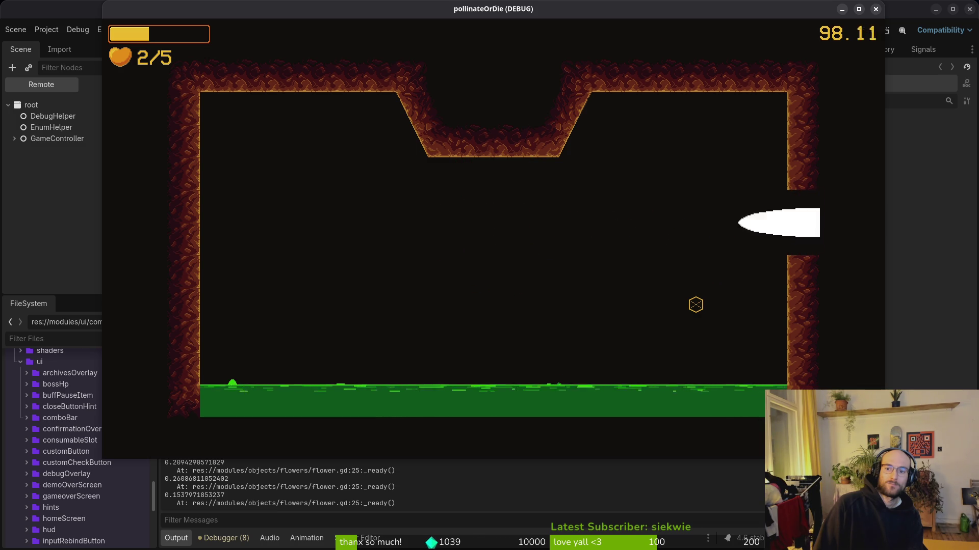
{"action": "key", "text": "d"}
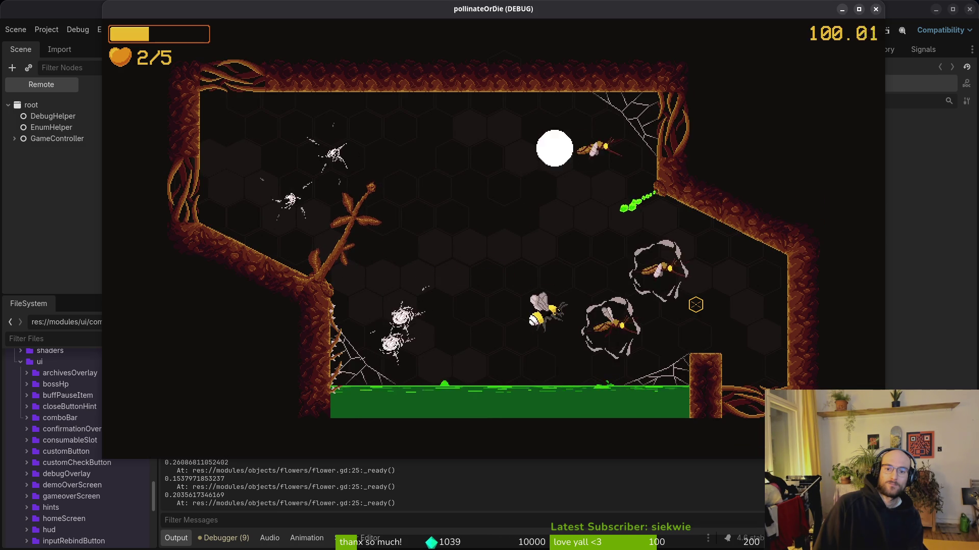
{"action": "key", "text": "d"}
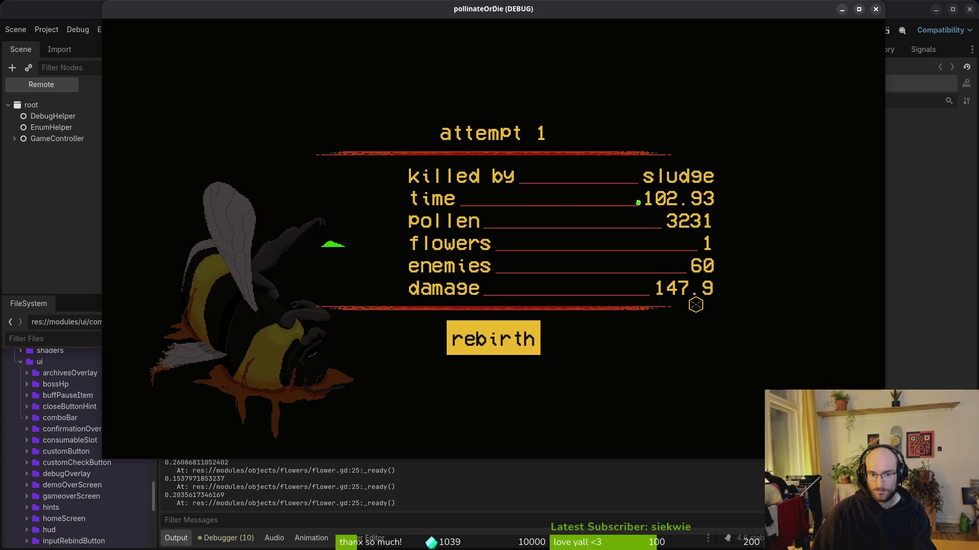
Rebirth into a fresh level and buy the reflect skill in the skill tree.
{"action": "key", "text": "Return"}
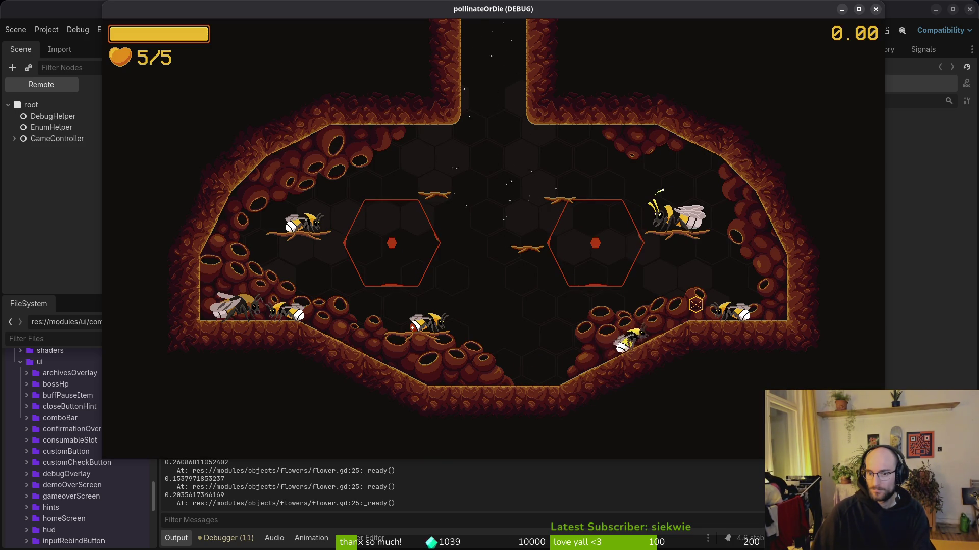
{"action": "key", "text": "e"}
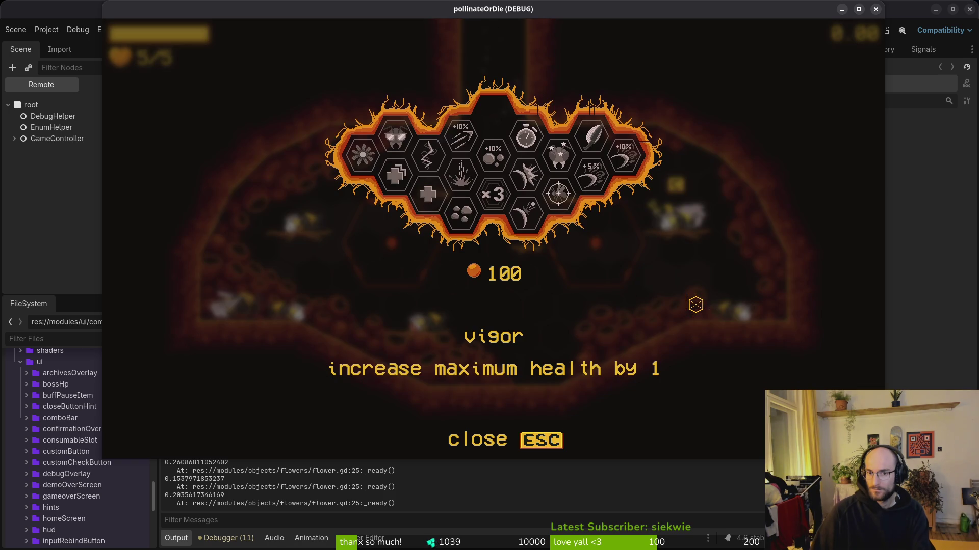
{"action": "key", "text": "Right"}
{"action": "key", "text": "Right"}
{"action": "key", "text": "Down"}
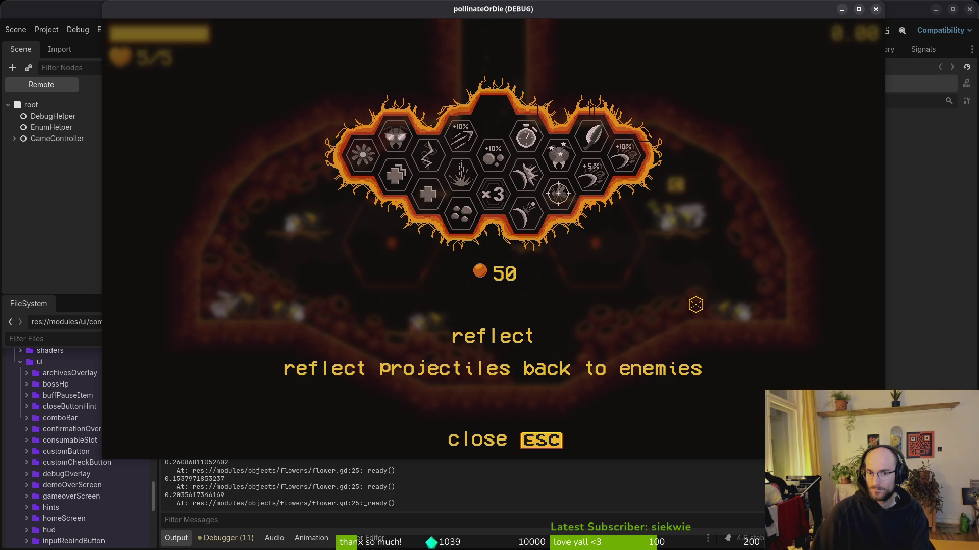
{"action": "key", "text": "e"}
Quit the run to the main menu and exit the game.
{"action": "key", "text": "Escape"}
{"action": "key", "text": "Escape"}
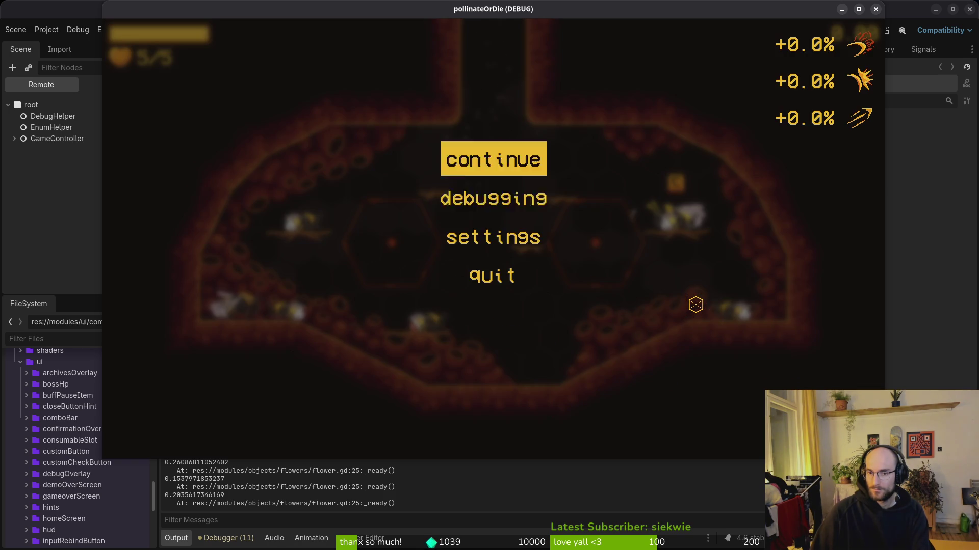
{"action": "key", "text": "Down"}
{"action": "key", "text": "Down"}
{"action": "key", "text": "Down"}
{"action": "key", "text": "e"}
{"action": "key", "text": "e"}
{"action": "key", "text": "Down"}
{"action": "key", "text": "Down"}
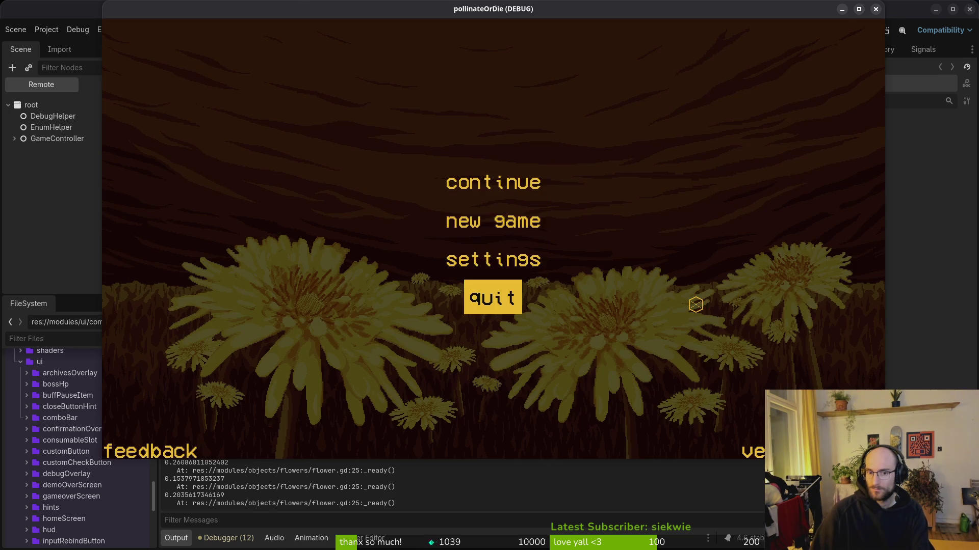
{"action": "key", "text": "e"}
Relaunch with F5, continue the saved game and buy the vigor skill.
{"action": "key", "text": "F5"}
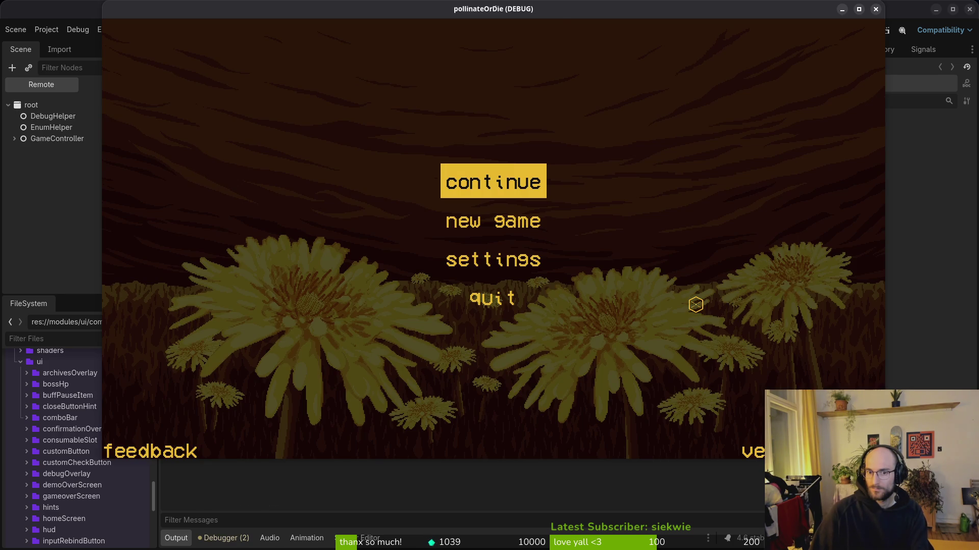
{"action": "key", "text": "e"}
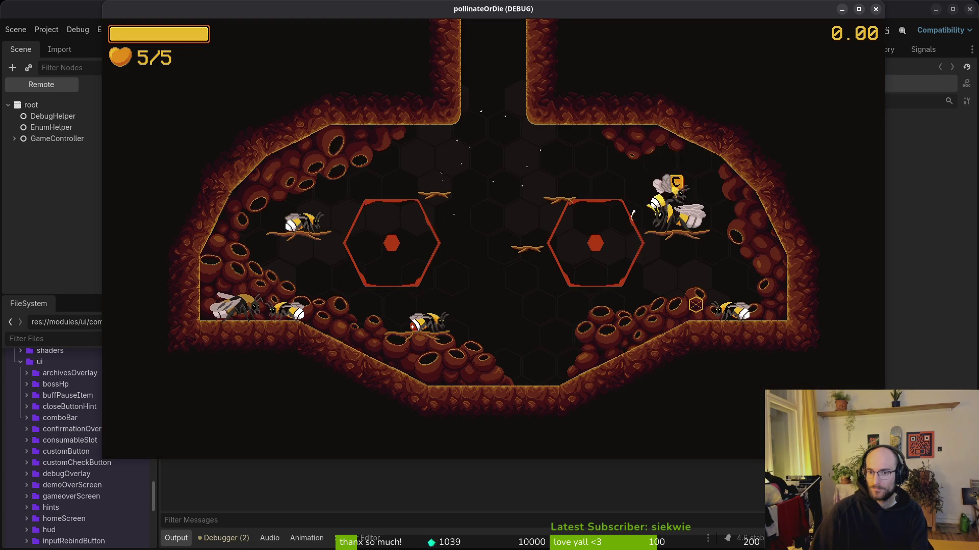
{"action": "key", "text": "Escape"}
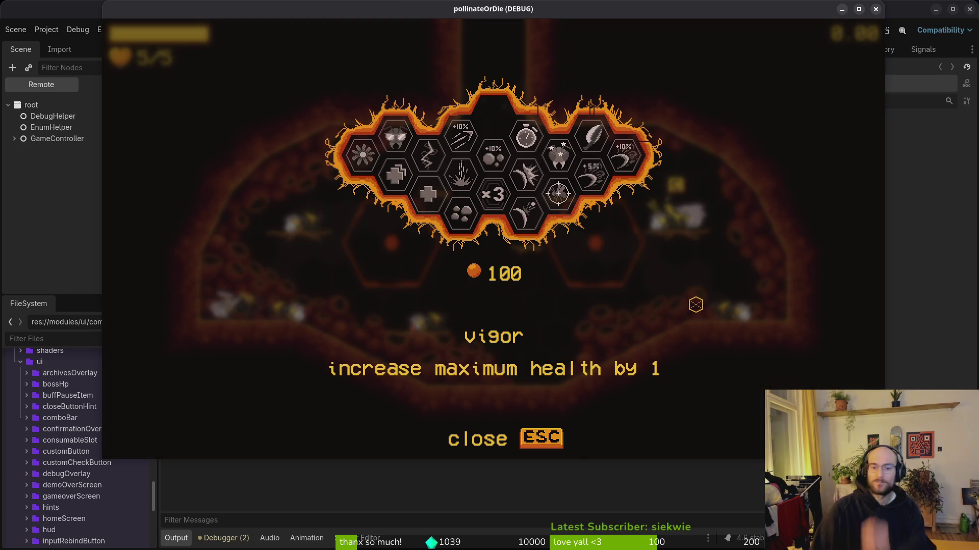
{"action": "key", "text": "Return"}
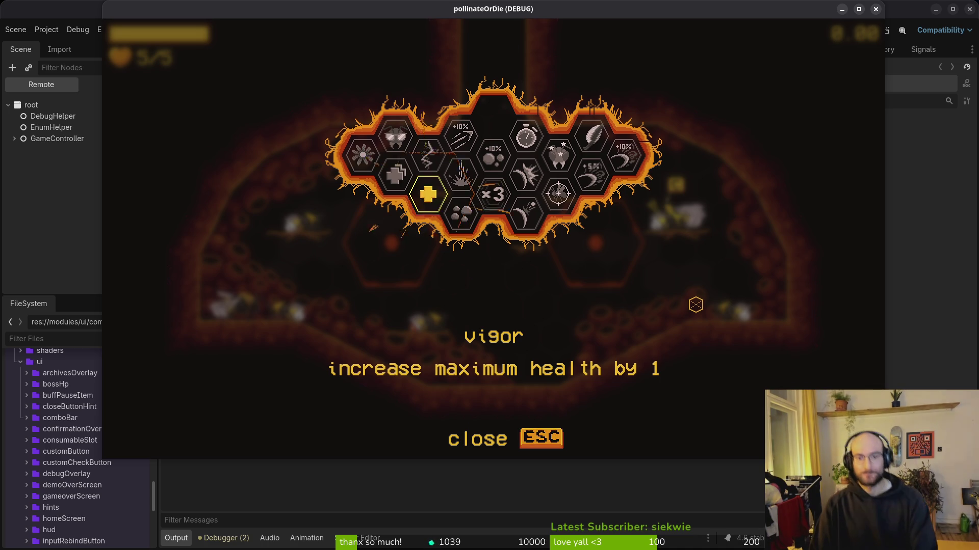
Quit to the main menu and stop the debug run with F8.
{"action": "key", "text": "Escape"}
{"action": "key", "text": "Escape"}
{"action": "key", "text": "Down"}
{"action": "key", "text": "Down"}
{"action": "key", "text": "Down"}
{"action": "key", "text": "Return"}
{"action": "key", "text": "Return"}
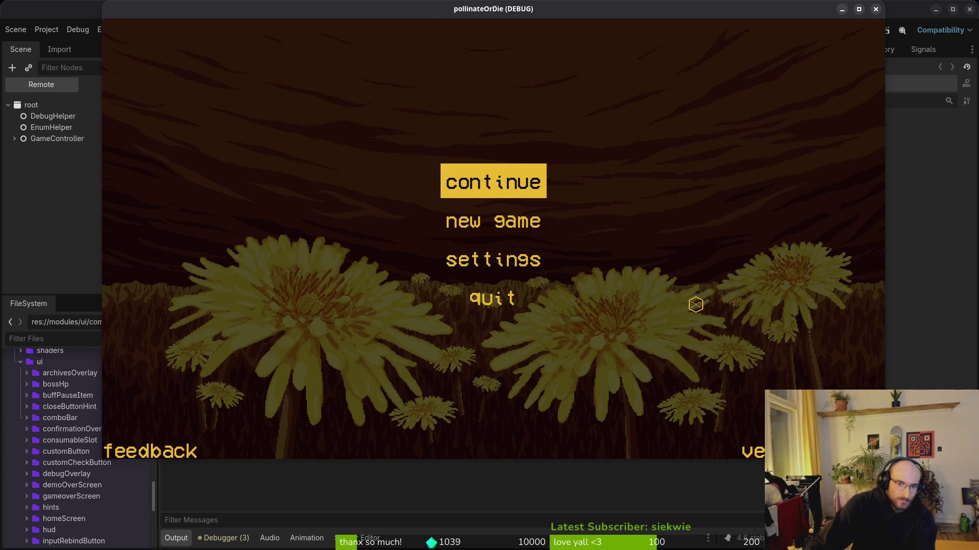
{"action": "key", "text": "Down"}
{"action": "key", "text": "Down"}
{"action": "key", "text": "F8"}
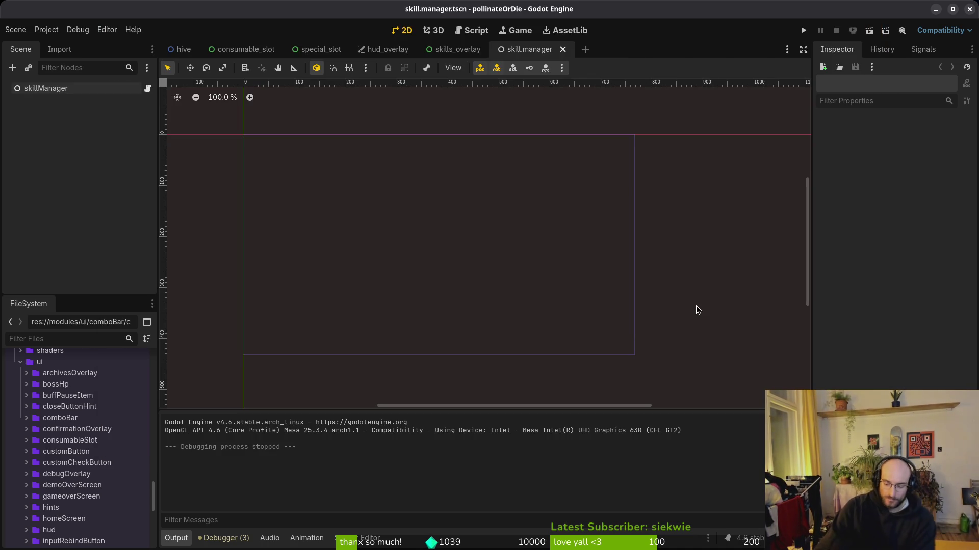
Run the project, continue the save to check the skill tree, then quit to the menu.
{"action": "key", "text": "F5"}
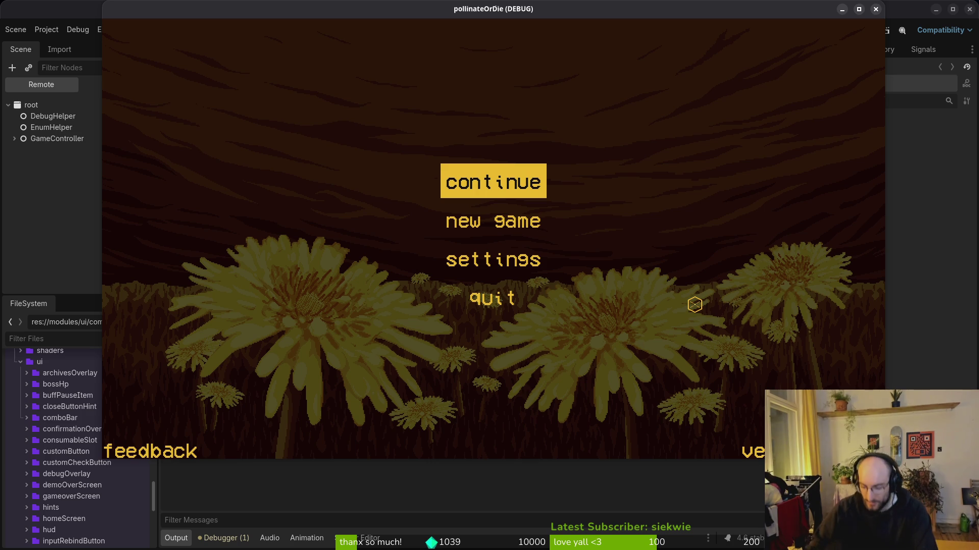
{"action": "key", "text": "Return"}
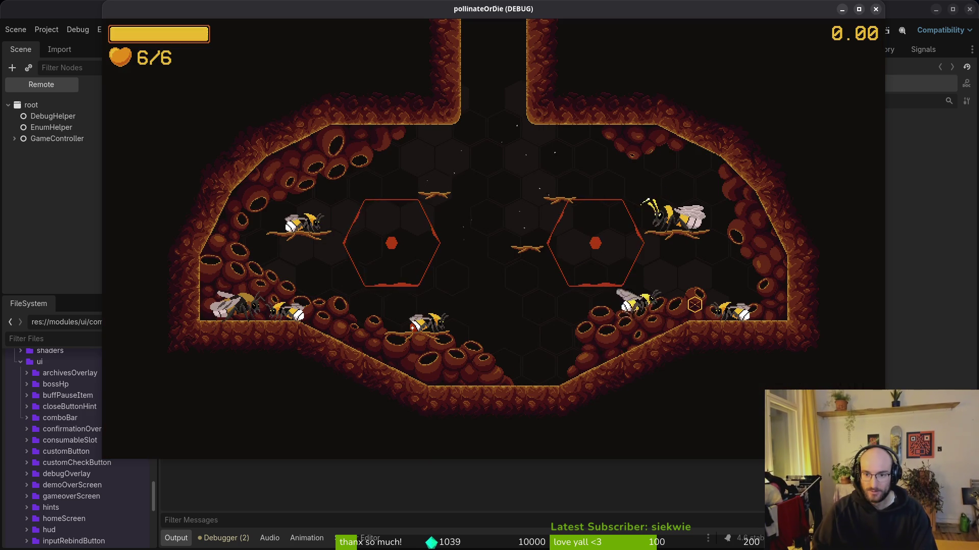
{"action": "key", "text": "Escape"}
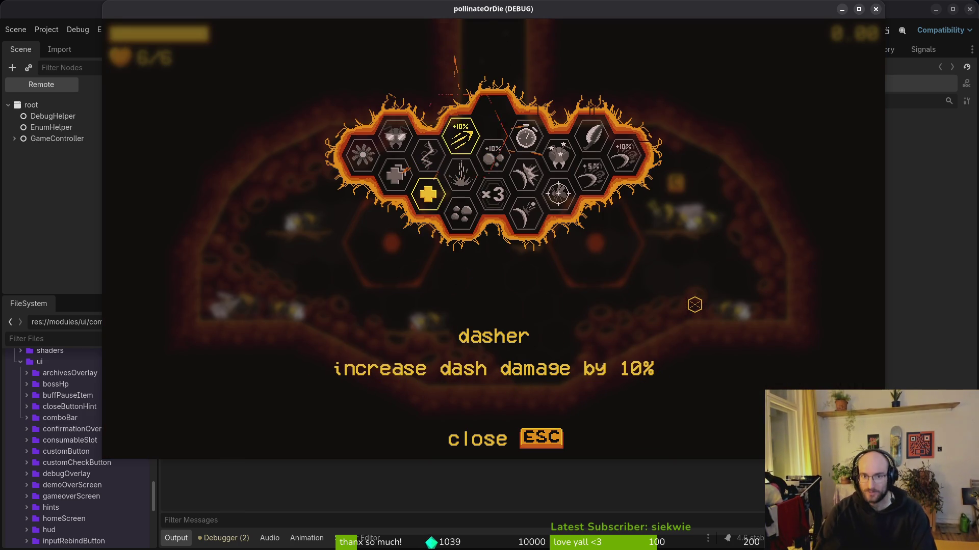
{"action": "key", "text": "Escape"}
{"action": "key", "text": "Escape"}
{"action": "key", "text": "Down"}
{"action": "key", "text": "Down"}
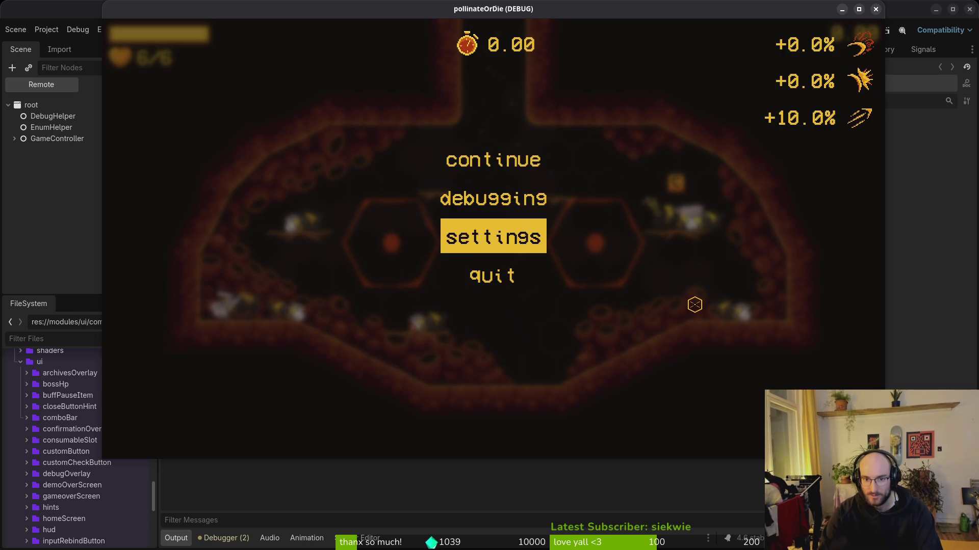
{"action": "key", "text": "Down"}
{"action": "key", "text": "Return"}
{"action": "key", "text": "Return"}
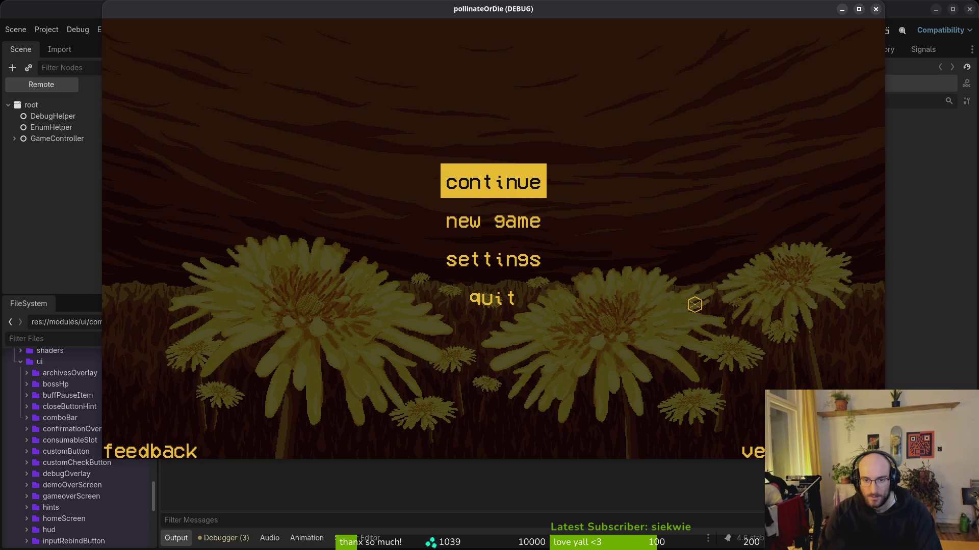
{"action": "key", "text": "Down"}
{"action": "key", "text": "Down"}
{"action": "key", "text": "Down"}
{"action": "key", "text": "Return"}
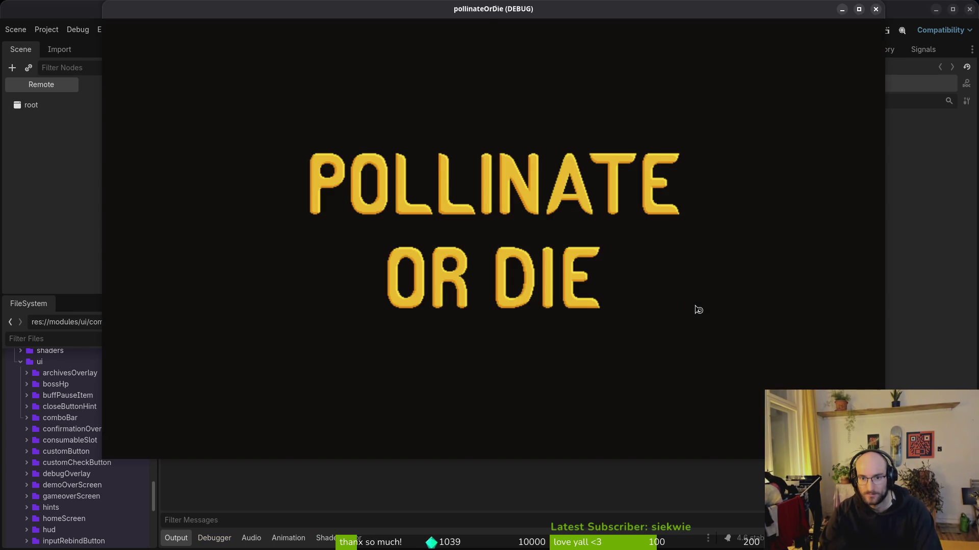
Continue the save again, review the skill tree overview, then quit from the pause menu.
{"action": "key", "text": "Return"}
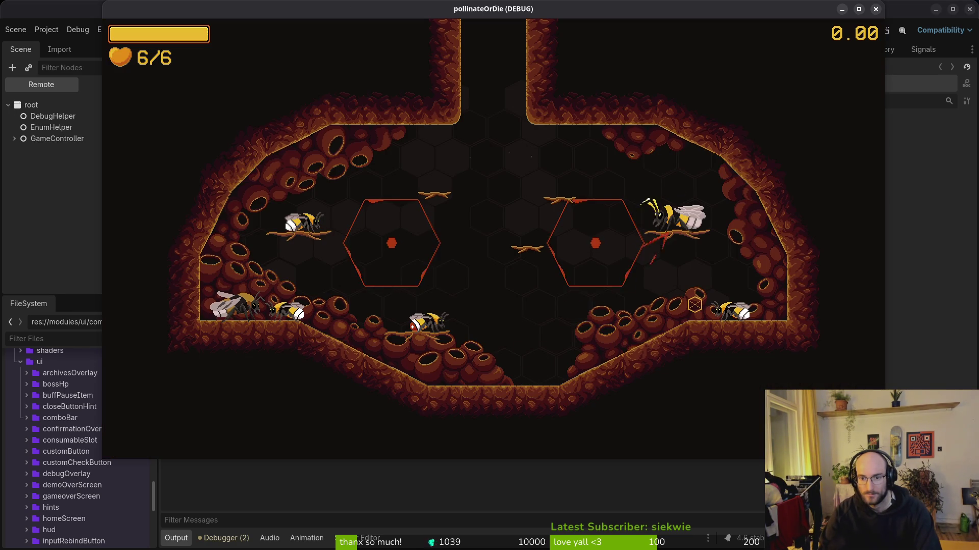
{"action": "key", "text": "Escape"}
{"action": "key", "text": "Escape"}
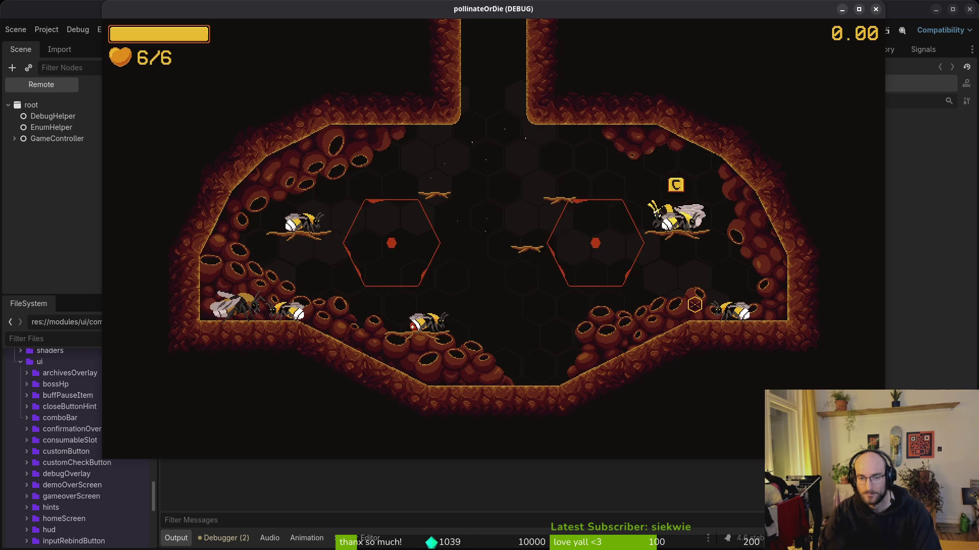
{"action": "key", "text": "Escape"}
{"action": "key", "text": "Down"}
{"action": "key", "text": "Down"}
{"action": "key", "text": "Down"}
{"action": "key", "text": "Return"}
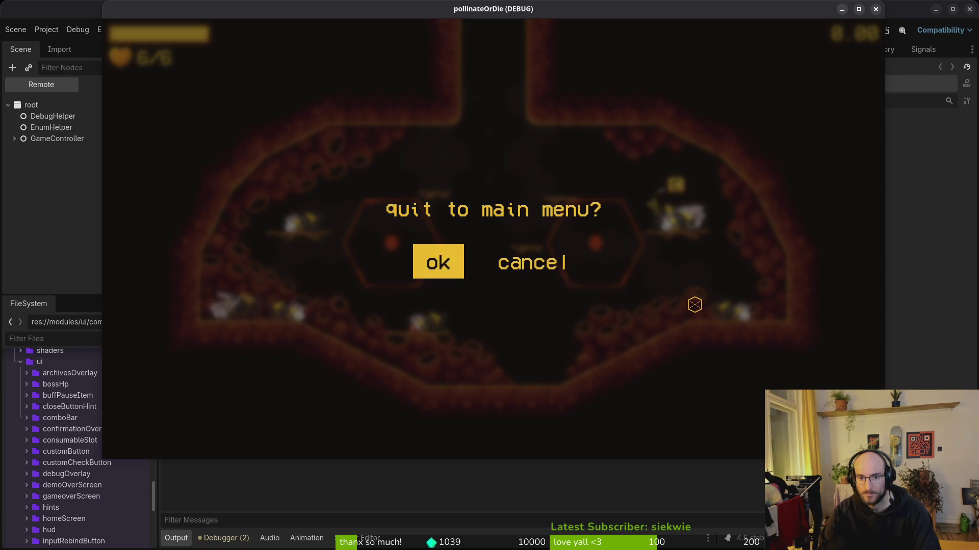
{"action": "key", "text": "Return"}
{"action": "key", "text": "Down"}
Start a new game, dismiss the 'I am lost…' dialogue, view the skill overlay, return to the code.
{"action": "key", "text": "Return"}
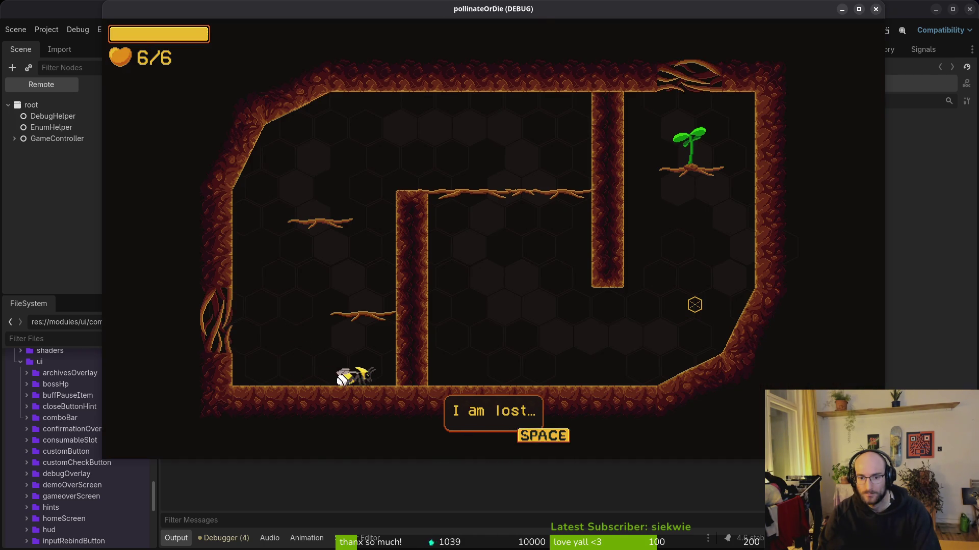
{"action": "key", "text": "space"}
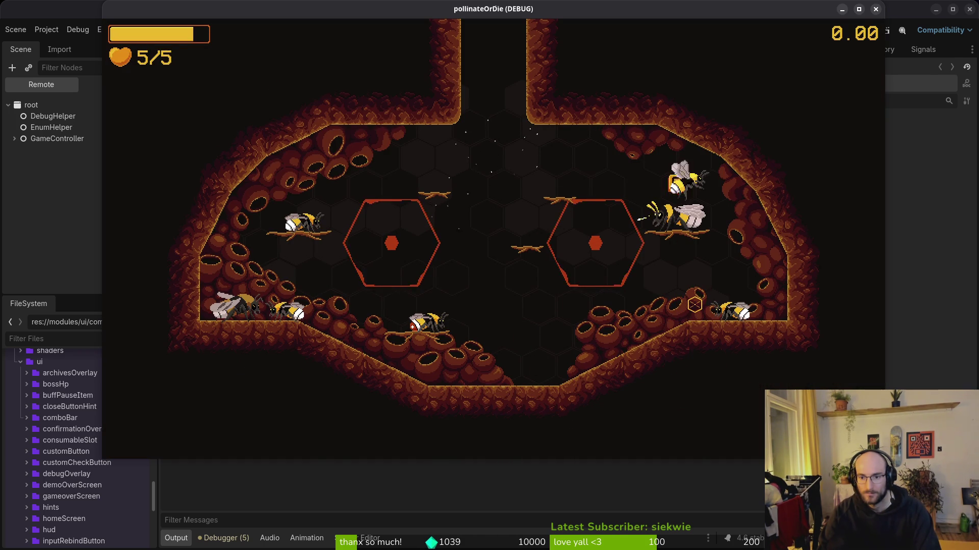
{"action": "key", "text": "Tab"}
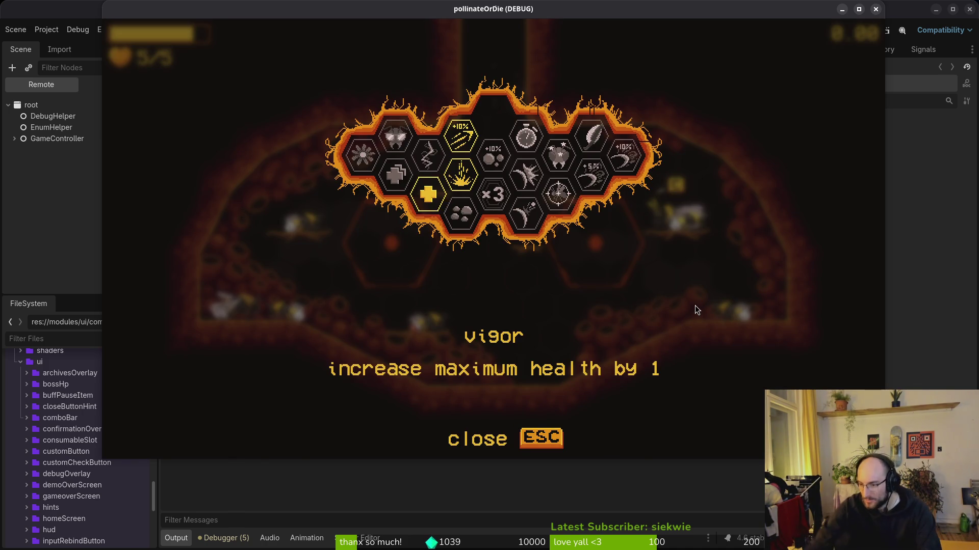
{"action": "key", "text": "alt+Tab"}
Undo the added skill_buffs line and open home.gd through a 'home' file search.
{"action": "key", "text": "u"}
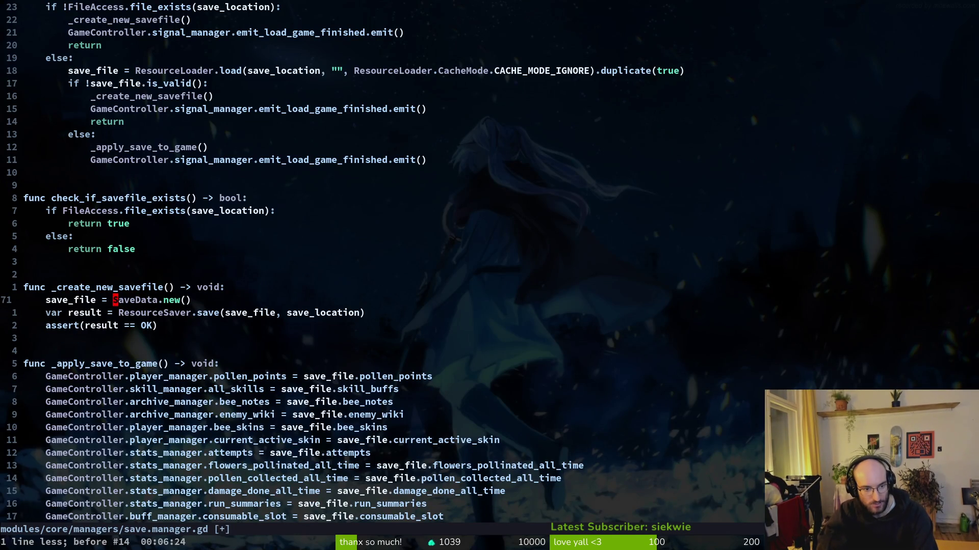
{"action": "key", "text": "space"}
{"action": "key", "text": "f"}
{"action": "key", "text": "f"}
{"action": "type", "text": "home"}
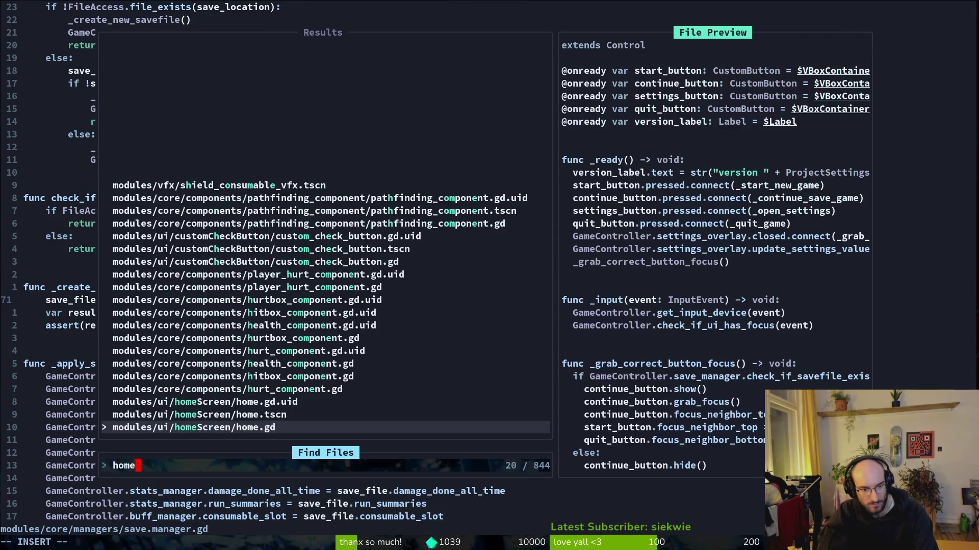
{"action": "key", "text": "Return"}
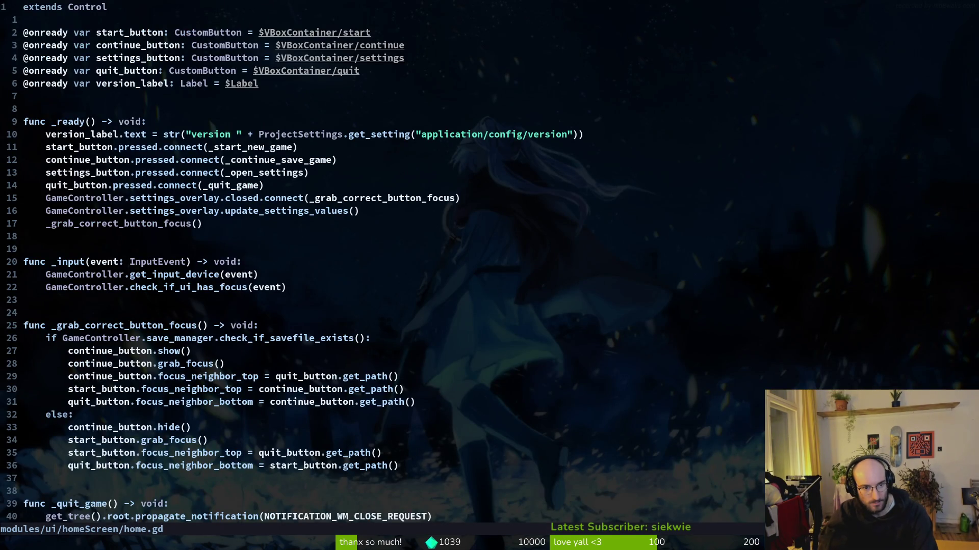
Go to line 47, highlight the reset_skills call in _start_new_game, and close the game window.
{"action": "key", "text": "4"}
{"action": "key", "text": "7"}
{"action": "key", "text": "G"}
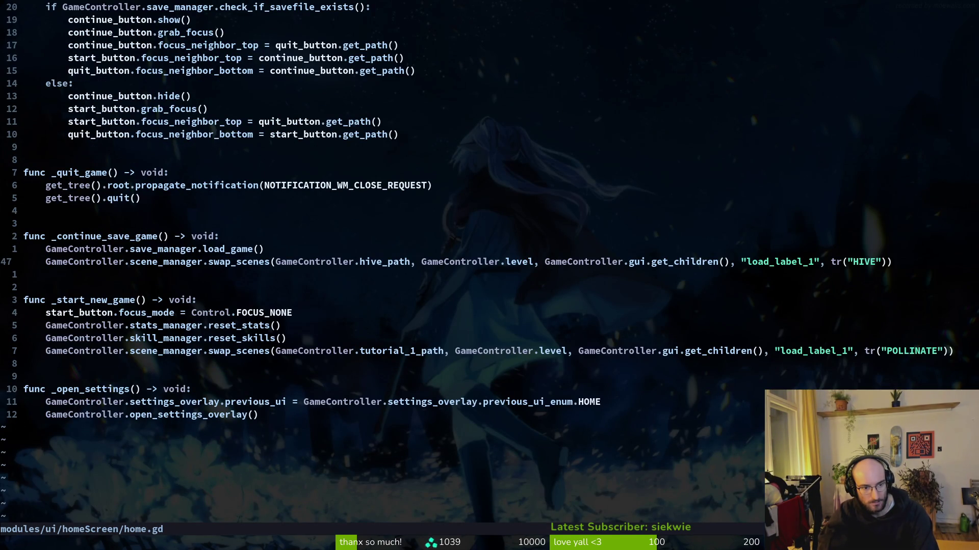
{"action": "key", "text": "j"}
{"action": "key", "text": "j"}
{"action": "key", "text": "V"}
{"action": "key", "text": "Escape"}
{"action": "key", "text": "j"}
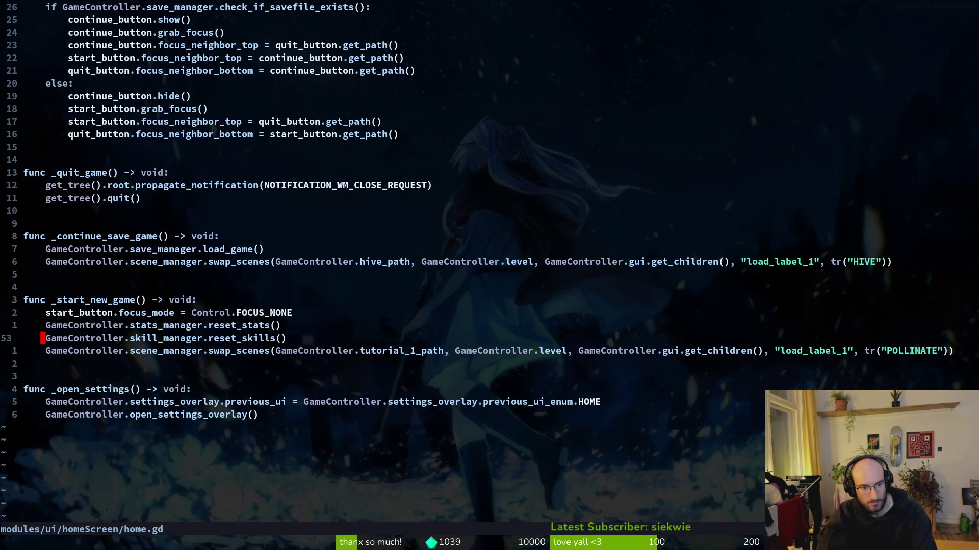
{"action": "key", "text": "V"}
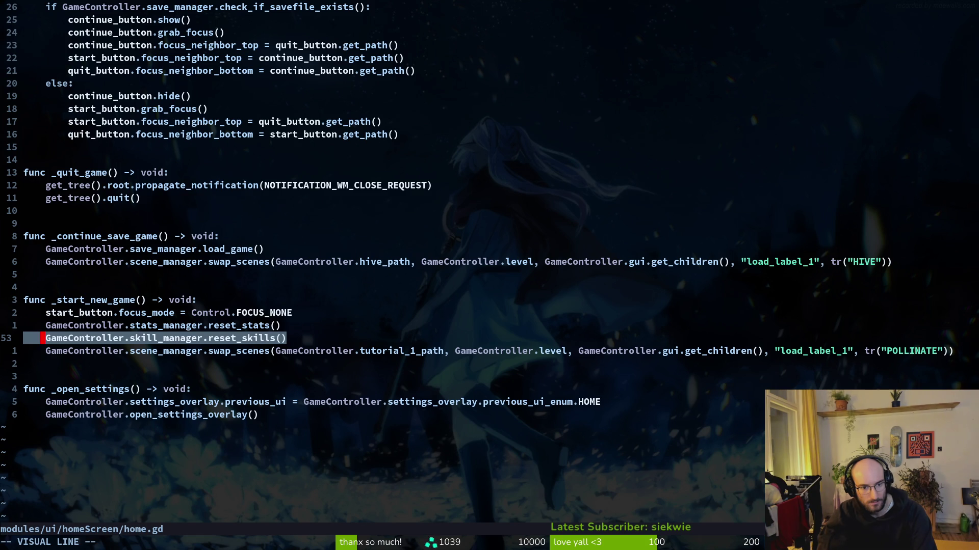
{"action": "key", "text": "Escape"}
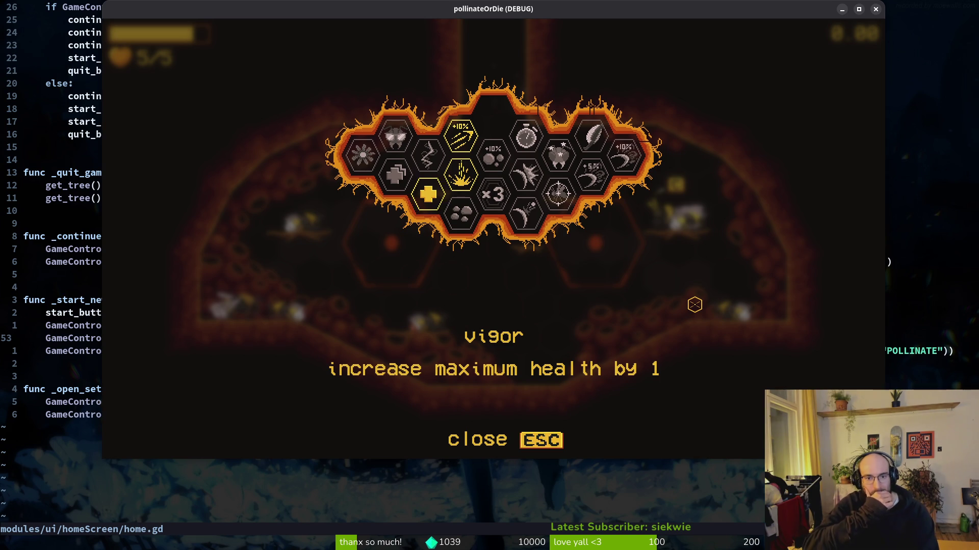
{"action": "key", "text": "Escape"}
{"action": "type", "text": "load_game"}
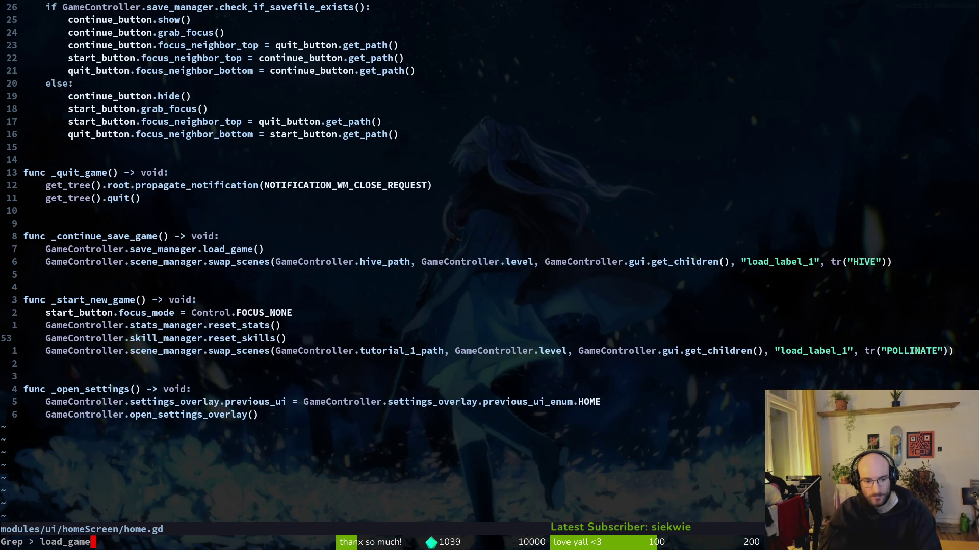
Grep the project for load_game, preview the home.gd match, and open the skill_icon.gd match.
{"action": "key", "text": "Return"}
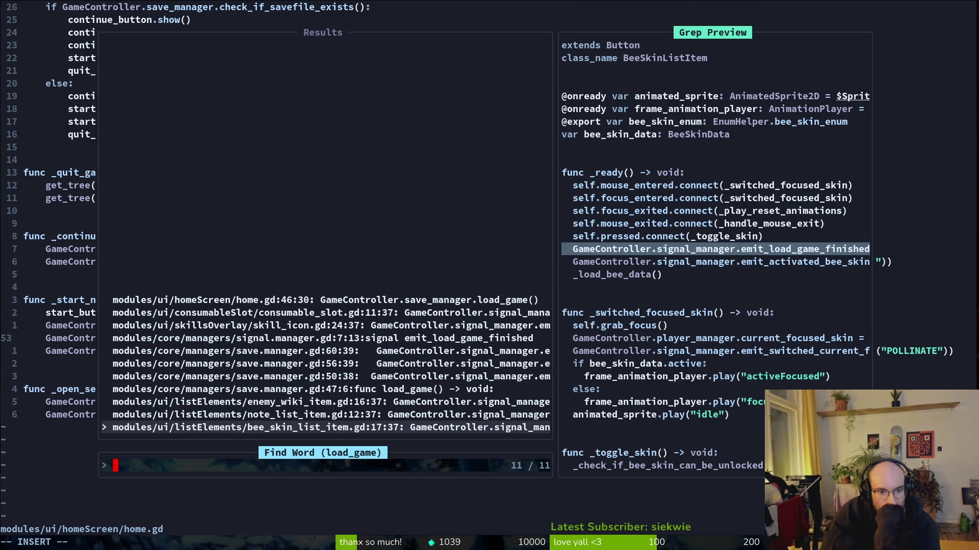
{"action": "key", "text": "Down"}
{"action": "key", "text": "Down"}
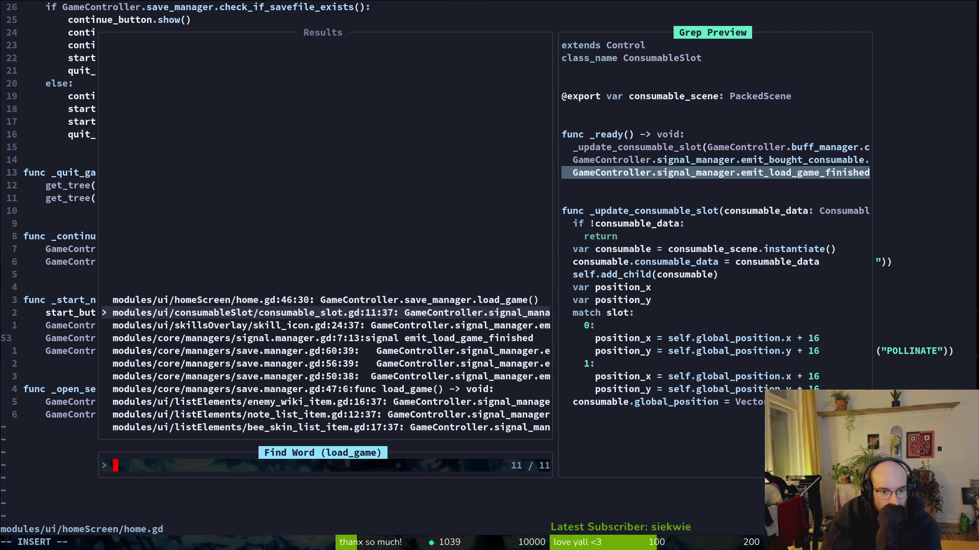
{"action": "key", "text": "Down"}
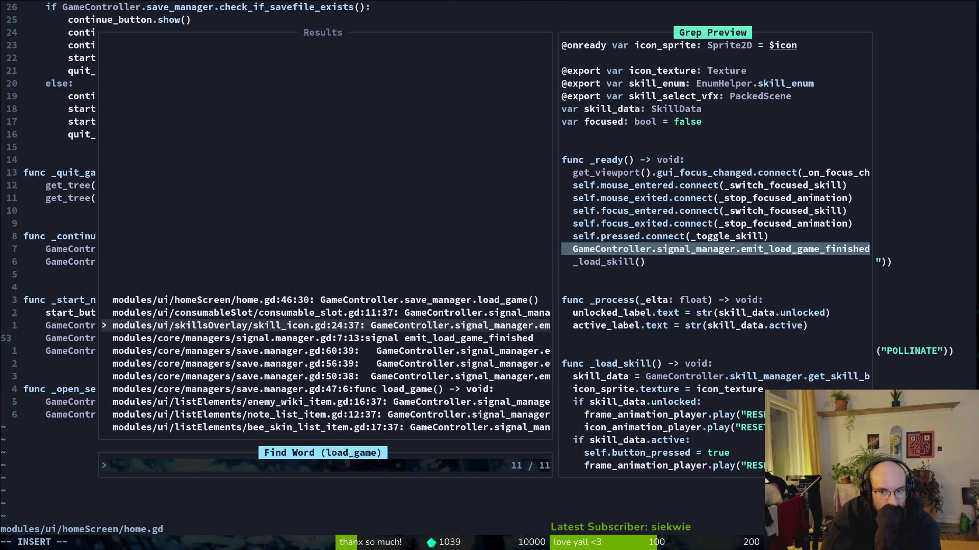
{"action": "key", "text": "Return"}
Return to the load_game results and open save.manager.gd at its load_game match.
{"action": "key", "text": "space"}
{"action": "key", "text": "f"}
{"action": "key", "text": "r"}
{"action": "key", "text": "Up"}
{"action": "key", "text": "Up"}
{"action": "key", "text": "Up"}
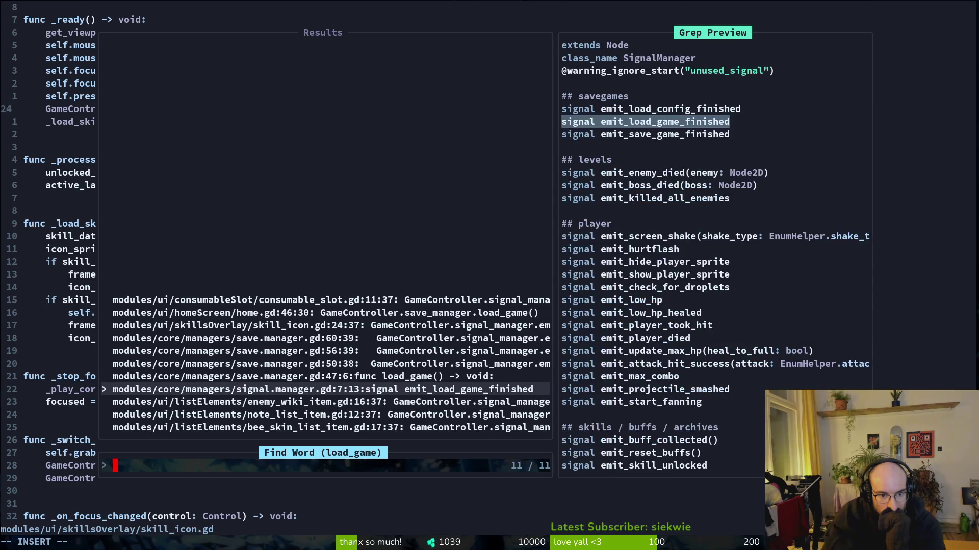
{"action": "key", "text": "Up"}
{"action": "key", "text": "Up"}
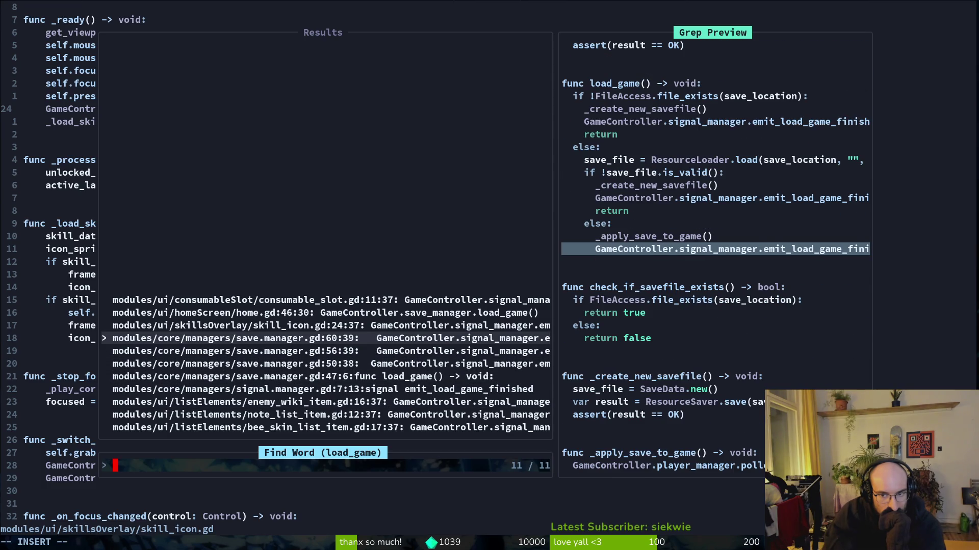
{"action": "key", "text": "Down"}
{"action": "key", "text": "Return"}
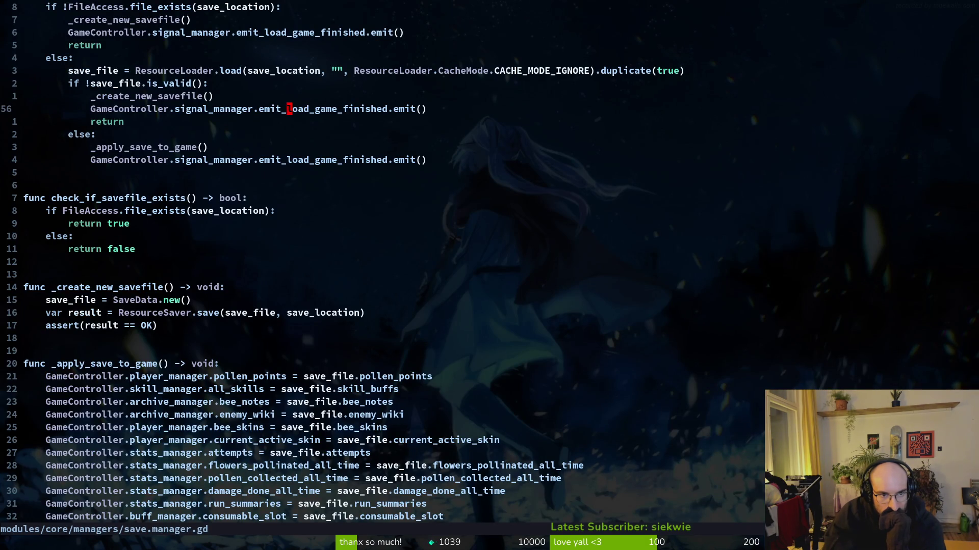
Inspect load_game's _create_new_savefile calls and its ResourceLoader load line.
{"action": "key", "text": "k"}
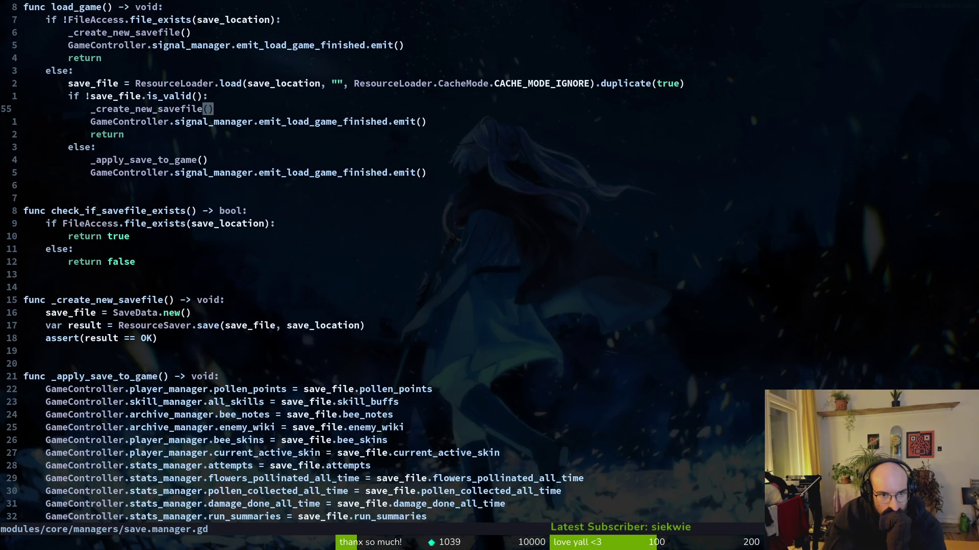
{"action": "key", "text": "j"}
{"action": "key", "text": "j"}
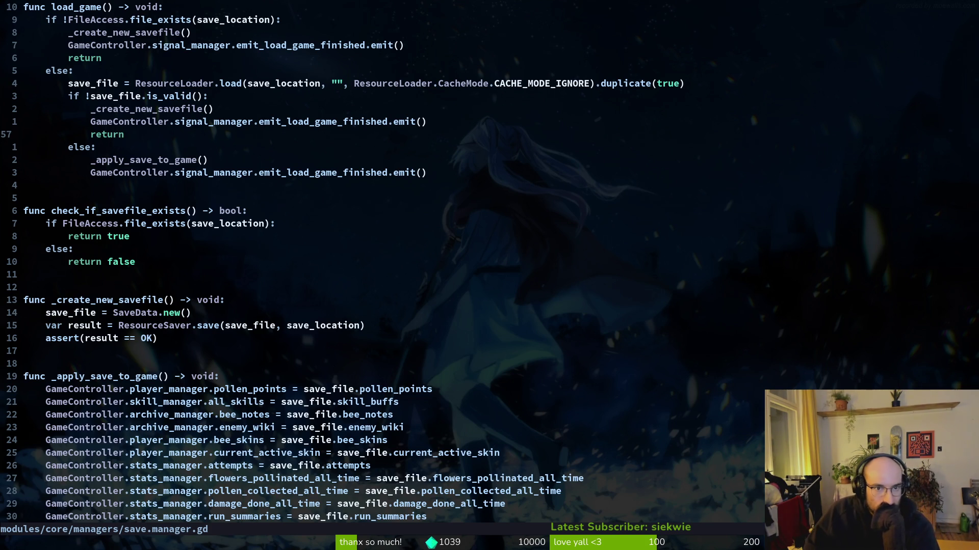
{"action": "key", "text": "k"}
{"action": "key", "text": "k"}
{"action": "key", "text": "k"}
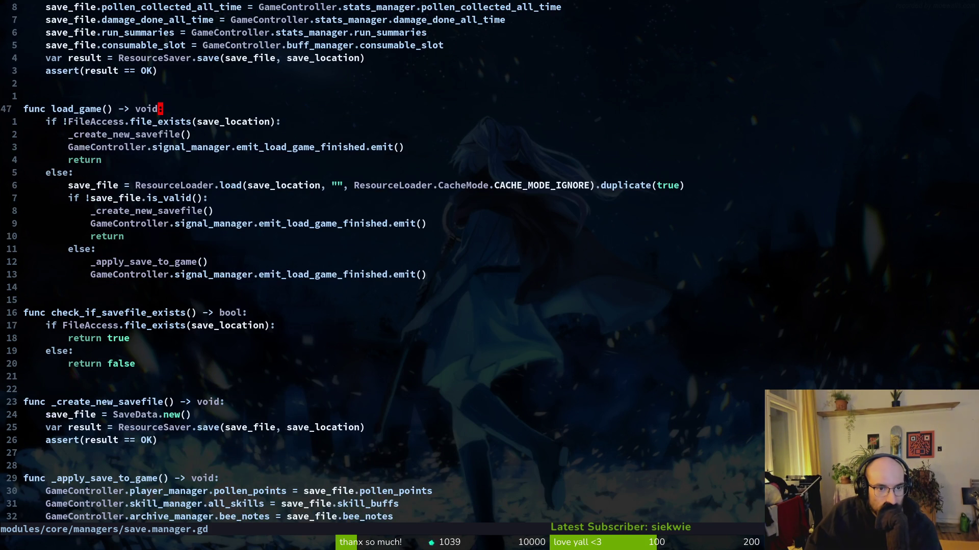
{"action": "key", "text": "j"}
{"action": "key", "text": "j"}
{"action": "key", "text": "k"}
{"action": "key", "text": "j"}
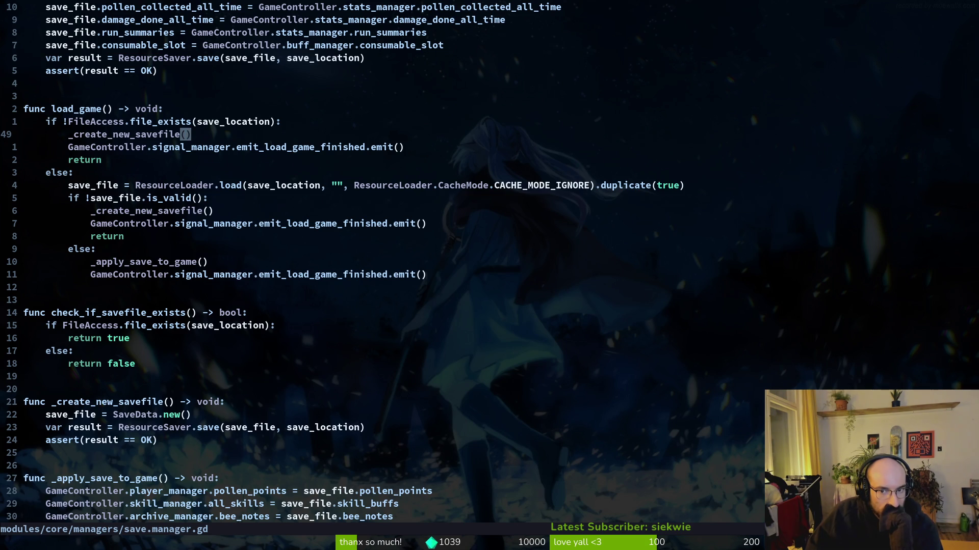
{"action": "key", "text": "j"}
{"action": "key", "text": "j"}
{"action": "key", "text": "j"}
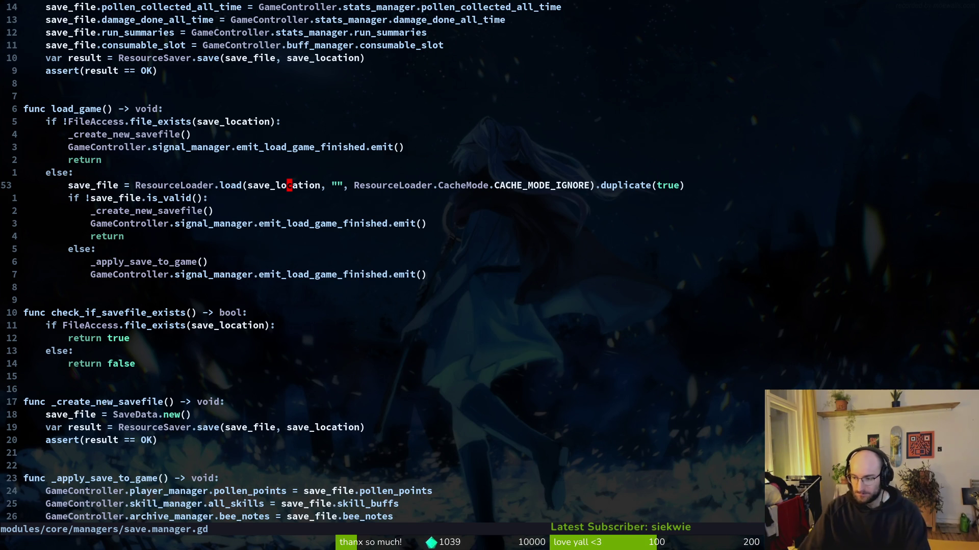
{"action": "key", "text": "super"}
{"action": "key", "text": "super"}
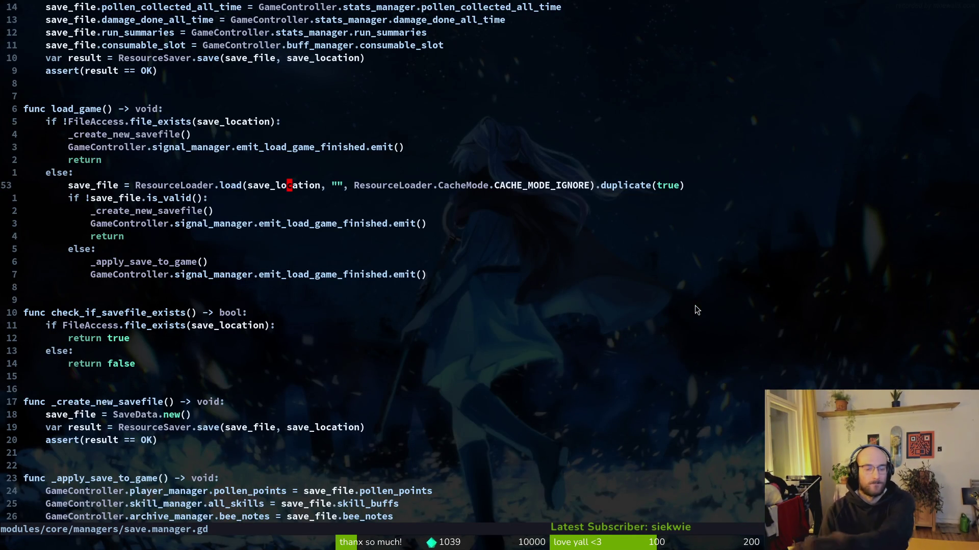
{"action": "key", "text": "space"}
Open skill.manager.gd via a 'skim' file search and find the all_skills.clear() and skill_templates lines.
{"action": "key", "text": "f"}
{"action": "key", "text": "f"}
{"action": "type", "text": "skim"}
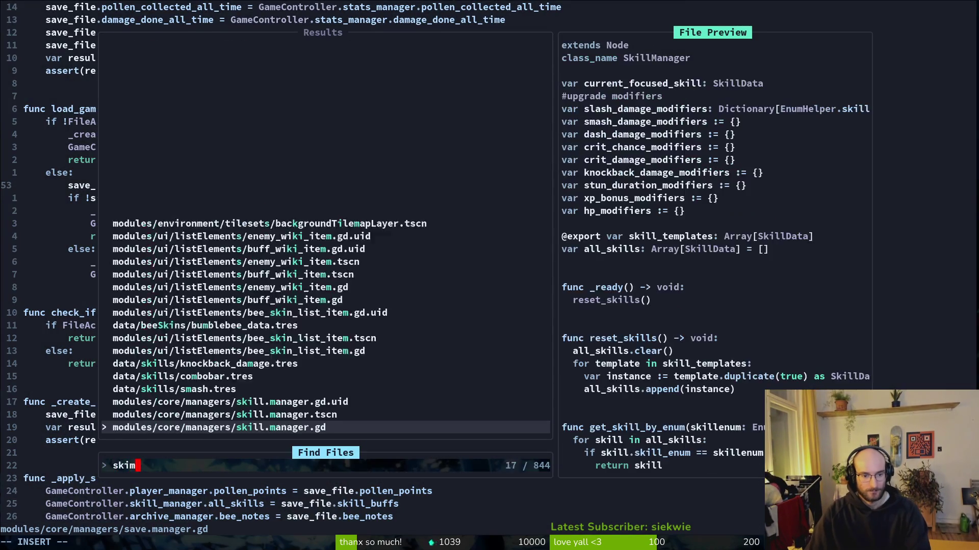
{"action": "key", "text": "Return"}
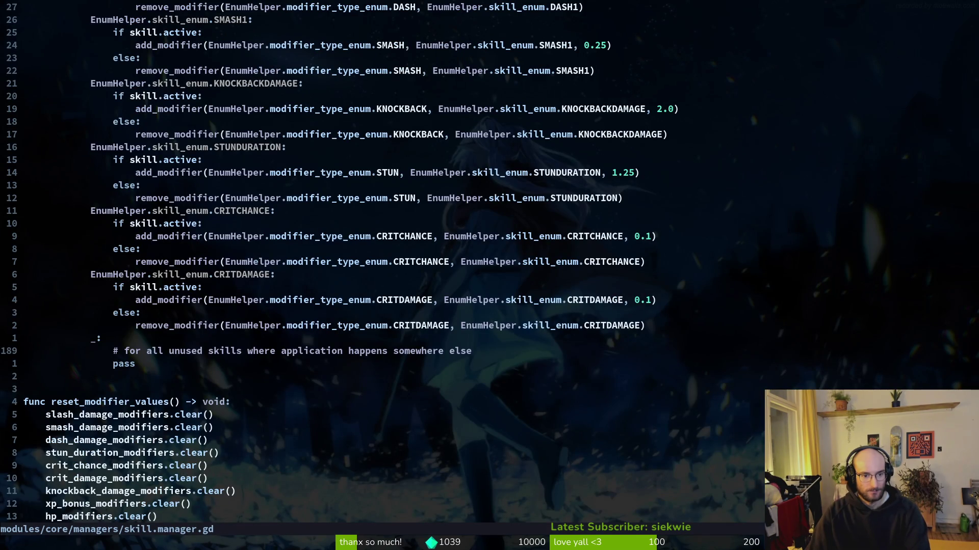
{"action": "key", "text": "j"}
{"action": "key", "text": "j"}
{"action": "key", "text": "j"}
{"action": "key", "text": "ctrl+d"}
{"action": "key", "text": "ctrl+u"}
{"action": "key", "text": "ctrl+u"}
{"action": "key", "text": "ctrl+u"}
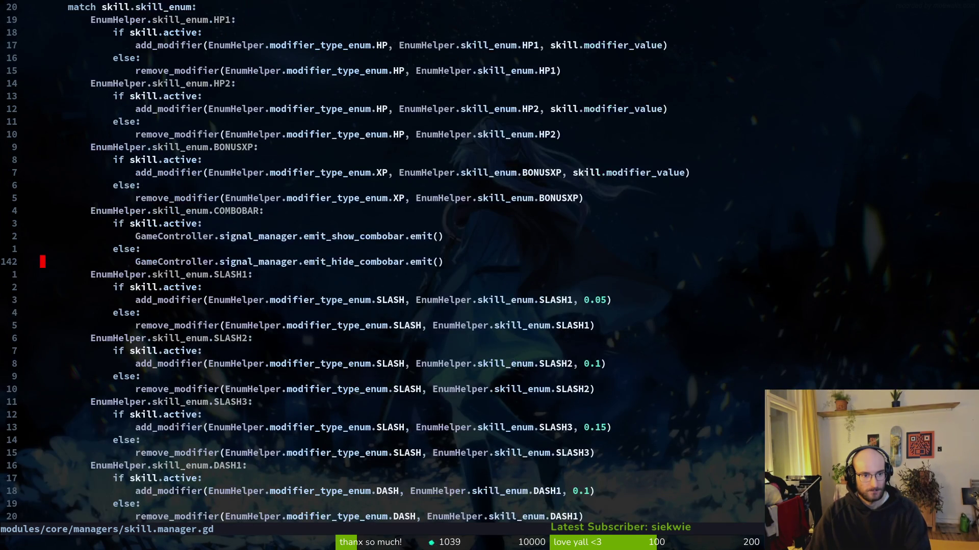
{"action": "key", "text": "ctrl+u"}
{"action": "key", "text": "ctrl+u"}
{"action": "key", "text": "ctrl+u"}
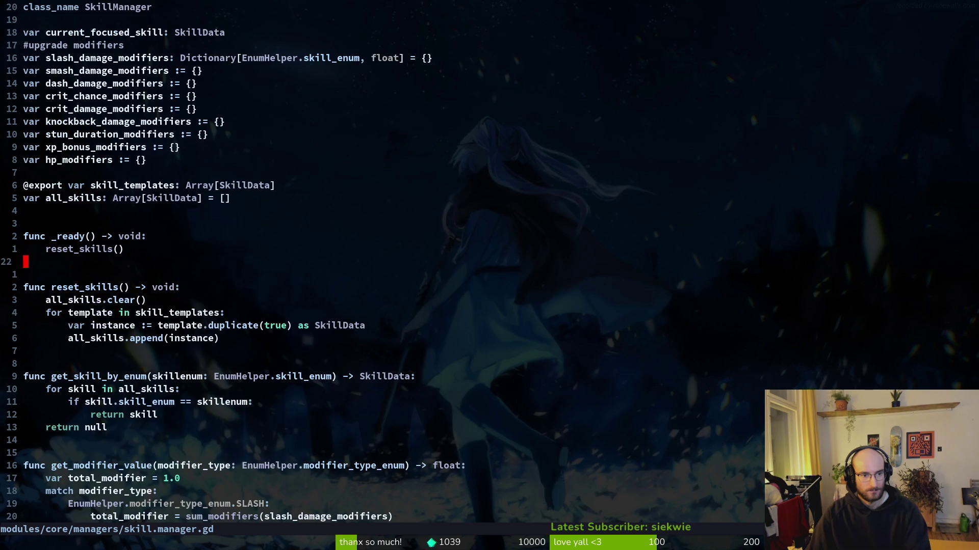
{"action": "key", "text": "j"}
{"action": "key", "text": "j"}
{"action": "key", "text": "j"}
{"action": "key", "text": "shift+v"}
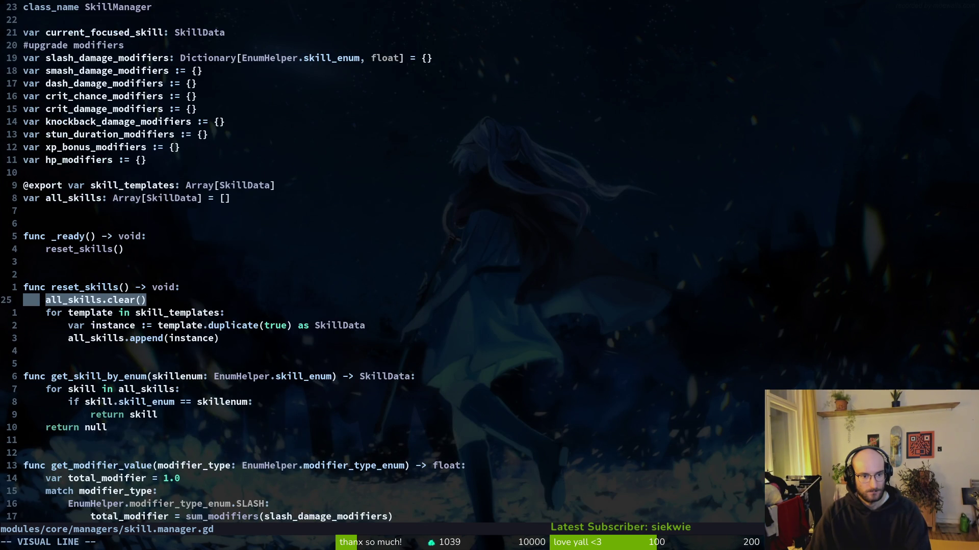
{"action": "key", "text": "Escape"}
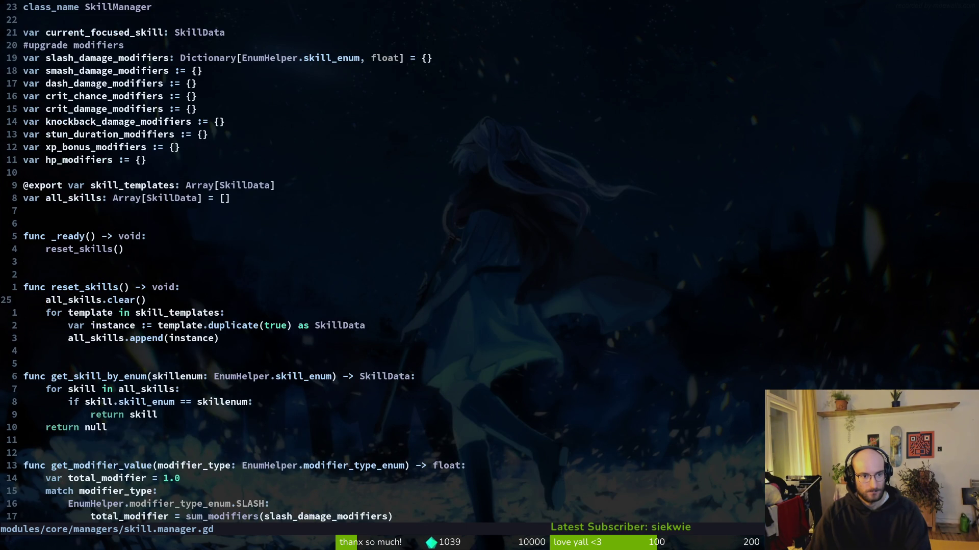
{"action": "key", "text": "j"}
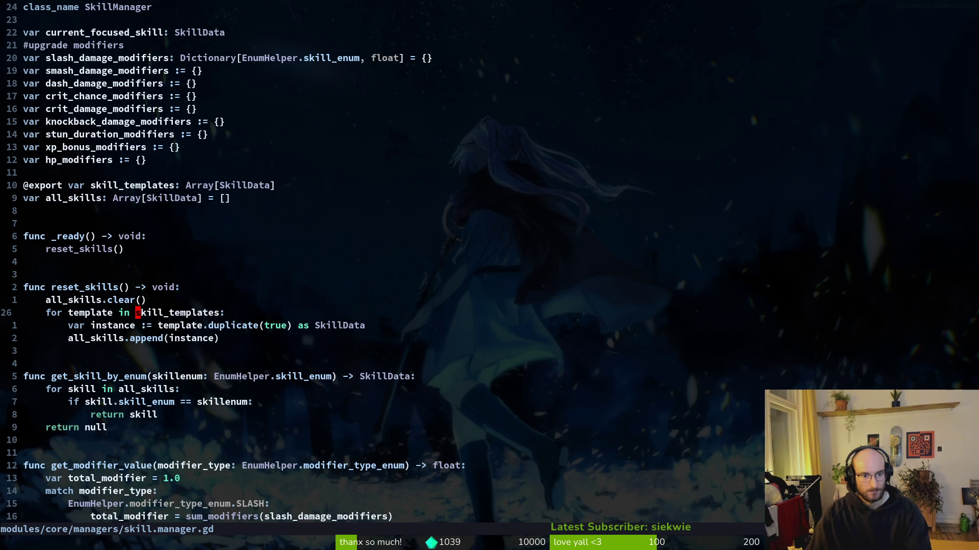
Grep the project for skill_templates, preview the loop and scene-fill matches, then close the search.
{"action": "key", "text": "space"}
{"action": "key", "text": "s"}
{"action": "key", "text": "w"}
{"action": "key", "text": "ctrl+p"}
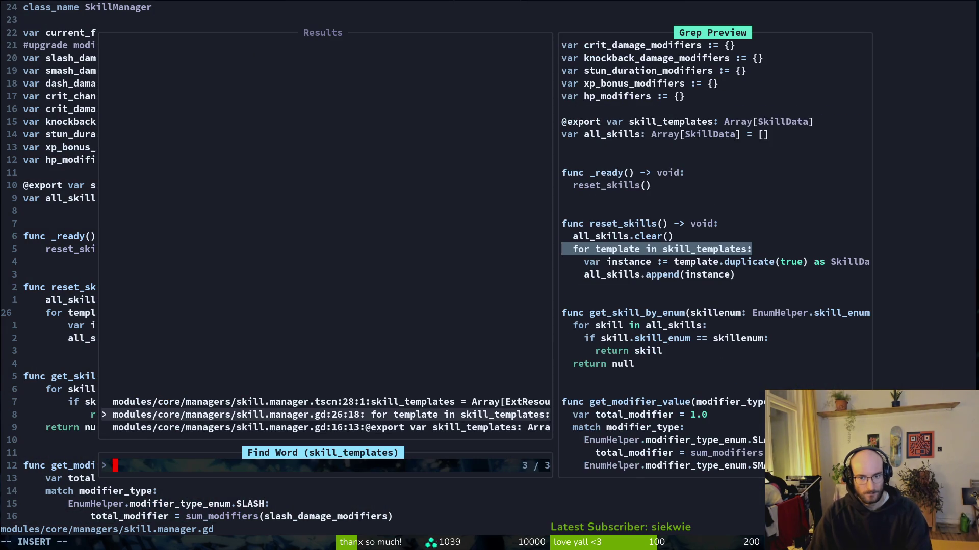
{"action": "key", "text": "ctrl+p"}
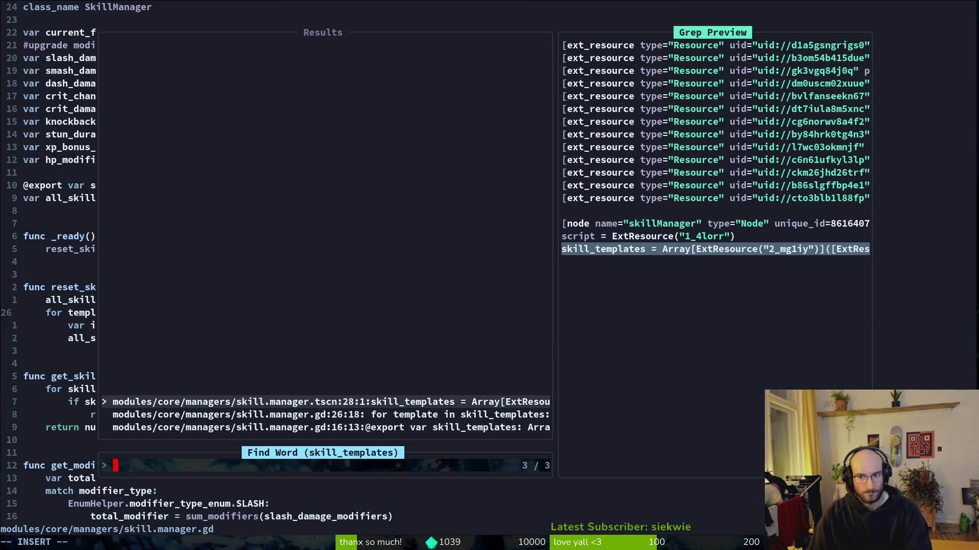
{"action": "key", "text": "Escape"}
{"action": "key", "text": "Escape"}
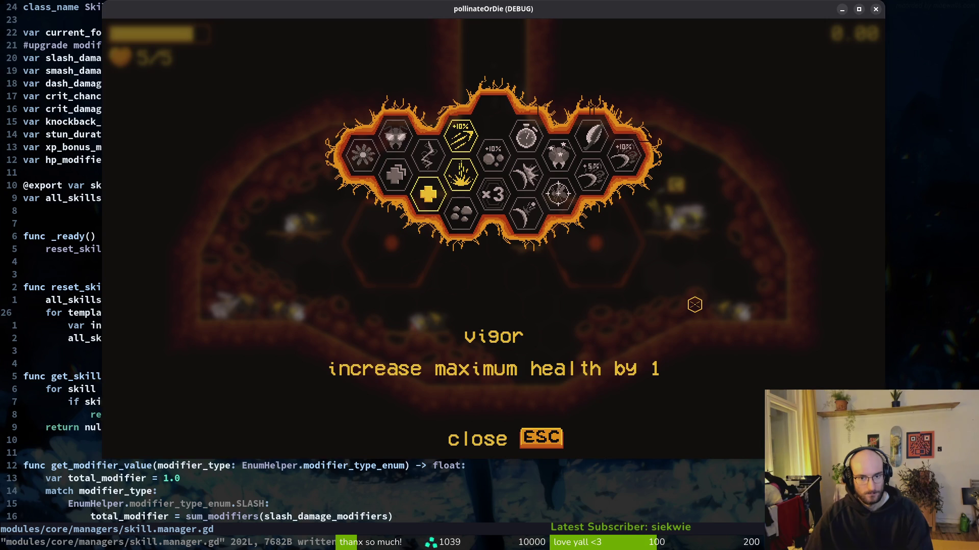
Stop the running game and relaunch it from the editor into a new game.
{"action": "key", "text": "Escape"}
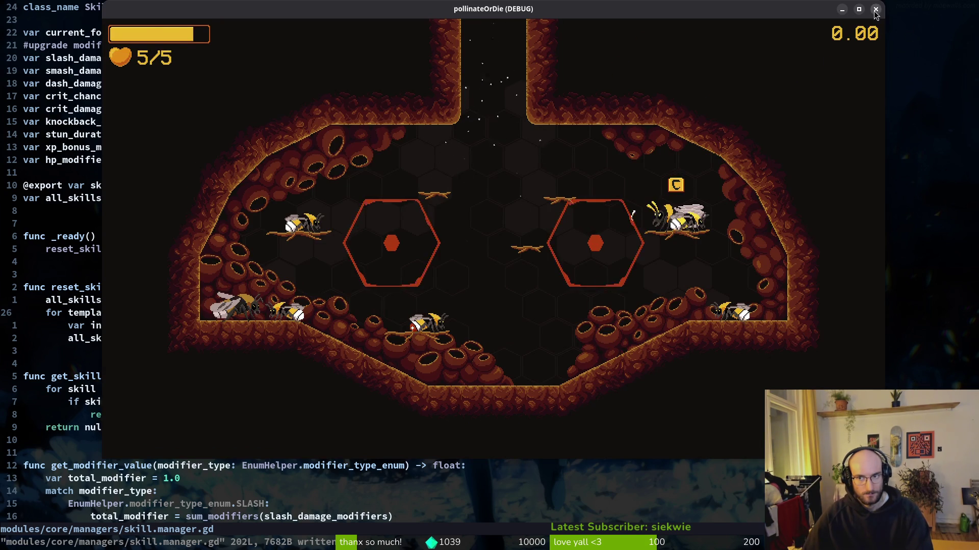
{"action": "key", "text": "alt+F4"}
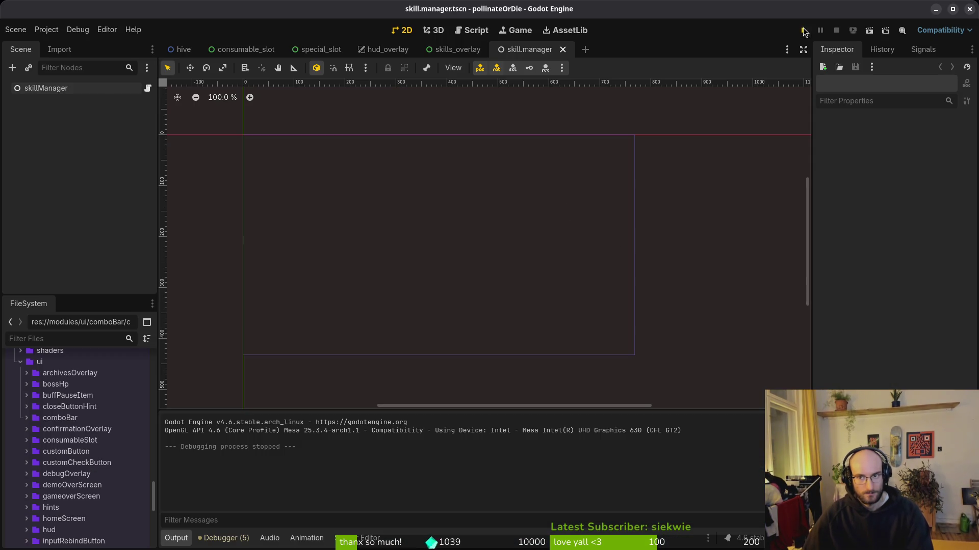
{"action": "left_click", "coordinate": [804, 30]}
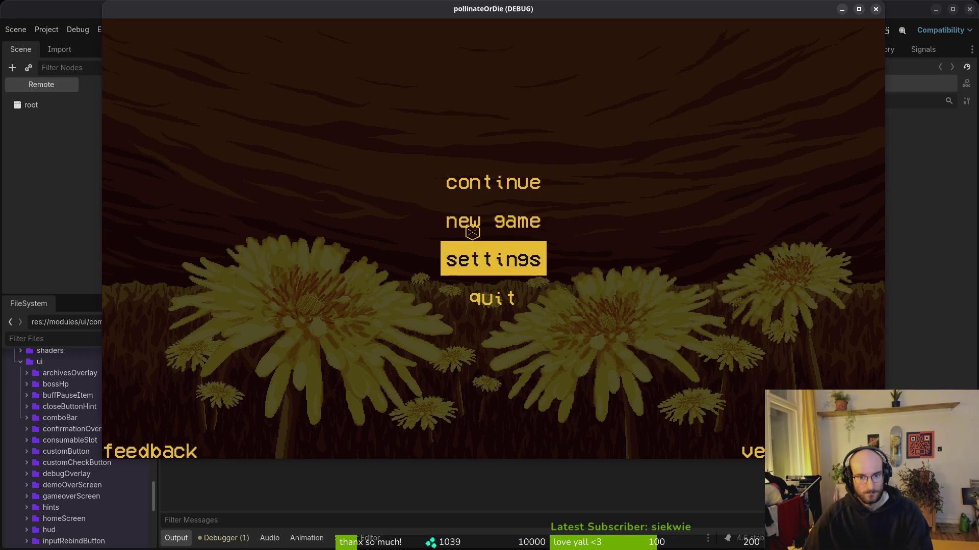
{"action": "left_click", "coordinate": [471, 224]}
{"action": "key", "text": "space"}
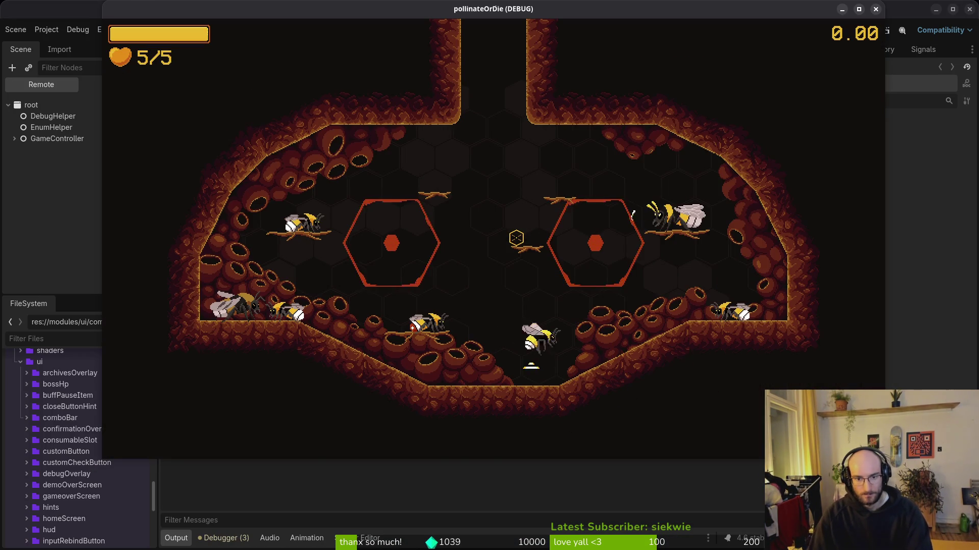
Switch the debug options to development level and browse the skill tree from vigor to shockwave.
{"action": "key", "text": "Tab"}
{"action": "key", "text": "Escape"}
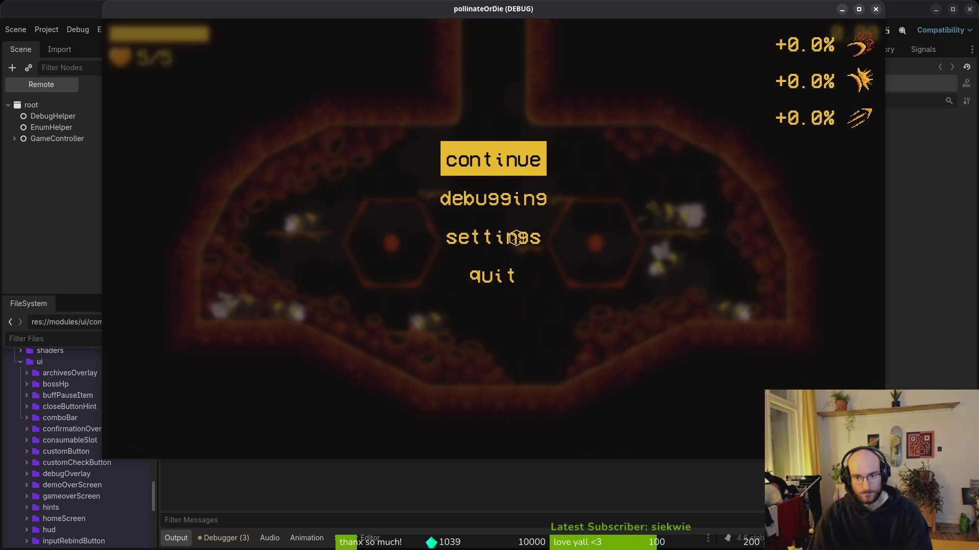
{"action": "key", "text": "Escape"}
{"action": "key", "text": "Escape"}
{"action": "key", "text": "Down"}
{"action": "key", "text": "Return"}
{"action": "key", "text": "Down"}
{"action": "key", "text": "Down"}
{"action": "key", "text": "Down"}
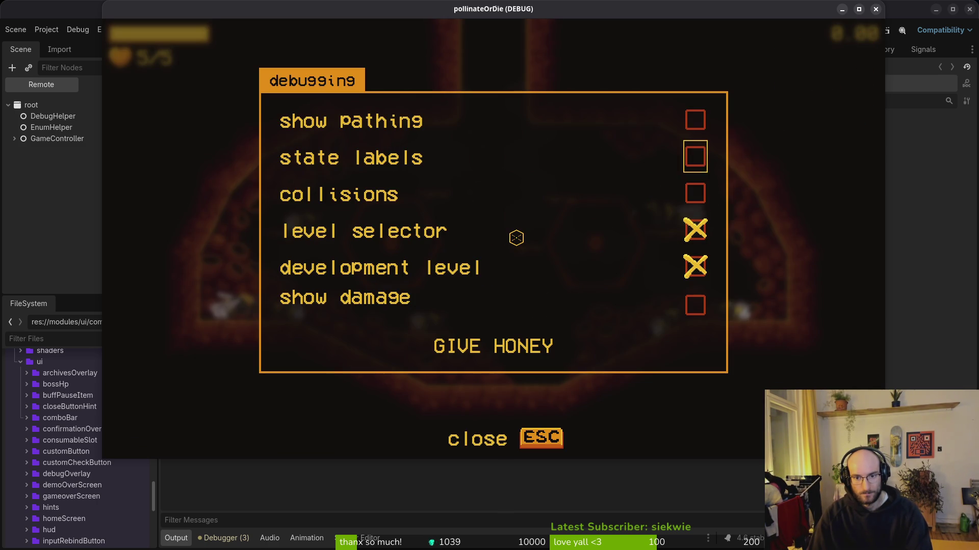
{"action": "key", "text": "Down"}
{"action": "key", "text": "Escape"}
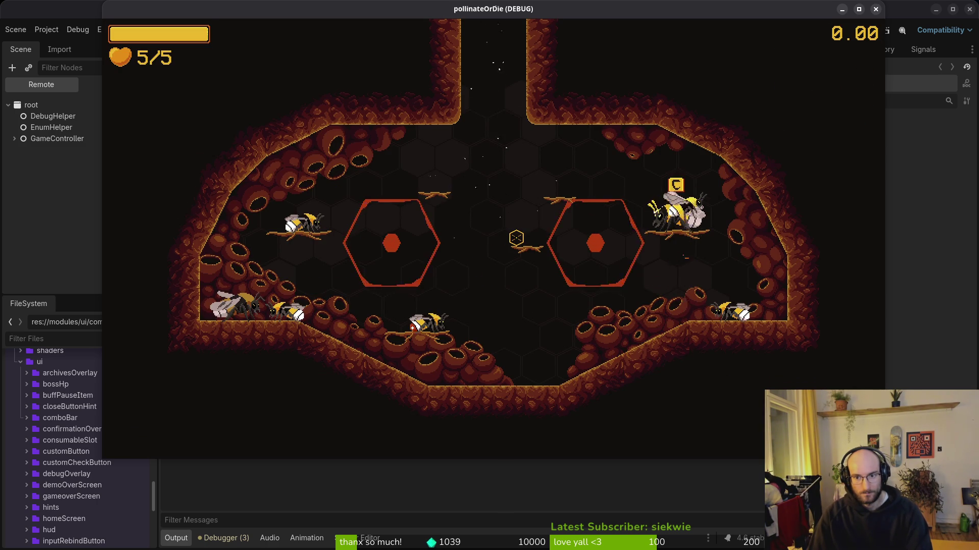
{"action": "key", "text": "Tab"}
{"action": "key", "text": "Right"}
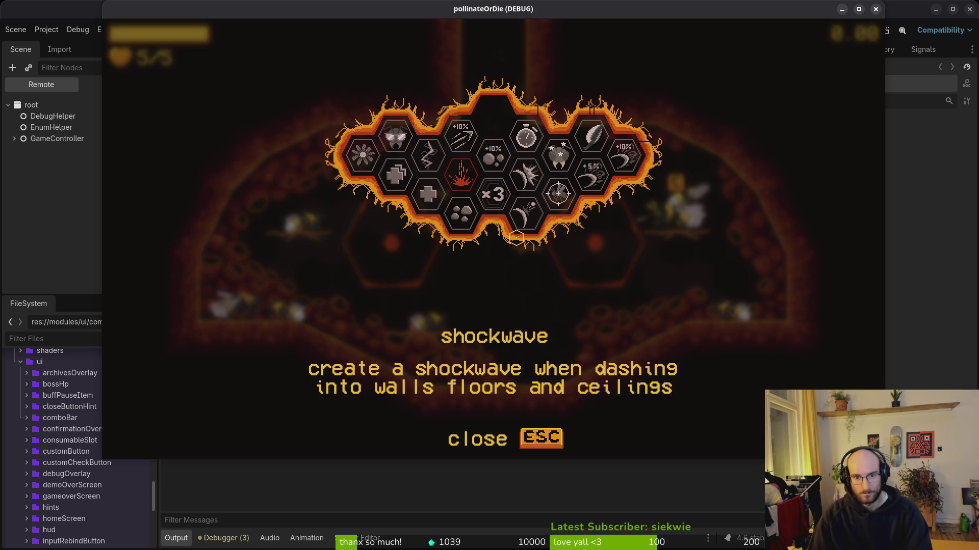
{"action": "key", "text": "Escape"}
Review the dasher and lucky charm skills, then quit to the main menu and relaunch.
{"action": "key", "text": "Tab"}
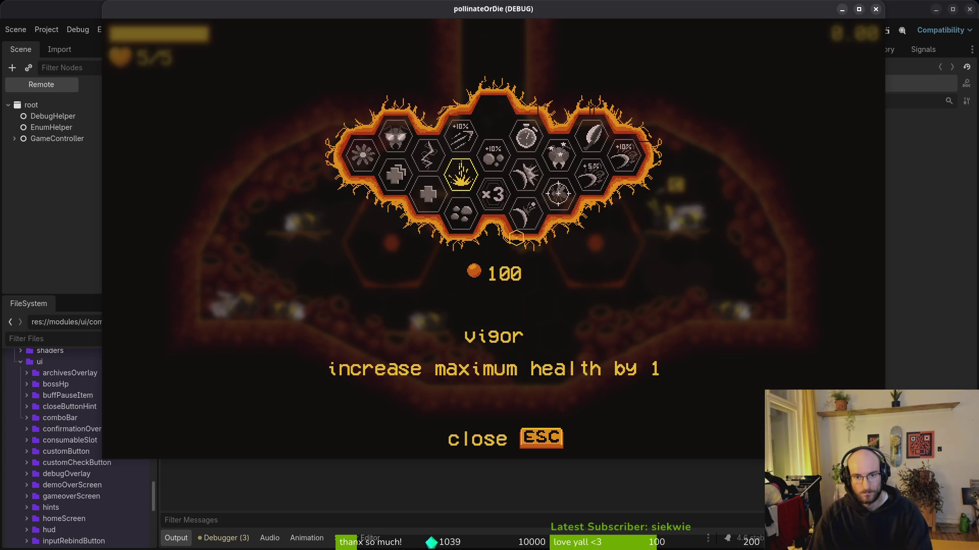
{"action": "key", "text": "Up"}
{"action": "key", "text": "Up"}
{"action": "key", "text": "Right"}
{"action": "key", "text": "Escape"}
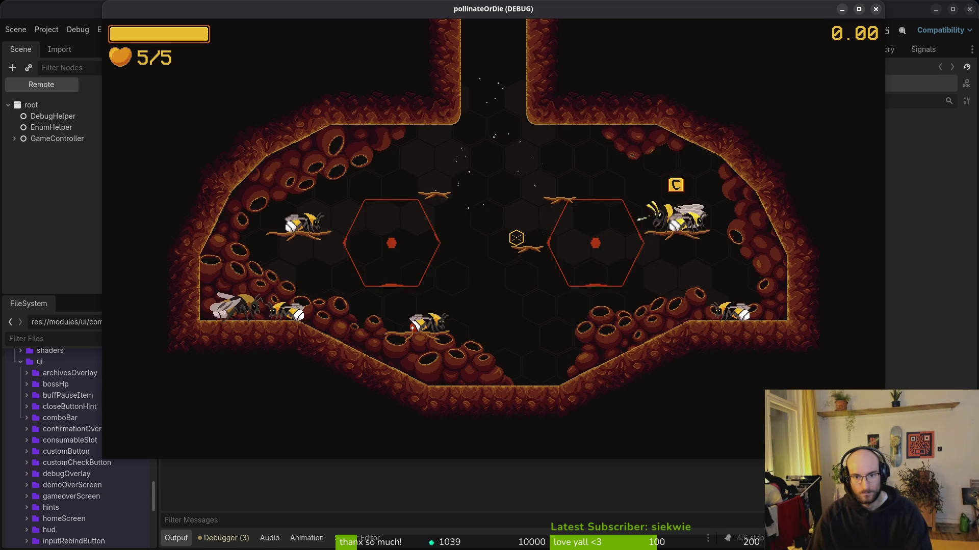
{"action": "key", "text": "Escape"}
{"action": "key", "text": "Down"}
{"action": "key", "text": "Down"}
{"action": "key", "text": "Down"}
{"action": "key", "text": "Return"}
{"action": "key", "text": "Return"}
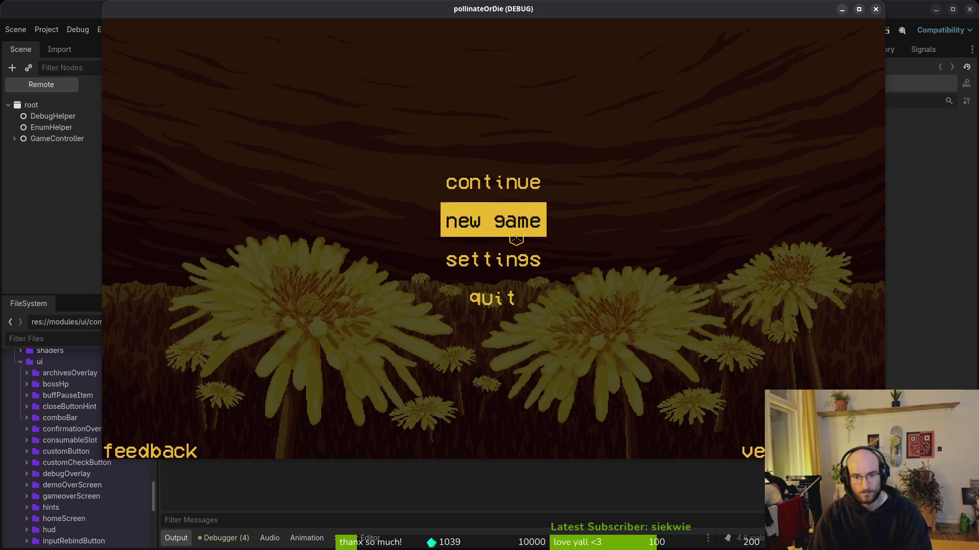
{"action": "key", "text": "Down"}
{"action": "key", "text": "Down"}
{"action": "key", "text": "Return"}
{"action": "key", "text": "F5"}
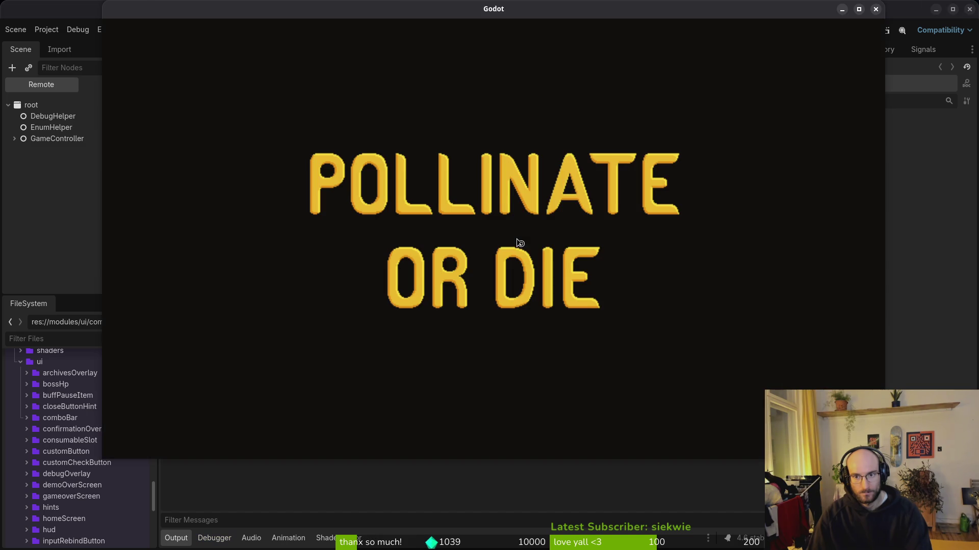
{"action": "key", "text": "Return"}
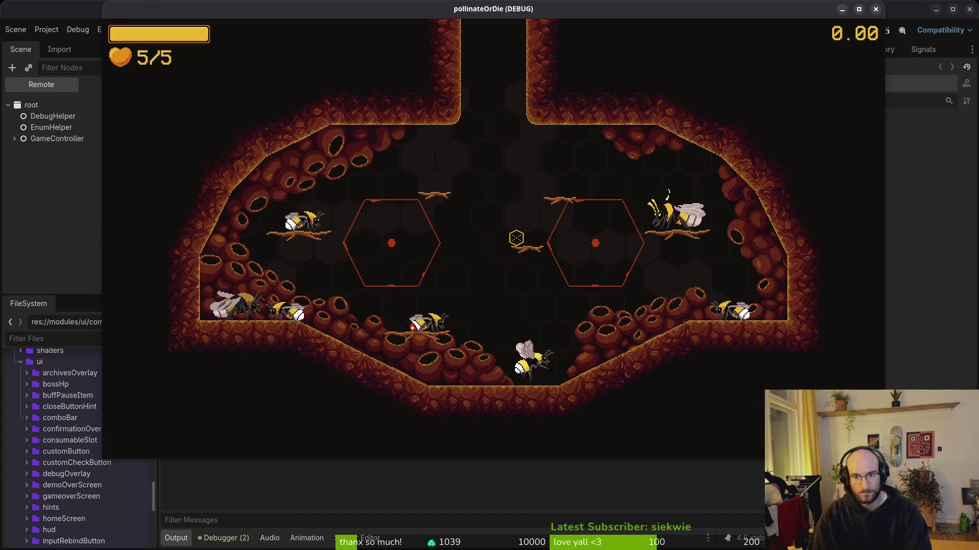
Check the skill tree icon states, quit to the main menu, and relaunch the game.
{"action": "key", "text": "Tab"}
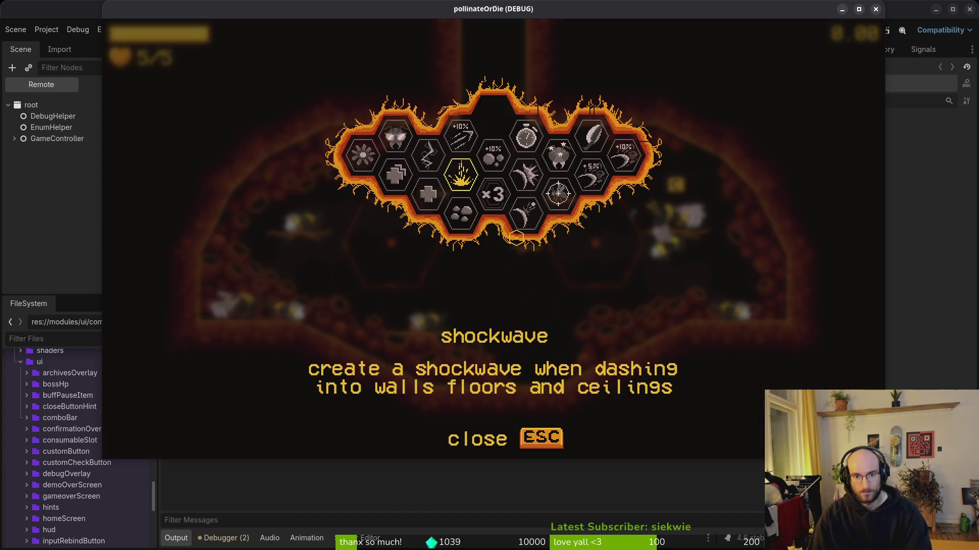
{"action": "key", "text": "Escape"}
{"action": "key", "text": "Escape"}
{"action": "key", "text": "Down"}
{"action": "key", "text": "Return"}
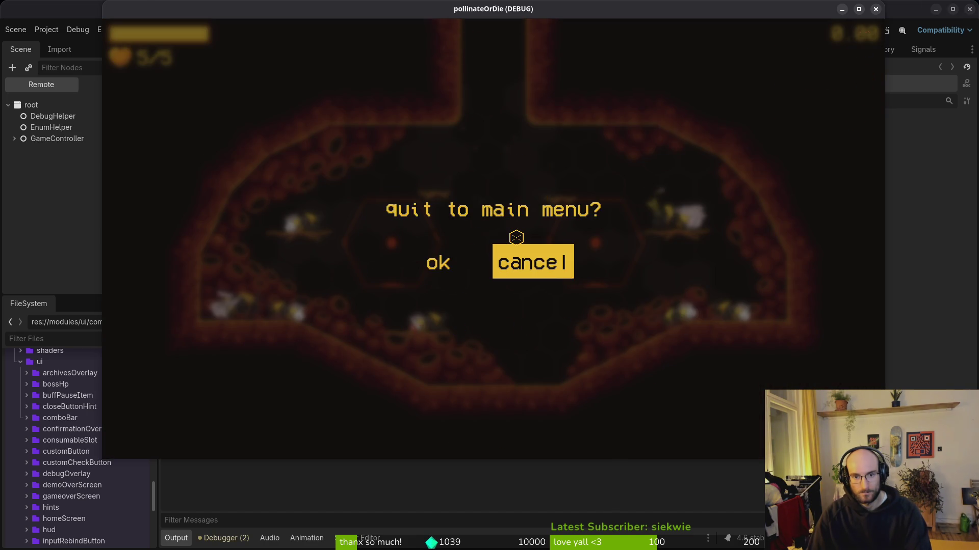
{"action": "key", "text": "Escape"}
{"action": "key", "text": "Escape"}
{"action": "key", "text": "Down"}
{"action": "key", "text": "Down"}
{"action": "key", "text": "Down"}
{"action": "key", "text": "Return"}
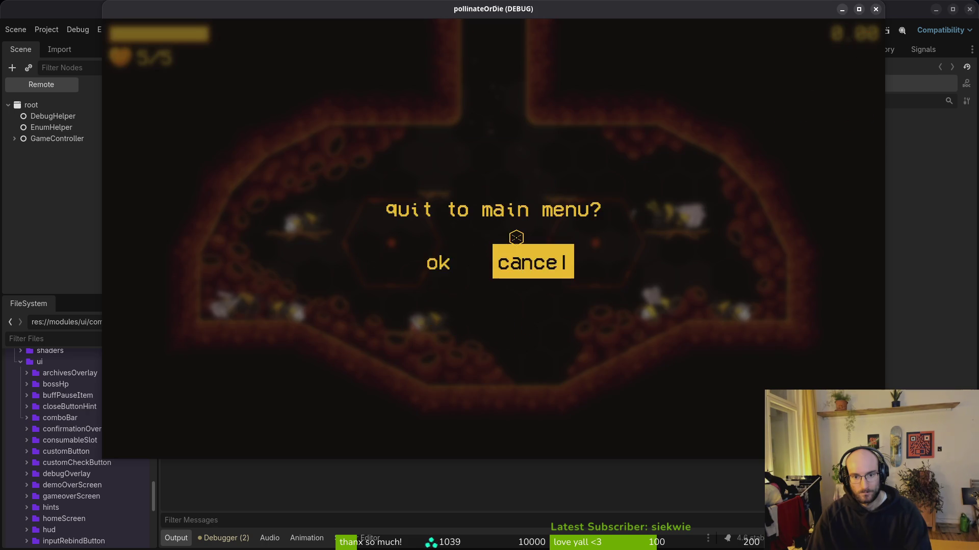
{"action": "key", "text": "Left"}
{"action": "key", "text": "Return"}
{"action": "key", "text": "Down"}
{"action": "key", "text": "Down"}
{"action": "key", "text": "Down"}
{"action": "key", "text": "Return"}
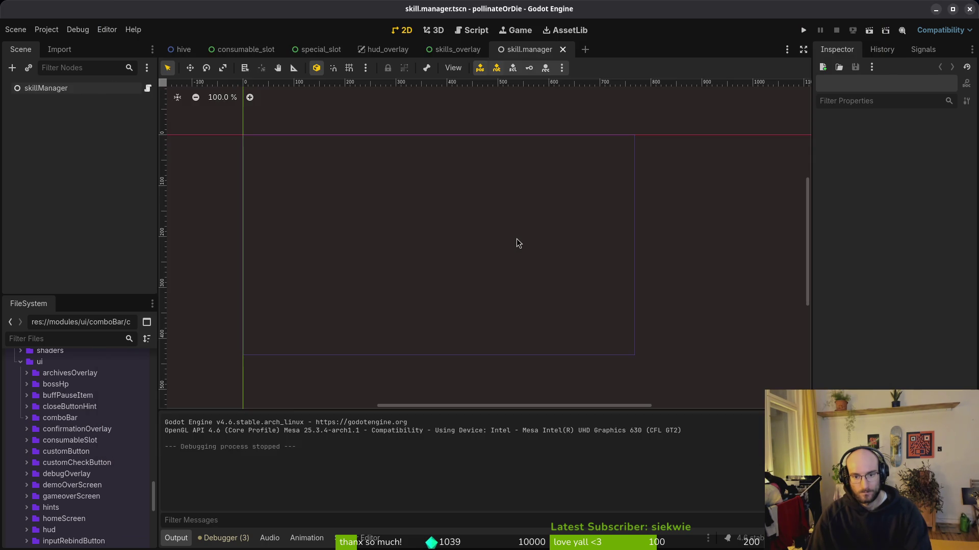
{"action": "key", "text": "F5"}
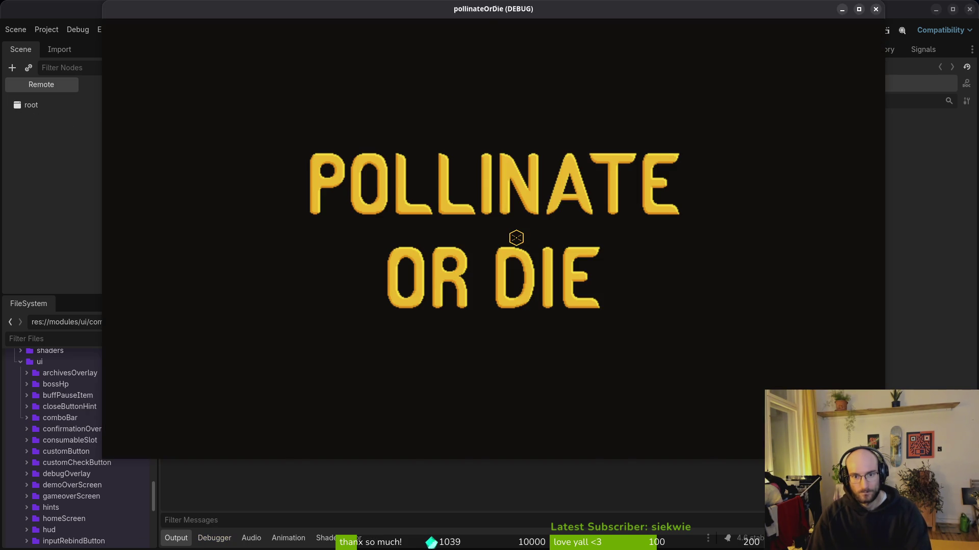
Continue the saved game, glance at the skill tree, and quit back to the main menu.
{"action": "key", "text": "Return"}
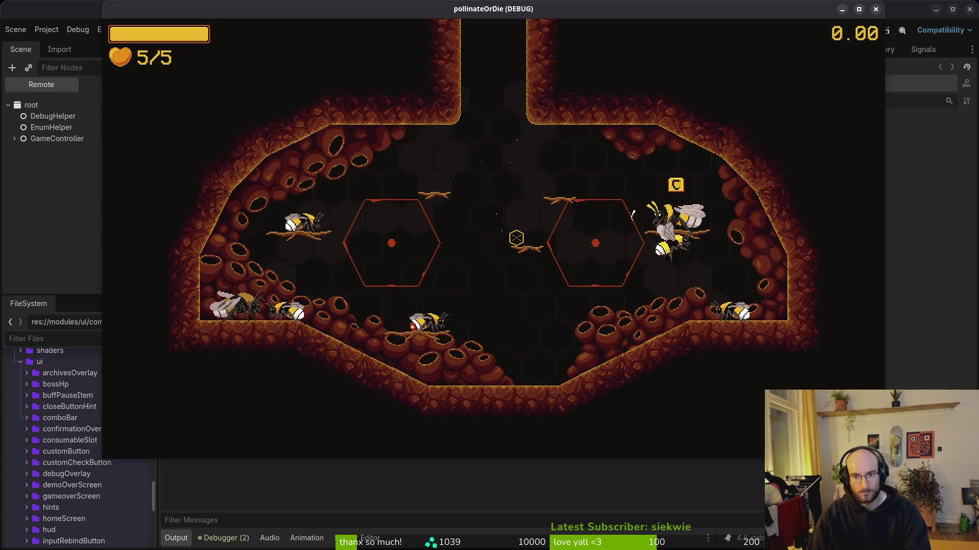
{"action": "key", "text": "Escape"}
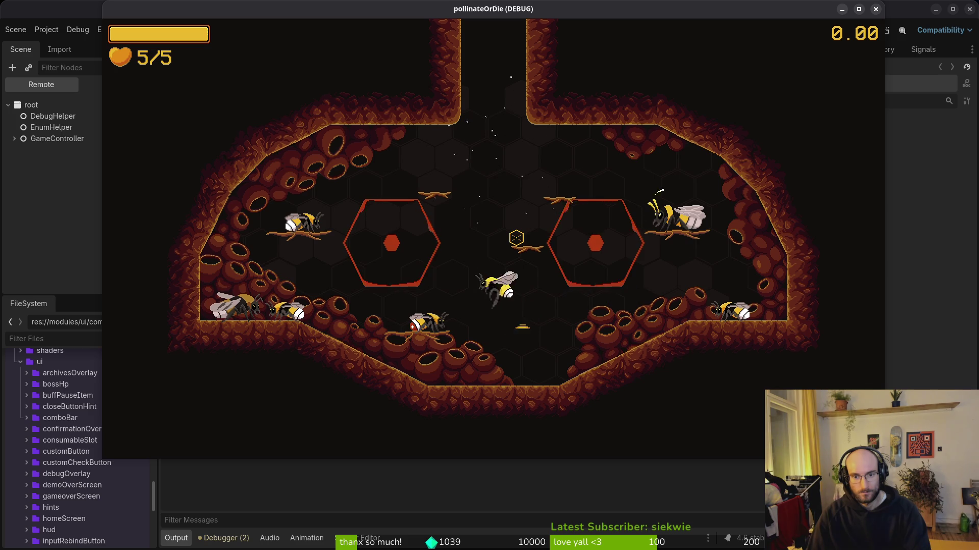
{"action": "key", "text": "Escape"}
{"action": "key", "text": "Down"}
{"action": "key", "text": "Down"}
{"action": "key", "text": "Down"}
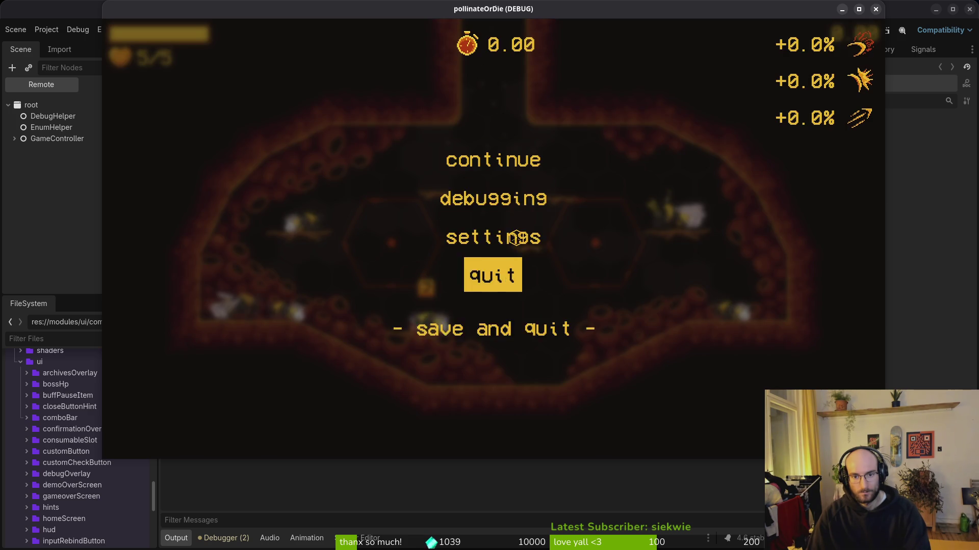
{"action": "key", "text": "Return"}
{"action": "key", "text": "Left"}
{"action": "key", "text": "Return"}
Start a new game, check the fresh save's skill tree from vigor to shockwave, then relaunch.
{"action": "key", "text": "Down"}
{"action": "key", "text": "Return"}
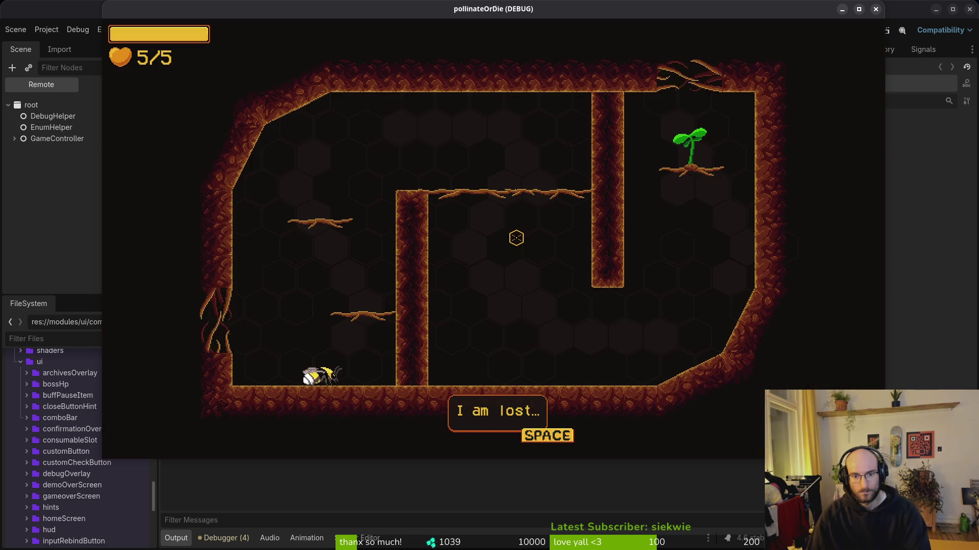
{"action": "key", "text": "space"}
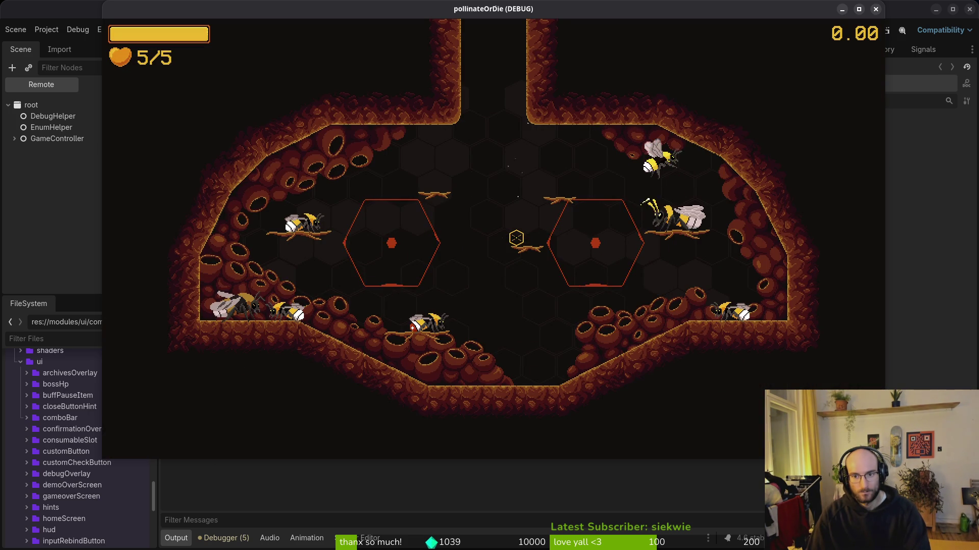
{"action": "key", "text": "Tab"}
{"action": "key", "text": "Right"}
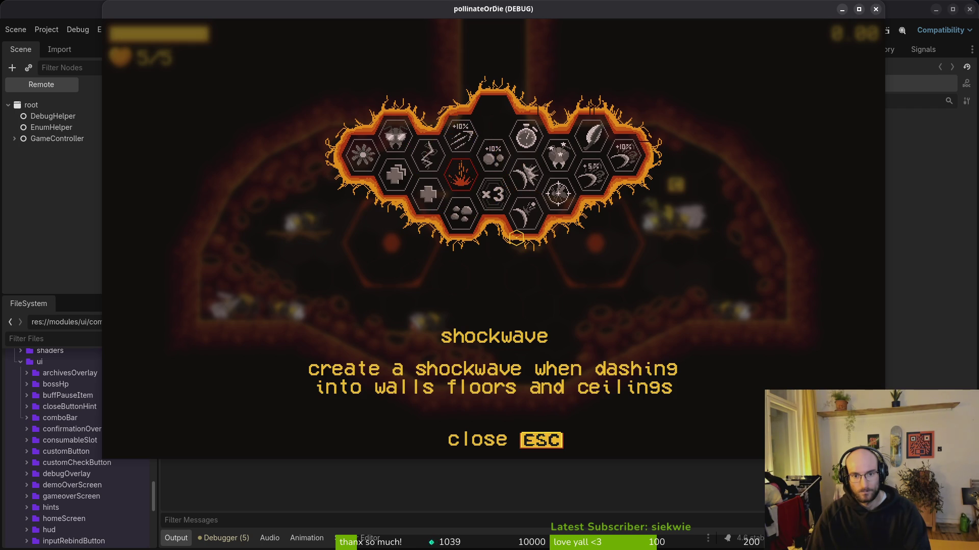
{"action": "key", "text": "Escape"}
{"action": "key", "text": "Escape"}
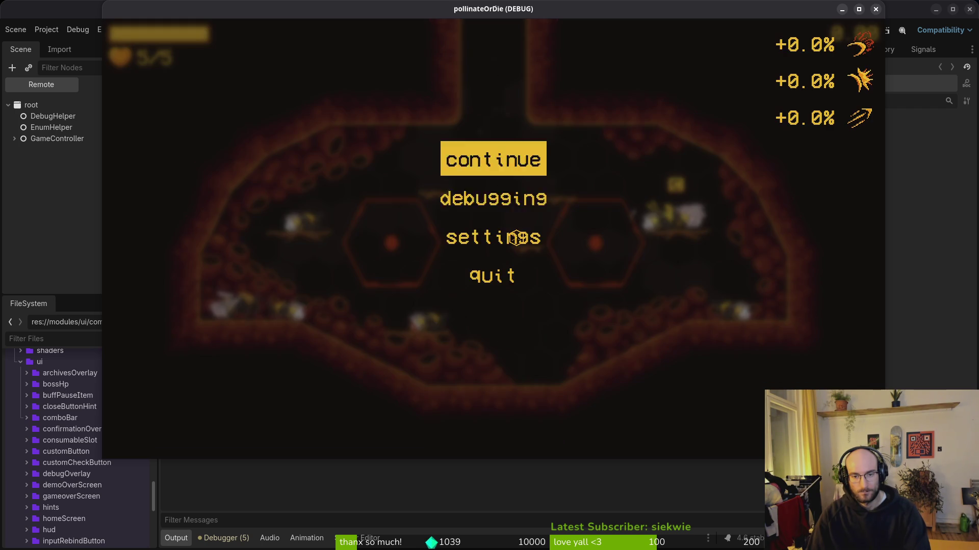
{"action": "key", "text": "Down"}
{"action": "key", "text": "Down"}
{"action": "key", "text": "Down"}
{"action": "key", "text": "Return"}
{"action": "key", "text": "Return"}
{"action": "key", "text": "Down"}
{"action": "key", "text": "Down"}
{"action": "key", "text": "Down"}
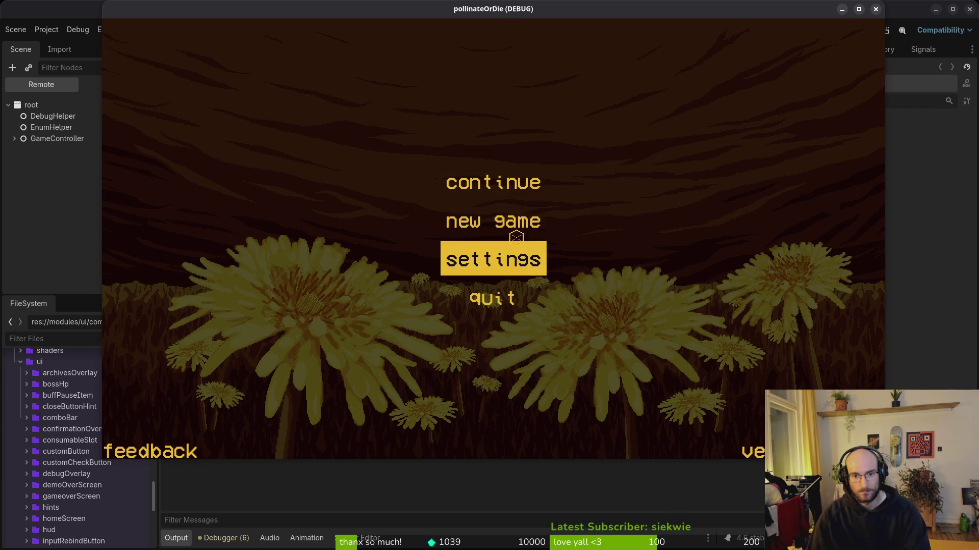
{"action": "key", "text": "Return"}
{"action": "key", "text": "F5"}
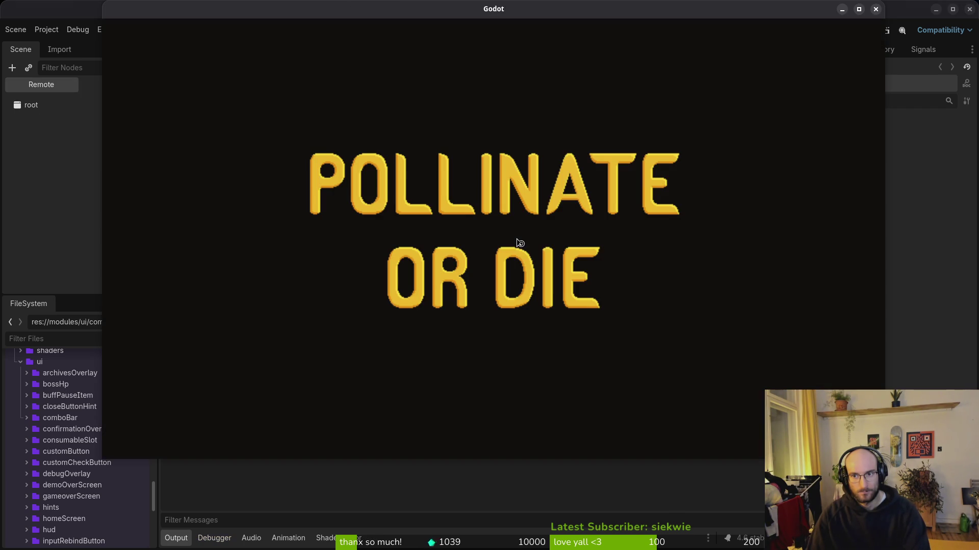
Continue the saved game, check the vitality and immunity skills and upgrade shop, then quit.
{"action": "key", "text": "Return"}
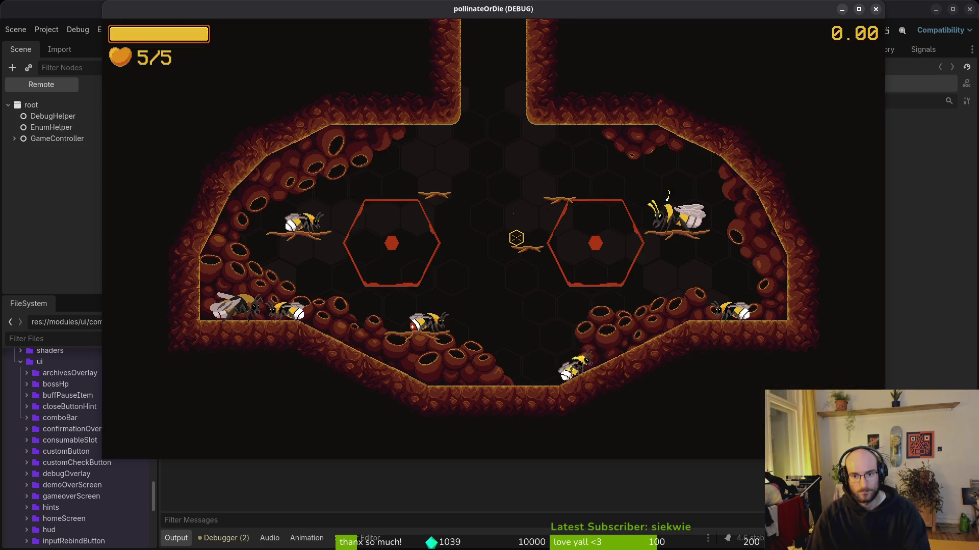
{"action": "key", "text": "Tab"}
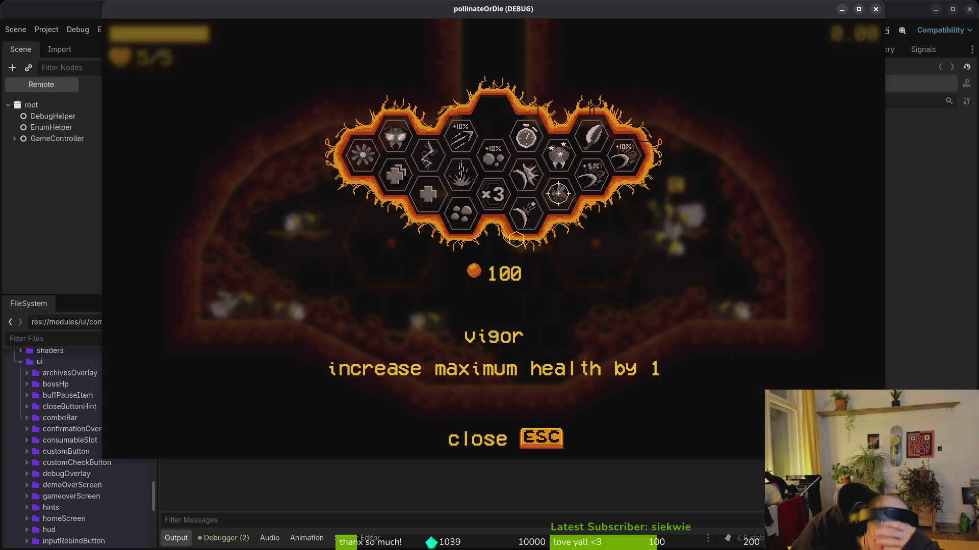
{"action": "key", "text": "Up"}
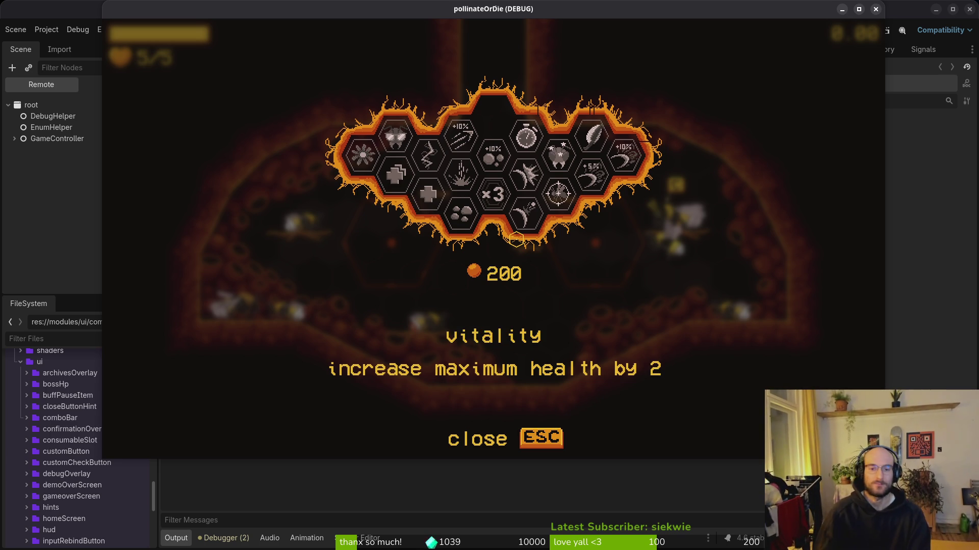
{"action": "key", "text": "Right"}
{"action": "key", "text": "Escape"}
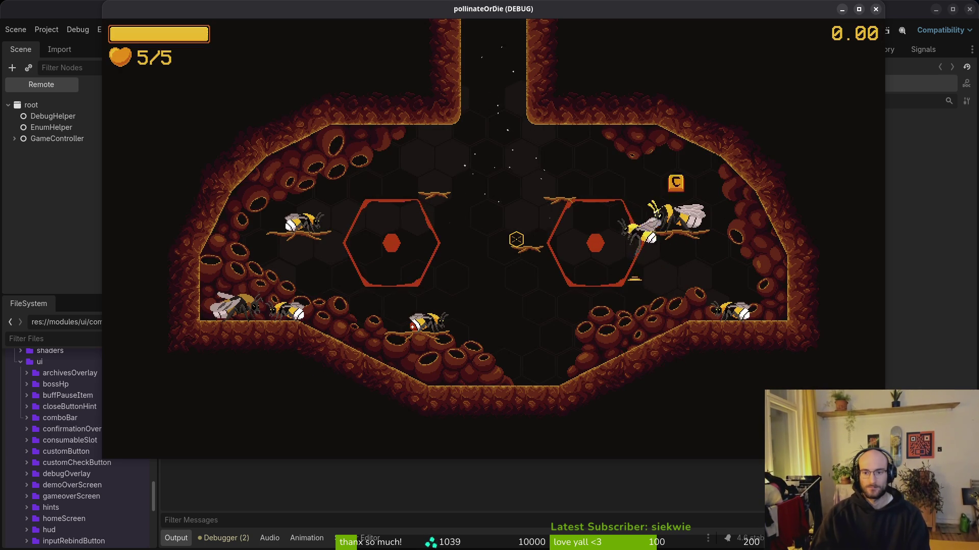
{"action": "key", "text": "e"}
{"action": "key", "text": "Escape"}
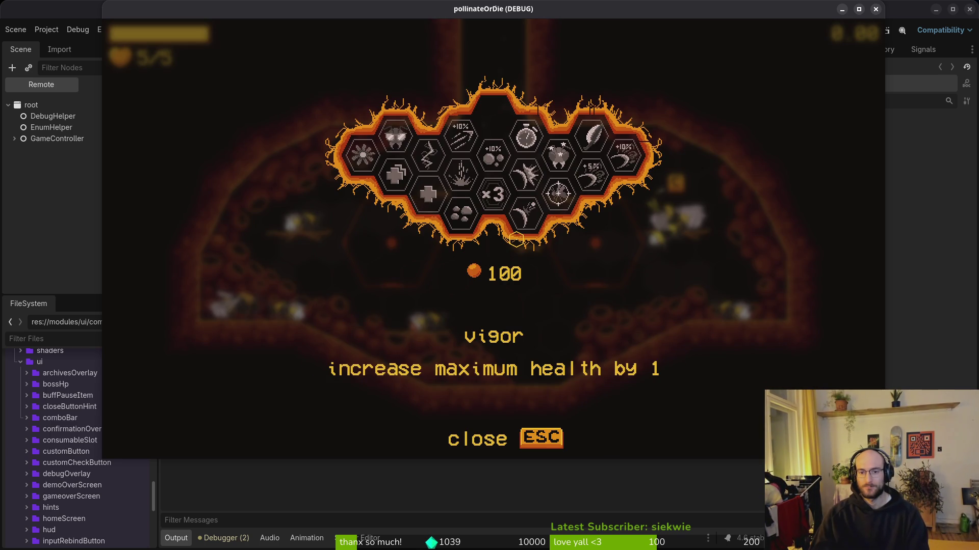
{"action": "key", "text": "Escape"}
{"action": "key", "text": "Escape"}
{"action": "key", "text": "Escape"}
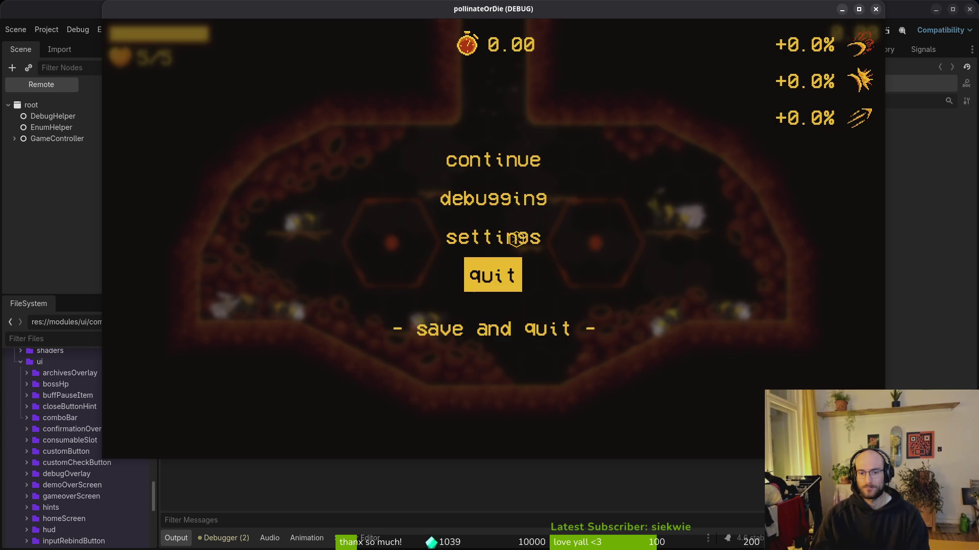
{"action": "key", "text": "Return"}
{"action": "key", "text": "Return"}
Switch to Neovim and open save.manager.gd with the project file finder.
{"action": "key", "text": "alt+Tab"}
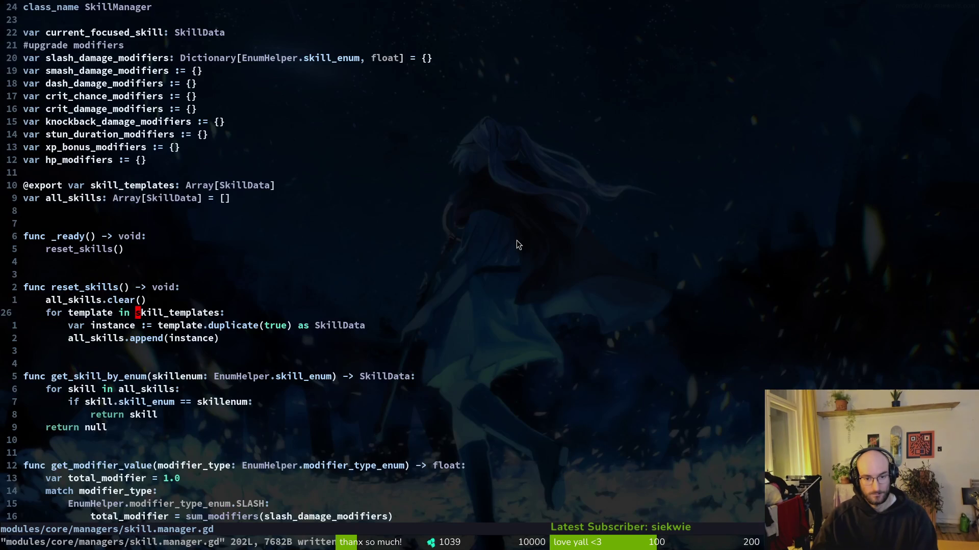
{"action": "key", "text": "j"}
{"action": "key", "text": "j"}
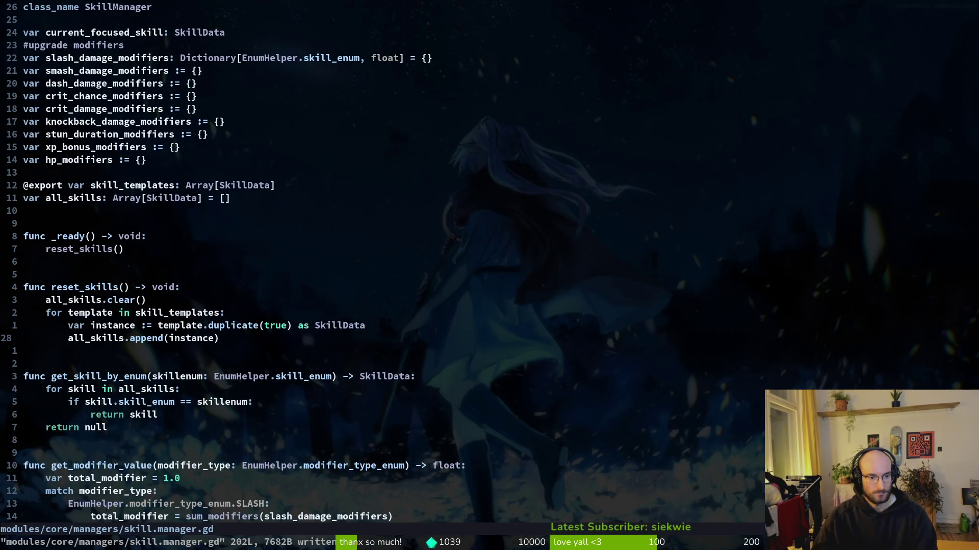
{"action": "key", "text": "space"}
{"action": "key", "text": "f"}
{"action": "key", "text": "f"}
{"action": "type", "text": "l"}
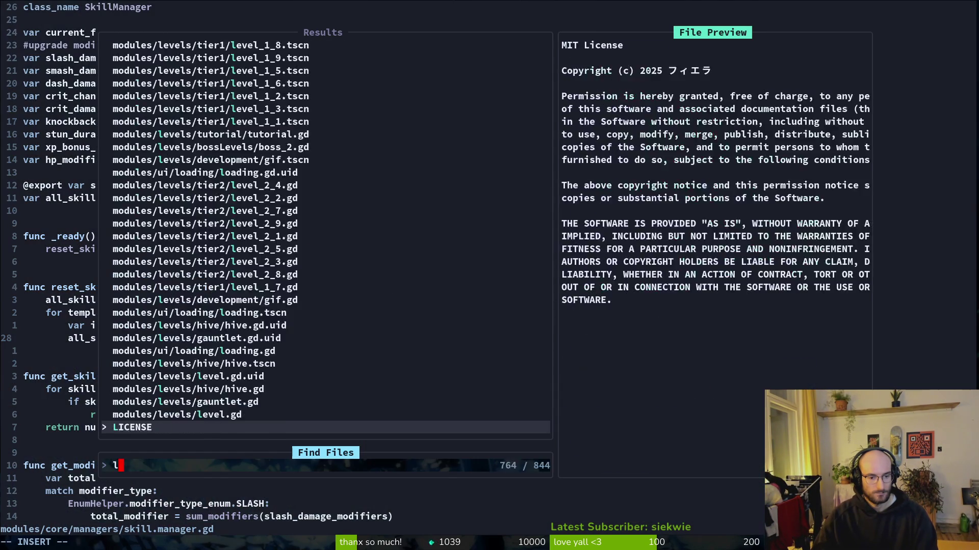
{"action": "type", "text": "savma"}
{"action": "key", "text": "Return"}
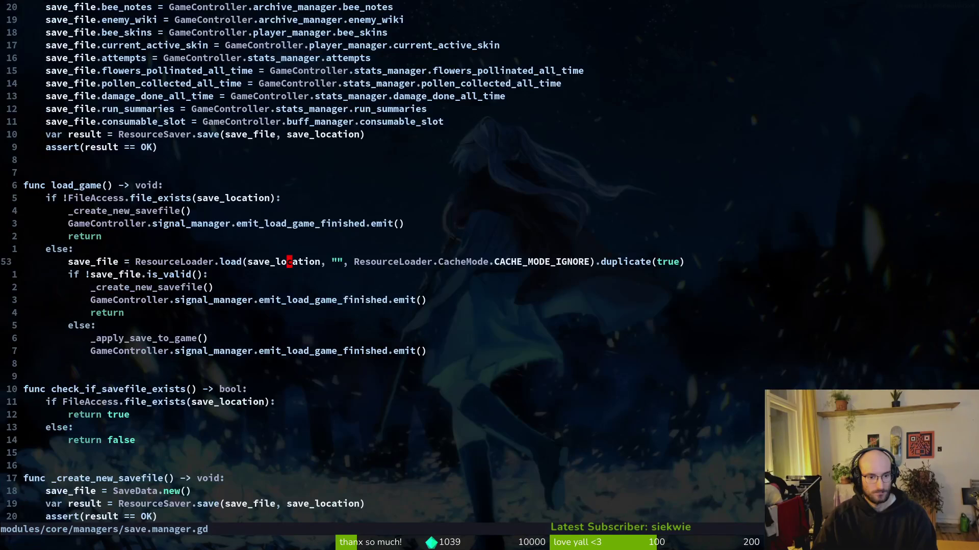
Undo the trial skill_buffs line in _create_new_savefile and save the file.
{"action": "key", "text": "u"}
{"action": "key", "text": "u"}
{"action": "key", "text": "u"}
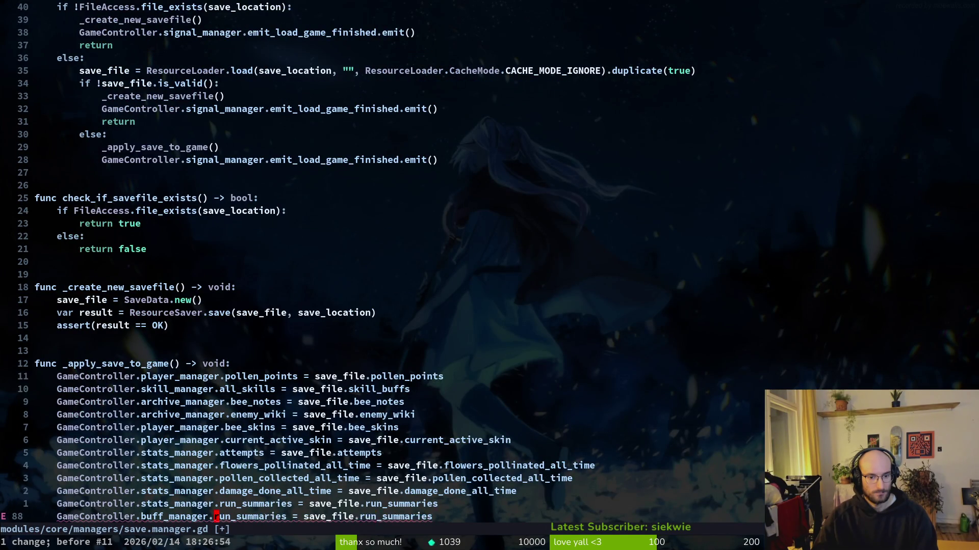
{"action": "key", "text": "ctrl+r"}
{"action": "key", "text": "ctrl+r"}
{"action": "key", "text": "ctrl+r"}
{"action": "key", "text": "ctrl+r"}
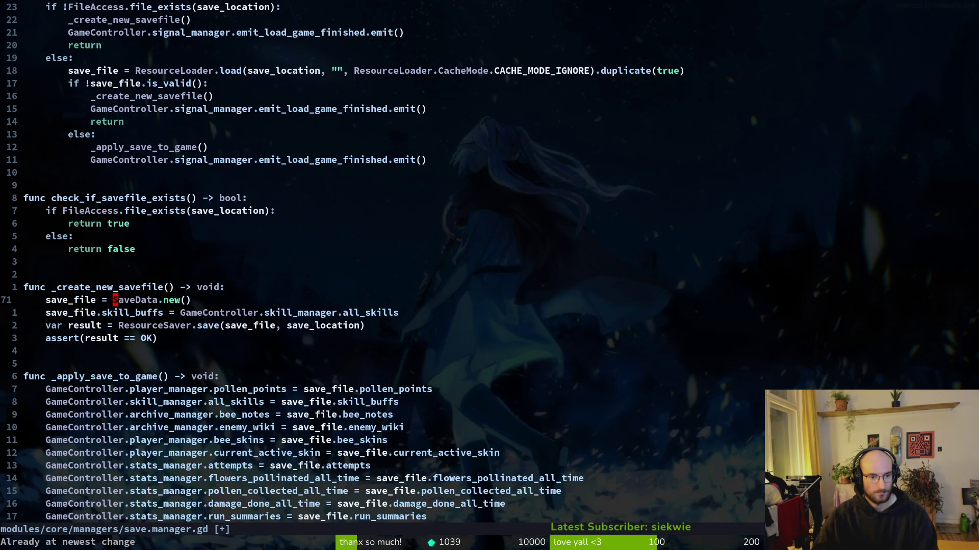
{"action": "type", "text": "u:w"}
{"action": "key", "text": "Return"}
{"action": "key", "text": "ctrl+r"}
{"action": "key", "text": "ctrl+r"}
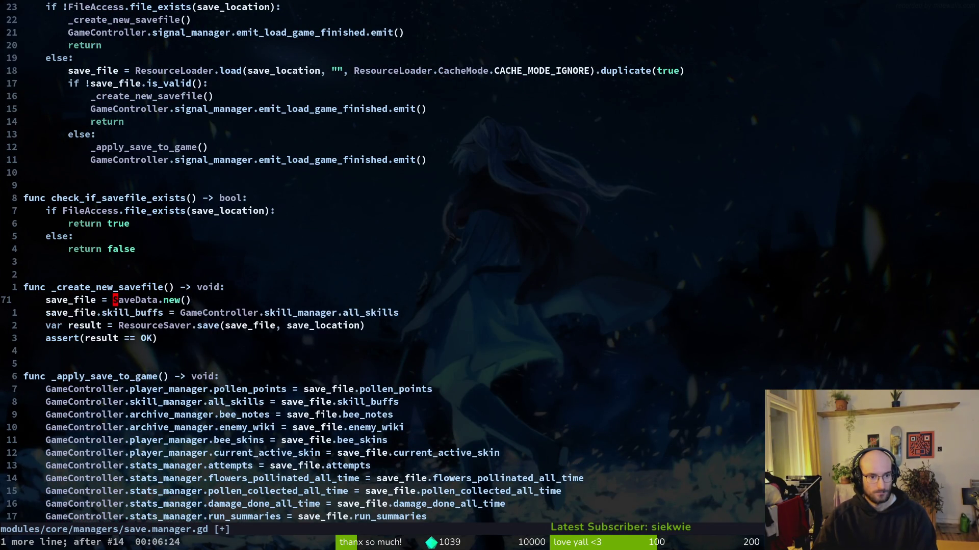
{"action": "type", "text": "u:w"}
{"action": "key", "text": "Return"}
Move through _apply_save_to_game to the consumable_slot, skill_manager and bee_notes lines.
{"action": "key", "text": "j"}
{"action": "key", "text": "j"}
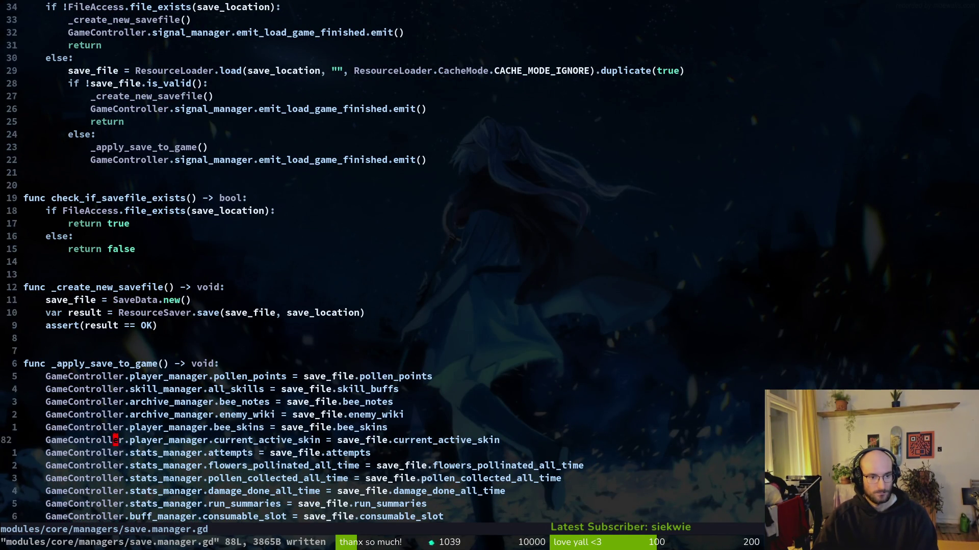
{"action": "key", "text": "9"}
{"action": "key", "text": "j"}
{"action": "key", "text": "5"}
{"action": "key", "text": "j"}
{"action": "key", "text": "k"}
{"action": "key", "text": "k"}
{"action": "key", "text": "8"}
{"action": "key", "text": "k"}
{"action": "key", "text": "5"}
{"action": "key", "text": "k"}
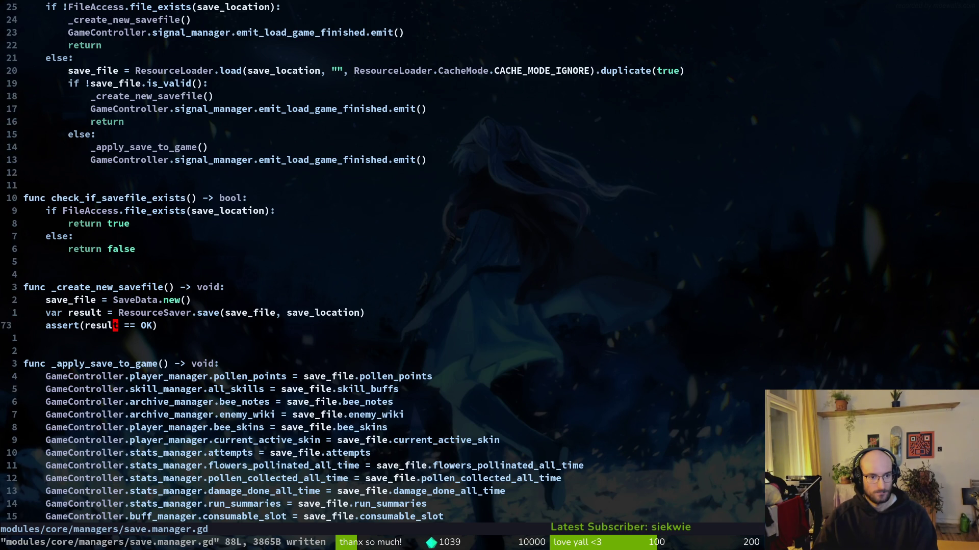
{"action": "key", "text": "j"}
{"action": "key", "text": "1"}
{"action": "key", "text": "5"}
{"action": "key", "text": "j"}
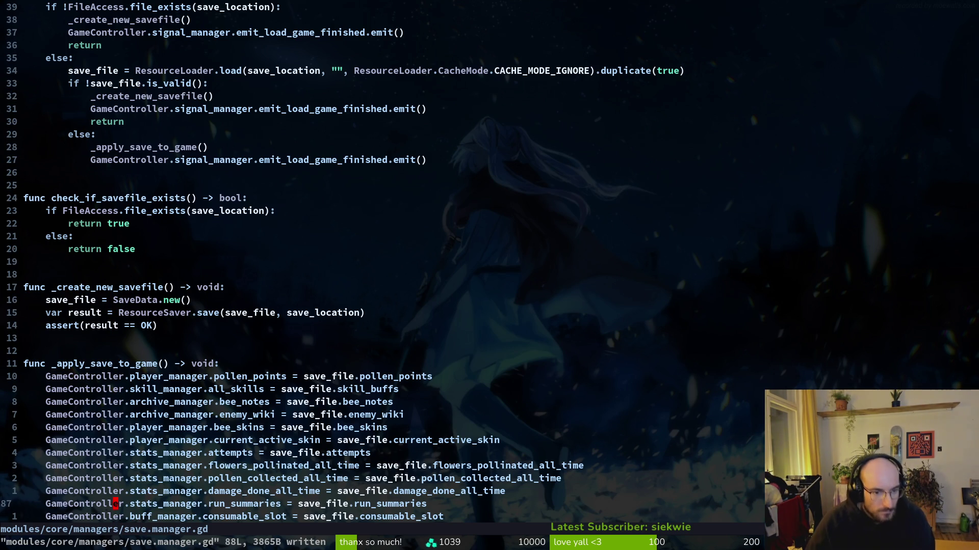
{"action": "key", "text": "8"}
{"action": "key", "text": "k"}
{"action": "key", "text": "k"}
{"action": "key", "text": "k"}
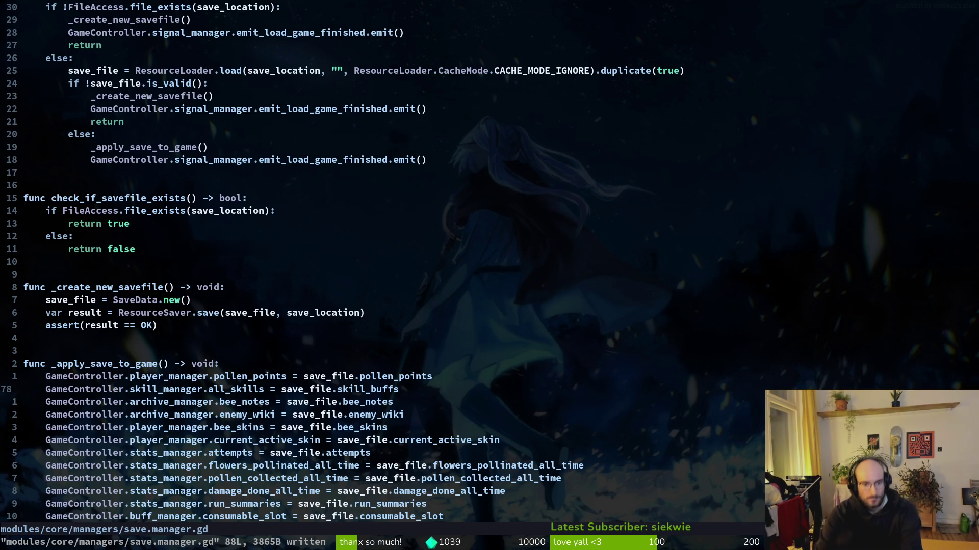
{"action": "key", "text": "j"}
{"action": "key", "text": "j"}
{"action": "key", "text": "j"}
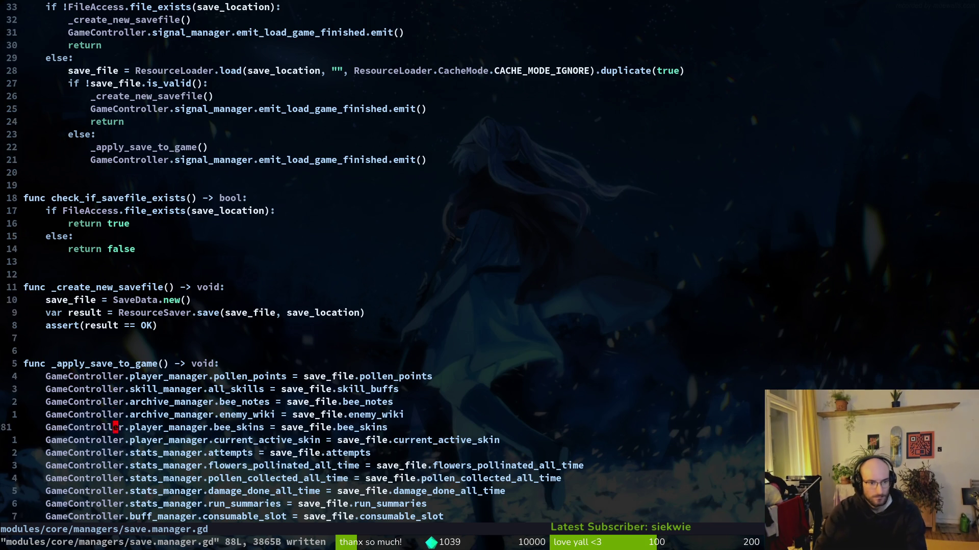
{"action": "key", "text": "7"}
{"action": "key", "text": "j"}
{"action": "key", "text": "k"}
{"action": "key", "text": "8"}
{"action": "key", "text": "k"}
{"action": "key", "text": "k"}
{"action": "key", "text": "k"}
{"action": "key", "text": "k"}
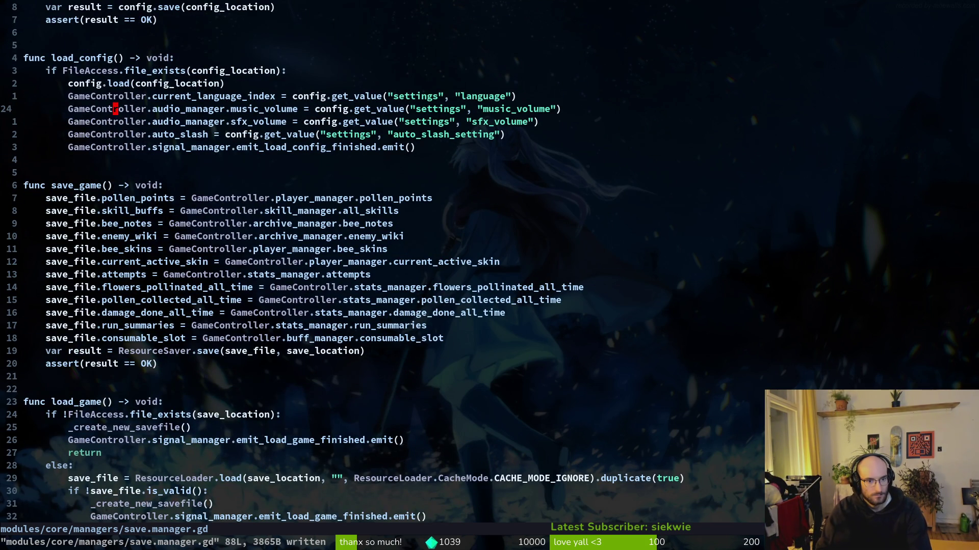
Add print_debug(GameController.skill_manager.all_skills) below the skill_buffs line and save.
{"action": "key", "text": "j"}
{"action": "key", "text": "j"}
{"action": "key", "text": "j"}
{"action": "type", "text": "o"}
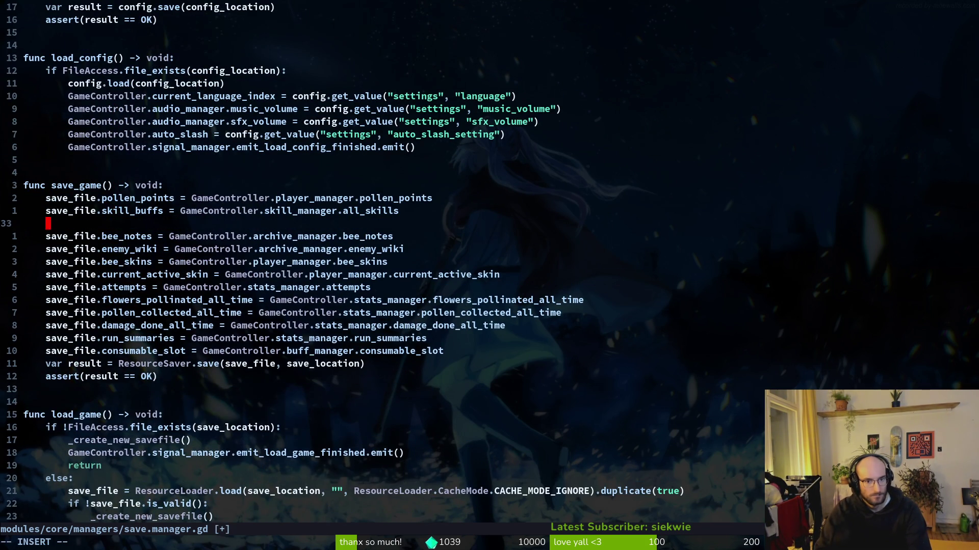
{"action": "type", "text": "prde"}
{"action": "key", "text": "Return"}
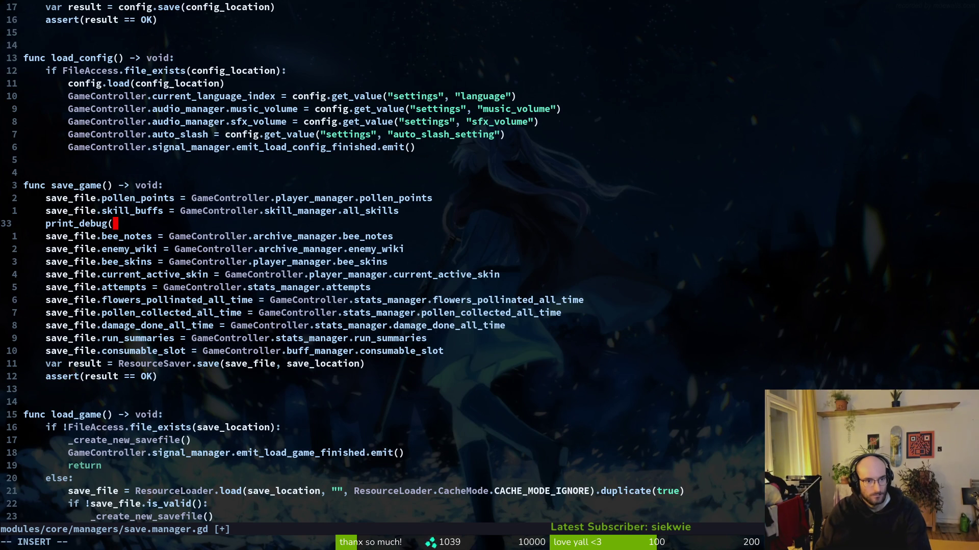
{"action": "type", "text": "GameController.s"}
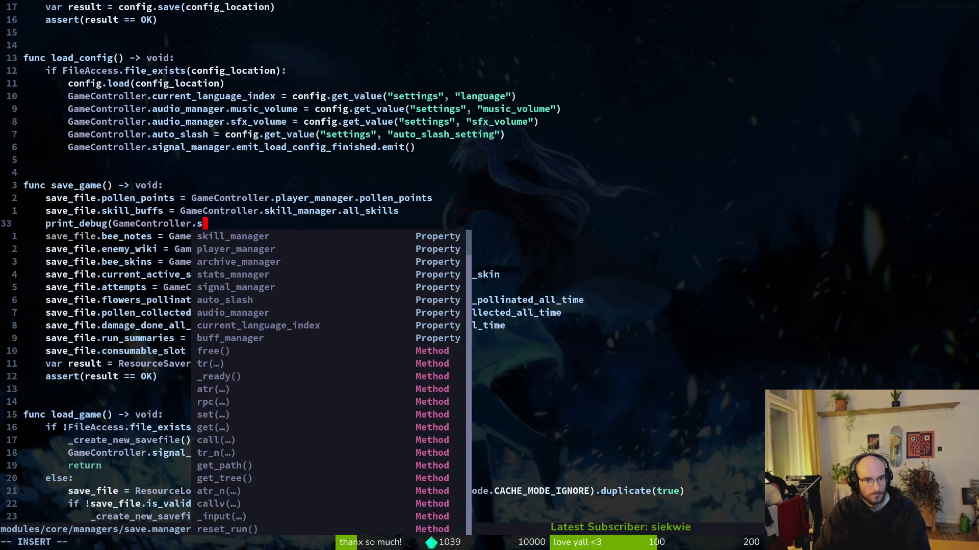
{"action": "type", "text": "kill_manager.al"}
{"action": "key", "text": "Return"}
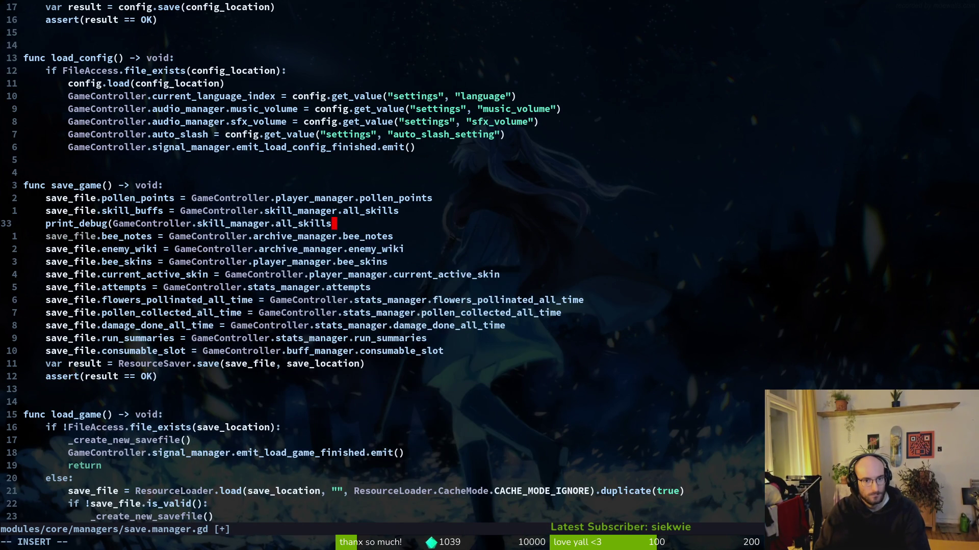
{"action": "type", "text": ")"}
{"action": "key", "text": "Escape"}
{"action": "type", "text": ":w"}
{"action": "key", "text": "Return"}
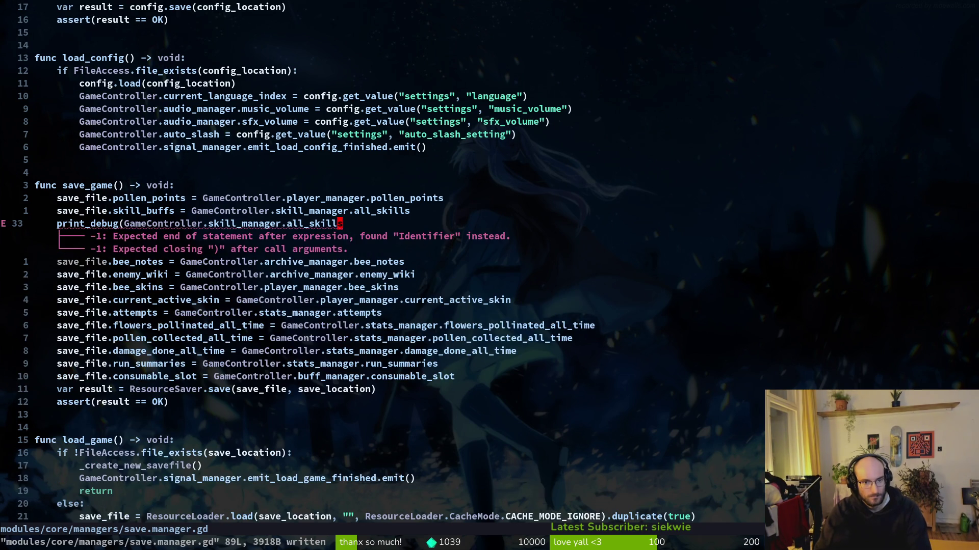
Delete the print_debug line and save the file again.
{"action": "key", "text": "d"}
{"action": "key", "text": "d"}
{"action": "type", "text": ":w"}
{"action": "key", "text": "Return"}
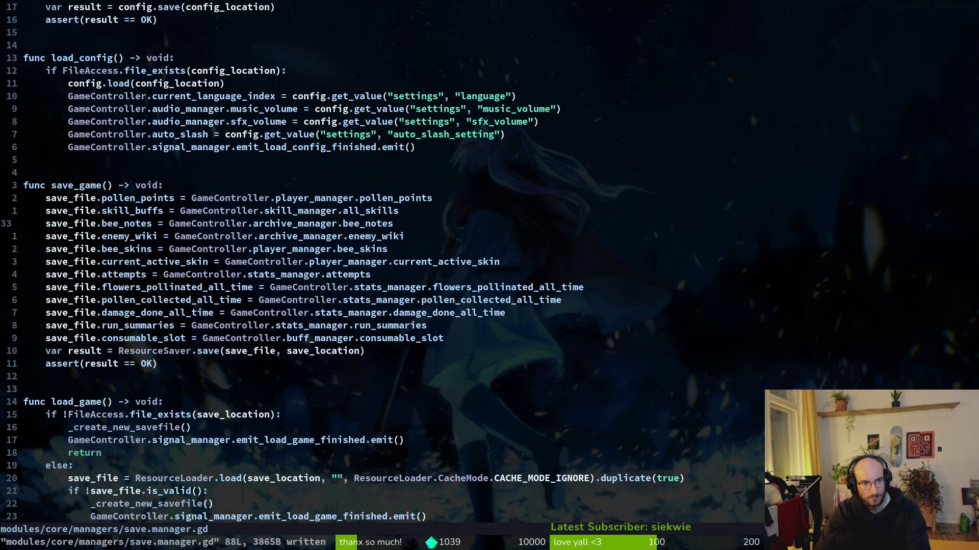
Yank all 88 lines of save.manager.gd with ggyG.
{"action": "key", "text": "space"}
{"action": "key", "text": "f"}
{"action": "key", "text": "f"}
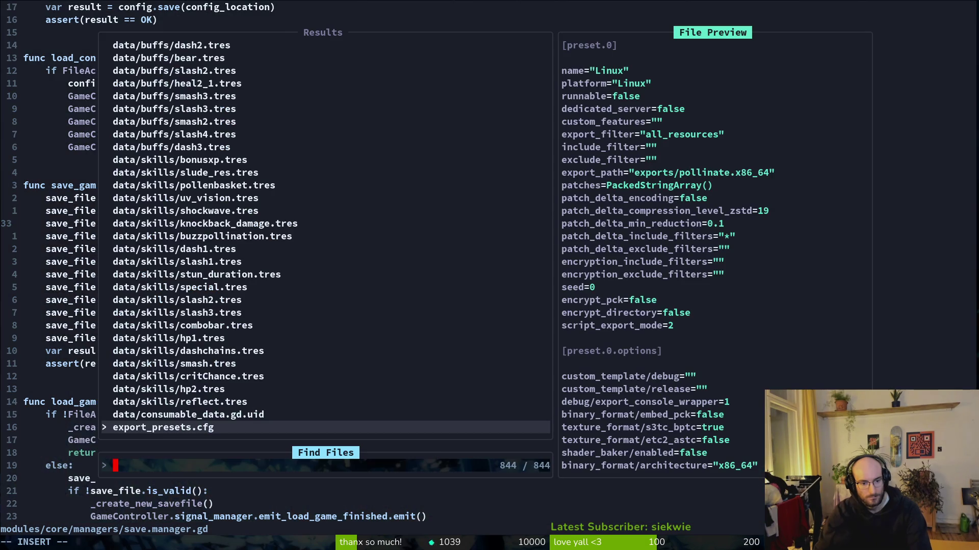
{"action": "key", "text": "Escape"}
{"action": "key", "text": "Escape"}
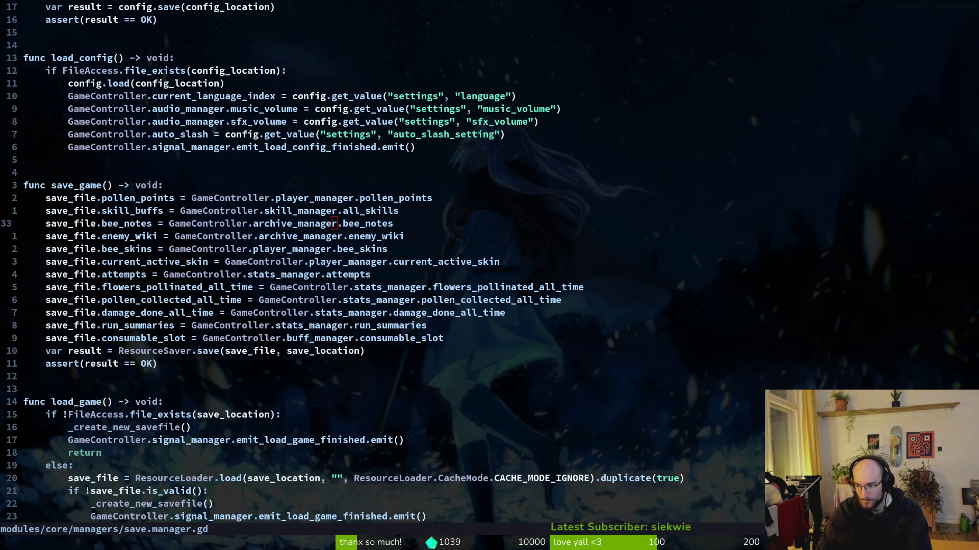
{"action": "key", "text": "g"}
{"action": "key", "text": "g"}
{"action": "key", "text": "y"}
{"action": "key", "text": "G"}
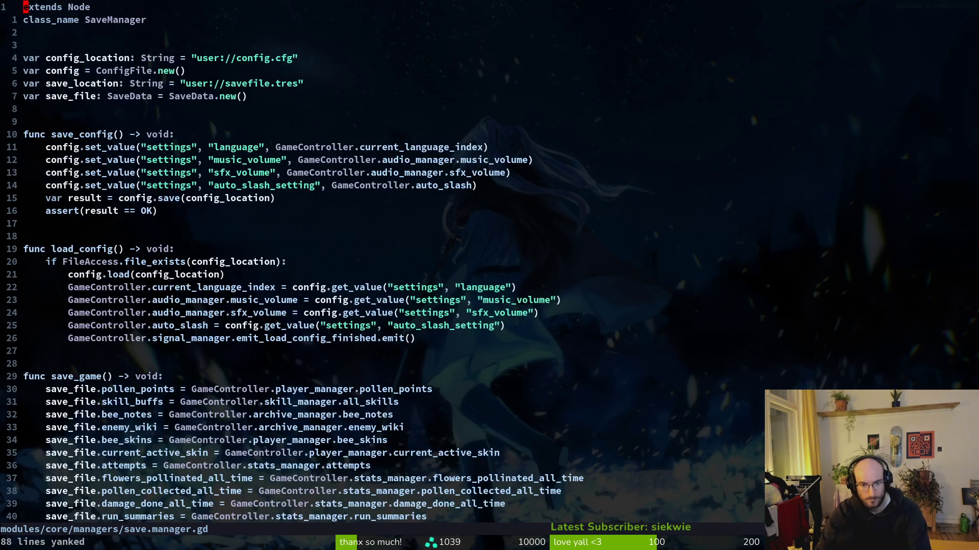
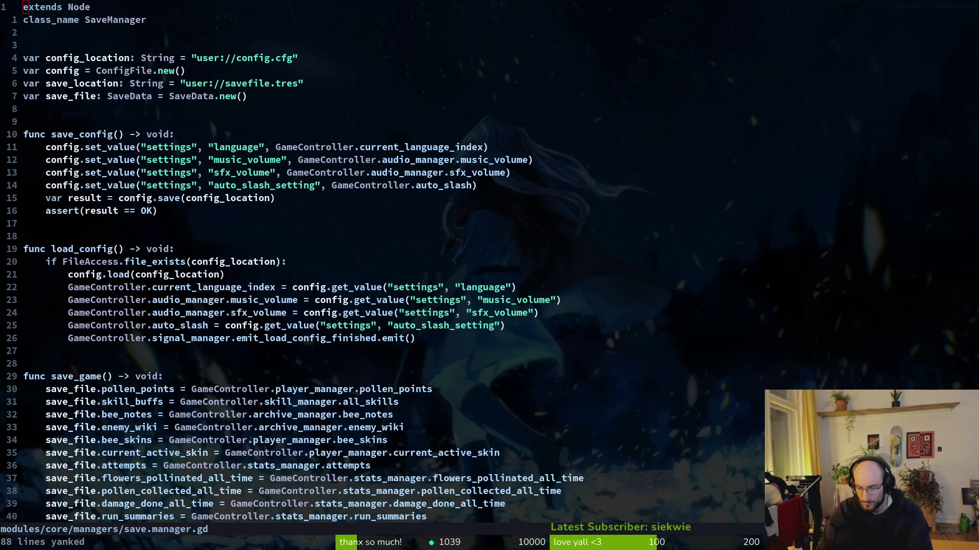
Open skill.manager.gd with the file finder and yank all 202 of its lines.
{"action": "key", "text": "space"}
{"action": "key", "text": "f"}
{"action": "key", "text": "f"}
{"action": "type", "text": "skillman"}
{"action": "key", "text": "Return"}
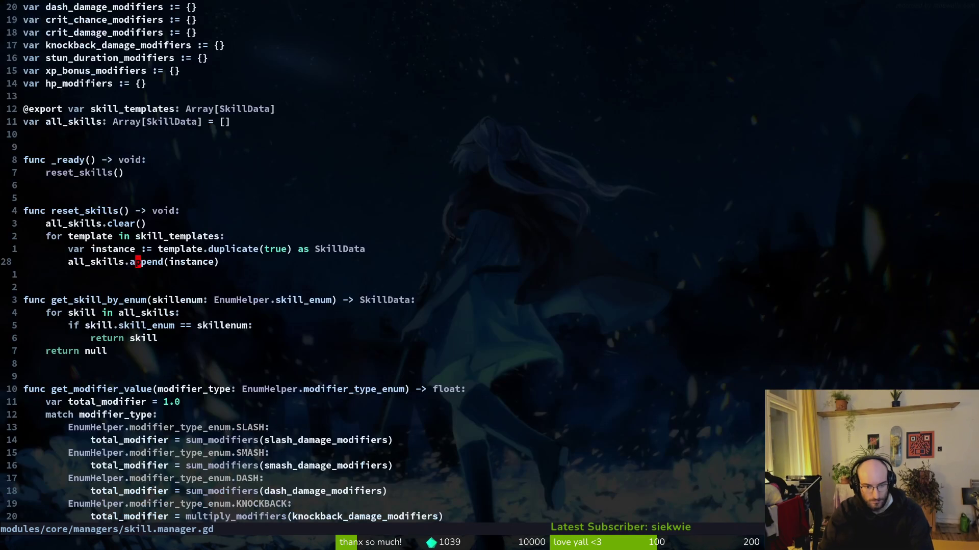
{"action": "key", "text": "g"}
{"action": "key", "text": "g"}
{"action": "key", "text": "V"}
{"action": "key", "text": "G"}
{"action": "key", "text": "y"}
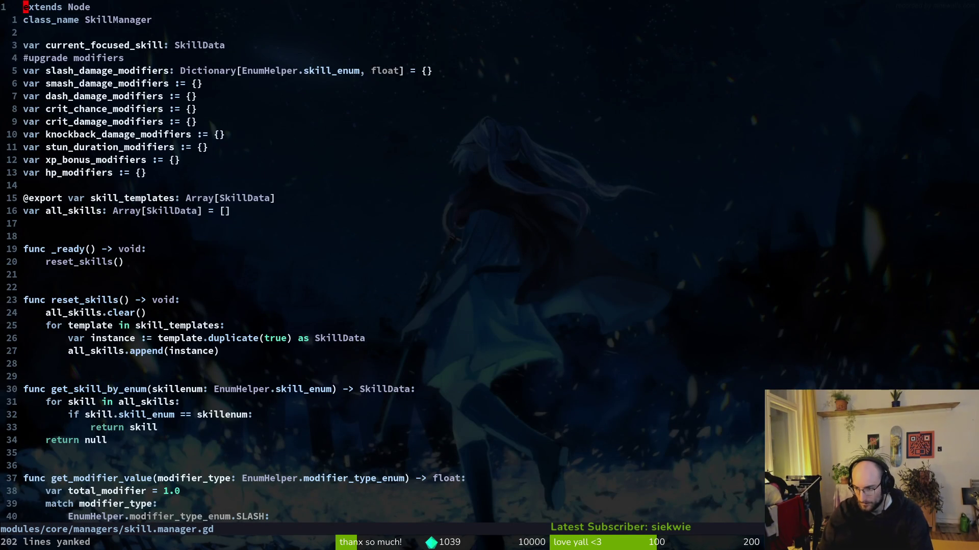
Open home.gd and yank its entire 59-line contents.
{"action": "key", "text": "alt+Tab"}
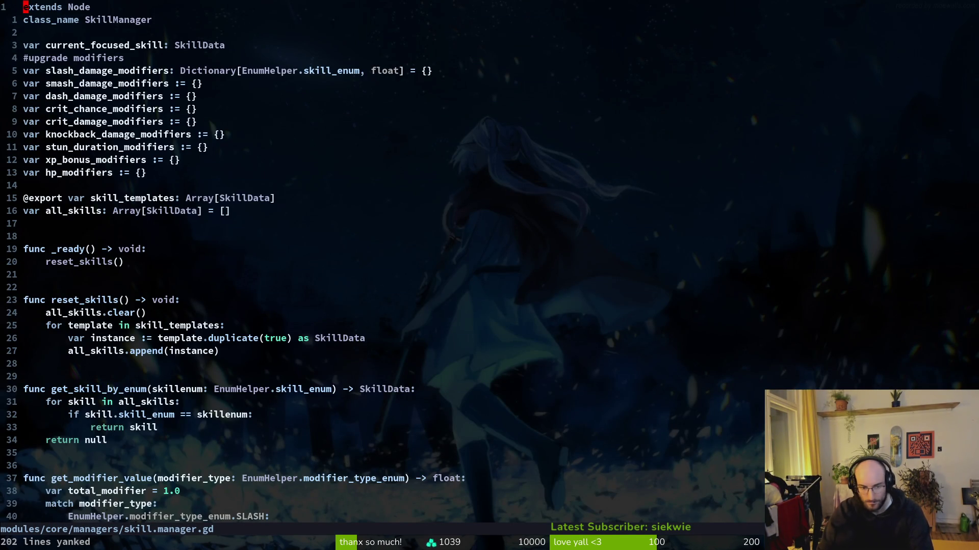
{"action": "key", "text": "space"}
{"action": "key", "text": "f"}
{"action": "key", "text": "f"}
{"action": "type", "text": "hom"}
{"action": "key", "text": "Return"}
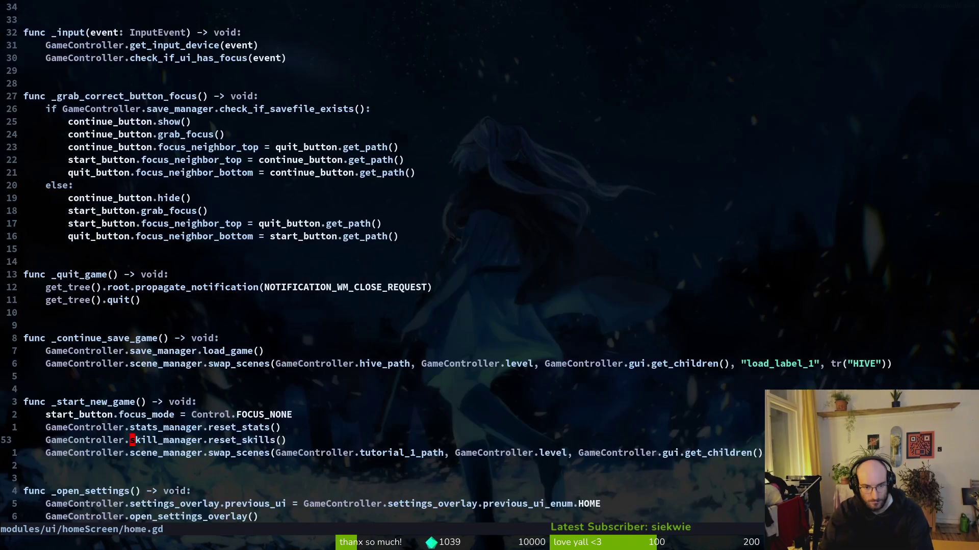
{"action": "key", "text": "g"}
{"action": "key", "text": "g"}
{"action": "key", "text": "V"}
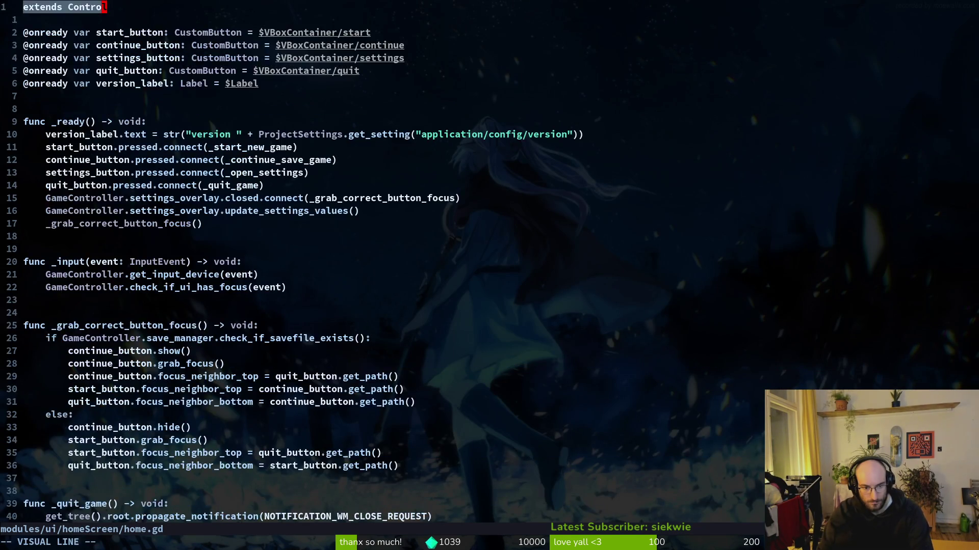
{"action": "key", "text": "G"}
{"action": "key", "text": "y"}
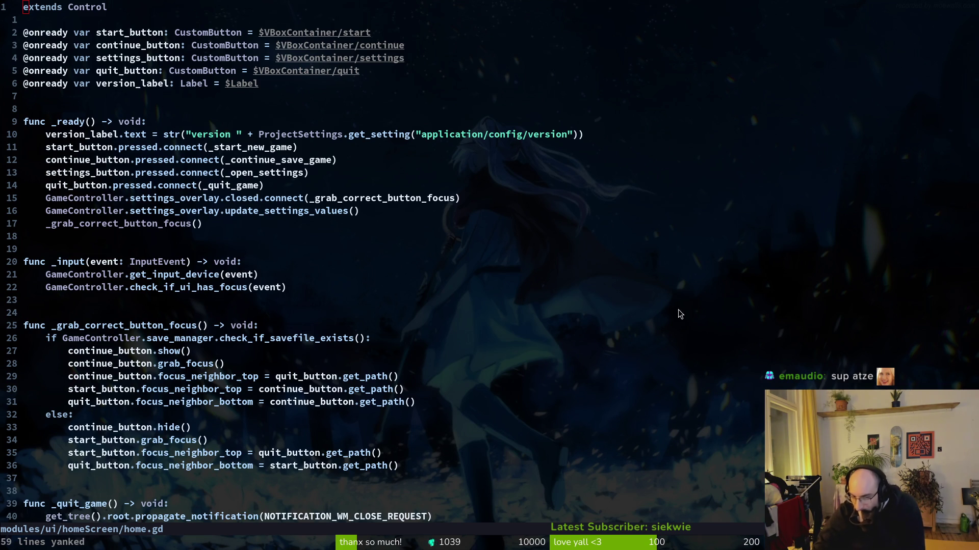
Save home.gd unchanged (59 lines, 2317 bytes) and place the cursor on the load_game() line.
{"action": "left_click", "coordinate": [242, 453]}
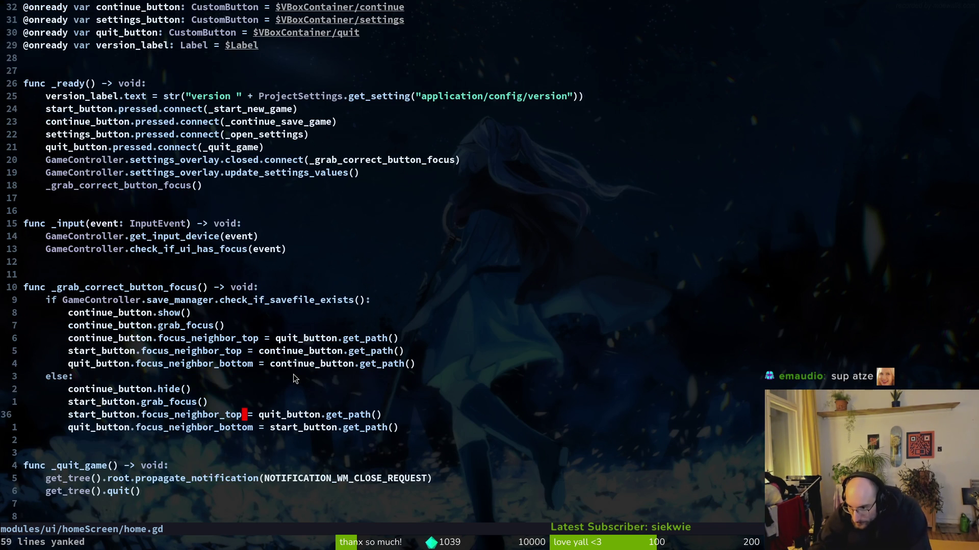
{"action": "scroll", "coordinate": [237, 430], "scroll_direction": "down", "scroll_amount": 8}
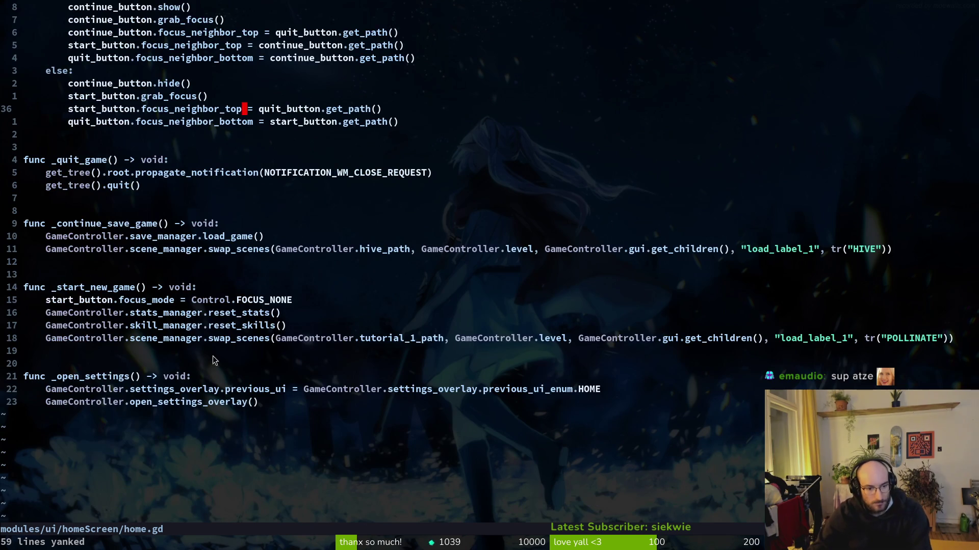
{"action": "key", "text": "ctrl+s"}
{"action": "scroll", "coordinate": [194, 327], "scroll_direction": "up", "scroll_amount": 6}
{"action": "scroll", "coordinate": [133, 237], "scroll_direction": "up", "scroll_amount": 3}
{"action": "scroll", "coordinate": [142, 233], "scroll_direction": "down", "scroll_amount": 5}
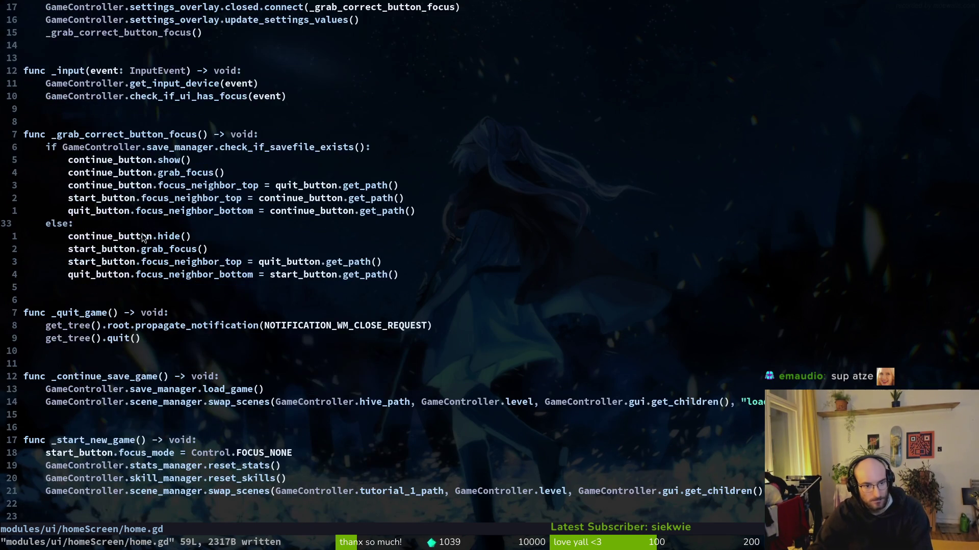
{"action": "left_click", "coordinate": [199, 394]}
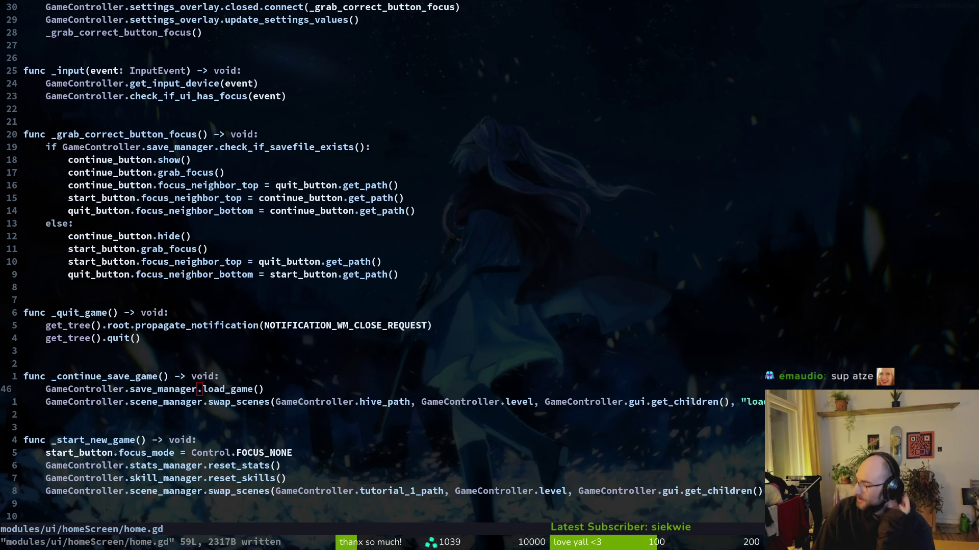
{"action": "left_click", "coordinate": [217, 393]}
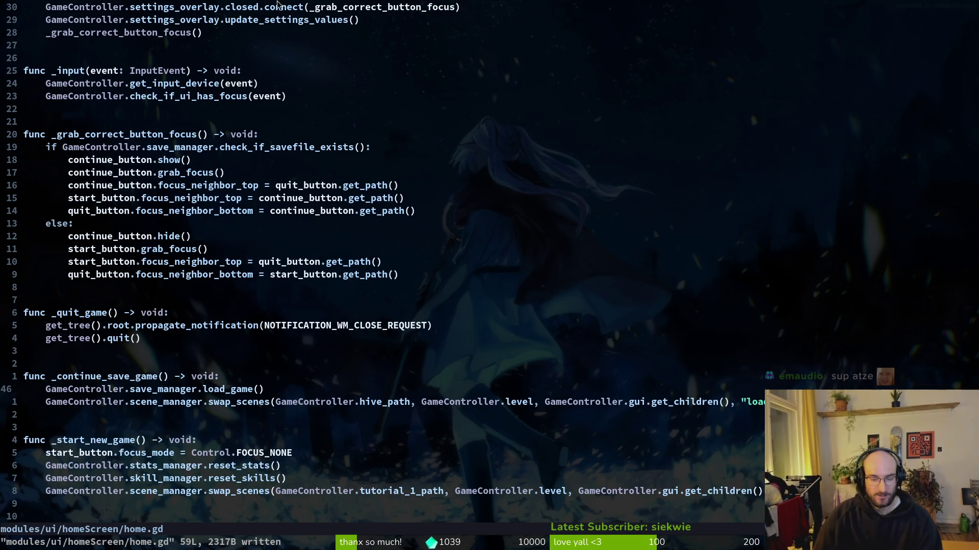
Read Perplexity's save-bug answer through to its debugging tips, diagnostic note and 10 sources.
{"action": "key", "text": "alt+Tab"}
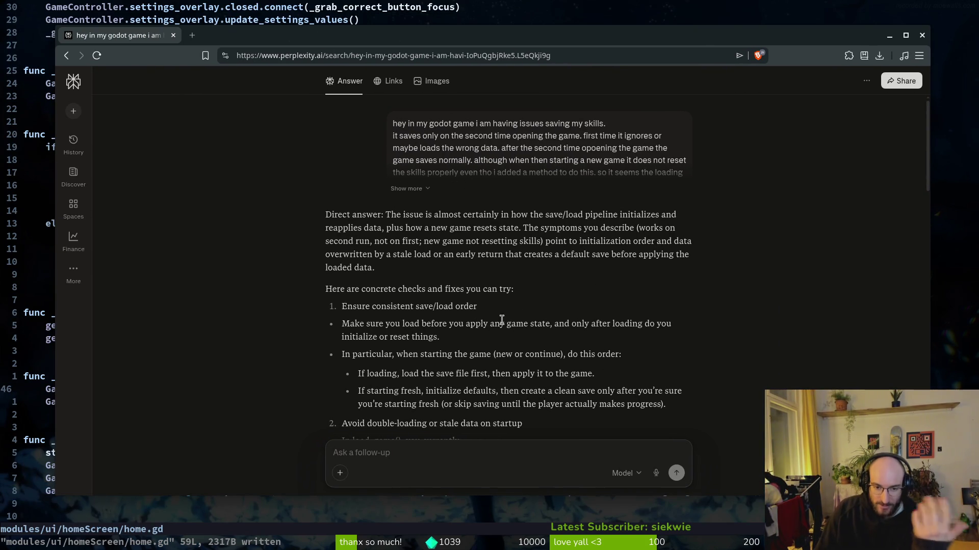
{"action": "scroll", "coordinate": [478, 334], "scroll_direction": "down", "scroll_amount": 1}
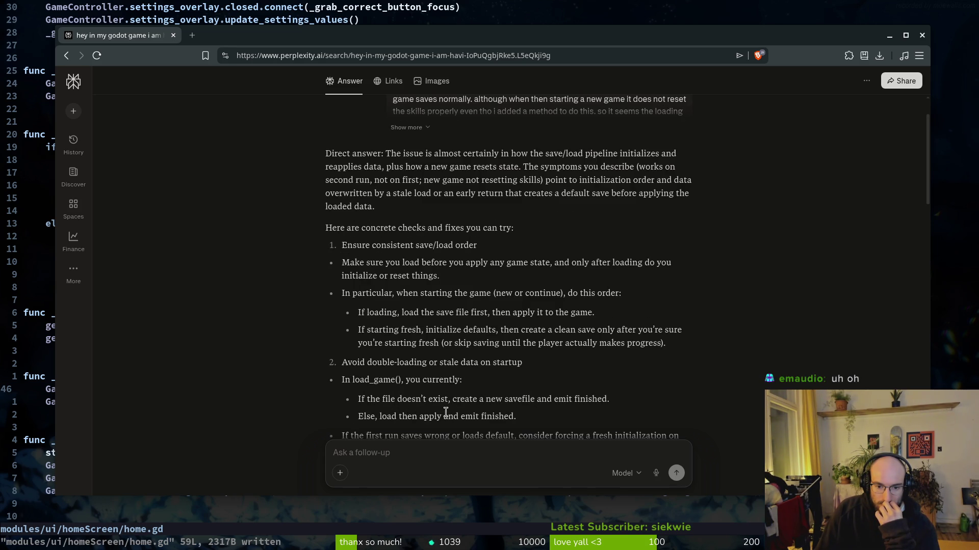
{"action": "scroll", "coordinate": [397, 401], "scroll_direction": "down", "scroll_amount": 1}
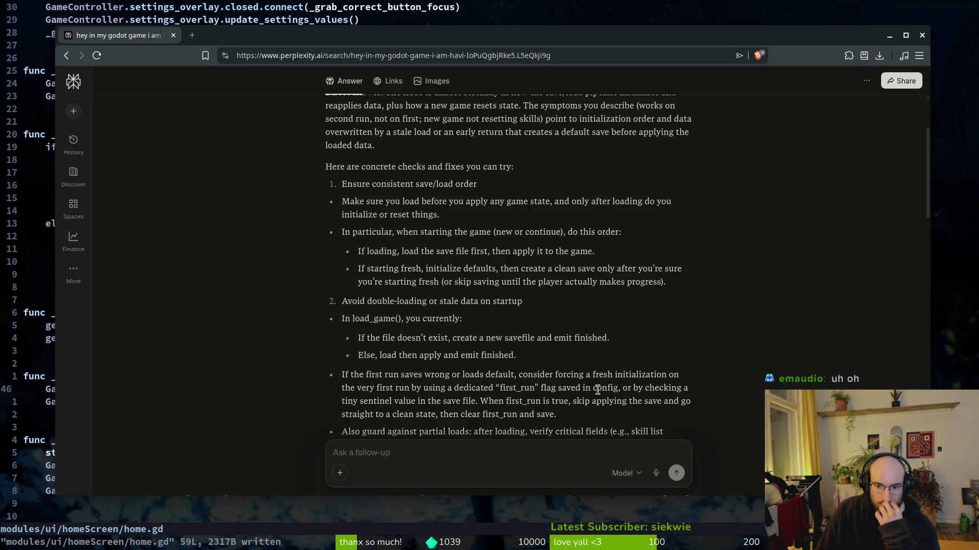
{"action": "scroll", "coordinate": [453, 398], "scroll_direction": "down", "scroll_amount": 1}
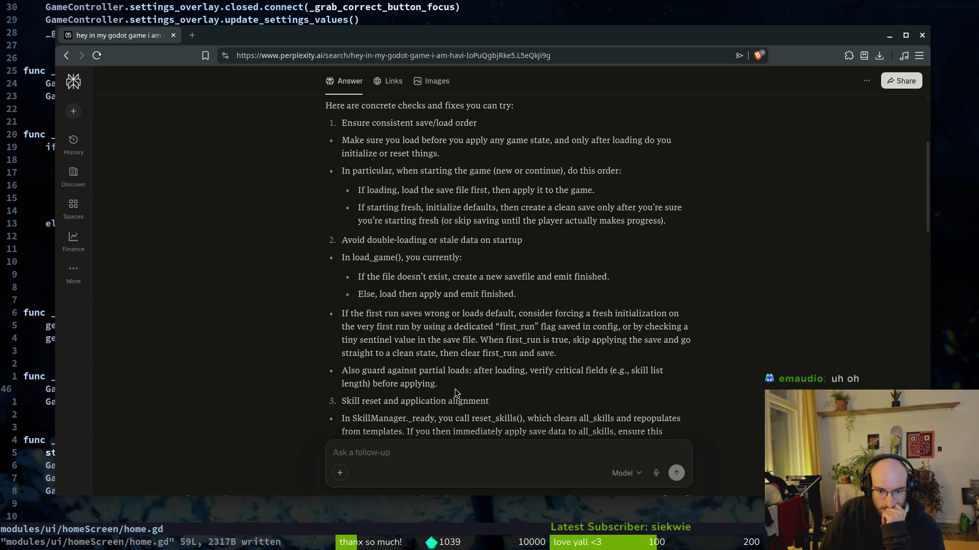
{"action": "scroll", "coordinate": [484, 389], "scroll_direction": "down", "scroll_amount": 3}
{"action": "scroll", "coordinate": [518, 388], "scroll_direction": "down", "scroll_amount": 10}
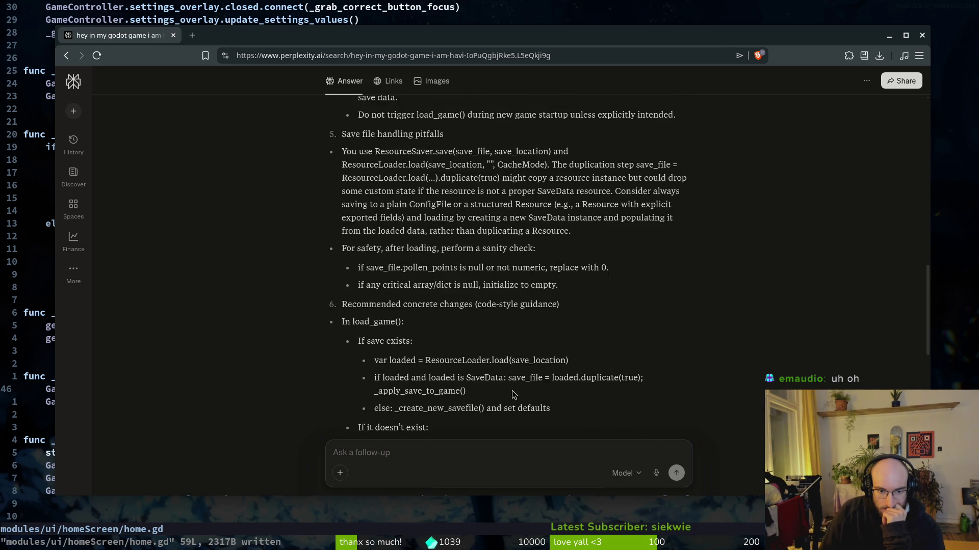
{"action": "scroll", "coordinate": [512, 391], "scroll_direction": "up", "scroll_amount": 8}
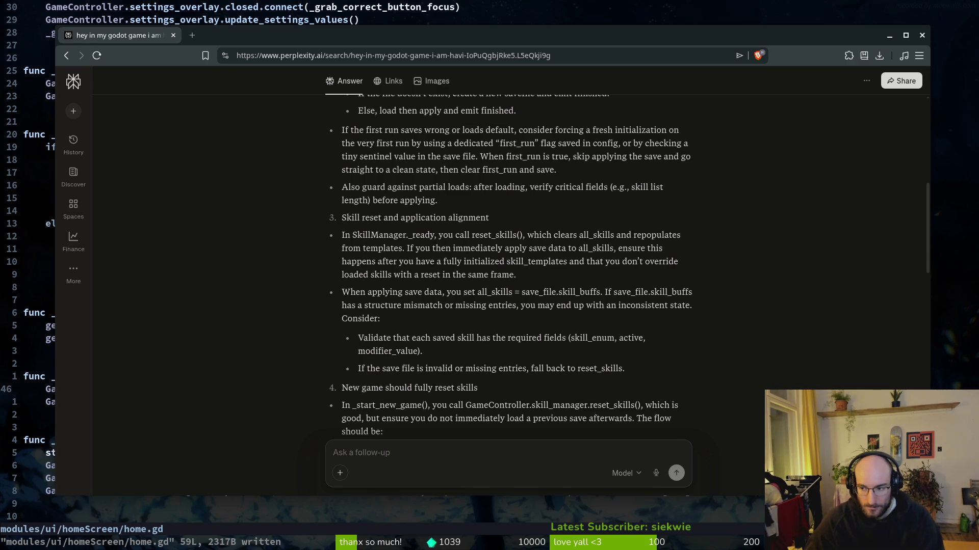
{"action": "scroll", "coordinate": [389, 392], "scroll_direction": "down", "scroll_amount": 2}
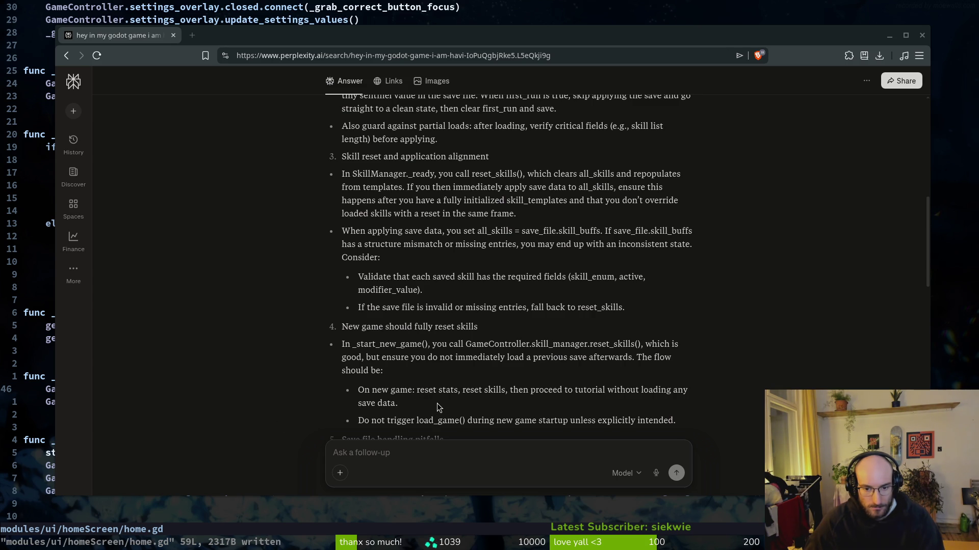
{"action": "scroll", "coordinate": [438, 408], "scroll_direction": "down", "scroll_amount": 2}
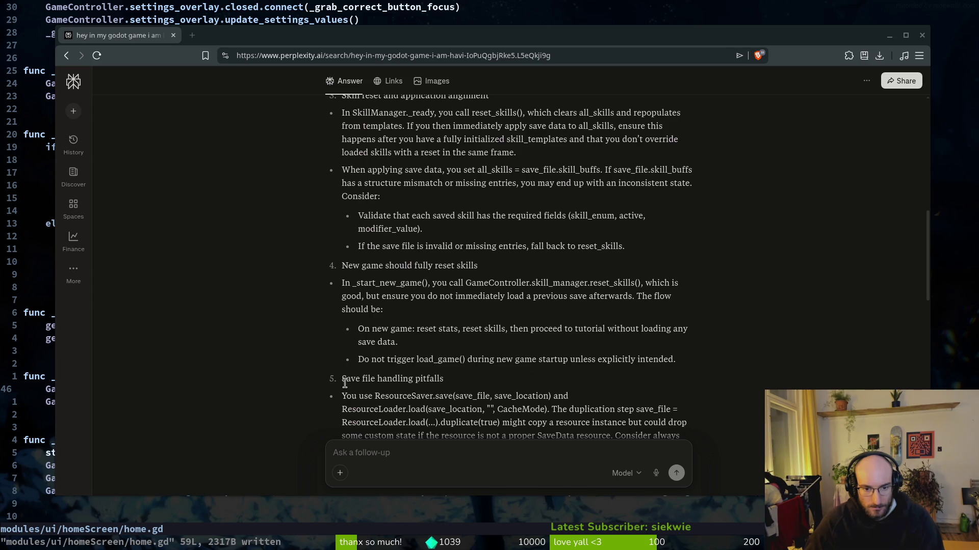
{"action": "scroll", "coordinate": [344, 383], "scroll_direction": "down", "scroll_amount": 2}
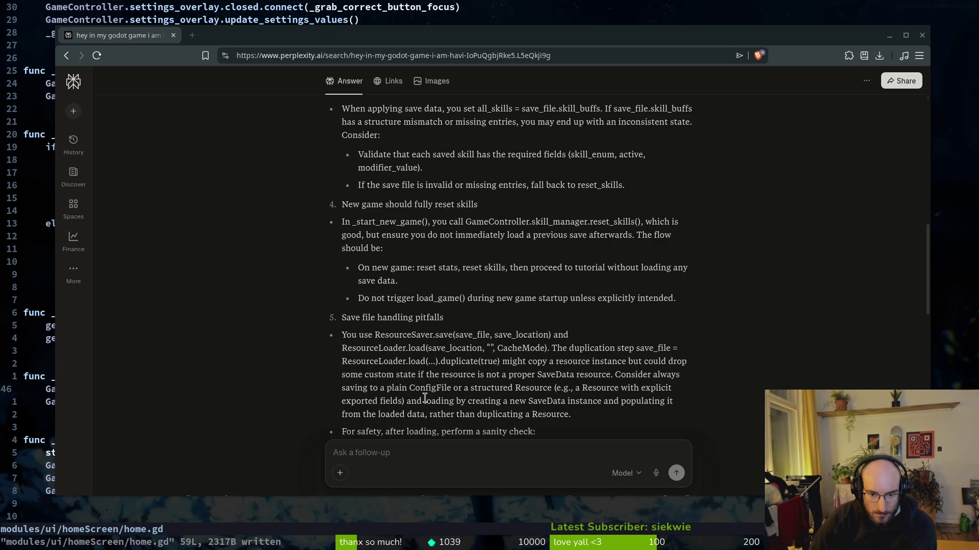
{"action": "scroll", "coordinate": [415, 378], "scroll_direction": "down", "scroll_amount": 2}
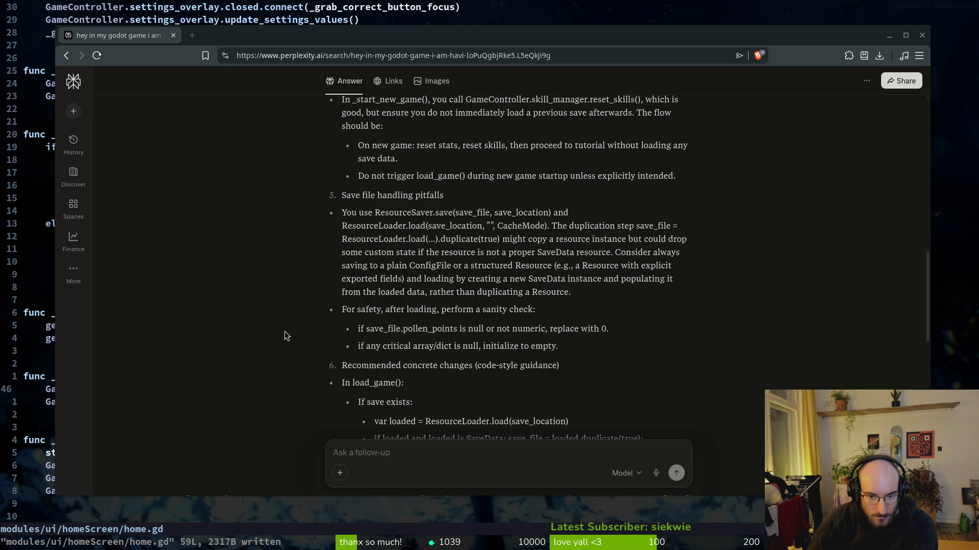
{"action": "scroll", "coordinate": [286, 332], "scroll_direction": "down", "scroll_amount": 1}
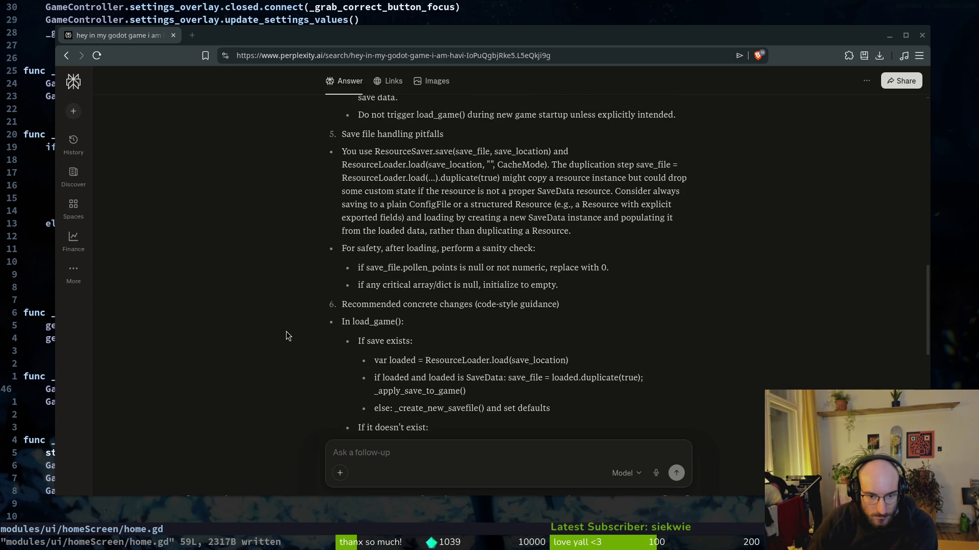
{"action": "scroll", "coordinate": [286, 332], "scroll_direction": "down", "scroll_amount": 1}
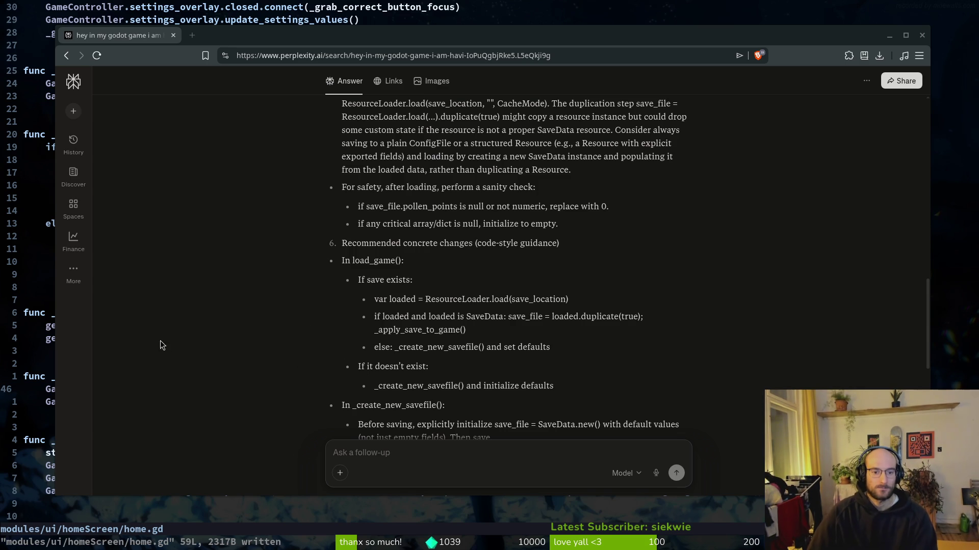
{"action": "scroll", "coordinate": [367, 346], "scroll_direction": "down", "scroll_amount": 12}
{"action": "scroll", "coordinate": [456, 343], "scroll_direction": "up", "scroll_amount": 10}
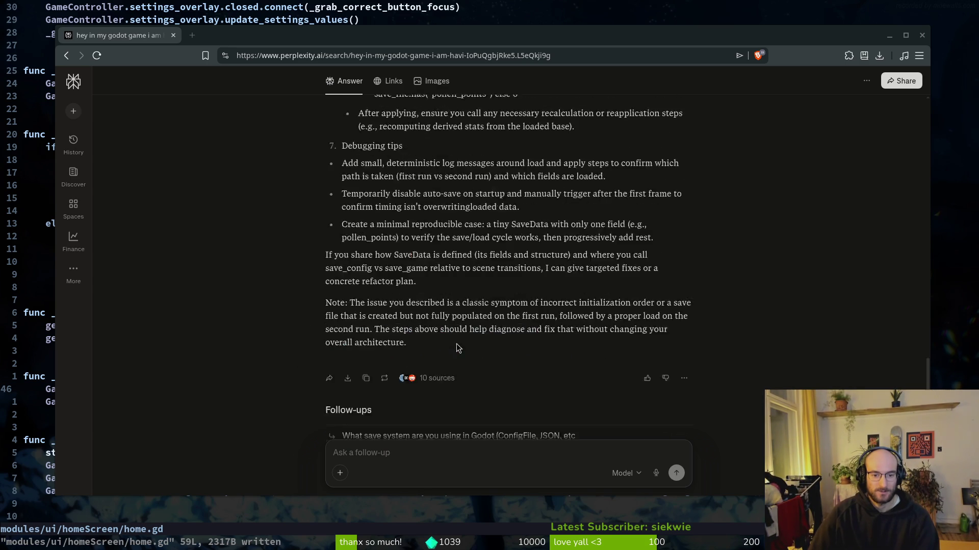
Send the follow-up 'can yhe me a legit answer also why you using ti roman'.
{"action": "left_click", "coordinate": [368, 461]}
{"action": "type", "text": "can yh"}
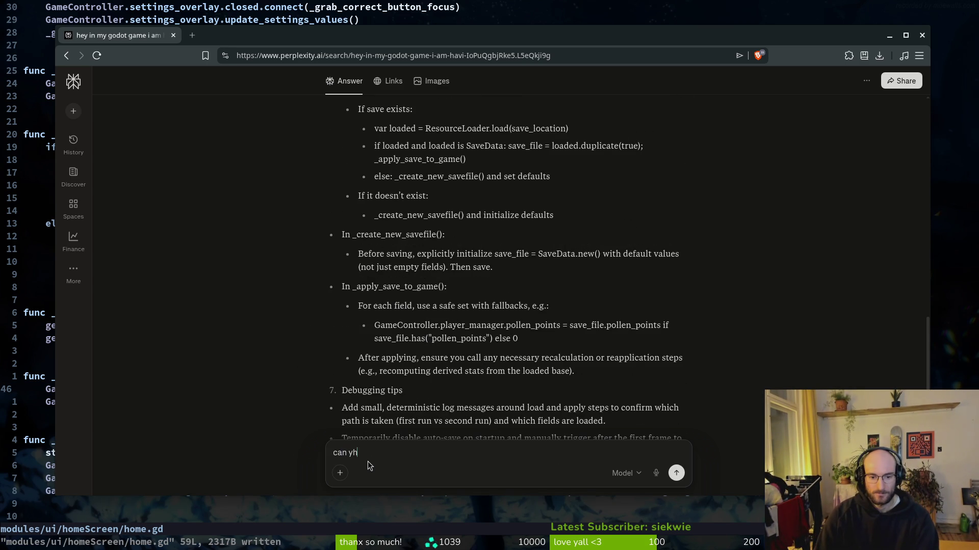
{"action": "key", "text": "BackSpace"}
{"action": "type", "text": "ou givbe me "}
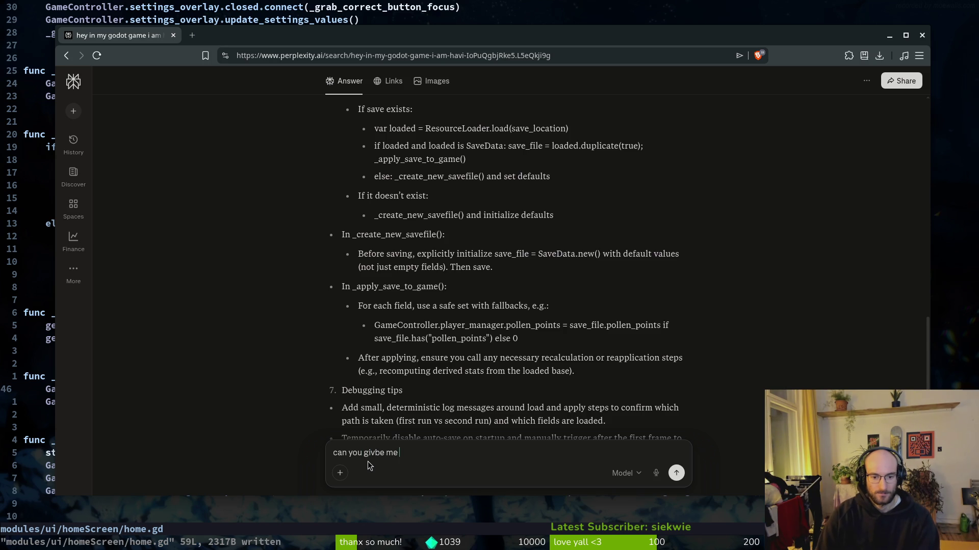
{"action": "type", "text": "a legit answer"}
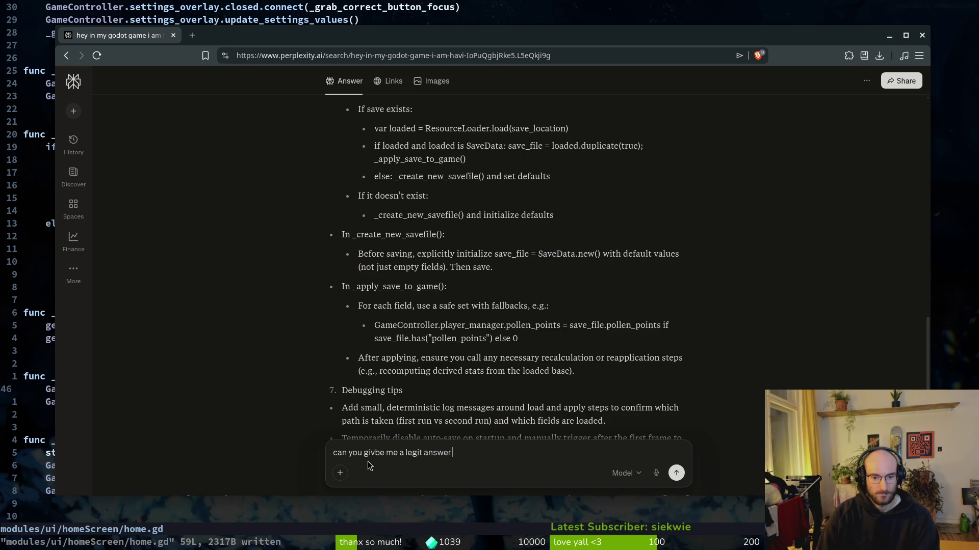
{"action": "type", "text": " also why you using ti"}
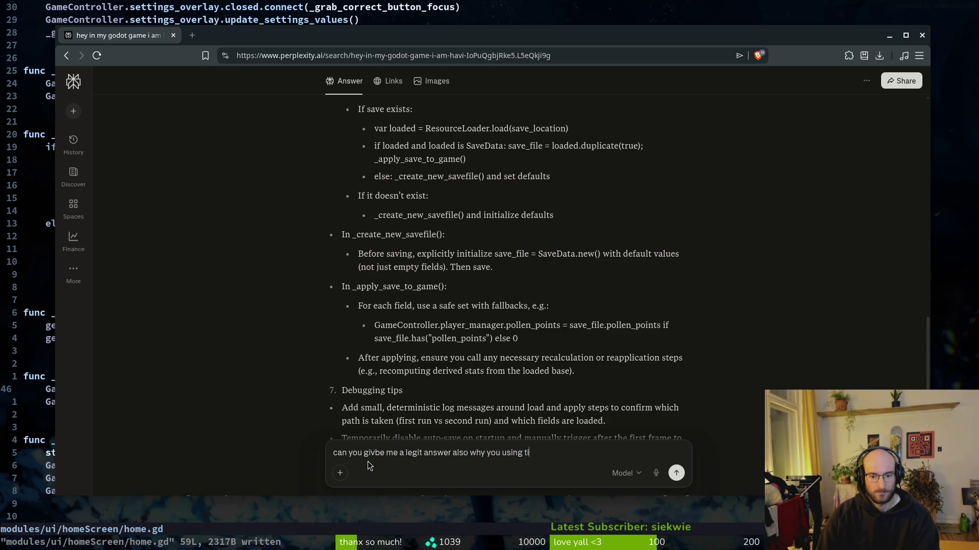
{"action": "type", "text": " roman"}
{"action": "key", "text": "Return"}
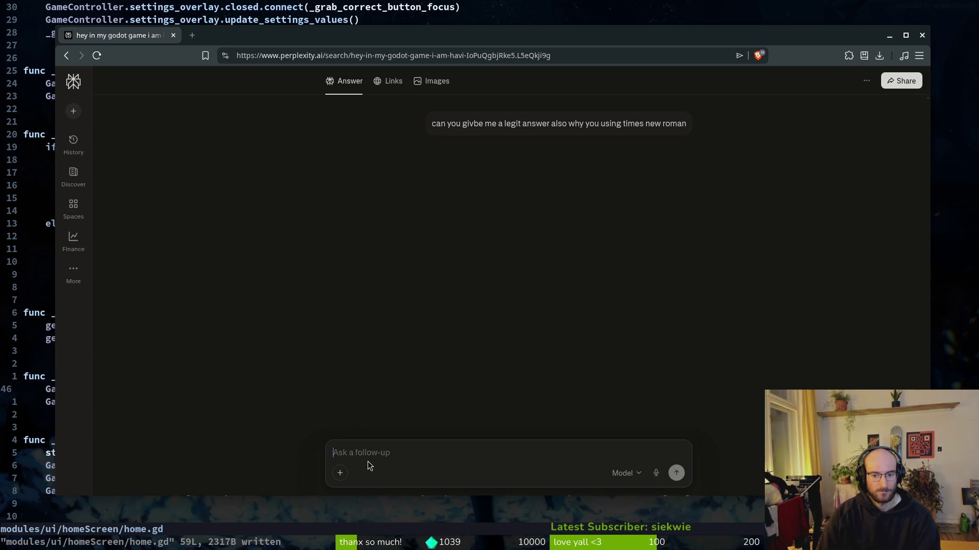
Yank the swap_scenes line from _start_new_game in home.gd, then return to Perplexity's reply.
{"action": "left_click", "coordinate": [25, 194]}
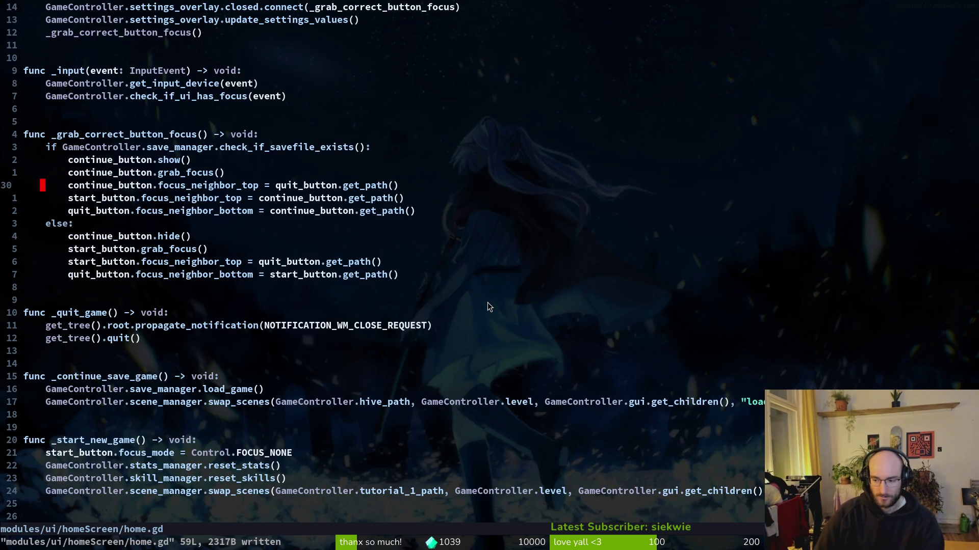
{"action": "scroll", "coordinate": [399, 164], "scroll_direction": "up", "scroll_amount": 4}
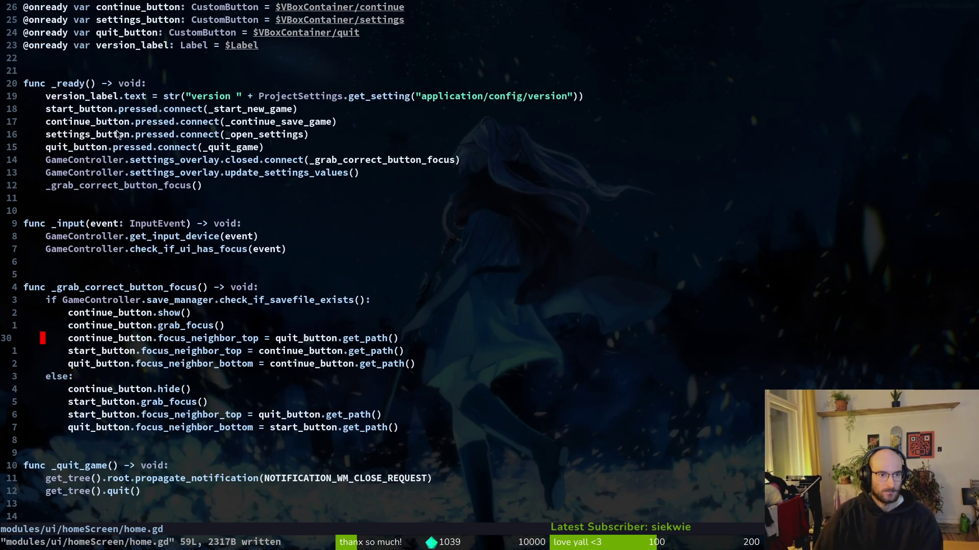
{"action": "scroll", "coordinate": [108, 269], "scroll_direction": "down", "scroll_amount": 6}
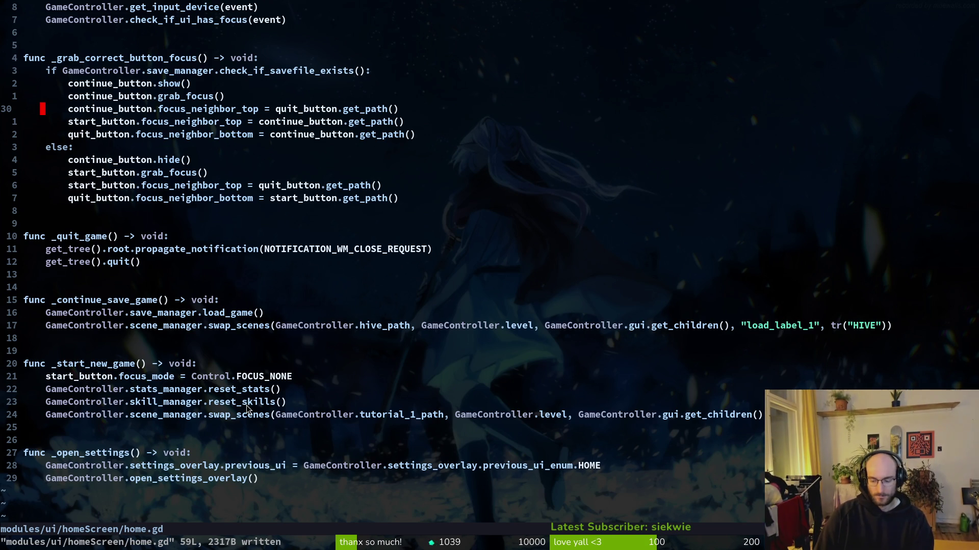
{"action": "key", "text": "j"}
{"action": "key", "text": "j"}
{"action": "key", "text": "j"}
{"action": "key", "text": "j"}
{"action": "key", "text": "j"}
{"action": "key", "text": "j"}
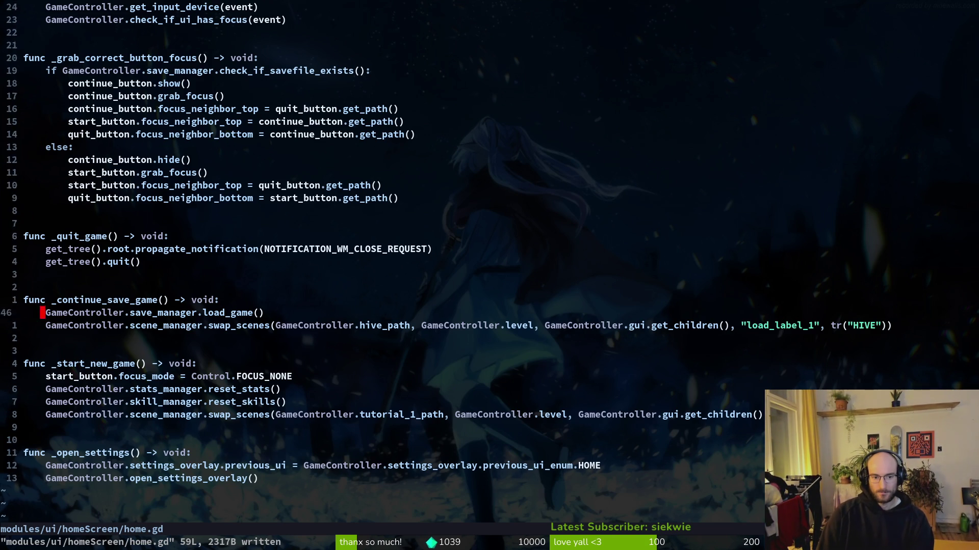
{"action": "key", "text": "shift+v"}
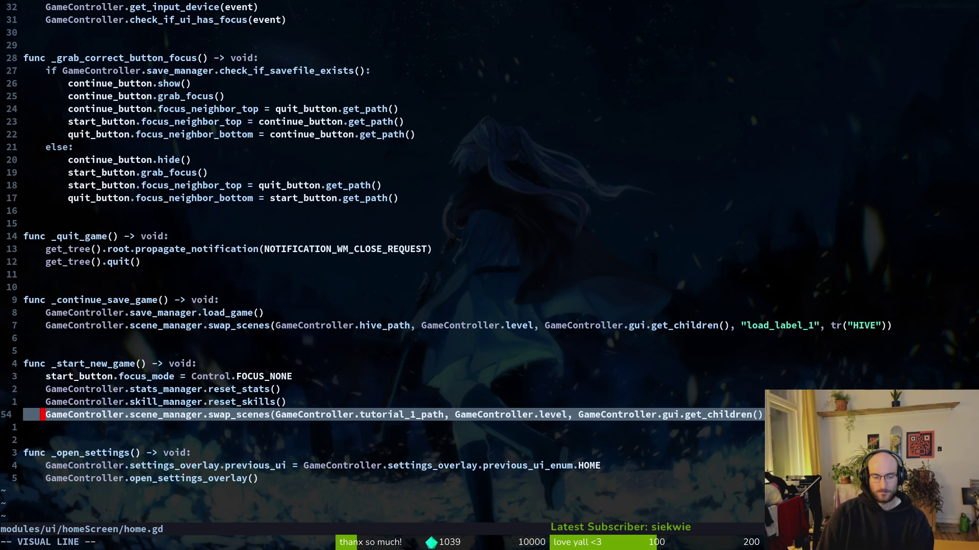
{"action": "key", "text": "y"}
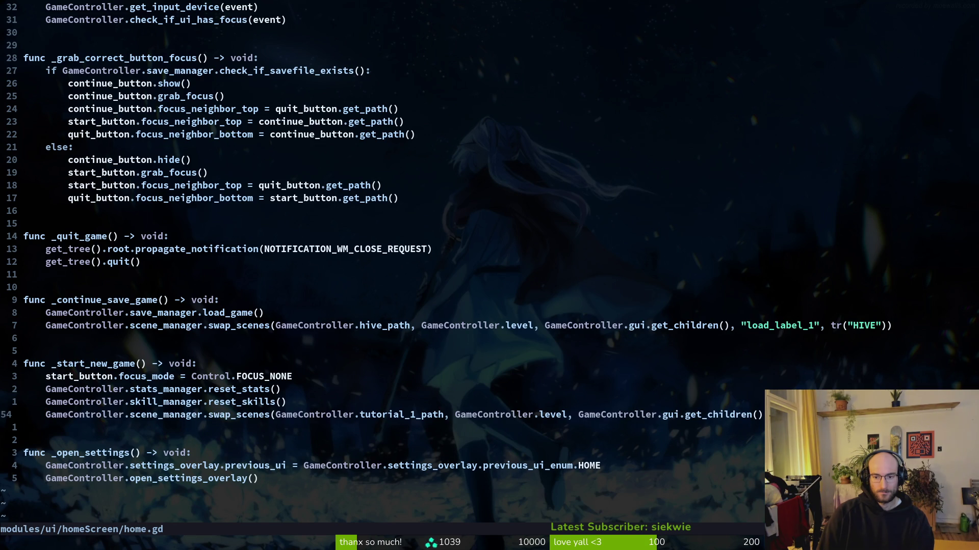
{"action": "key", "text": "alt+Tab"}
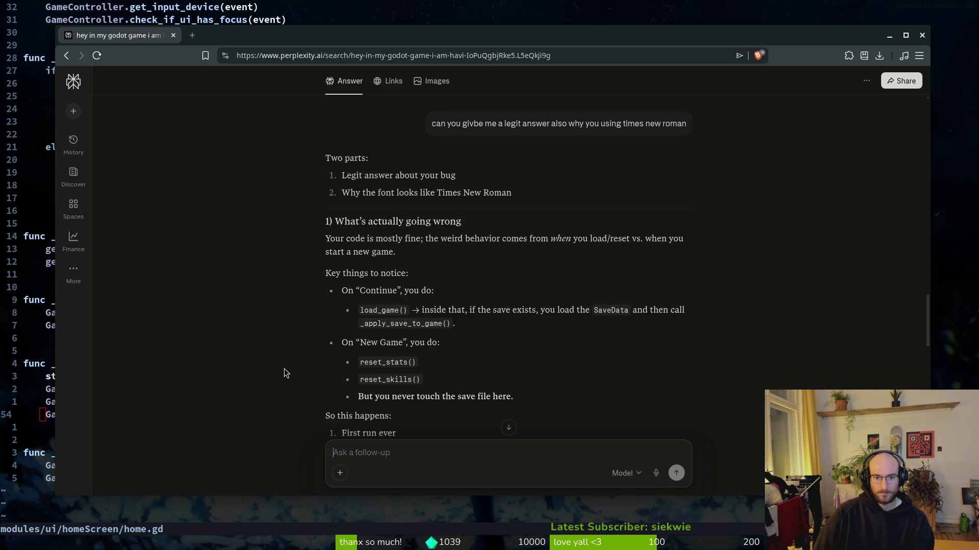
Read Perplexity's reply on first run, second run and New Game skill-saving behaviour.
{"action": "scroll", "coordinate": [427, 394], "scroll_direction": "down", "scroll_amount": 2}
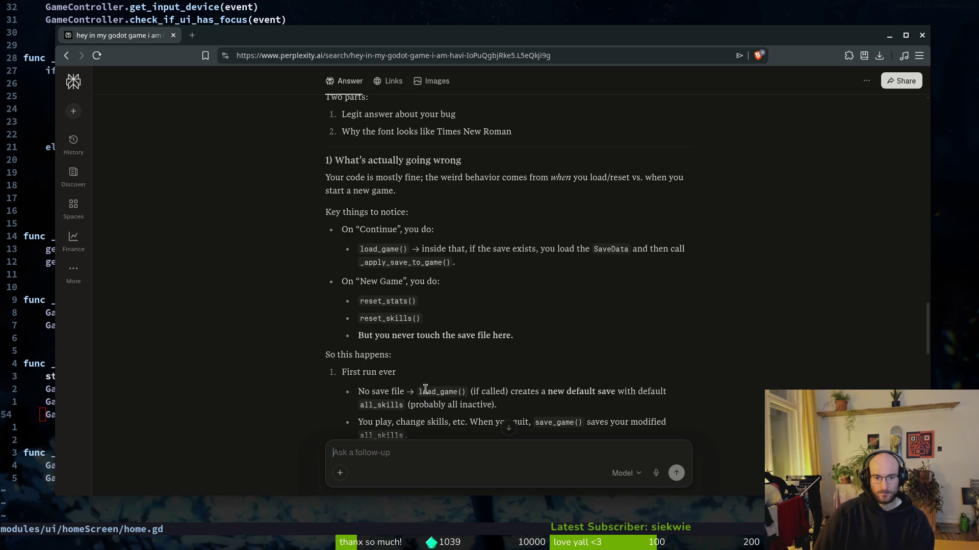
{"action": "scroll", "coordinate": [333, 390], "scroll_direction": "down", "scroll_amount": 2}
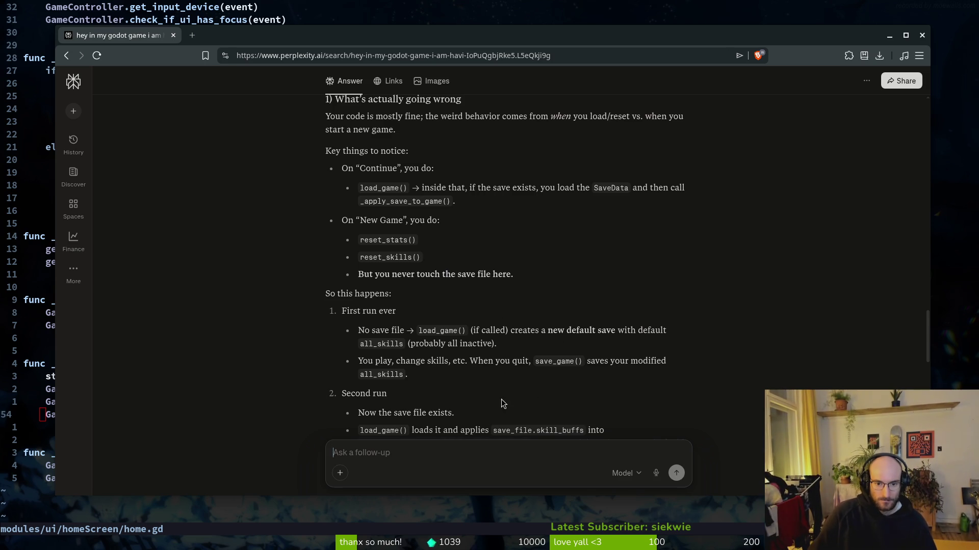
{"action": "scroll", "coordinate": [502, 400], "scroll_direction": "down", "scroll_amount": 2}
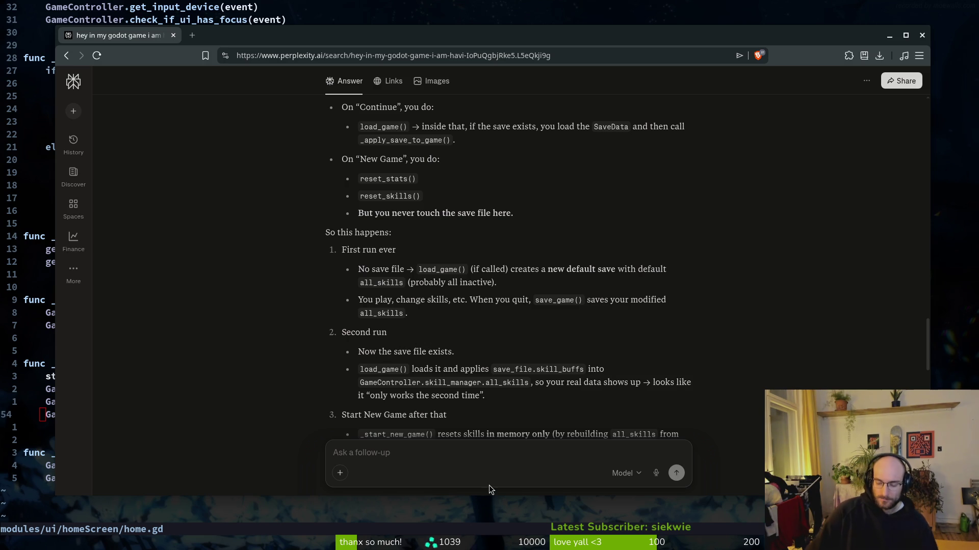
Close the old conversation tab and load perplexity.ai in a fresh tab.
{"action": "left_click", "coordinate": [192, 36]}
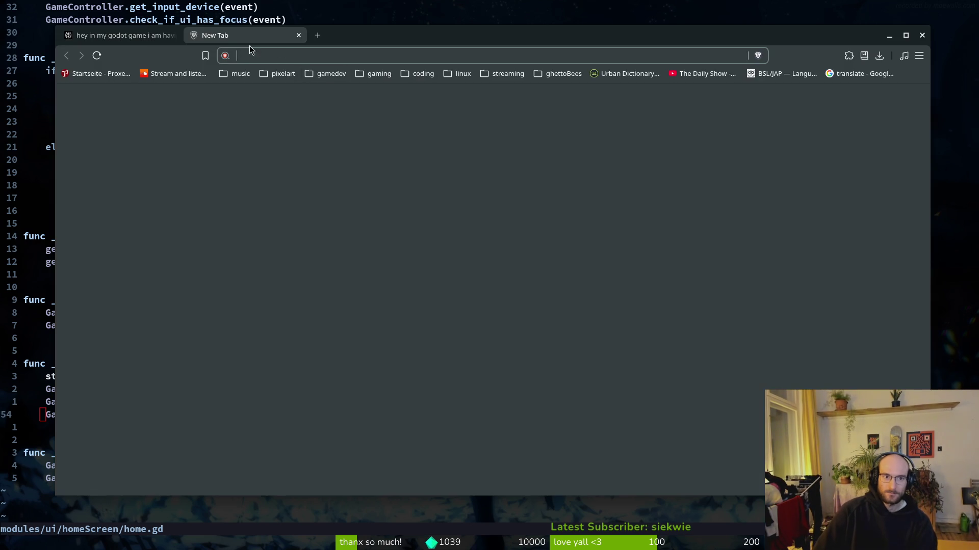
{"action": "key", "text": "ctrl+shift+Tab"}
{"action": "middle_click", "coordinate": [140, 38]}
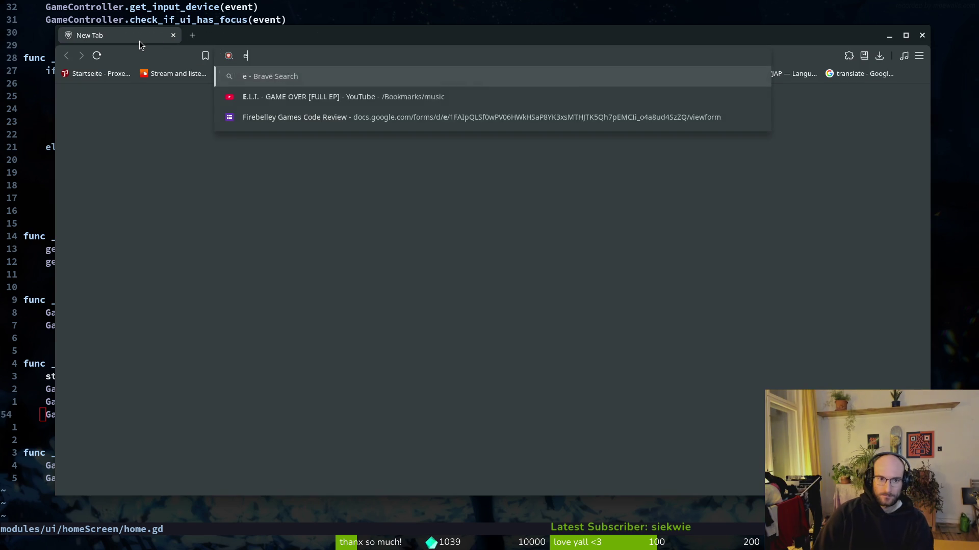
{"action": "type", "text": "perplexity.ai"}
{"action": "key", "text": "Return"}
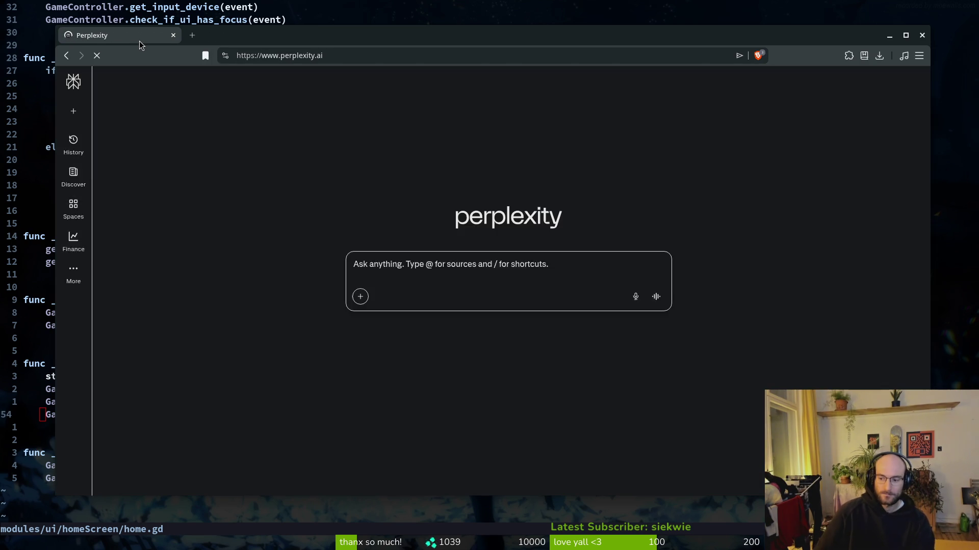
Draft a question saying the Godot save file isn't saved properly on the game's first run.
{"action": "type", "text": "h"}
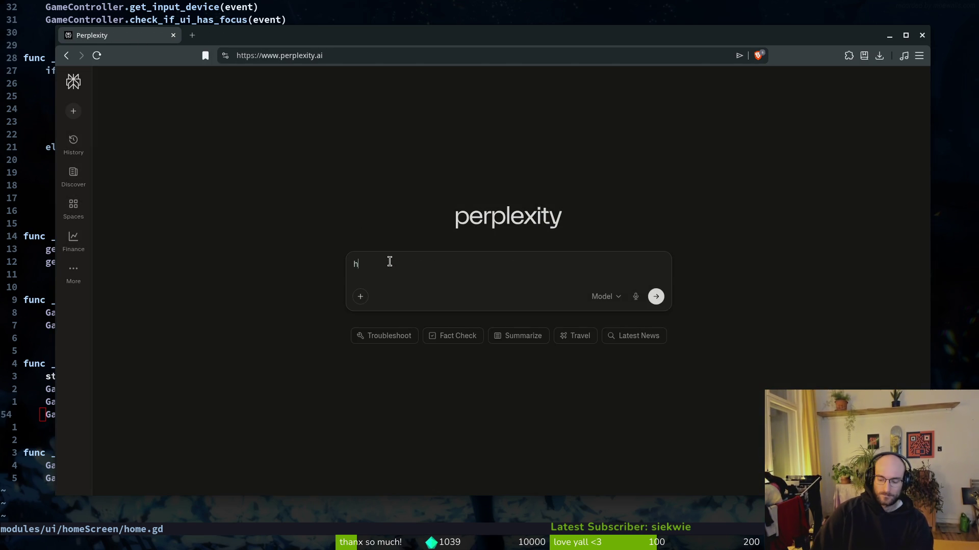
{"action": "type", "text": "ey my savefile"}
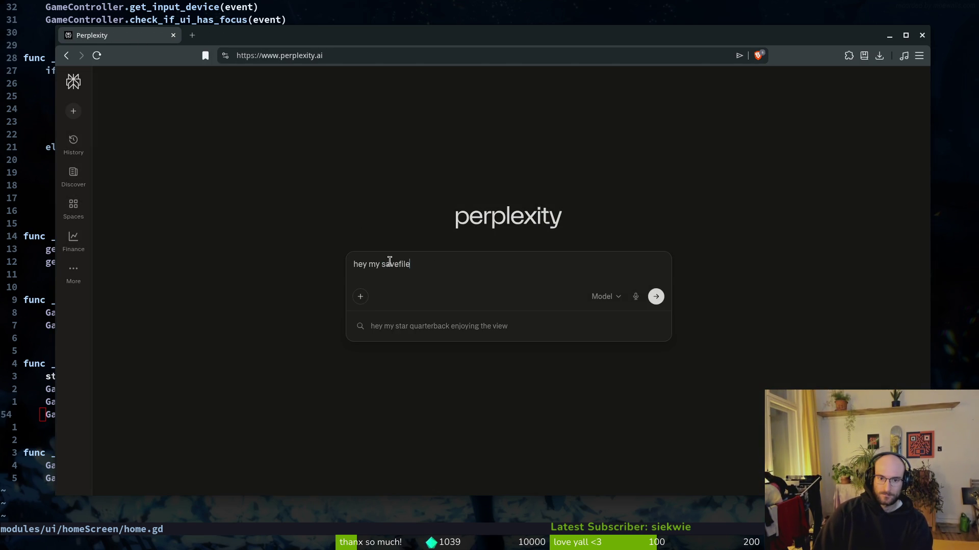
{"action": "type", "text": " is not being s"}
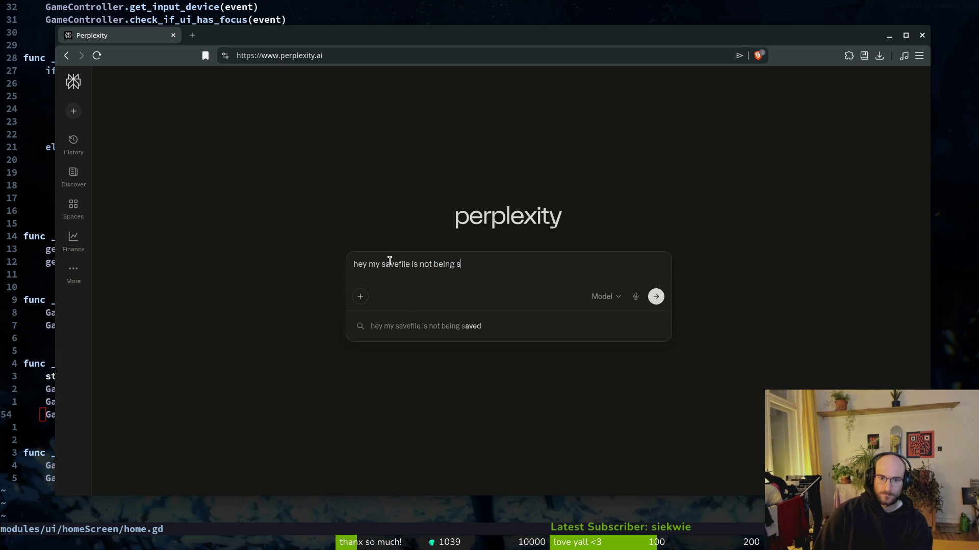
{"action": "type", "text": "aved properly on"}
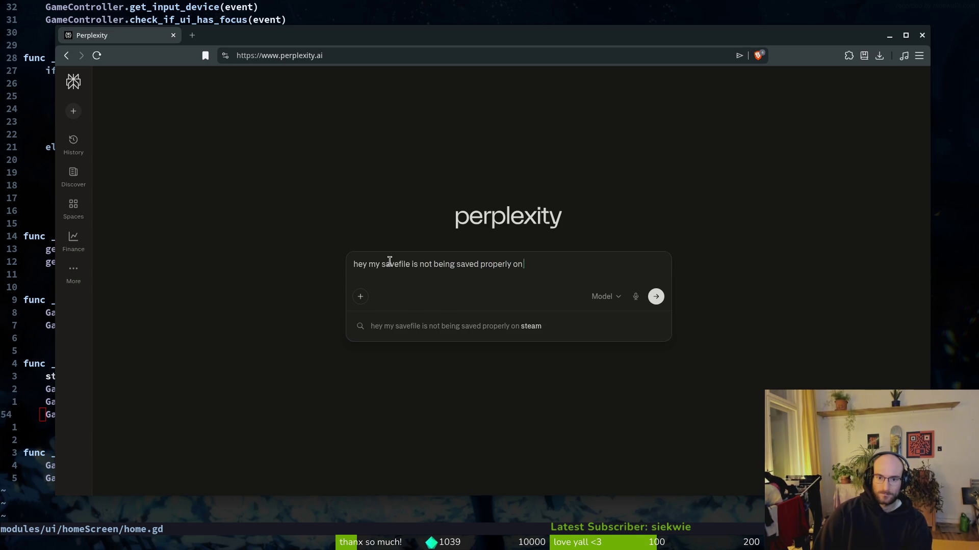
{"action": "type", "text": " first run o"}
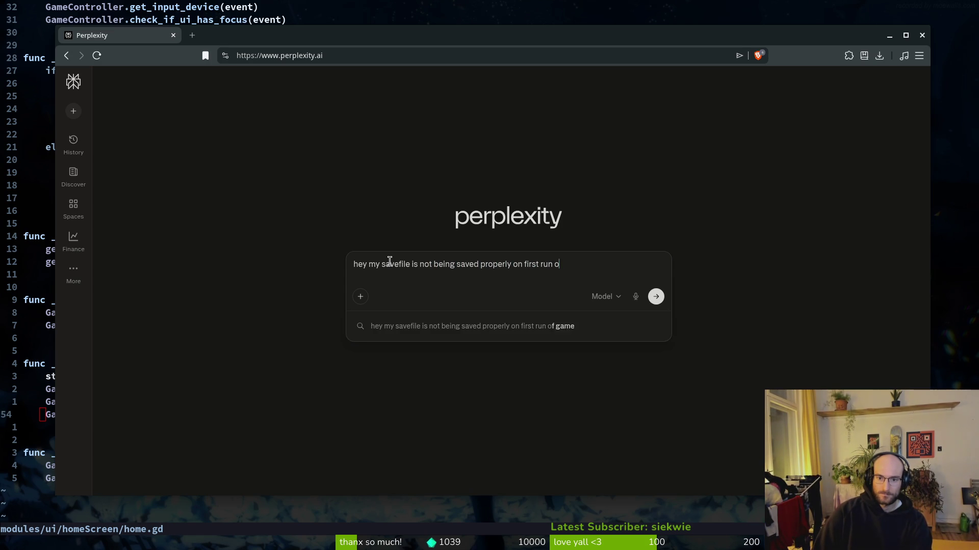
{"action": "type", "text": "f my godot game. after t"}
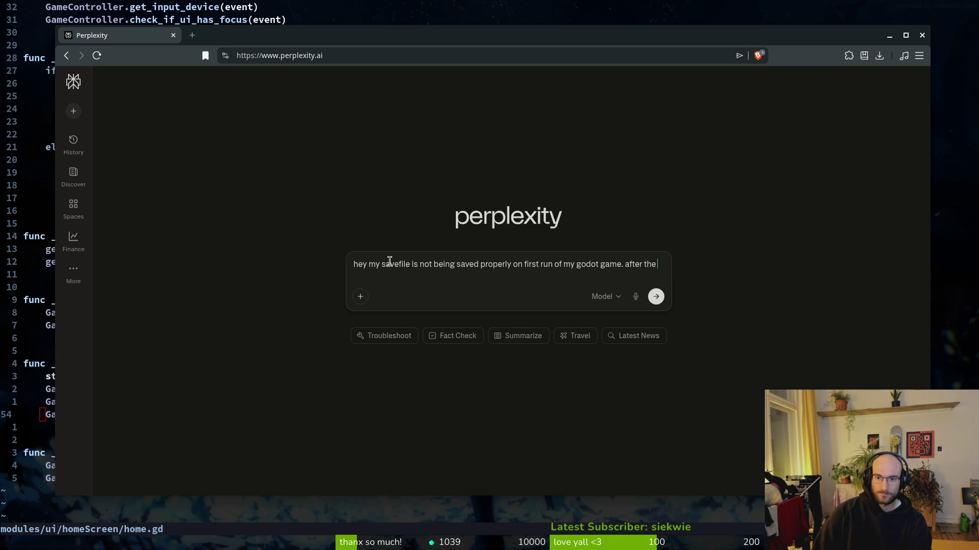
{"action": "key", "text": "BackSpace"}
{"action": "type", "text": "d"}
{"action": "type", "text": "uiting and opening "}
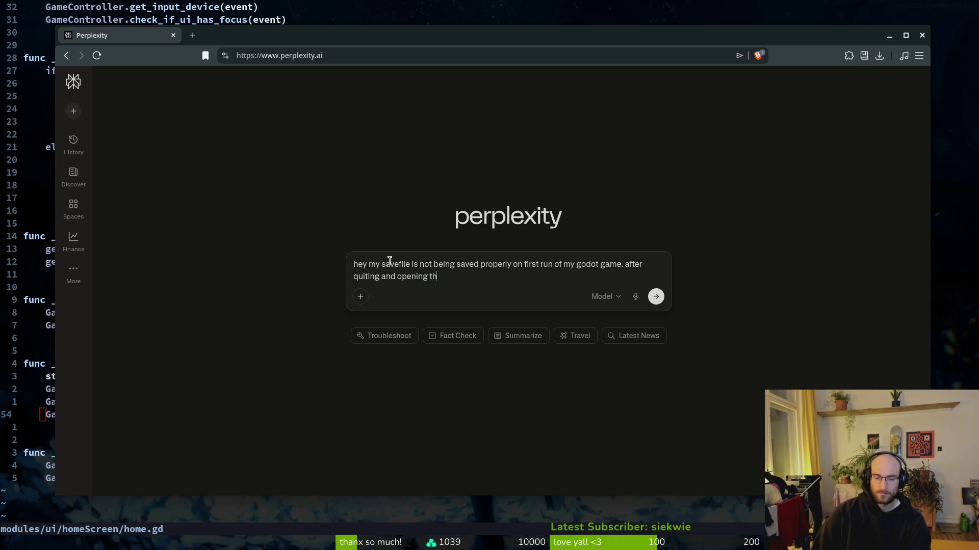
{"action": "type", "text": "e agme"}
{"action": "type", "text": " again i ca"}
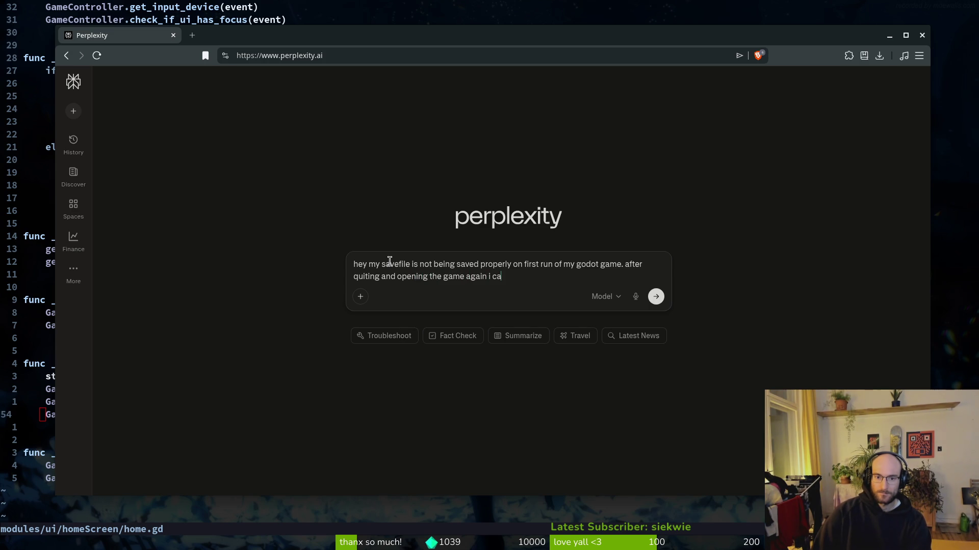
{"action": "type", "text": "ve and loadi"}
{"action": "type", "text": " normally."}
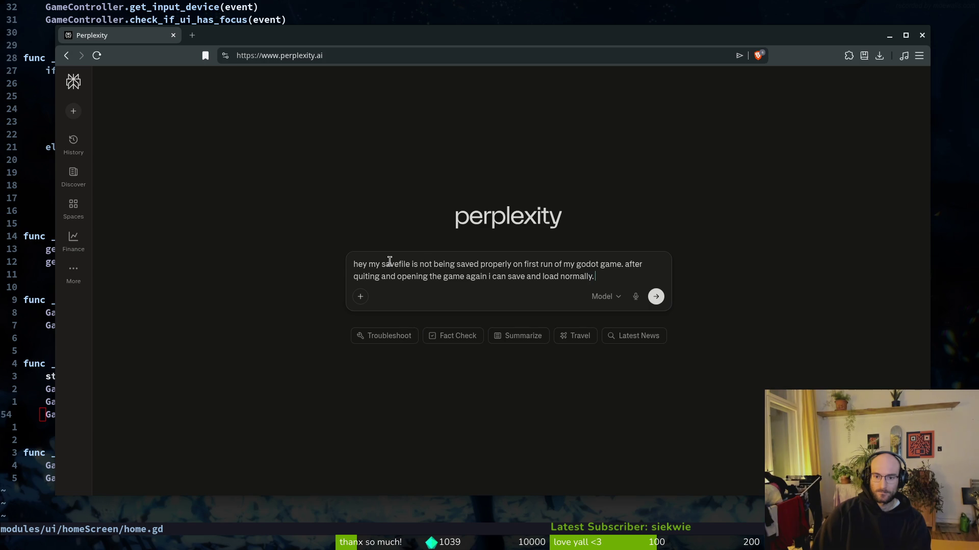
{"action": "key", "text": "alt+Tab"}
Open skill_icon.gd from the file finder and copy its 118 lines.
{"action": "key", "text": "space"}
{"action": "key", "text": "f"}
{"action": "key", "text": "f"}
{"action": "type", "text": "sk"}
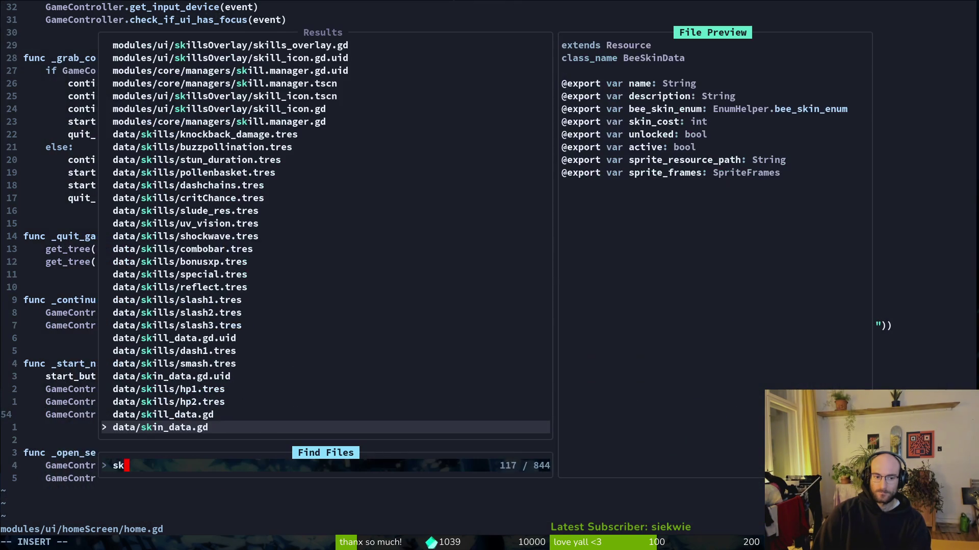
{"action": "type", "text": "iicon"}
{"action": "key", "text": "g"}
{"action": "key", "text": "g"}
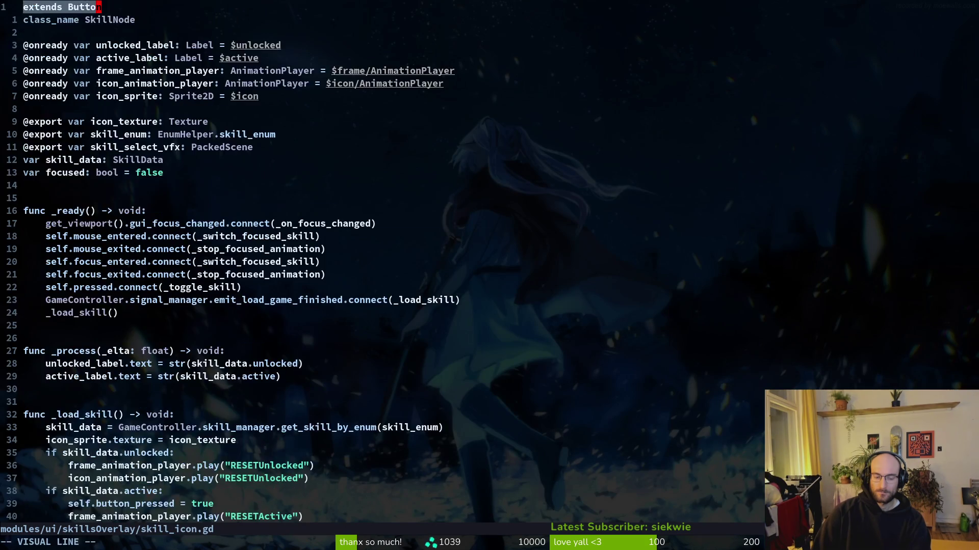
{"action": "key", "text": "y"}
{"action": "key", "text": "shift+g"}
{"action": "key", "text": "alt+Tab"}
{"action": "key", "text": "alt+Tab"}
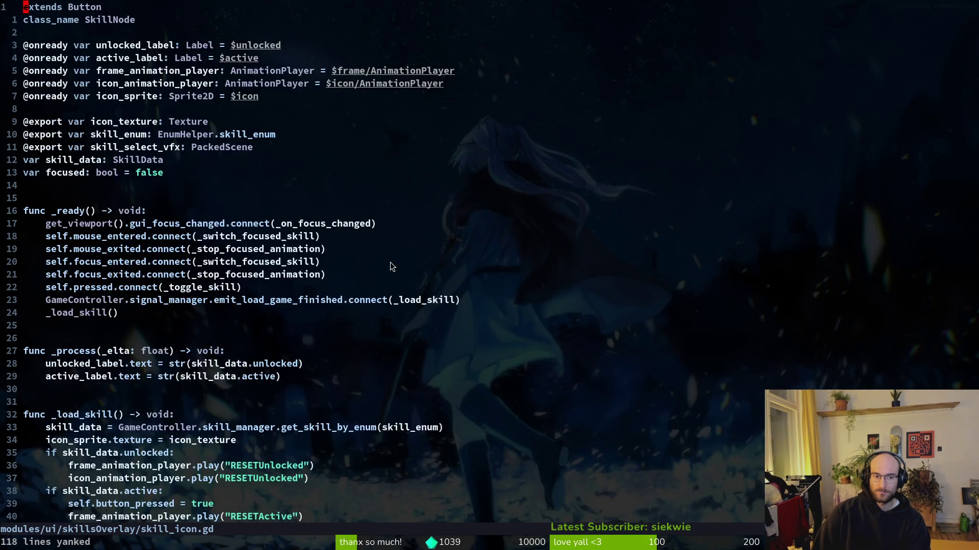
Open skills_overlay.gd from the file finder.
{"action": "key", "text": "space"}
{"action": "key", "text": "f"}
{"action": "key", "text": "f"}
{"action": "type", "text": "skillsov"}
{"action": "key", "text": "Return"}
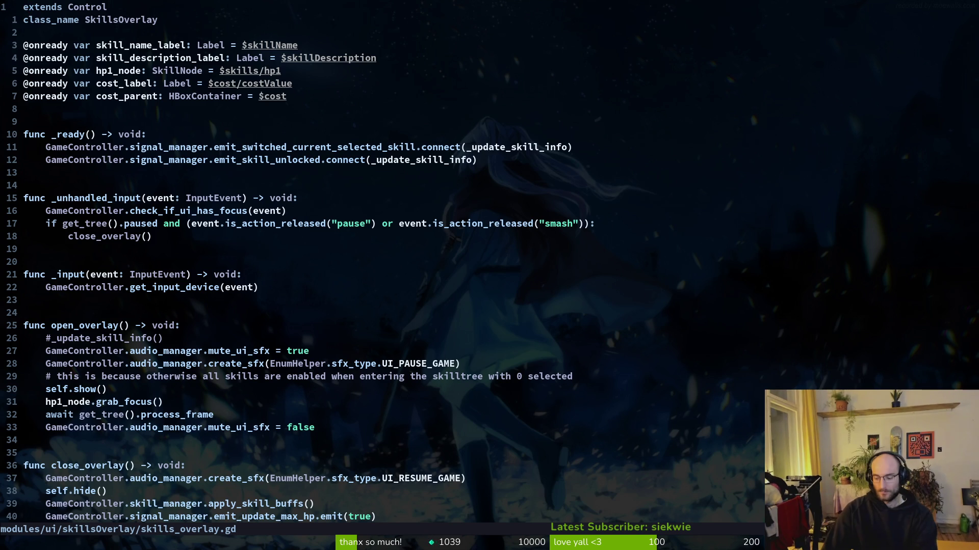
Search the file finder for another skill file, then close it without opening anything.
{"action": "key", "text": "space"}
{"action": "key", "text": "f"}
{"action": "key", "text": "f"}
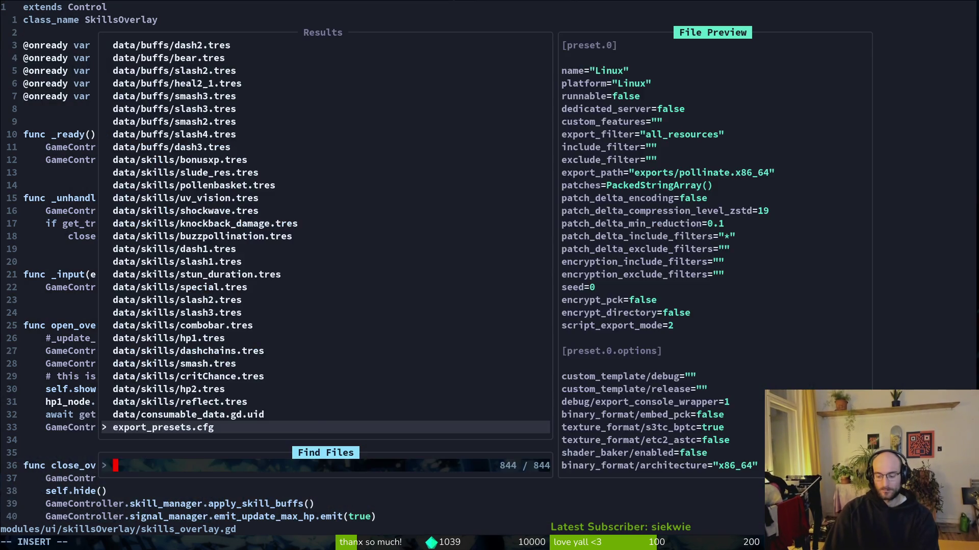
{"action": "type", "text": "skil"}
{"action": "key", "text": "ctrl+u"}
{"action": "type", "text": "knbma"}
{"action": "key", "text": "BackSpace"}
{"action": "key", "text": "BackSpace"}
{"action": "key", "text": "BackSpace"}
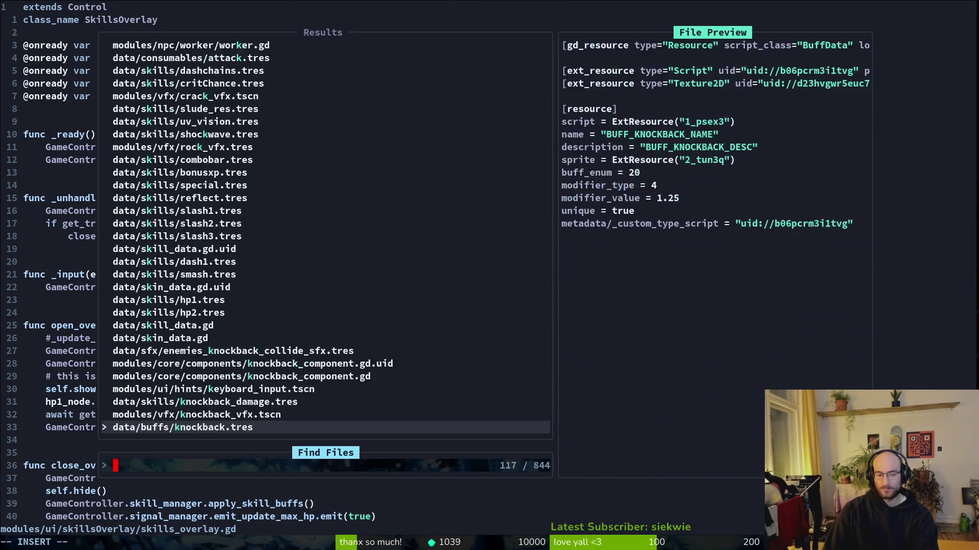
{"action": "type", "text": "ski"}
{"action": "key", "text": "Escape"}
Step through skills_overlay.gd's _ready and open_overlay, toggling the skills-enabled comment on line 30.
{"action": "key", "text": "j"}
{"action": "key", "text": "j"}
{"action": "key", "text": "j"}
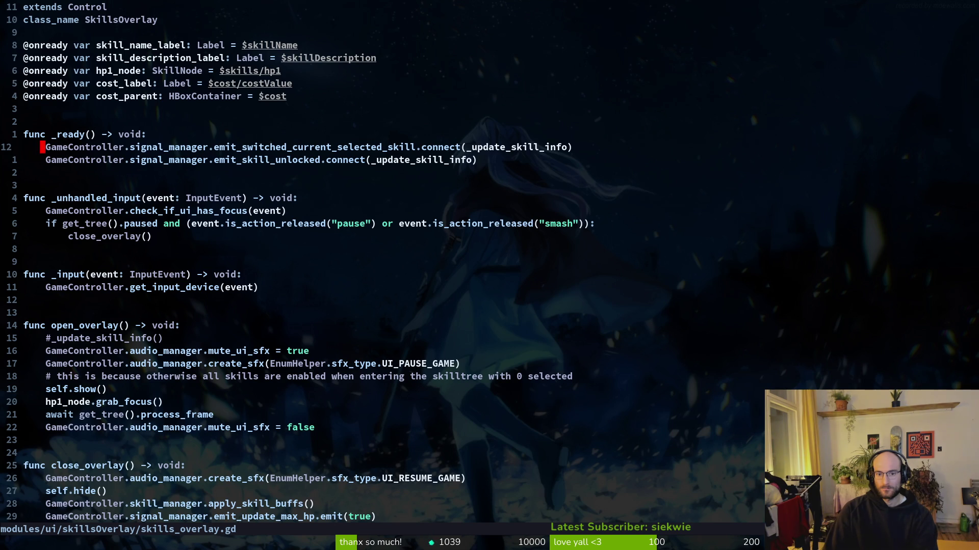
{"action": "key", "text": "j"}
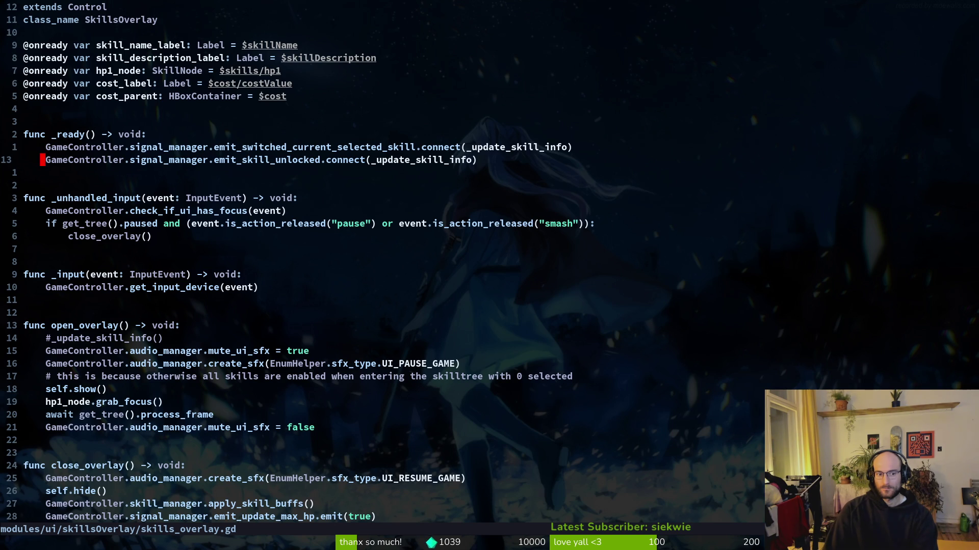
{"action": "key", "text": "j"}
{"action": "key", "text": "j"}
{"action": "key", "text": "j"}
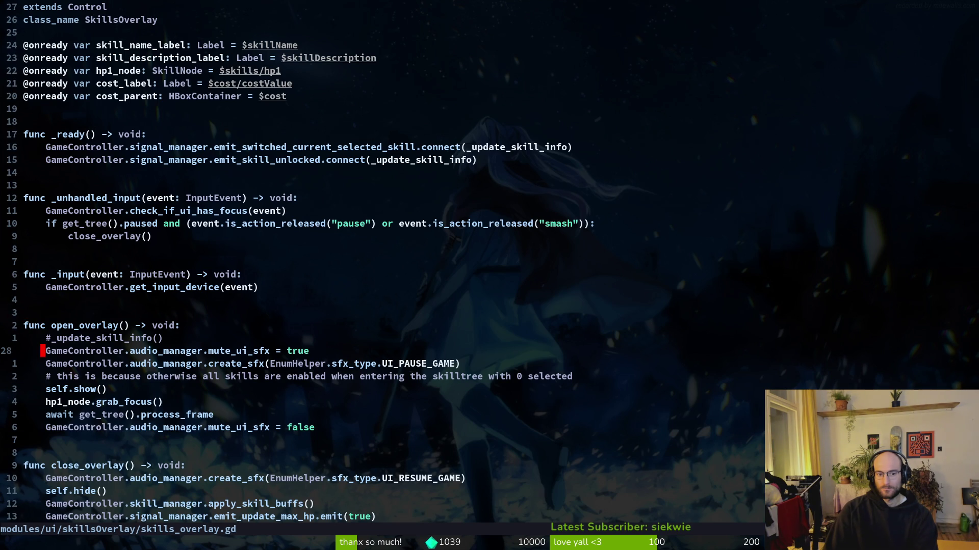
{"action": "key", "text": "j"}
{"action": "key", "text": "j"}
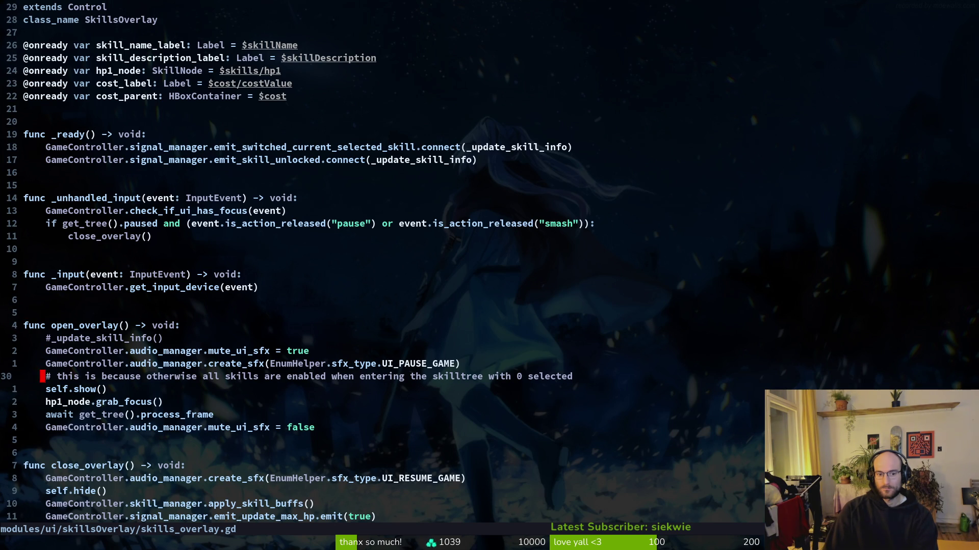
{"action": "key", "text": "shift+v"}
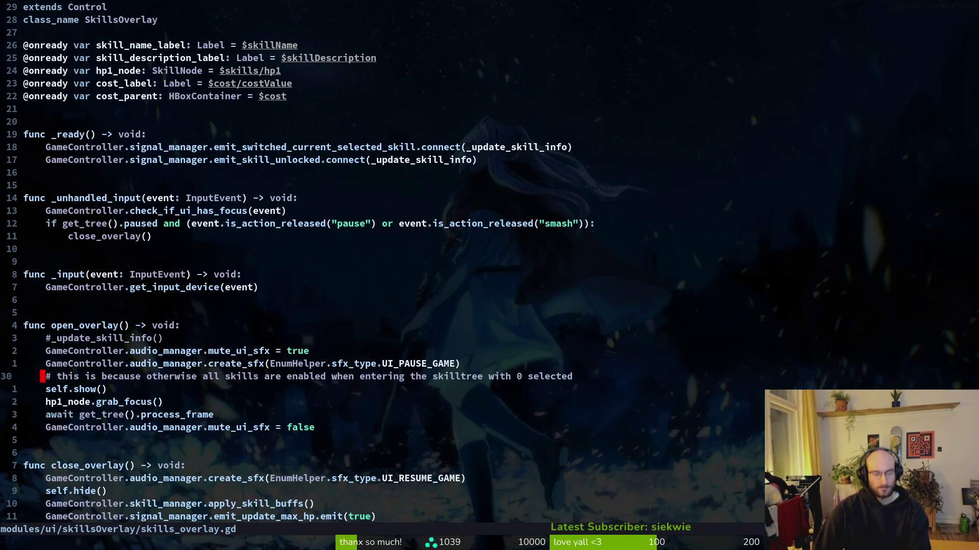
{"action": "key", "text": "g"}
{"action": "key", "text": "c"}
{"action": "key", "text": "u"}
{"action": "key", "text": "ctrl+d"}
{"action": "key", "text": "ctrl+u"}
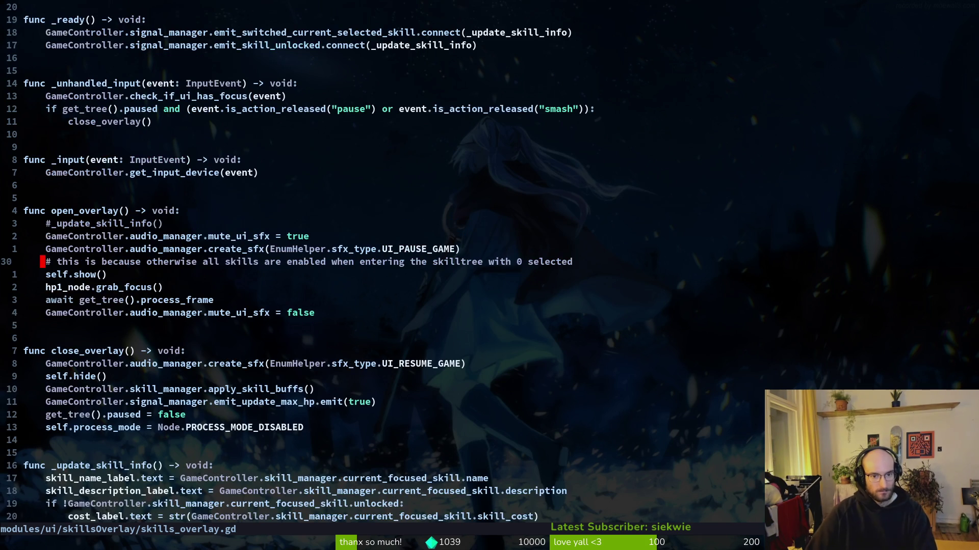
Briefly open skill.manager.gd, then switch to save.manager.gd.
{"action": "key", "text": "space"}
{"action": "key", "text": "f"}
{"action": "key", "text": "f"}
{"action": "type", "text": "skillman"}
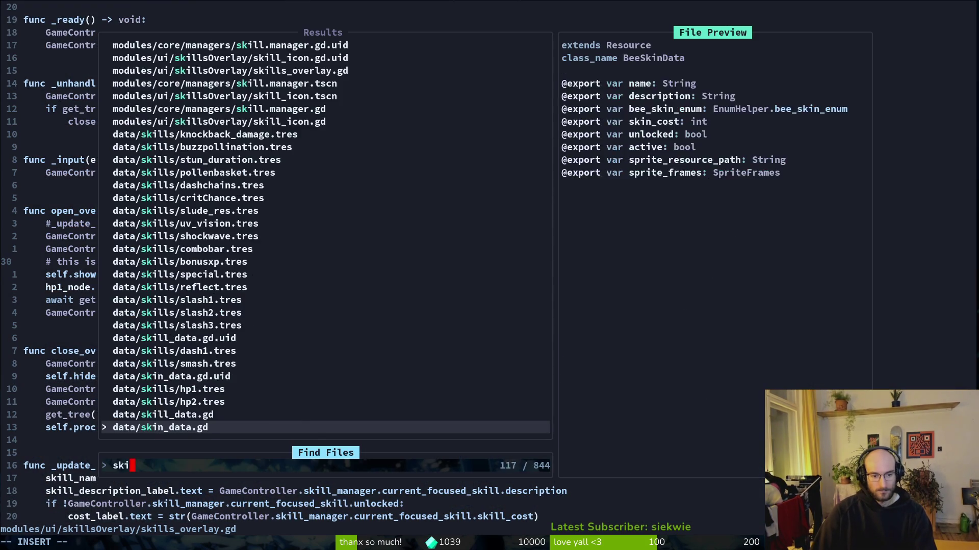
{"action": "key", "text": "Return"}
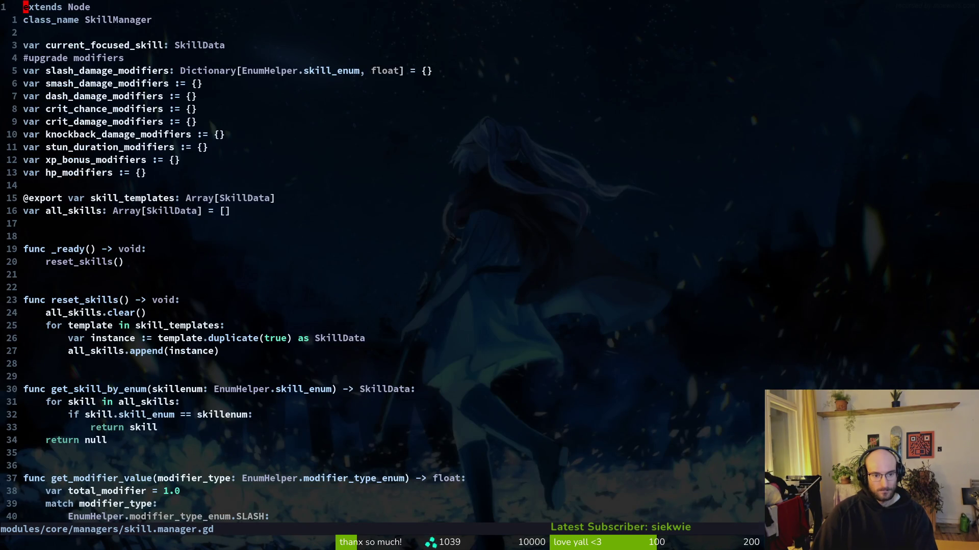
{"action": "key", "text": "space"}
{"action": "key", "text": "f"}
{"action": "key", "text": "f"}
{"action": "type", "text": "saveman"}
{"action": "key", "text": "Return"}
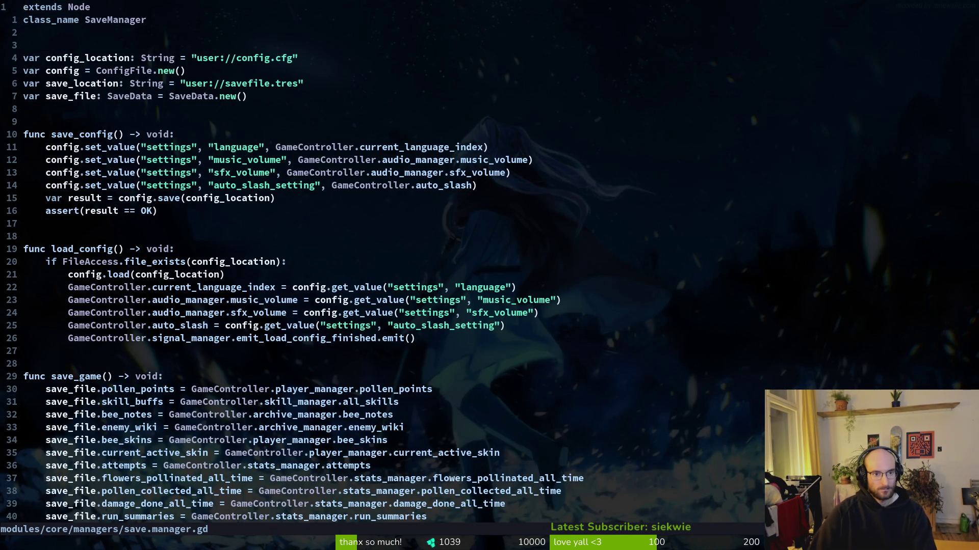
Inspect the save_file declaration, then jump to the _create_new_savefile call in load_game.
{"action": "key", "text": "j"}
{"action": "key", "text": "j"}
{"action": "key", "text": "j"}
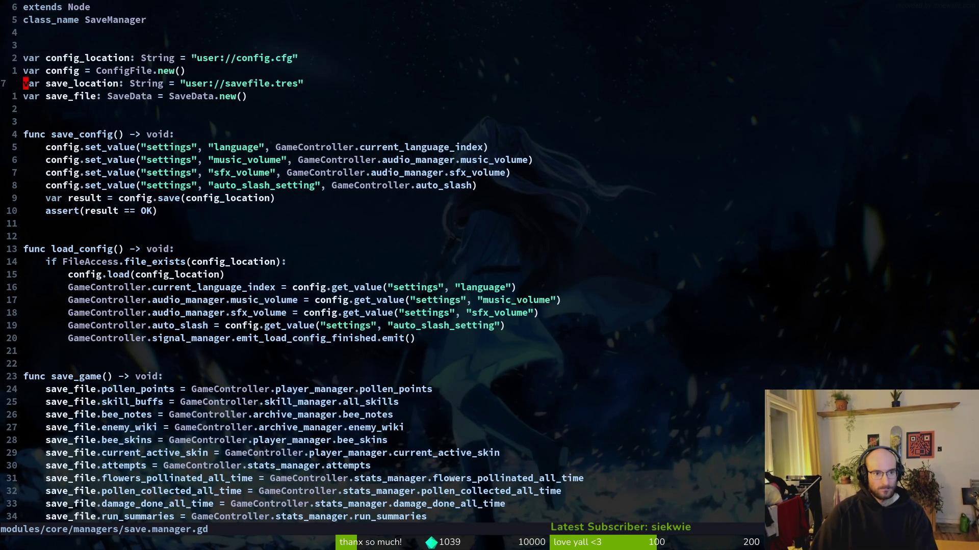
{"action": "key", "text": "shift+v"}
{"action": "key", "text": "Escape"}
{"action": "key", "text": "w"}
{"action": "key", "text": "e"}
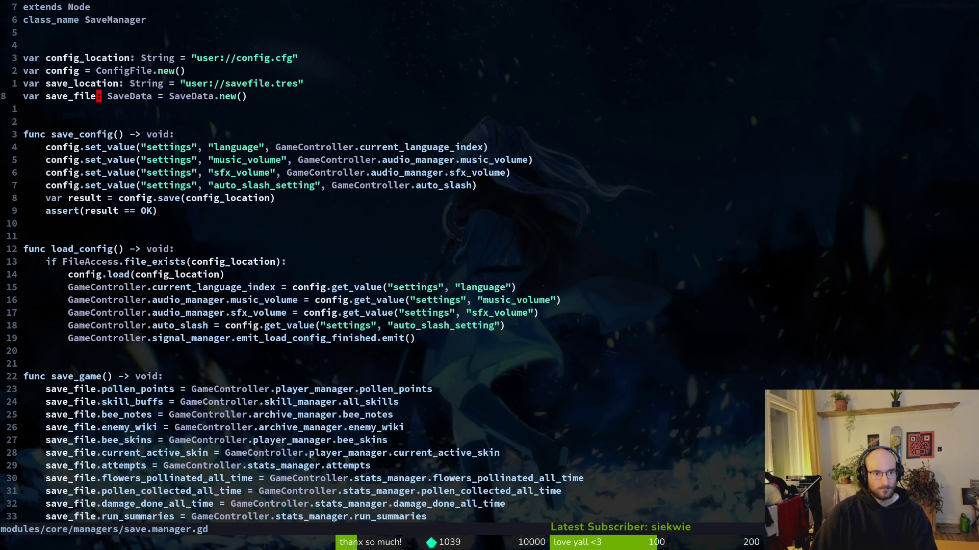
{"action": "key", "text": "b"}
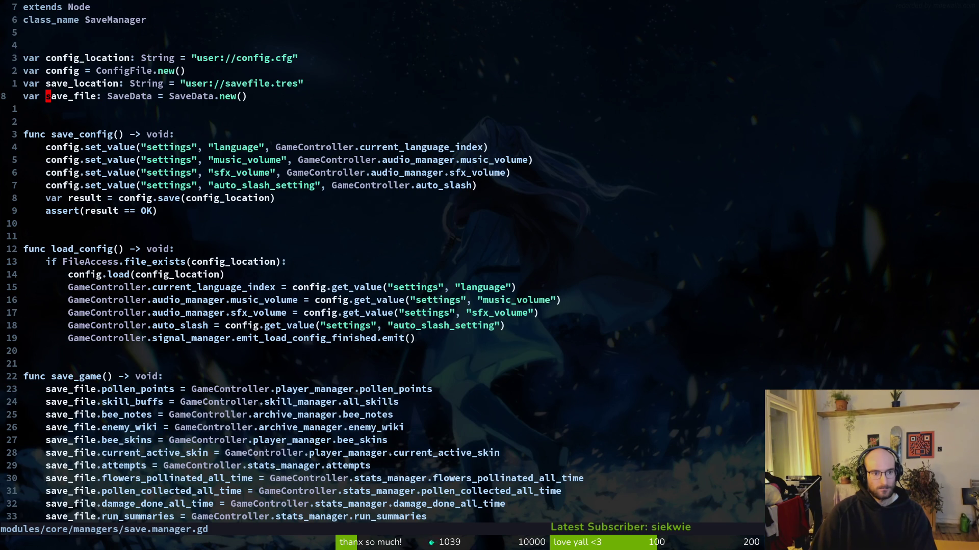
{"action": "key", "text": "2"}
{"action": "key", "text": "1"}
{"action": "key", "text": "j"}
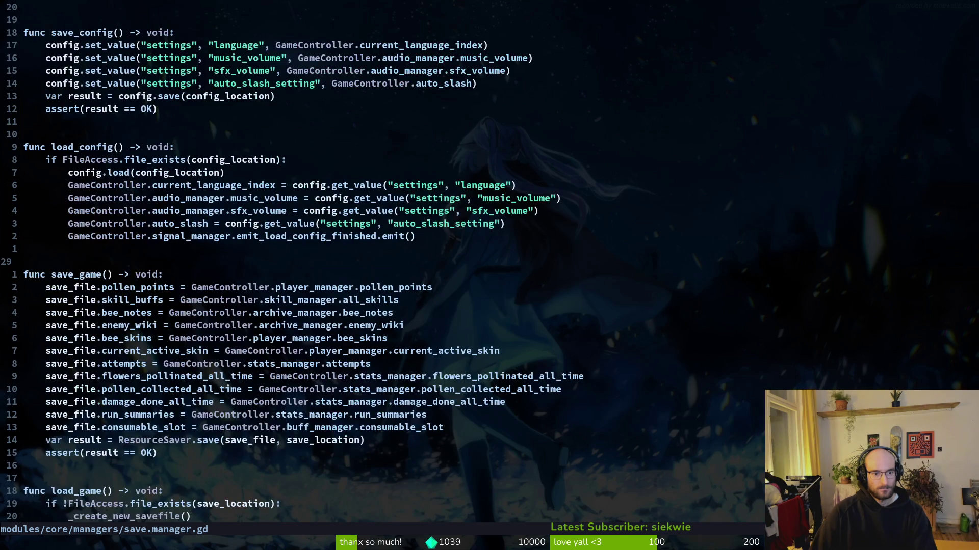
{"action": "key", "text": "2"}
{"action": "key", "text": "0"}
{"action": "key", "text": "j"}
Review _create_new_savefile and check_if_savefile_exists, then select all 88 lines of save.manager.gd.
{"action": "key", "text": "shift+v"}
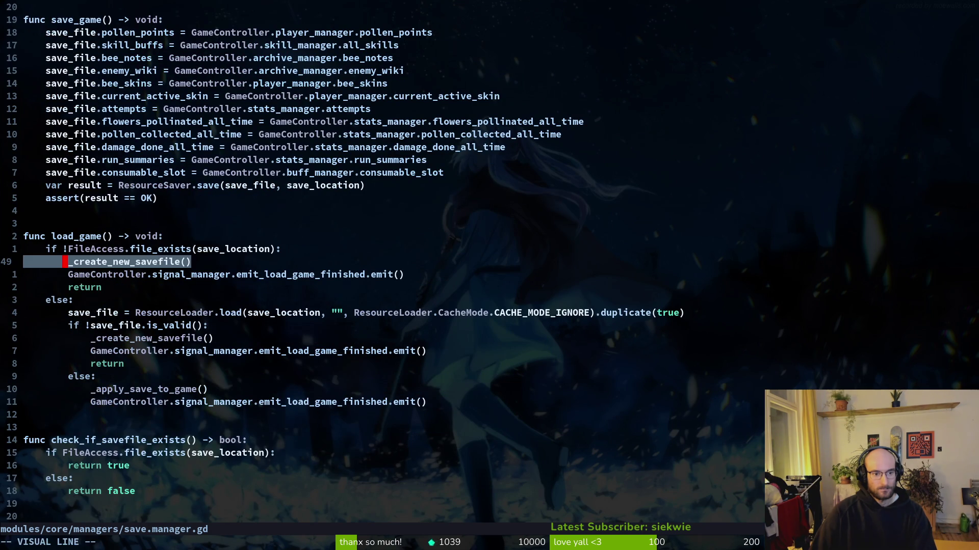
{"action": "key", "text": "Escape"}
{"action": "key", "text": "2"}
{"action": "key", "text": "4"}
{"action": "key", "text": "j"}
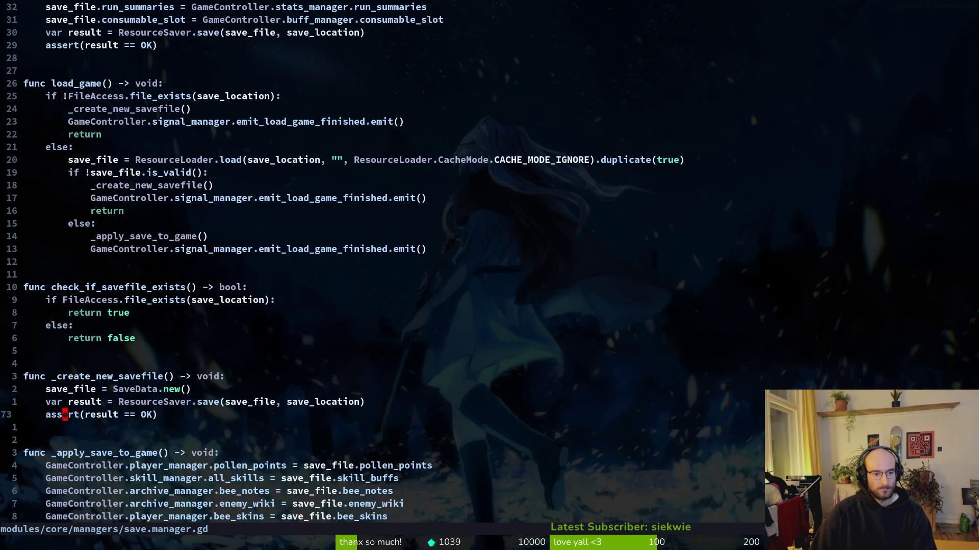
{"action": "key", "text": "k"}
{"action": "key", "text": "k"}
{"action": "key", "text": "k"}
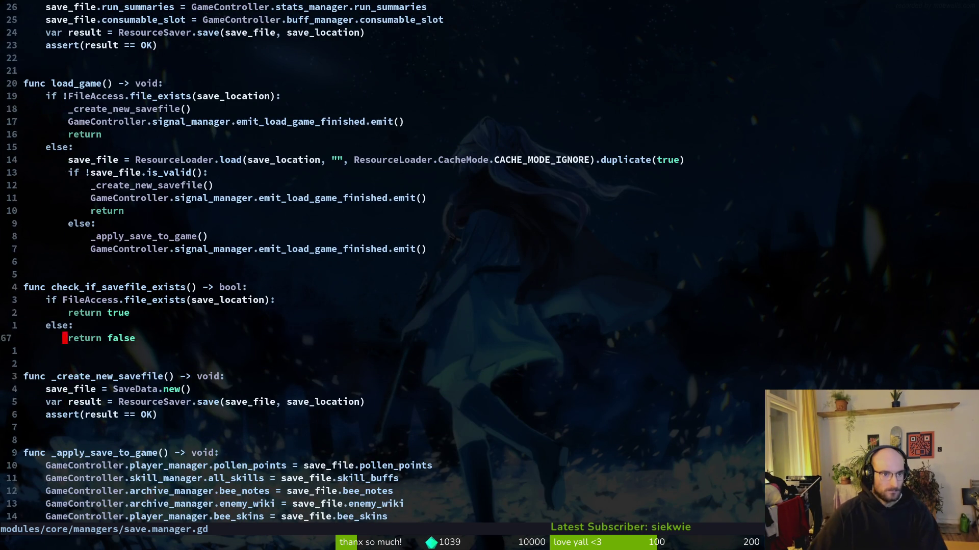
{"action": "key", "text": "k"}
{"action": "key", "text": "k"}
{"action": "key", "text": "k"}
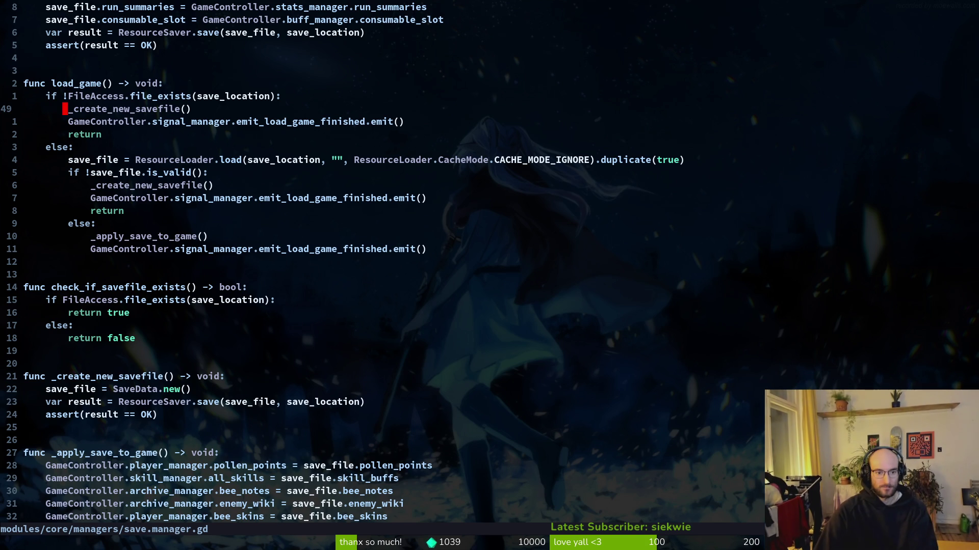
{"action": "key", "text": "shift+v"}
{"action": "key", "text": "shift+g"}
Copy all 88 lines of save.manager.gd into the Perplexity prompt.
{"action": "key", "text": "g"}
{"action": "key", "text": "g"}
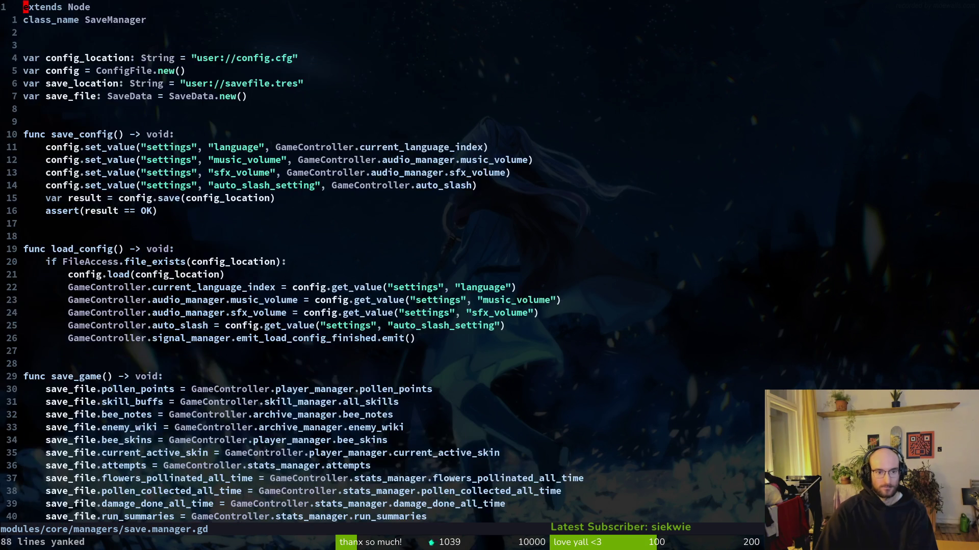
{"action": "key", "text": "y"}
{"action": "key", "text": "alt+Tab"}
{"action": "key", "text": "ctrl+v"}
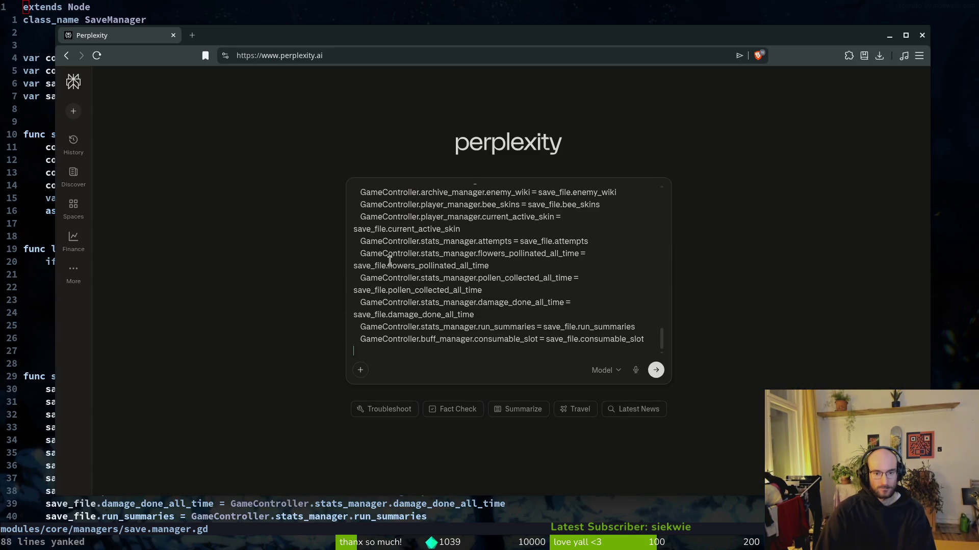
{"action": "type", "text": "s"}
{"action": "key", "text": "BackSpace"}
{"action": "key", "text": "BackSpace"}
{"action": "key", "text": "BackSpace"}
{"action": "key", "text": "alt+Tab"}
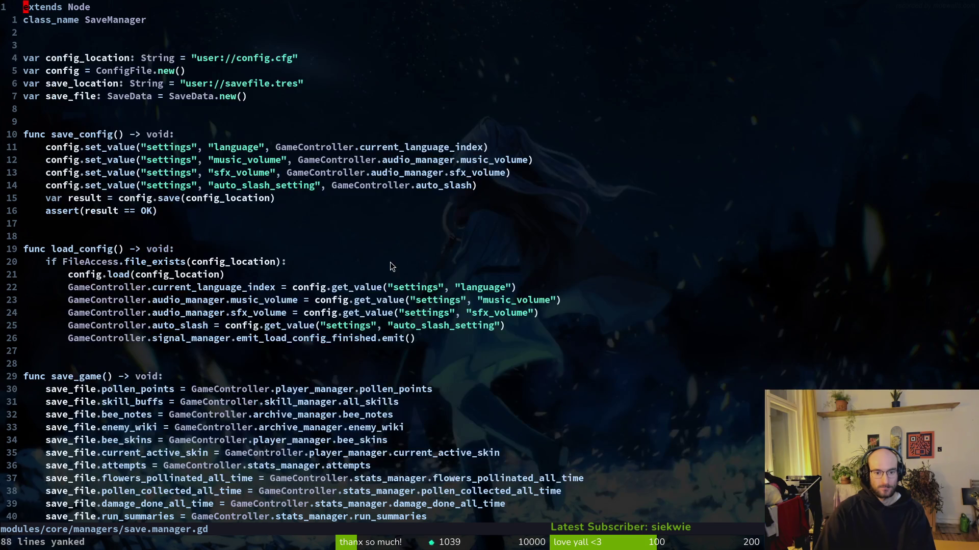
Open skills_overlay.gd with the Telescope file finder.
{"action": "key", "text": "space"}
{"action": "key", "text": "f"}
{"action": "key", "text": "f"}
{"action": "type", "text": "skillsov"}
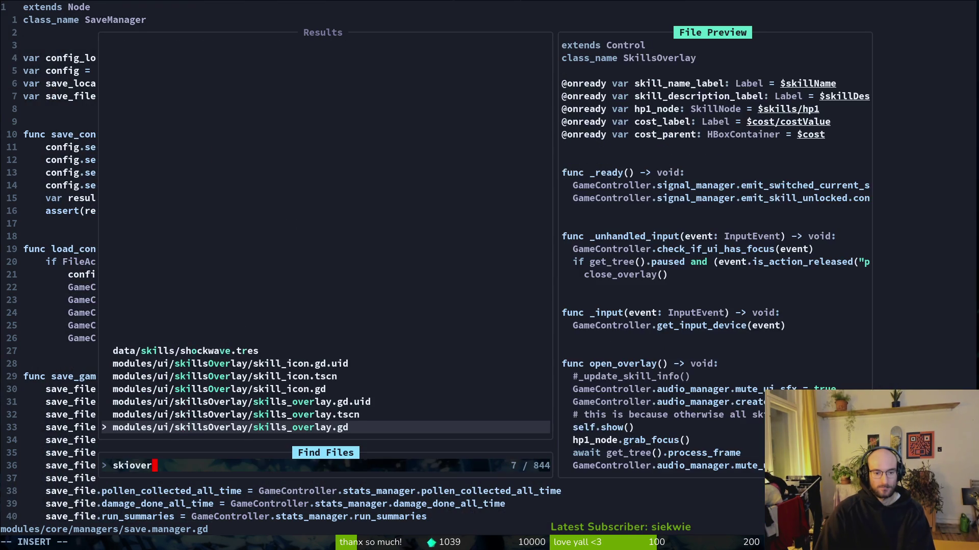
{"action": "key", "text": "Return"}
Copy all 202 lines of skill.manager.gd into the Perplexity prompt.
{"action": "key", "text": "space"}
{"action": "key", "text": "f"}
{"action": "key", "text": "f"}
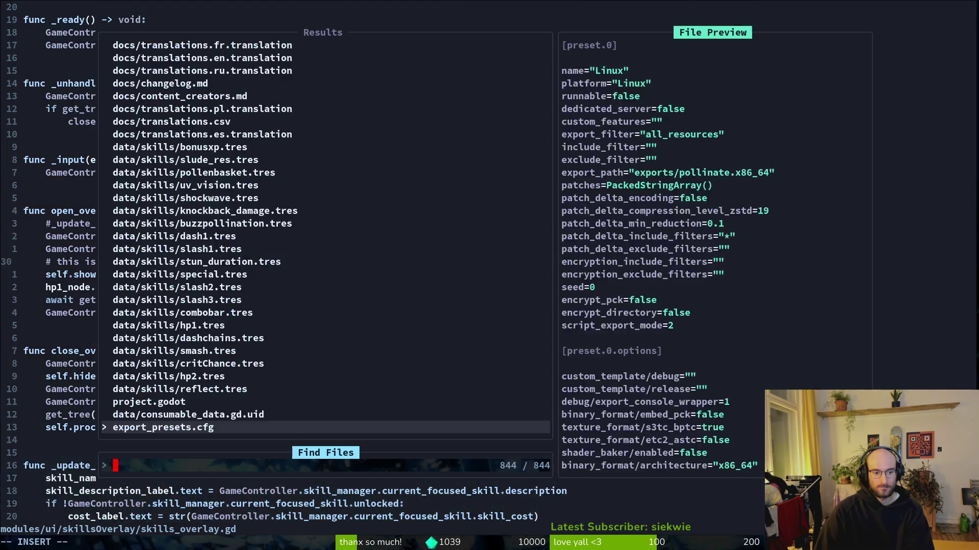
{"action": "type", "text": "skillman"}
{"action": "key", "text": "Return"}
{"action": "key", "text": "V"}
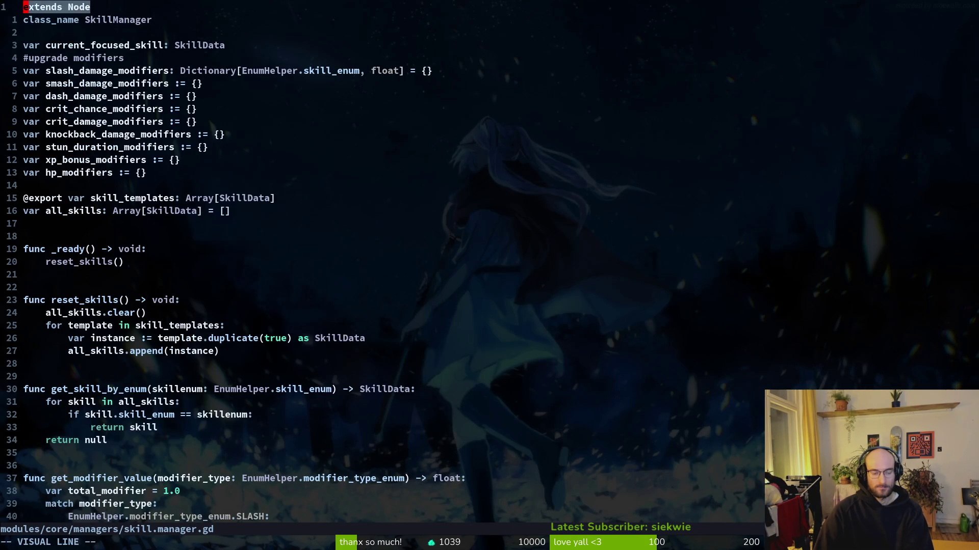
{"action": "key", "text": "G"}
{"action": "key", "text": "y"}
{"action": "key", "text": "alt+Tab"}
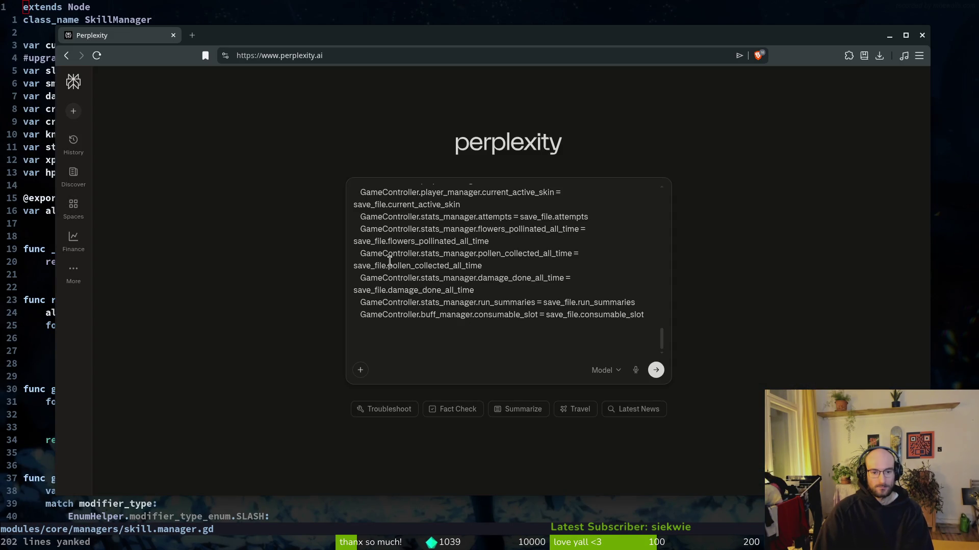
{"action": "key", "text": "ctrl+v"}
{"action": "key", "text": "alt+Tab"}
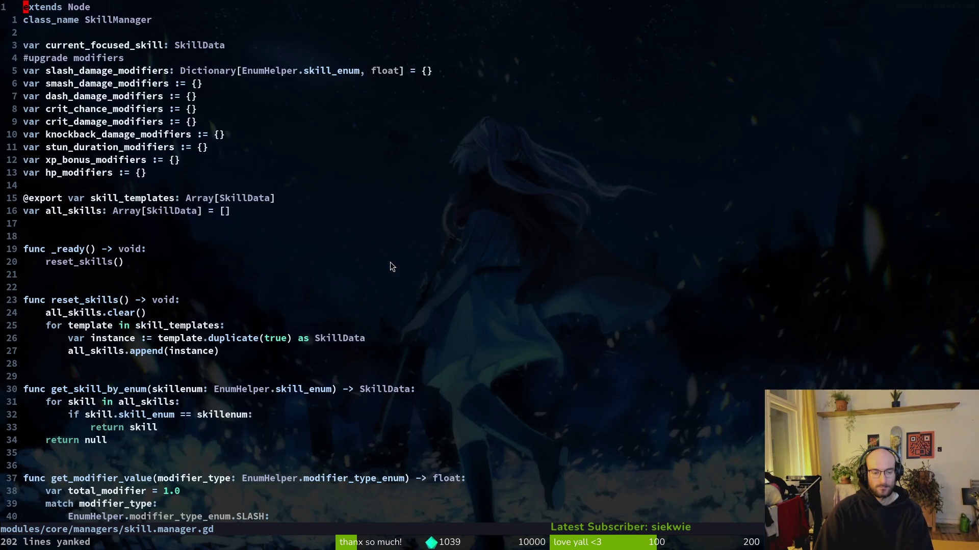
Copy all 118 lines of skill_icon.gd into the Perplexity prompt.
{"action": "key", "text": "space"}
{"action": "key", "text": "f"}
{"action": "key", "text": "f"}
{"action": "type", "text": "skillsov"}
{"action": "key", "text": "BackSpace"}
{"action": "key", "text": "BackSpace"}
{"action": "key", "text": "BackSpace"}
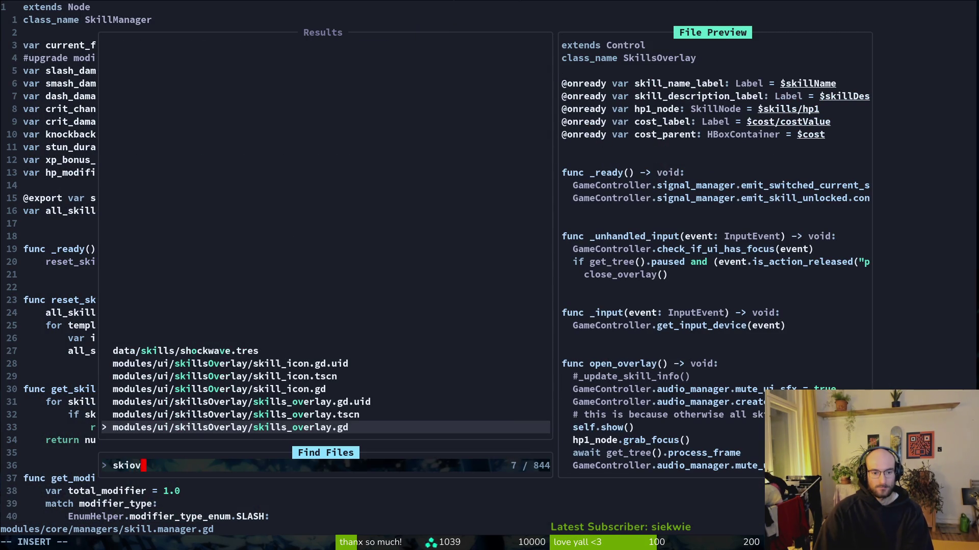
{"action": "type", "text": "ll_icon"}
{"action": "key", "text": "Return"}
{"action": "key", "text": "shift+v"}
{"action": "key", "text": "shift+g"}
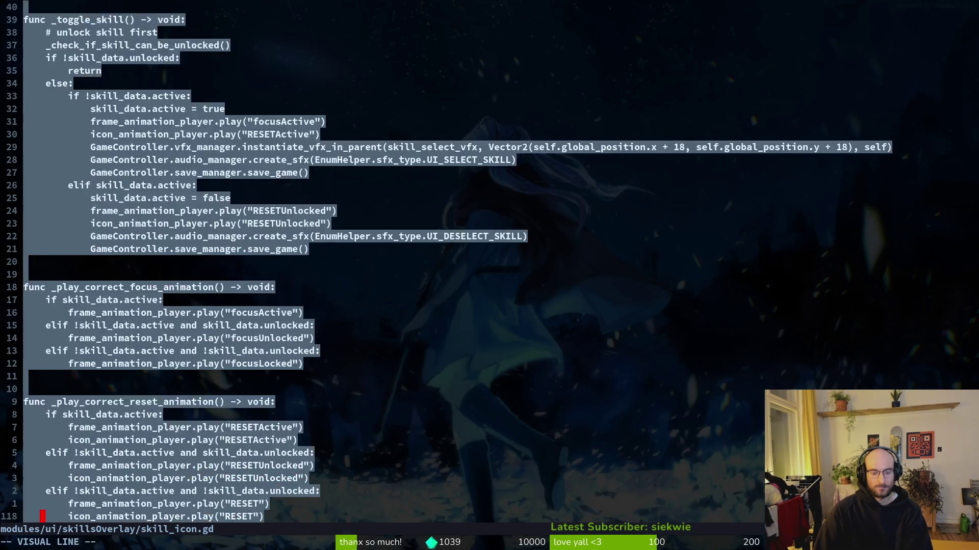
{"action": "key", "text": "y"}
{"action": "key", "text": "alt+Tab"}
{"action": "key", "text": "ctrl+v"}
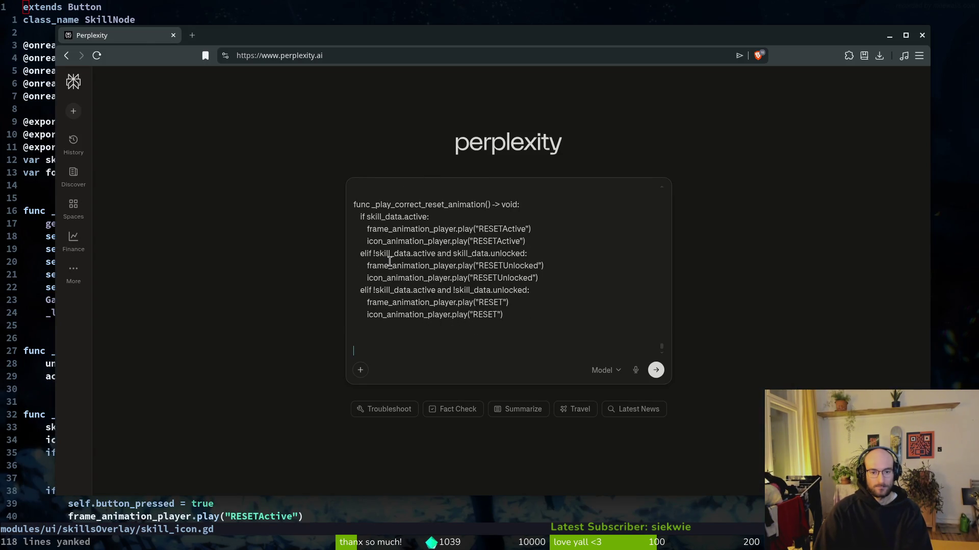
{"action": "key", "text": "alt+Tab"}
Replace the prompt with the 53-line skills_overlay.gd script and submit it to Perplexity.
{"action": "key", "text": "space"}
{"action": "key", "text": "f"}
{"action": "key", "text": "f"}
{"action": "type", "text": "skiover"}
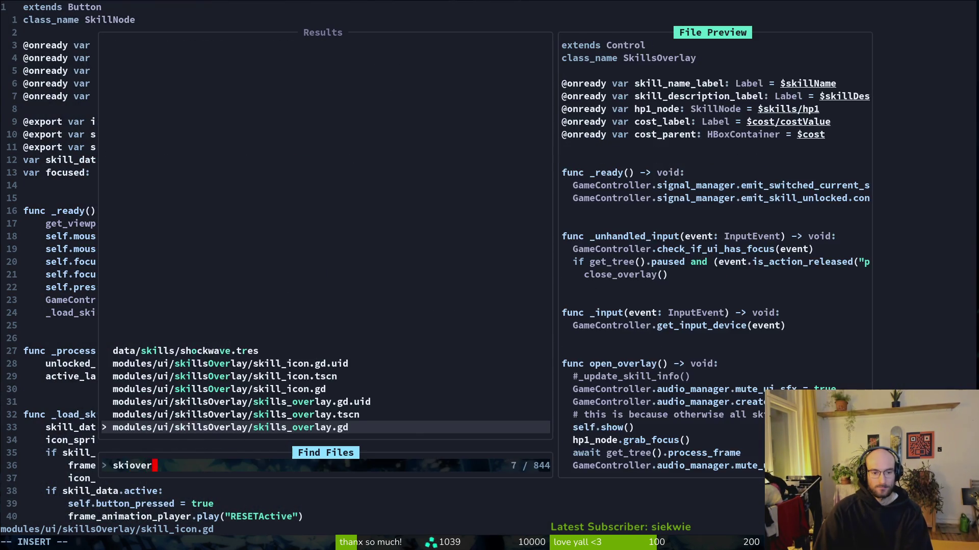
{"action": "key", "text": "Return"}
{"action": "key", "text": "g"}
{"action": "key", "text": "g"}
{"action": "key", "text": "shift+v"}
{"action": "key", "text": "shift+g"}
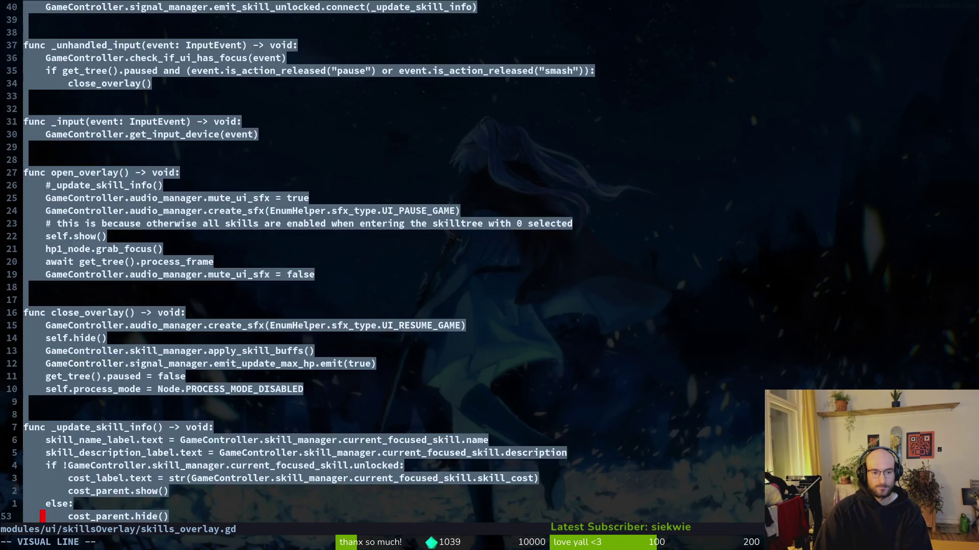
{"action": "key", "text": "y"}
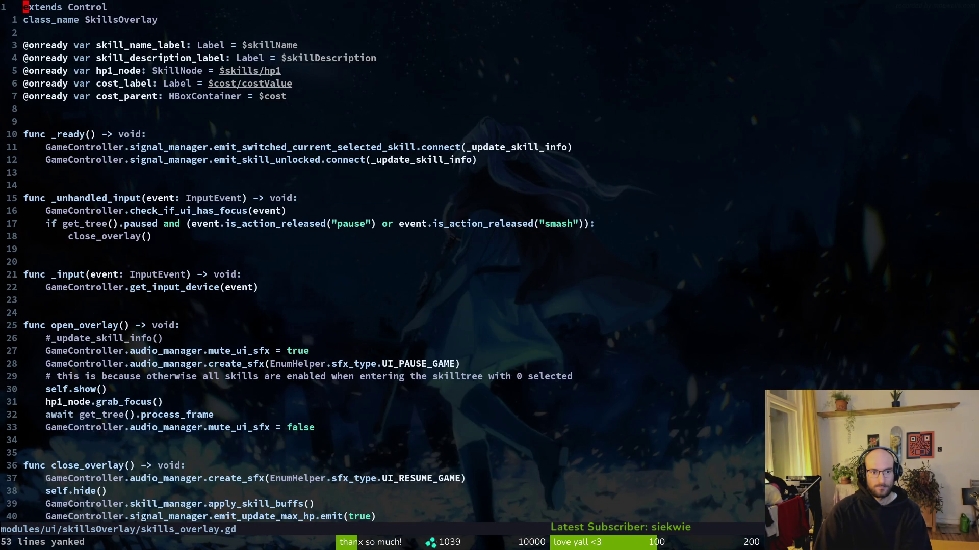
{"action": "key", "text": "alt+Tab"}
{"action": "key", "text": "ctrl+a"}
{"action": "key", "text": "ctrl+v"}
{"action": "key", "text": "Return"}
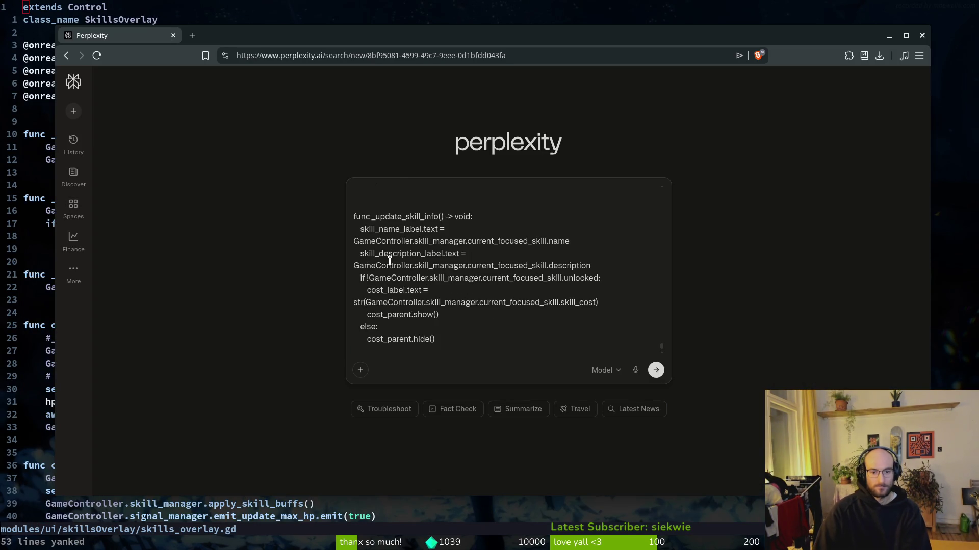
Back in Neovim, open skill.manager.gd via the file finder.
{"action": "key", "text": "alt+Tab"}
{"action": "scroll", "coordinate": [463, 195], "scroll_direction": "down", "scroll_amount": 3}
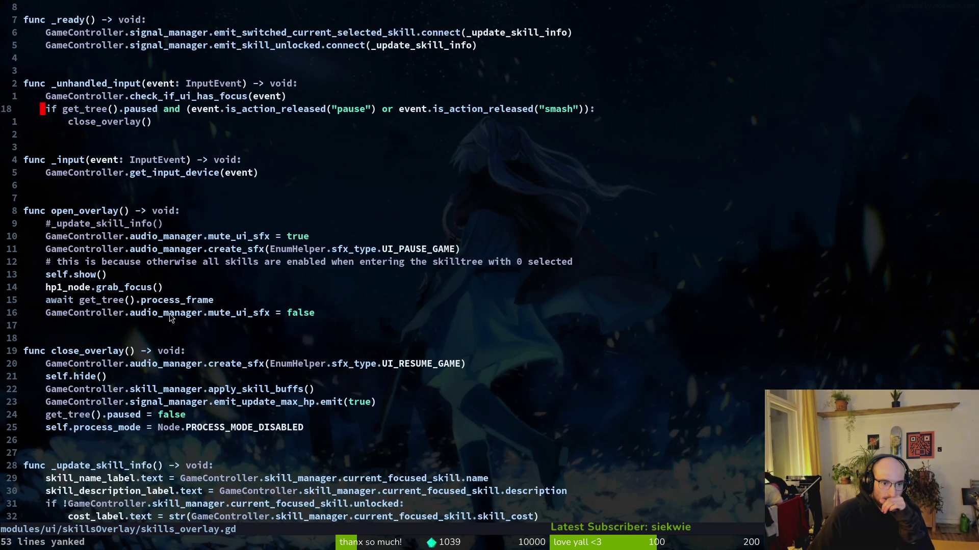
{"action": "scroll", "coordinate": [212, 285], "scroll_direction": "up", "scroll_amount": 3}
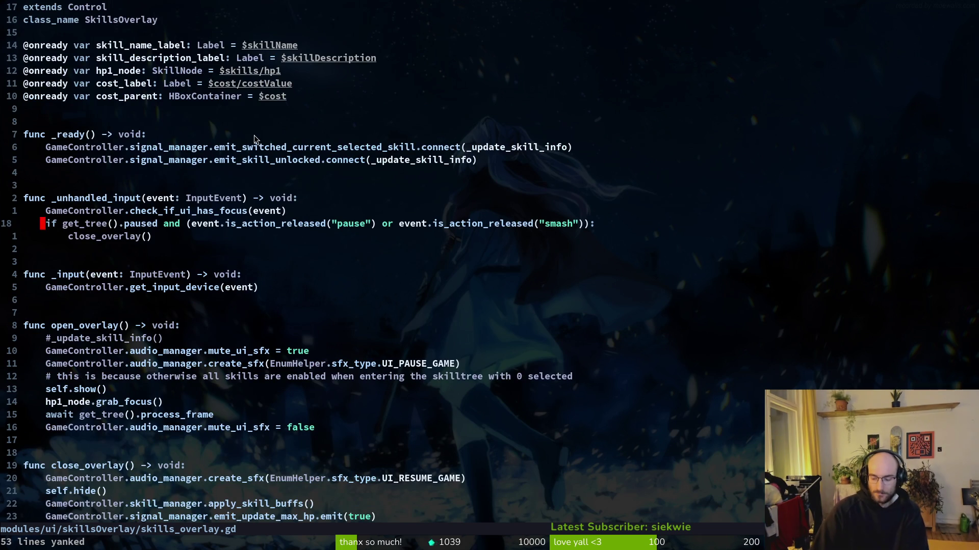
{"action": "key", "text": "space"}
{"action": "key", "text": "f"}
{"action": "key", "text": "f"}
{"action": "type", "text": "skill.man"}
{"action": "key", "text": "Return"}
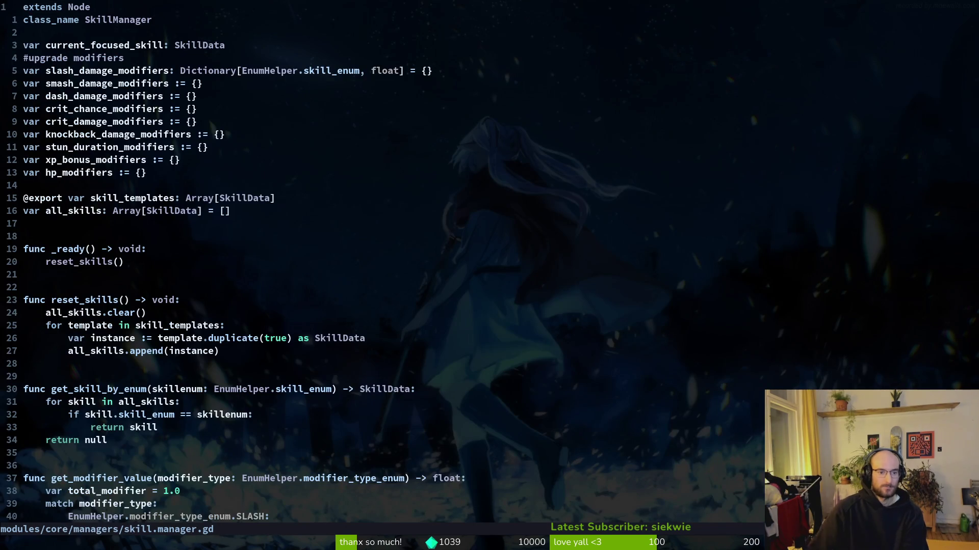
{"action": "scroll", "coordinate": [357, 224], "scroll_direction": "down", "scroll_amount": 7}
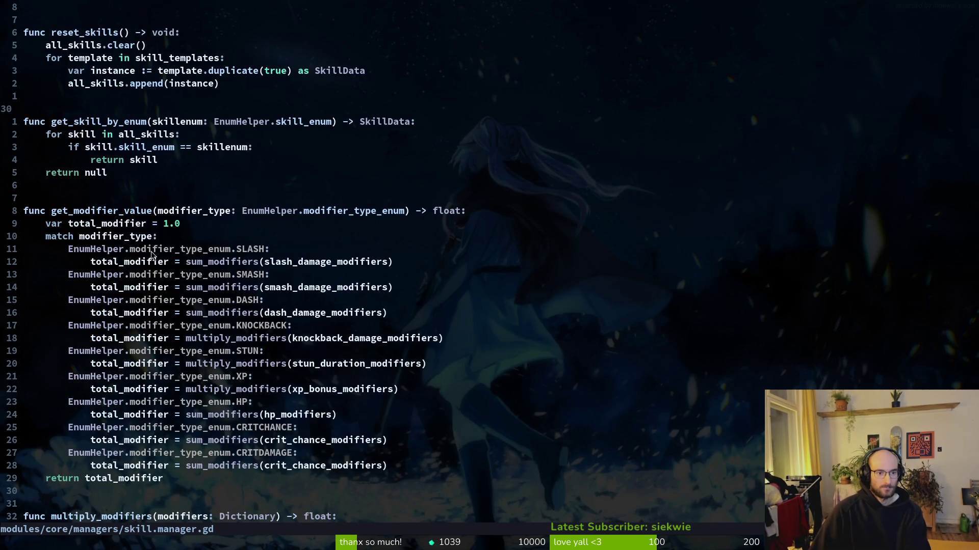
{"action": "scroll", "coordinate": [137, 234], "scroll_direction": "up", "scroll_amount": 6}
Open skill_icon.gd, inspect its load-finished signal and _load_skill() call, then view Perplexity's answer.
{"action": "key", "text": "space"}
{"action": "key", "text": "f"}
{"action": "key", "text": "f"}
{"action": "type", "text": "skiicon"}
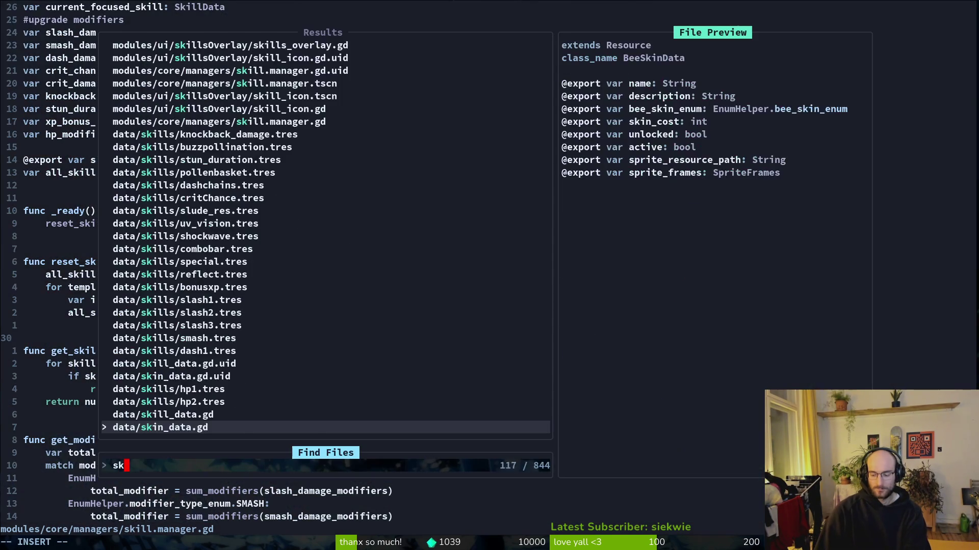
{"action": "key", "text": "Return"}
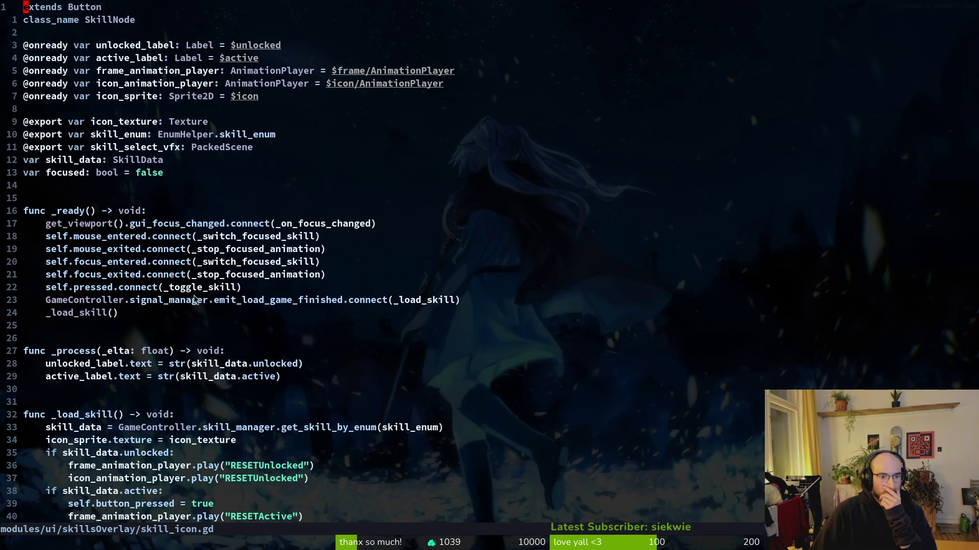
{"action": "left_click", "coordinate": [310, 302]}
{"action": "left_click", "coordinate": [76, 313]}
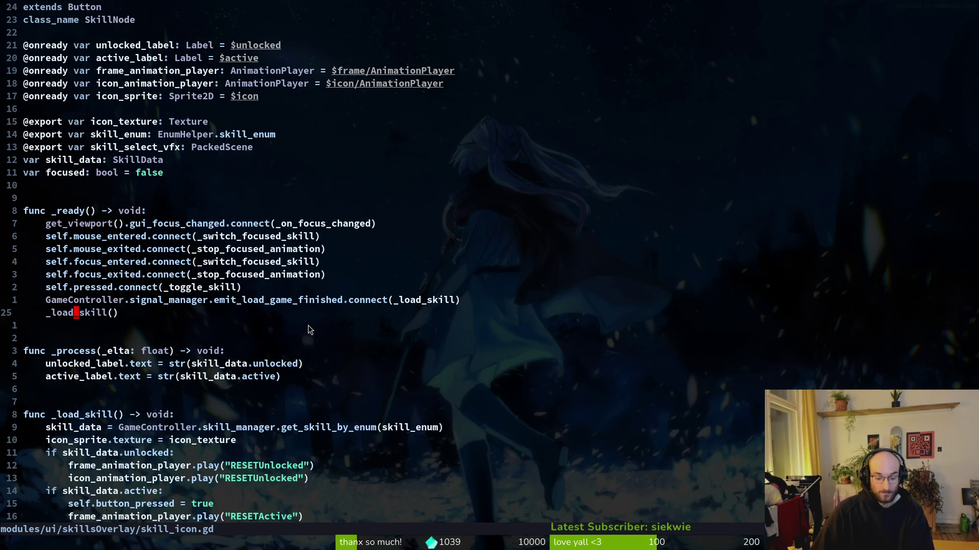
{"action": "key", "text": "alt+Tab"}
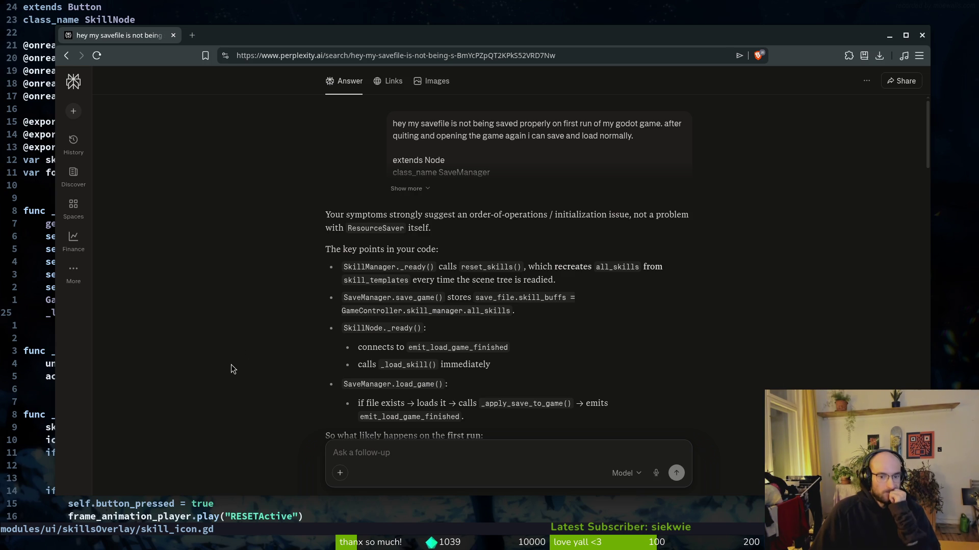
{"action": "scroll", "coordinate": [276, 350], "scroll_direction": "down", "scroll_amount": 2}
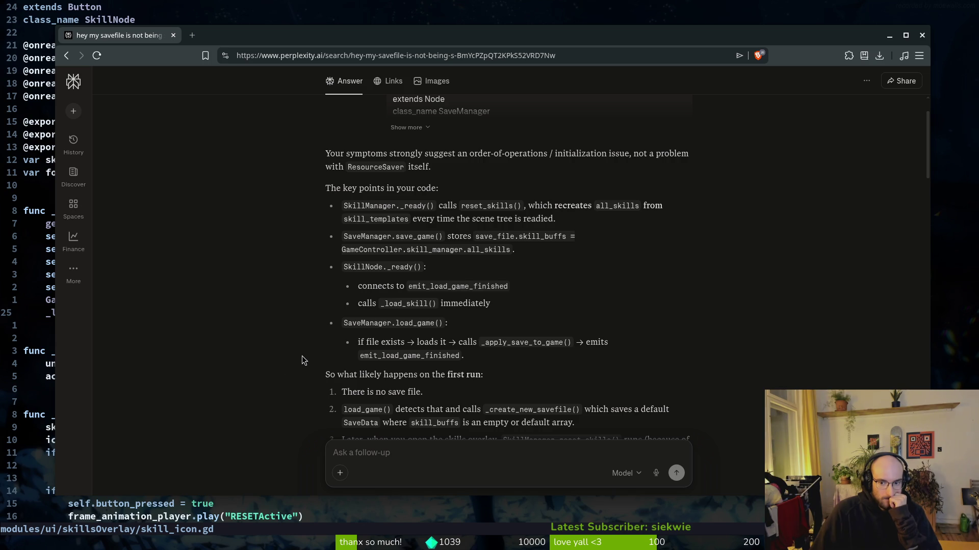
{"action": "scroll", "coordinate": [299, 356], "scroll_direction": "down", "scroll_amount": 2}
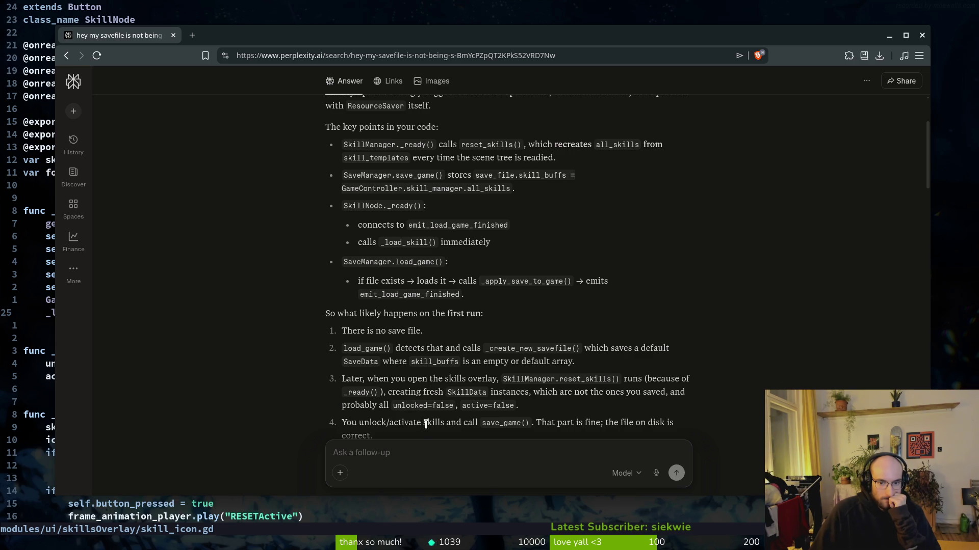
{"action": "scroll", "coordinate": [426, 424], "scroll_direction": "down", "scroll_amount": 2}
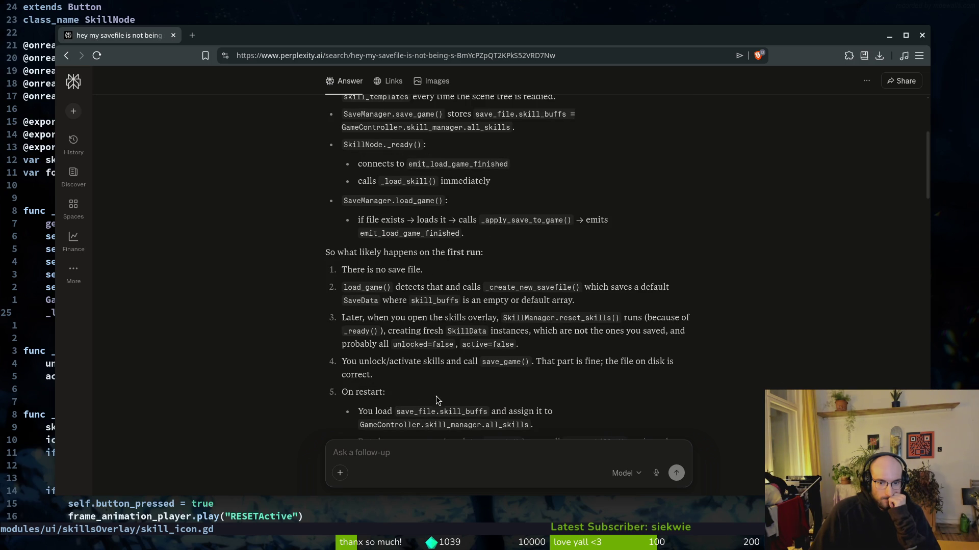
{"action": "scroll", "coordinate": [428, 421], "scroll_direction": "down", "scroll_amount": 2}
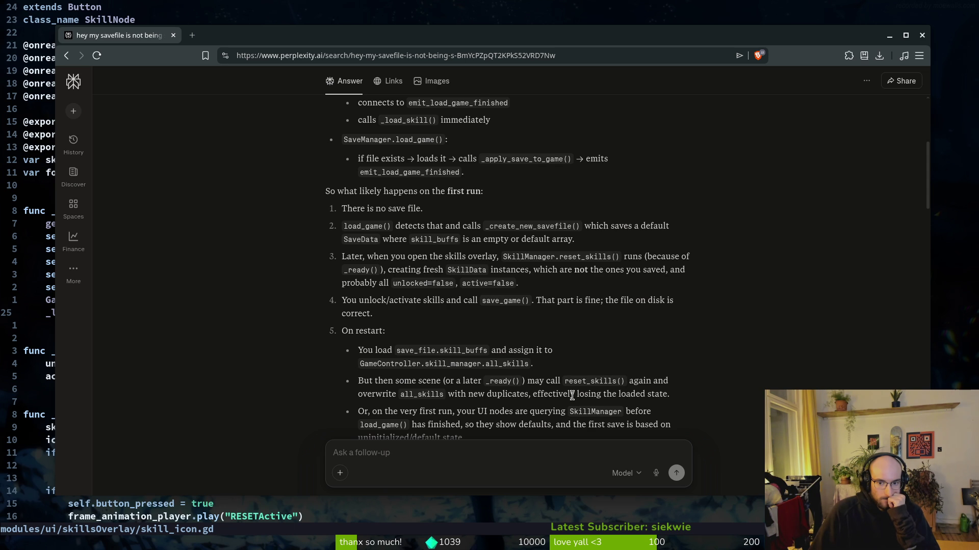
{"action": "scroll", "coordinate": [549, 391], "scroll_direction": "down", "scroll_amount": 2}
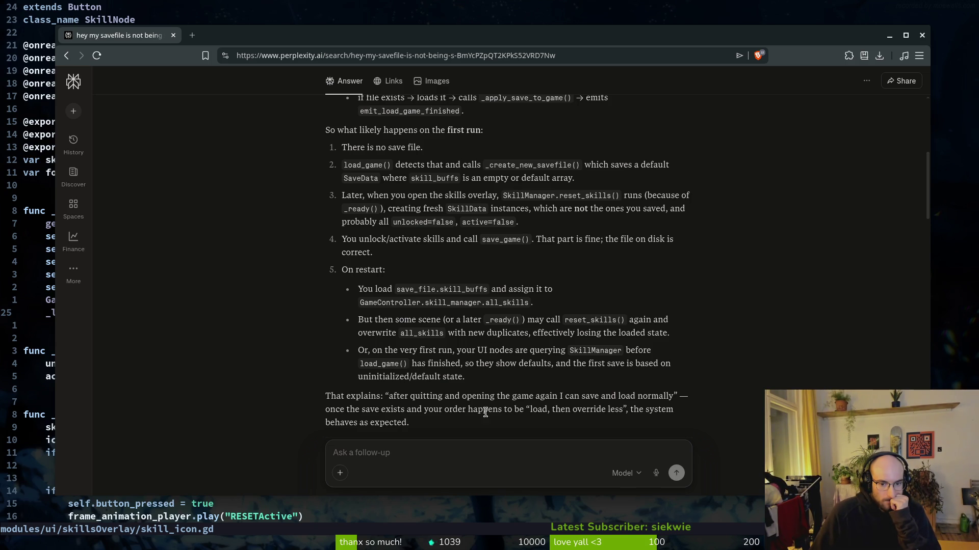
Review the signal connection and _load_skill() lines in skill_icon.gd and save it.
{"action": "left_click", "coordinate": [43, 304]}
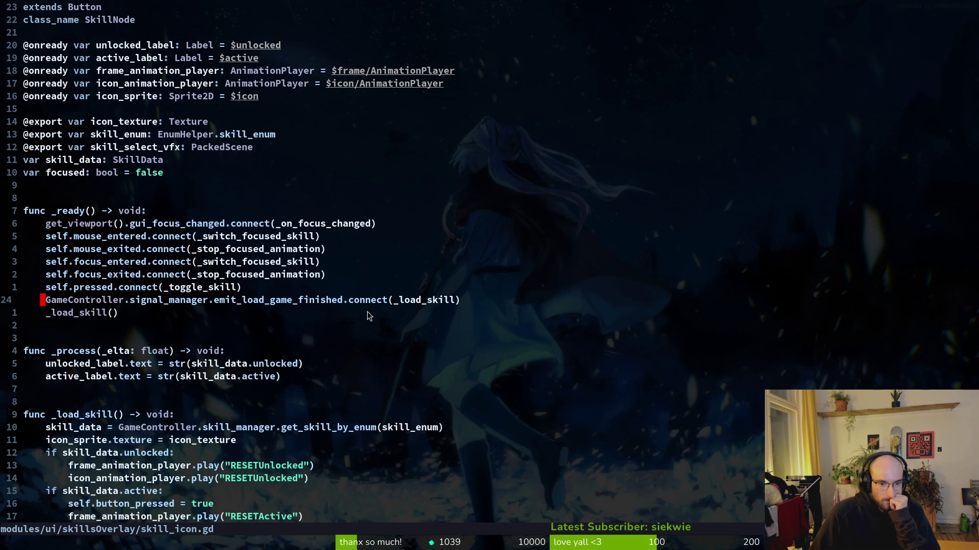
{"action": "left_click", "coordinate": [109, 313]}
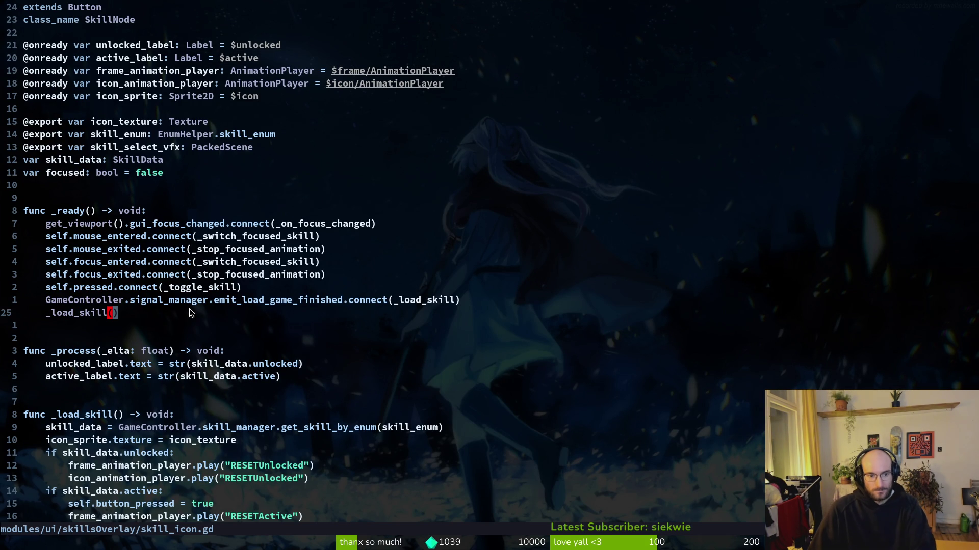
{"action": "key", "text": "ctrl+s"}
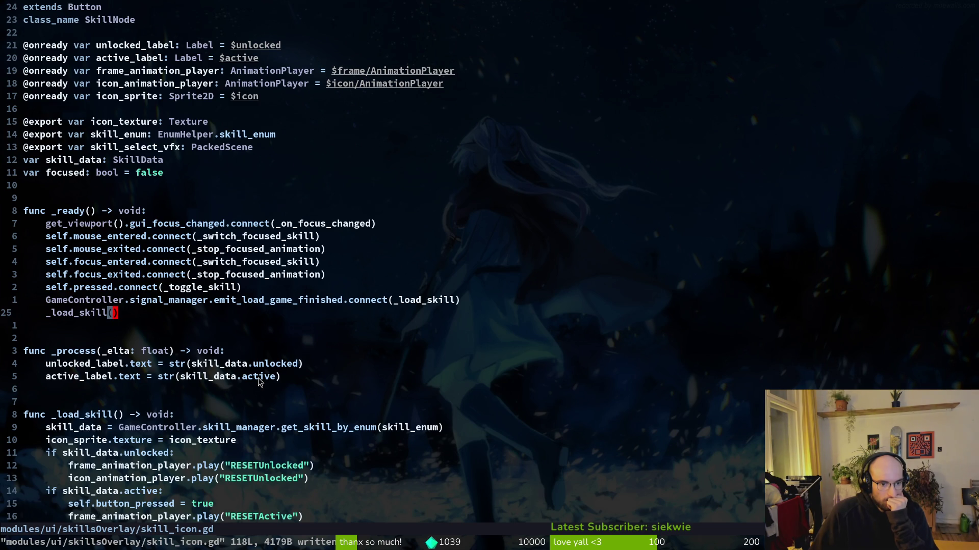
Live-grep the whole project for load_game.
{"action": "left_click", "coordinate": [241, 304]}
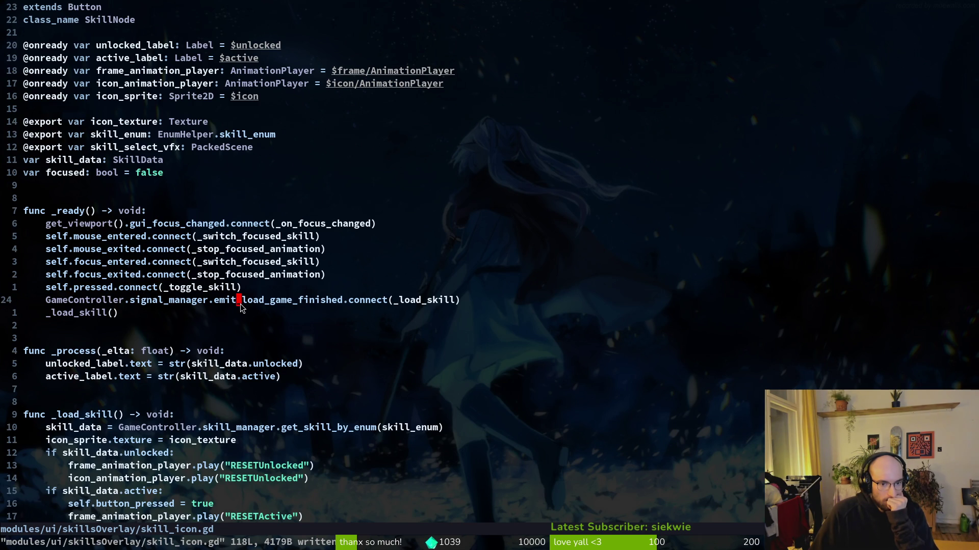
{"action": "key", "text": "b"}
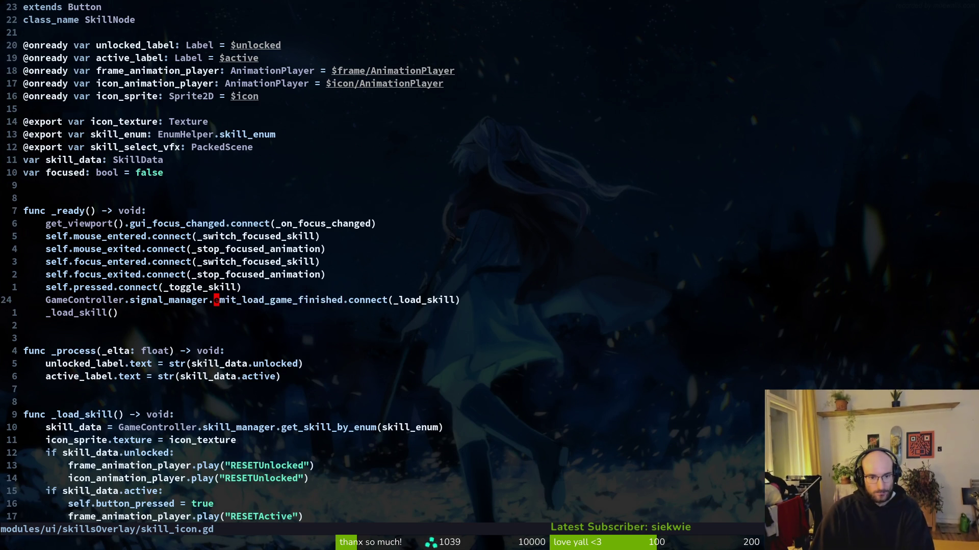
{"action": "key", "text": "ctrl+p"}
{"action": "key", "text": "Escape"}
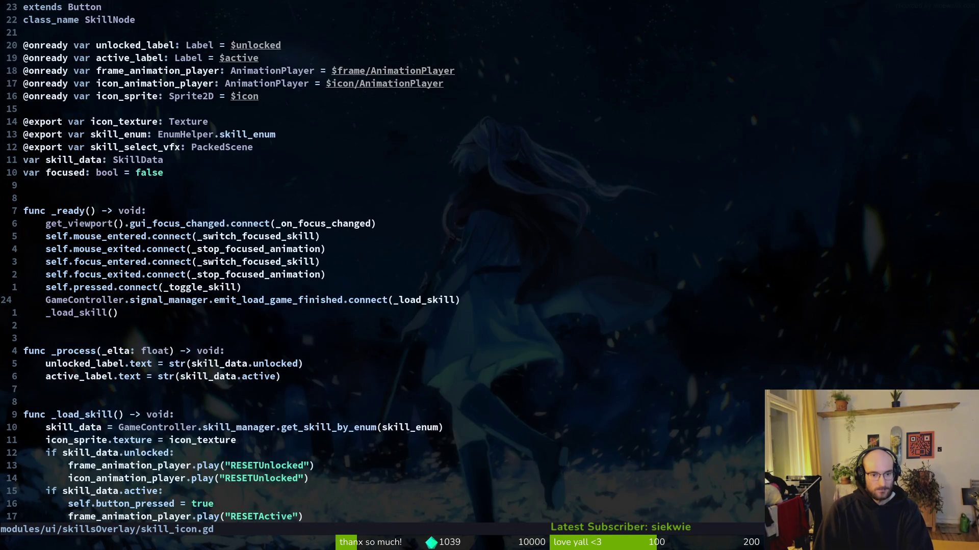
{"action": "key", "text": "space"}
{"action": "type", "text": "psload_game"}
{"action": "key", "text": "Return"}
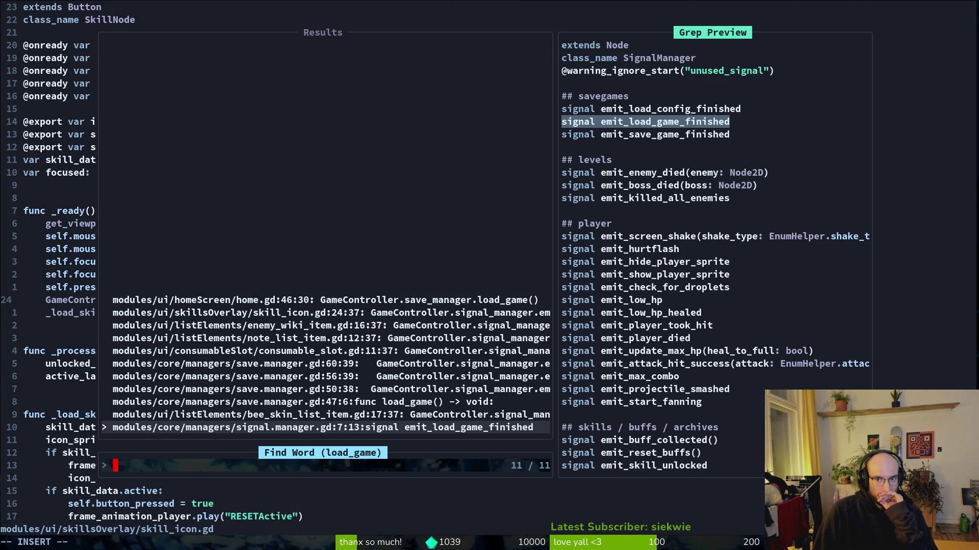
Preview the load_game matches and open home.gd at its load_game call.
{"action": "left_click", "coordinate": [331, 415]}
{"action": "left_click", "coordinate": [331, 402]}
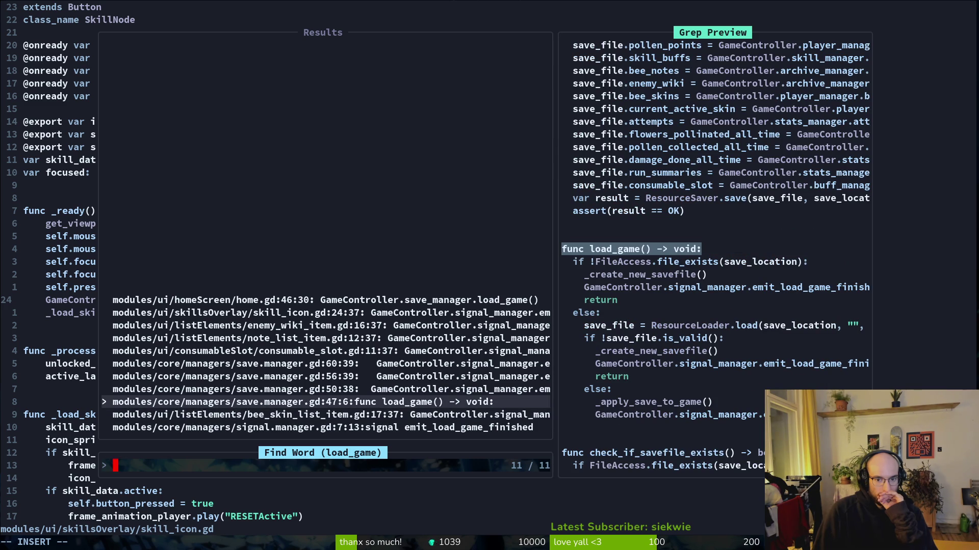
{"action": "key", "text": "Up"}
{"action": "key", "text": "Up"}
{"action": "key", "text": "Up"}
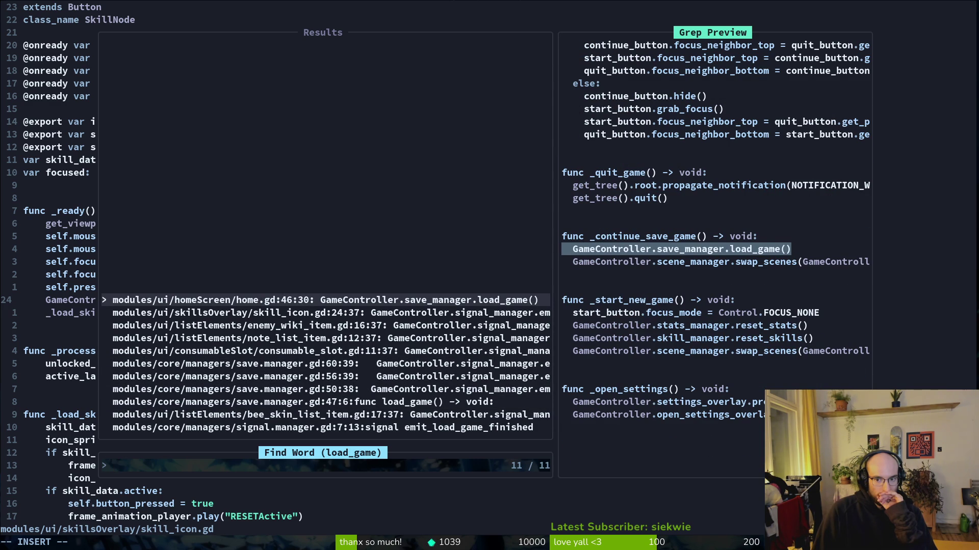
{"action": "left_click", "coordinate": [332, 312]}
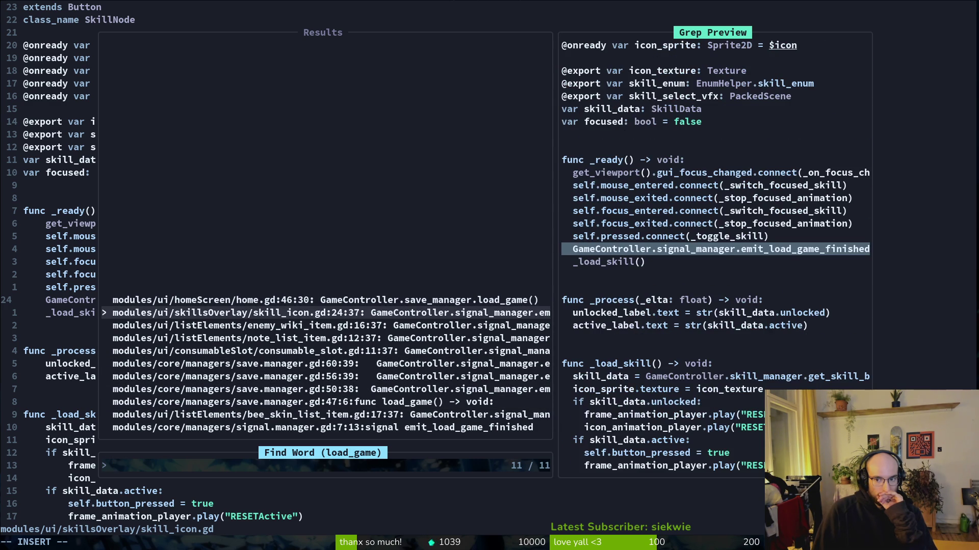
{"action": "left_click", "coordinate": [325, 300]}
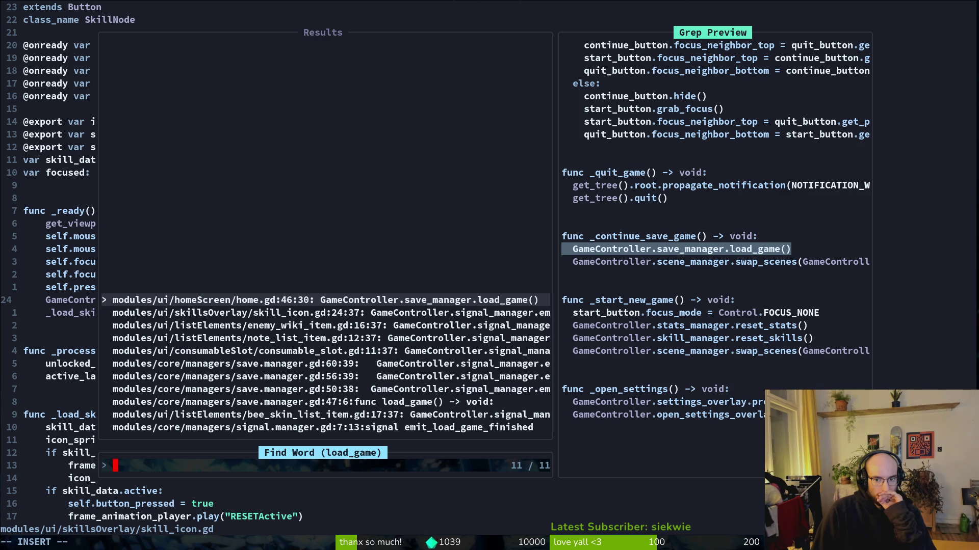
{"action": "key", "text": "Return"}
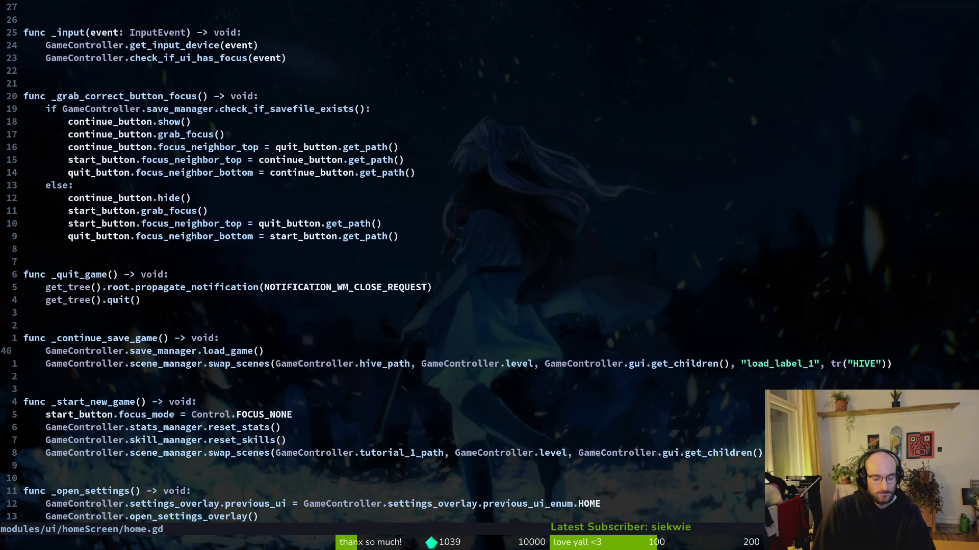
Open home.gd and go to the reset_skills() call in _start_new_game.
{"action": "key", "text": "space"}
{"action": "key", "text": "f"}
{"action": "key", "text": "f"}
{"action": "type", "text": "home"}
{"action": "key", "text": "Return"}
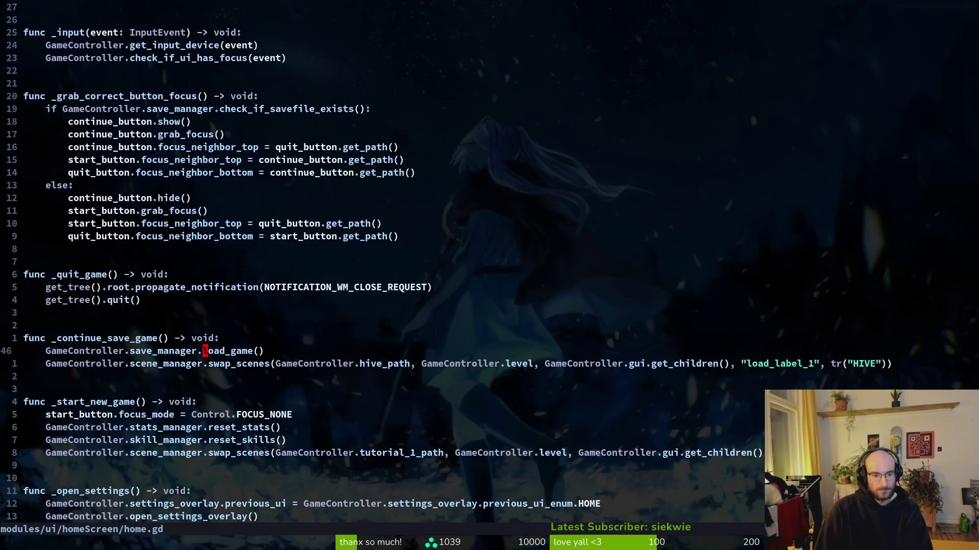
{"action": "key", "text": "j"}
{"action": "key", "text": "j"}
{"action": "key", "text": "j"}
{"action": "key", "text": "k"}
{"action": "key", "text": "k"}
{"action": "key", "text": "k"}
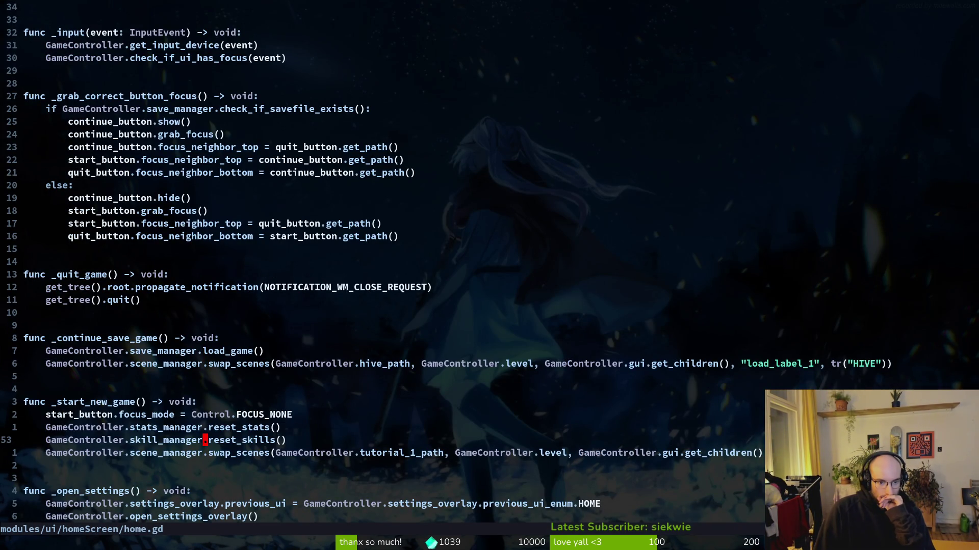
Add GameController.save_manager.save_game() below reset_skills() and save home.gd.
{"action": "key", "text": "k"}
{"action": "key", "text": "k"}
{"action": "key", "text": "k"}
{"action": "key", "text": "j"}
{"action": "key", "text": "j"}
{"action": "type", "text": "jo"}
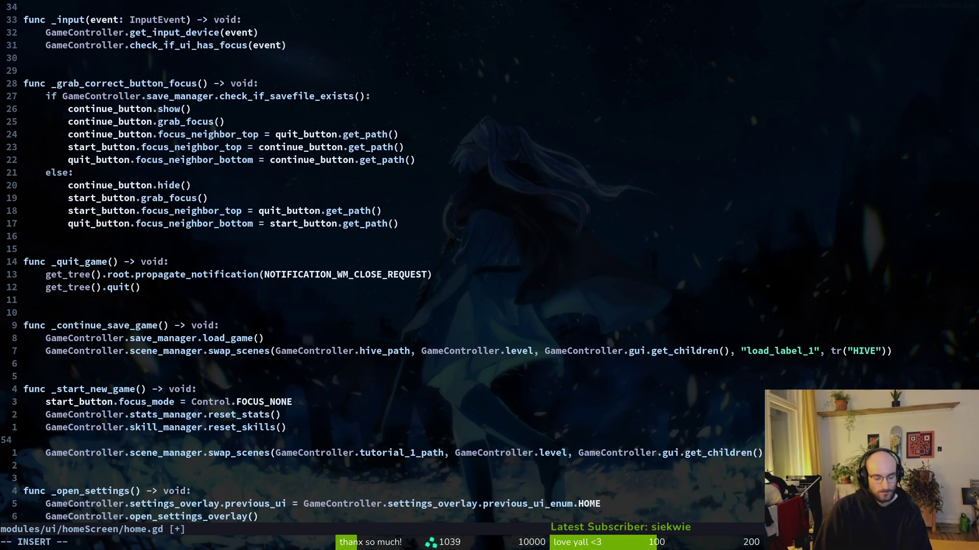
{"action": "type", "text": "GameController.save"}
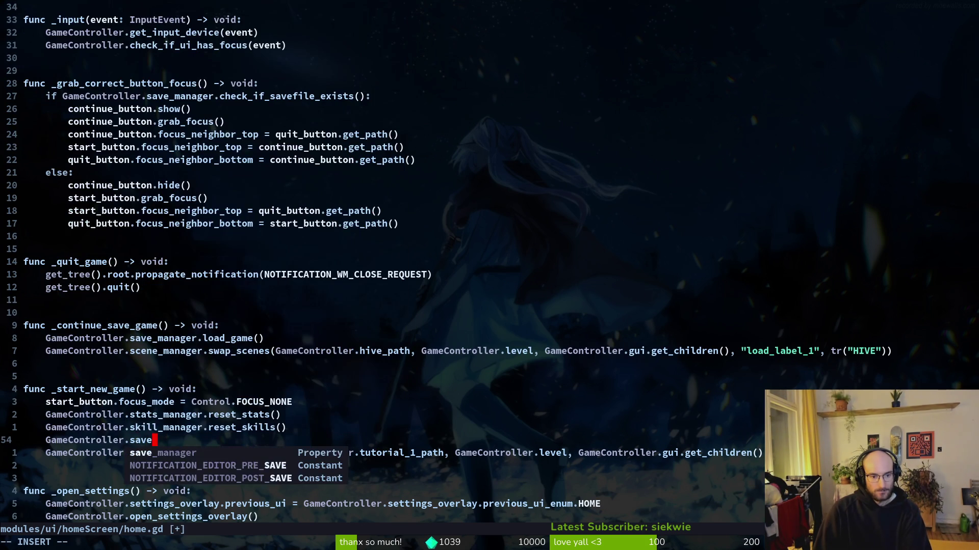
{"action": "key", "text": "Tab"}
{"action": "key", "text": "Return"}
{"action": "type", "text": "save"}
{"action": "key", "text": "Tab"}
{"action": "key", "text": "Tab"}
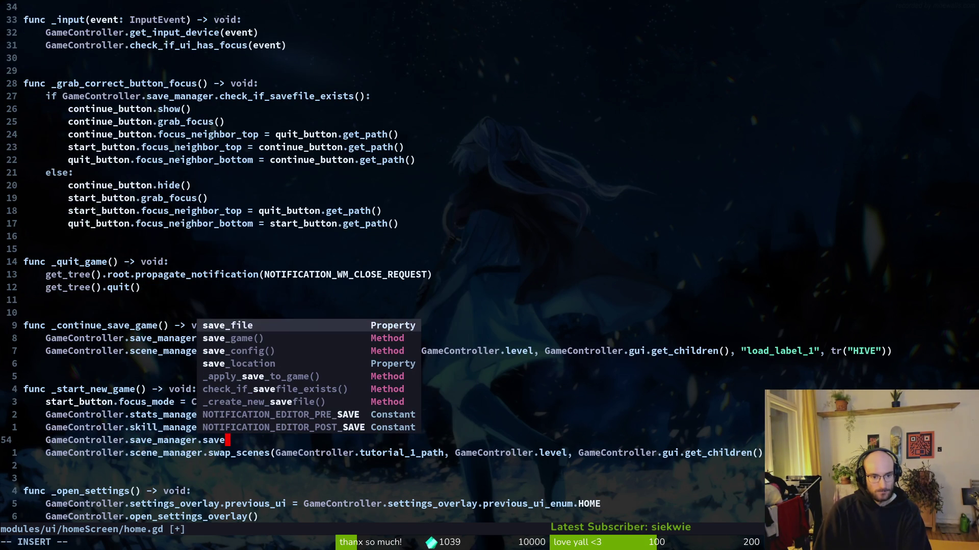
{"action": "key", "text": "Return"}
{"action": "key", "text": "Escape"}
{"action": "type", "text": ":w"}
{"action": "key", "text": "Return"}
{"action": "key", "text": "alt+Tab"}
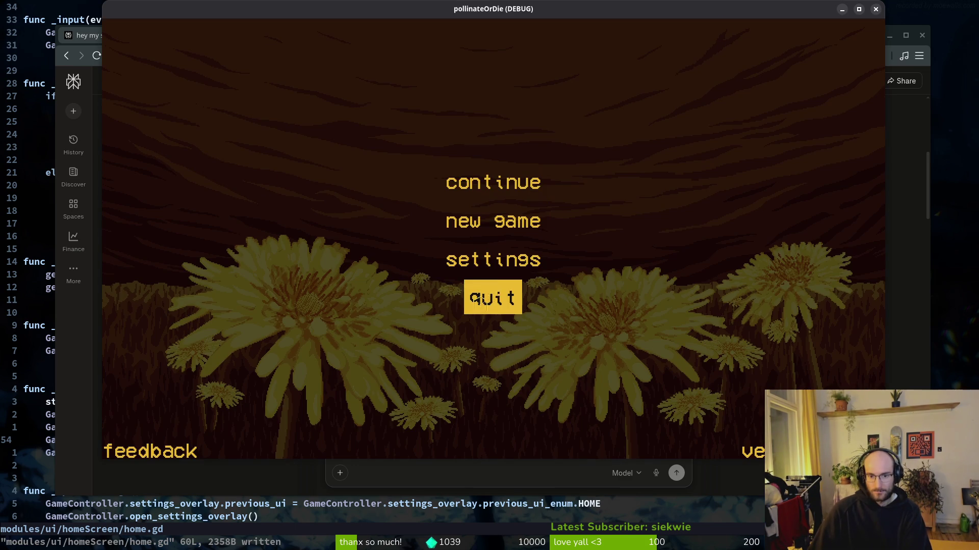
Quit the running game and delete all files in the project's user data folder.
{"action": "left_click", "coordinate": [492, 298]}
{"action": "key", "text": "alt+Tab"}
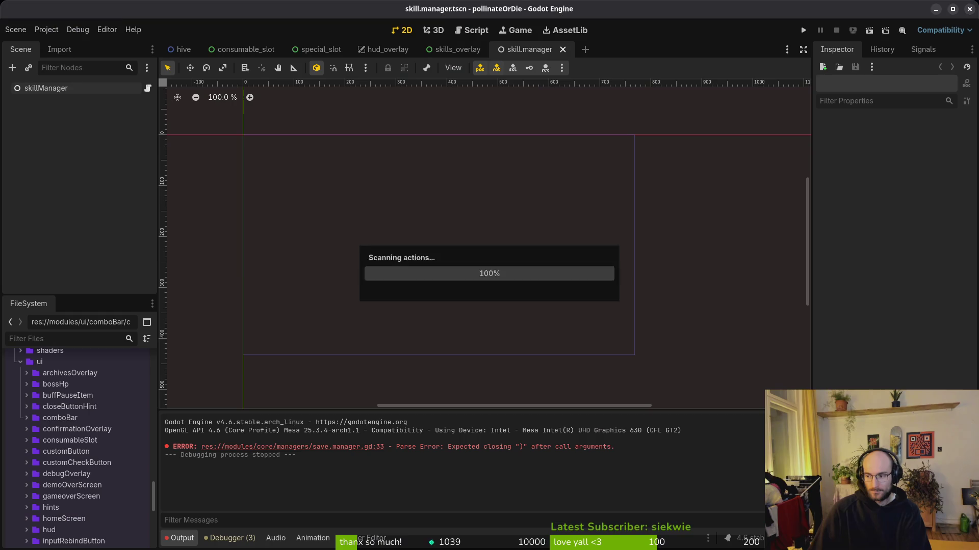
{"action": "left_click", "coordinate": [46, 30]}
{"action": "left_click", "coordinate": [113, 125]}
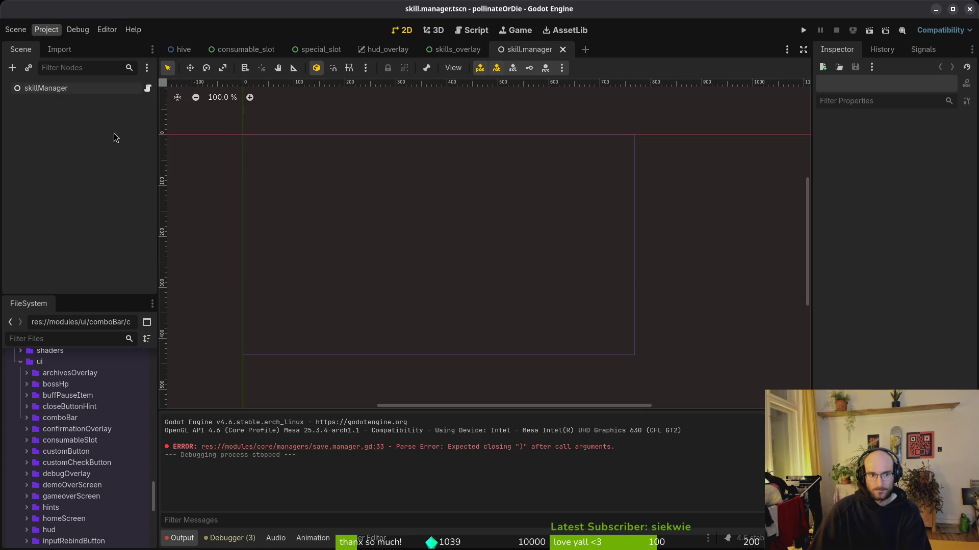
{"action": "key", "text": "ctrl+a"}
{"action": "key", "text": "Delete"}
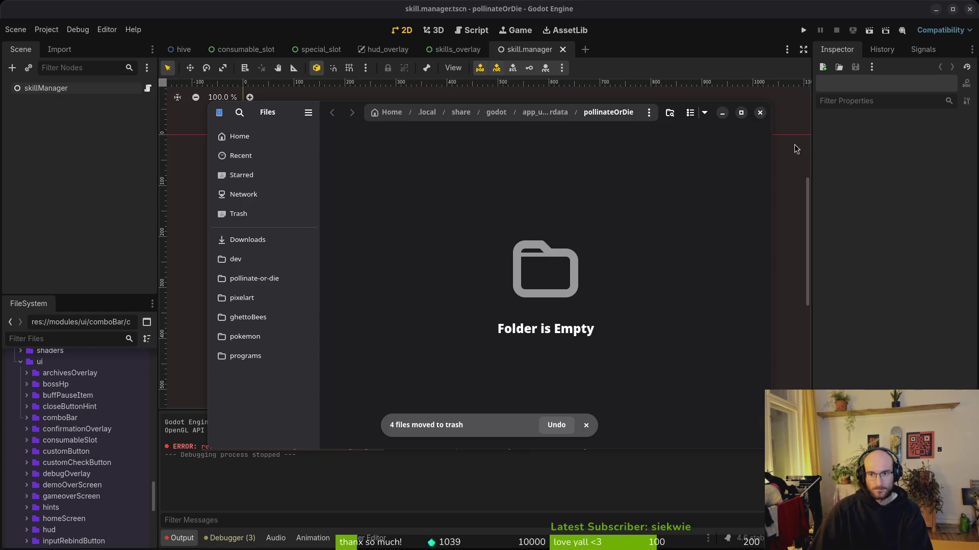
{"action": "left_click", "coordinate": [759, 113]}
Run the game without a save and start a new game.
{"action": "left_click", "coordinate": [803, 30]}
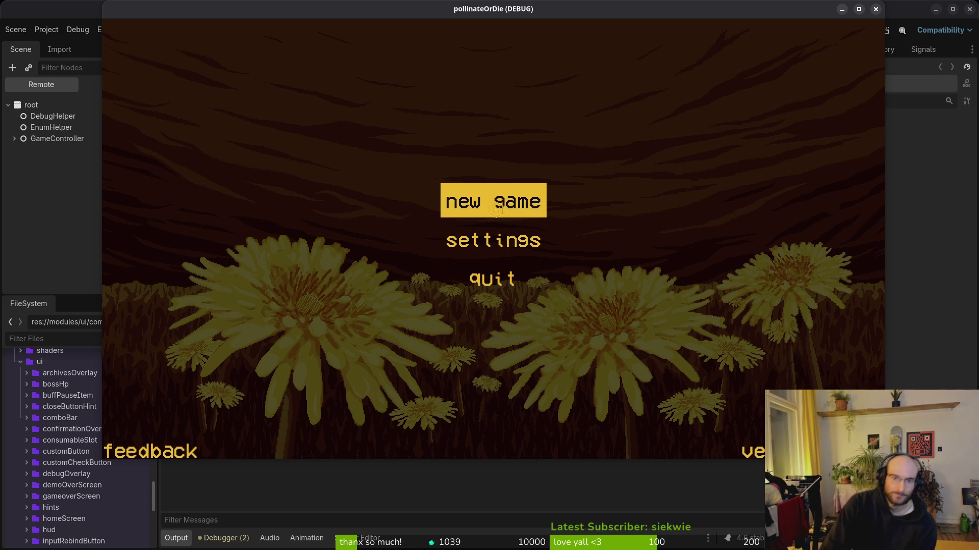
{"action": "left_click", "coordinate": [496, 210]}
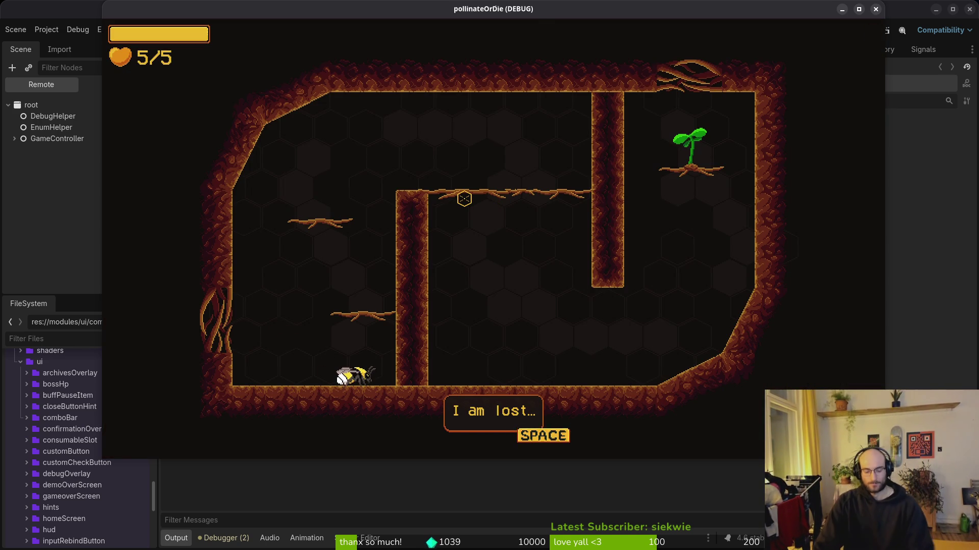
{"action": "key", "text": "space"}
{"action": "key", "text": "Escape"}
{"action": "left_click", "coordinate": [492, 198]}
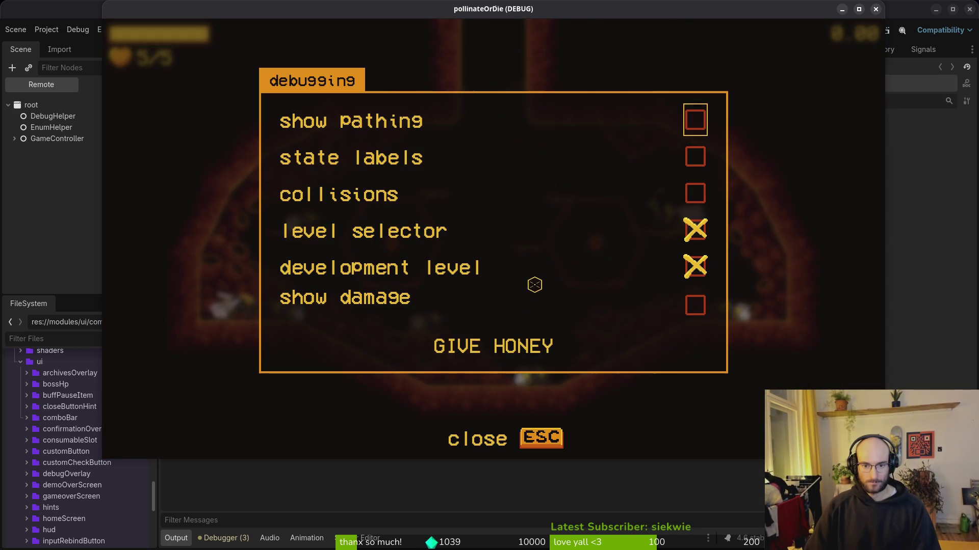
{"action": "key", "text": "Escape"}
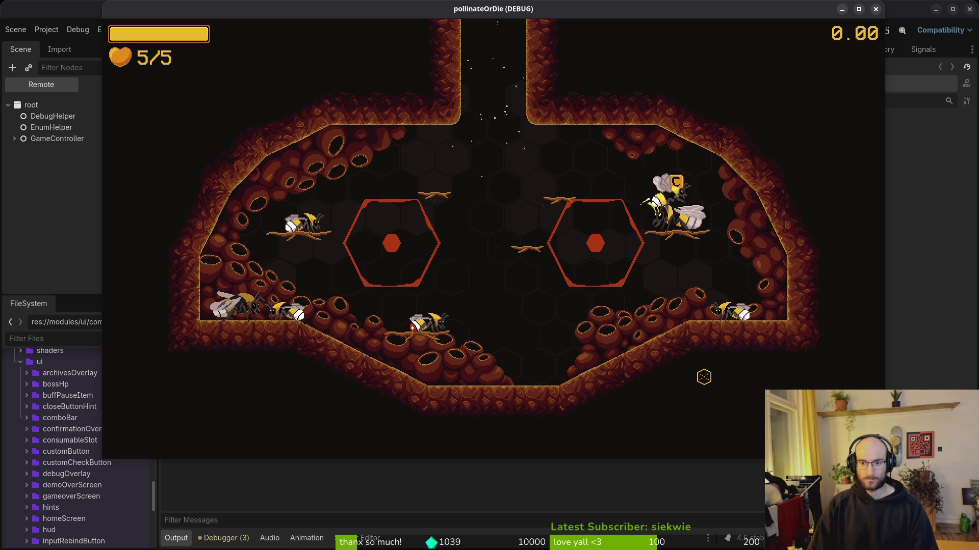
Check the upgrade tree, then quit to the main menu and exit the game.
{"action": "key", "text": "Tab"}
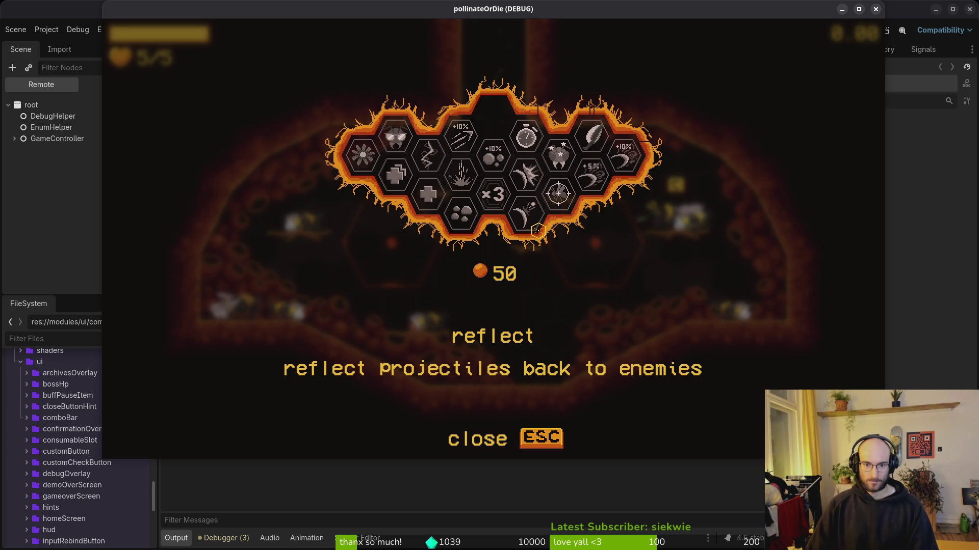
{"action": "key", "text": "Escape"}
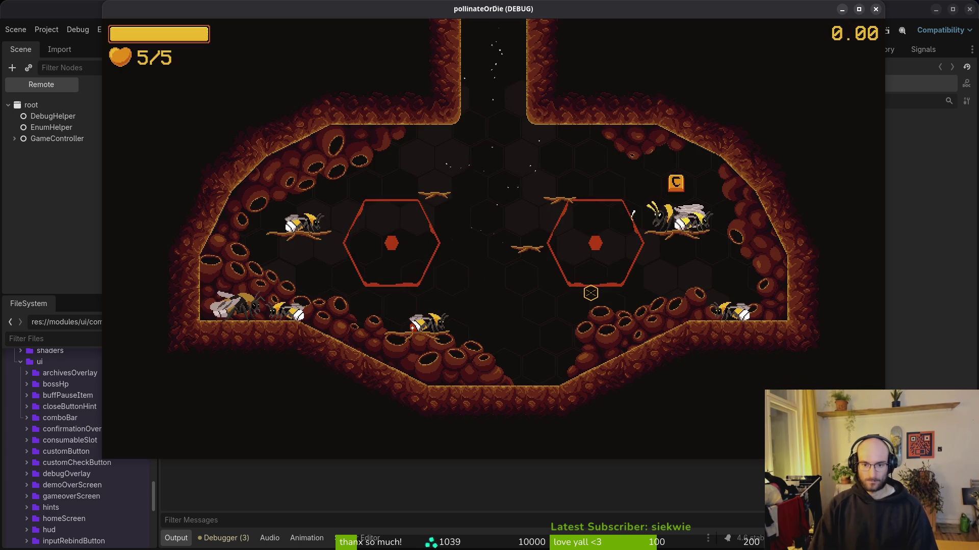
{"action": "key", "text": "Escape"}
{"action": "key", "text": "Down"}
{"action": "key", "text": "Down"}
{"action": "key", "text": "Down"}
{"action": "key", "text": "Return"}
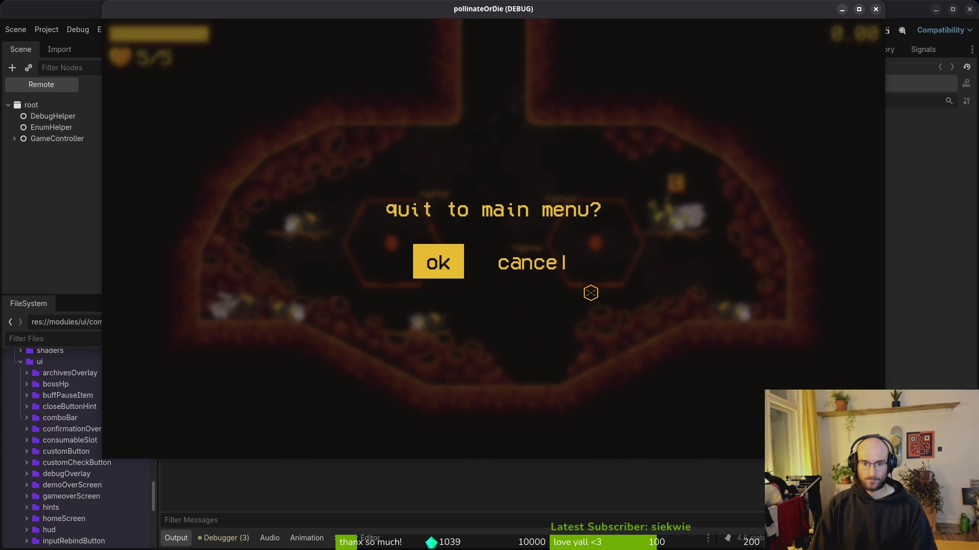
{"action": "key", "text": "Return"}
{"action": "key", "text": "Up"}
{"action": "key", "text": "Return"}
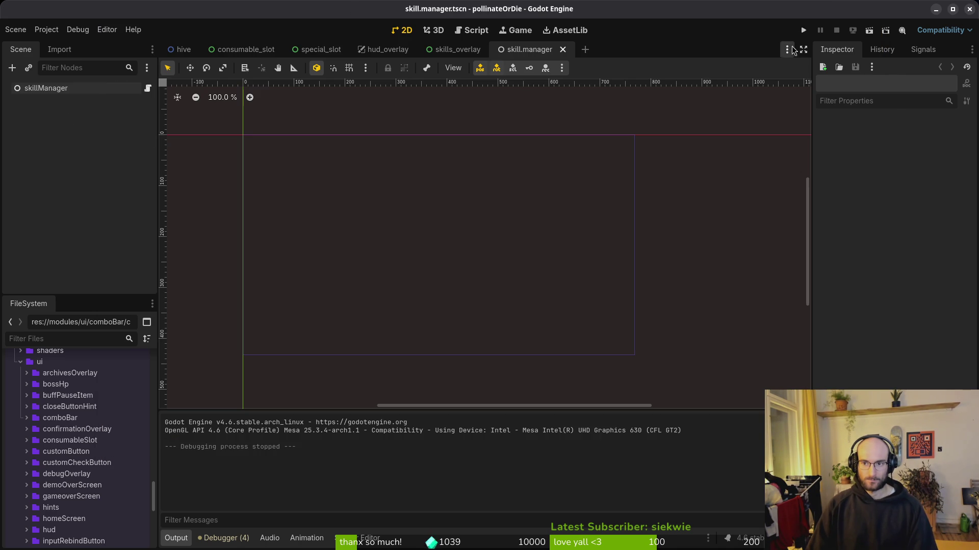
Relaunch, continue the save, buy the vigor upgrade, then quit and close the game.
{"action": "left_click", "coordinate": [803, 30]}
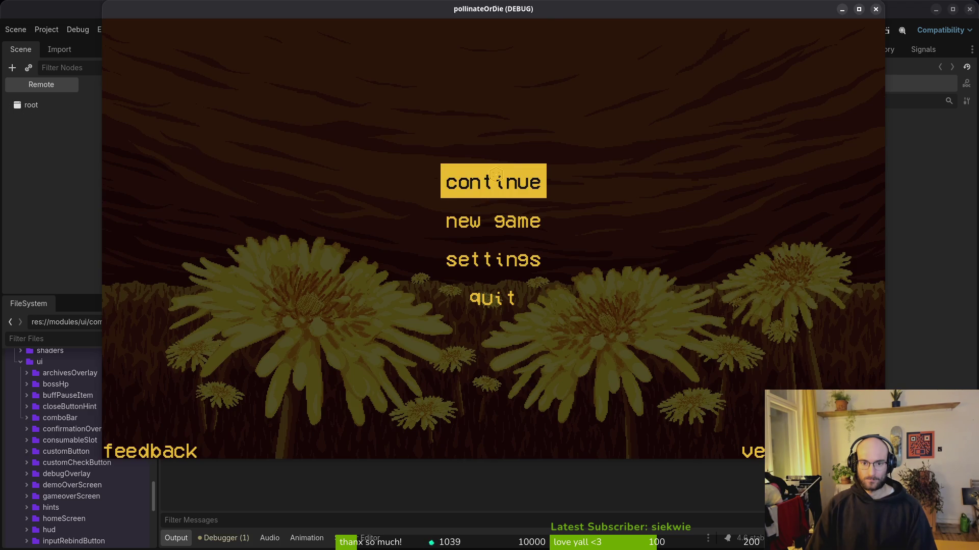
{"action": "left_click", "coordinate": [496, 174]}
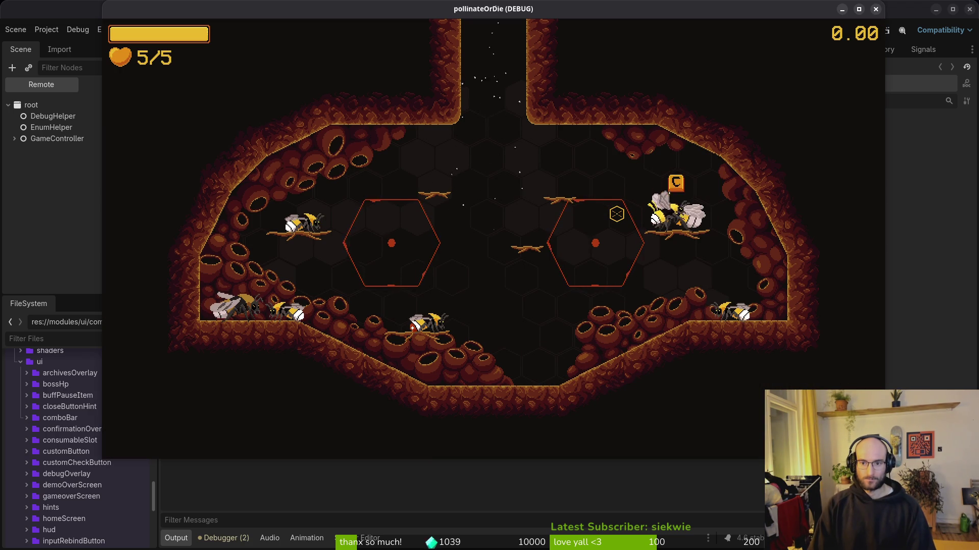
{"action": "key", "text": "c"}
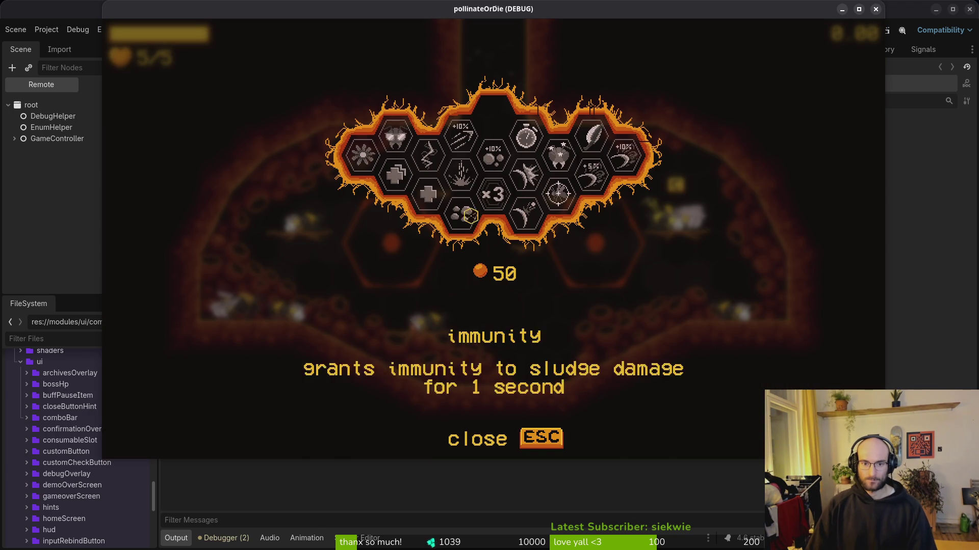
{"action": "left_click", "coordinate": [434, 197]}
{"action": "key", "text": "Escape"}
{"action": "key", "text": "Escape"}
{"action": "key", "text": "Up"}
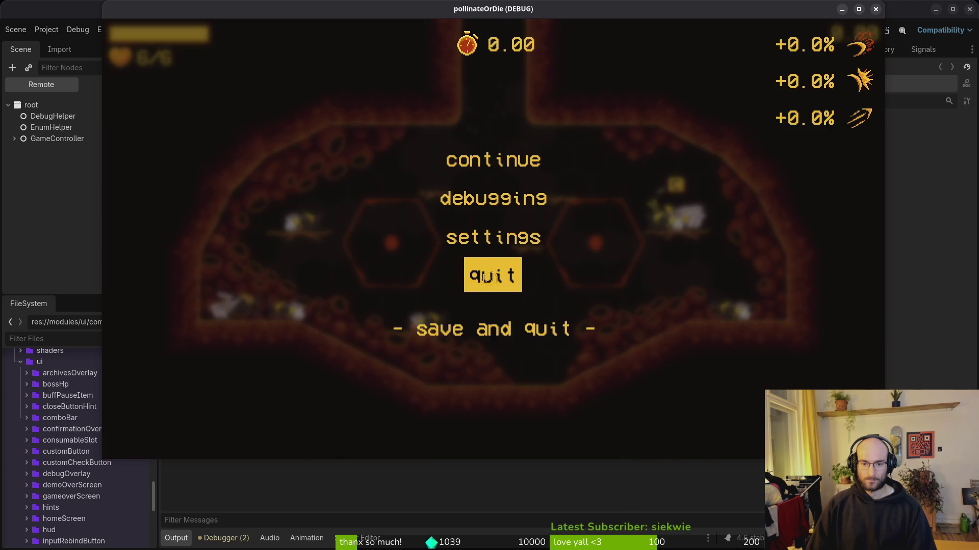
{"action": "key", "text": "Return"}
{"action": "key", "text": "Left"}
{"action": "key", "text": "Return"}
{"action": "left_click", "coordinate": [875, 8]}
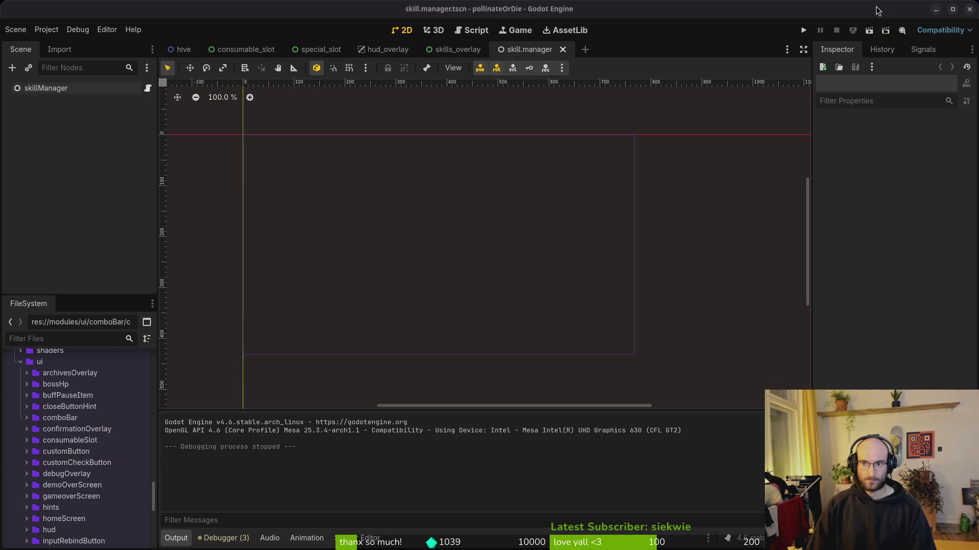
Relaunch and continue to confirm the vigor upgrade (6/6 health) survived the restart.
{"action": "left_click", "coordinate": [803, 30]}
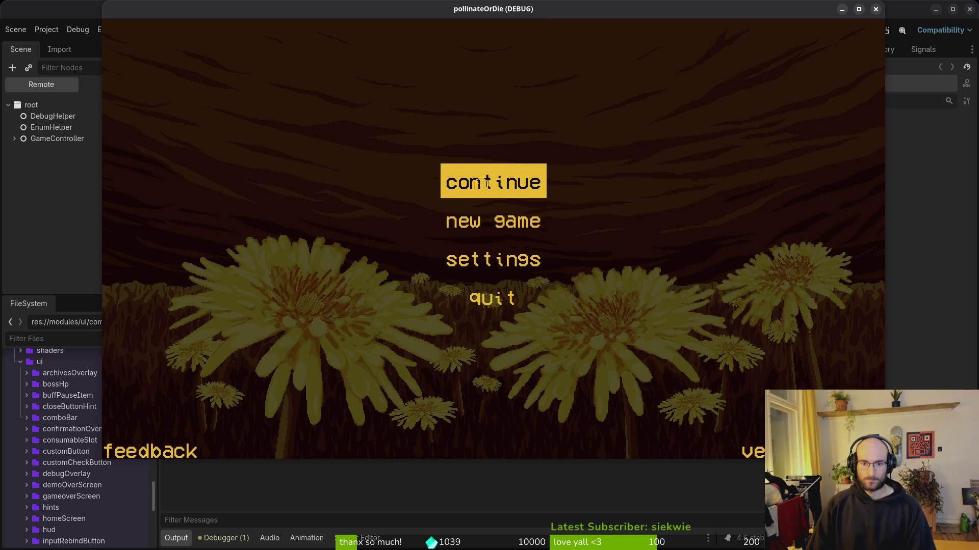
{"action": "left_click", "coordinate": [479, 185]}
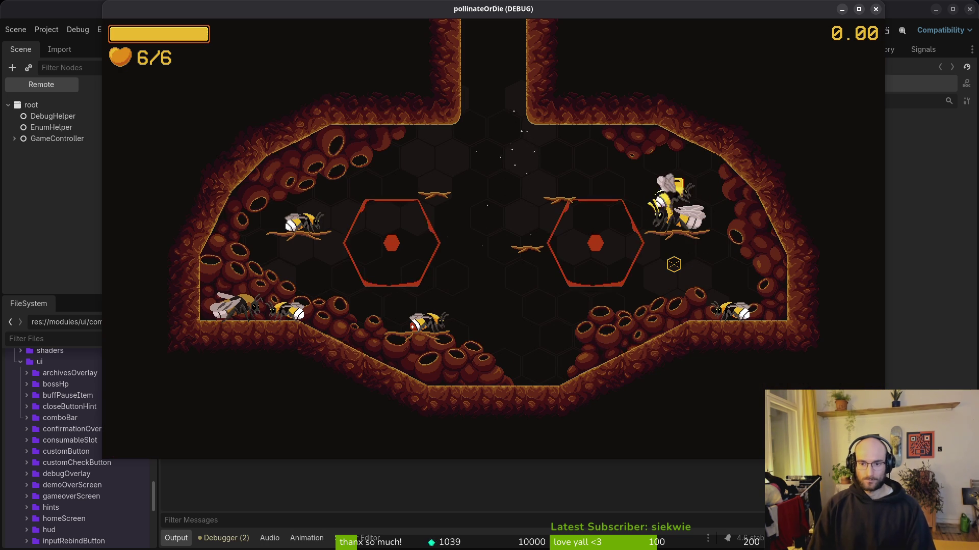
{"action": "key", "text": "Escape"}
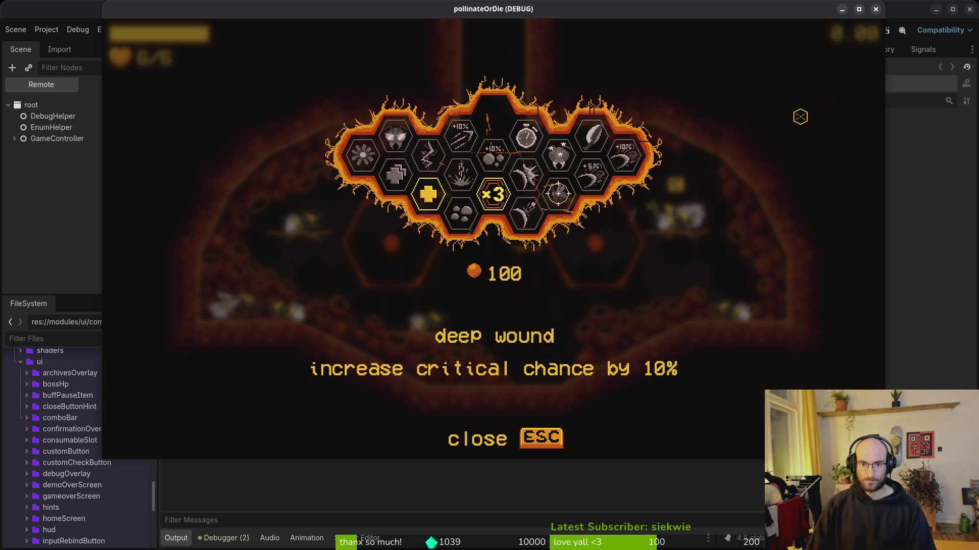
{"action": "left_click", "coordinate": [875, 8]}
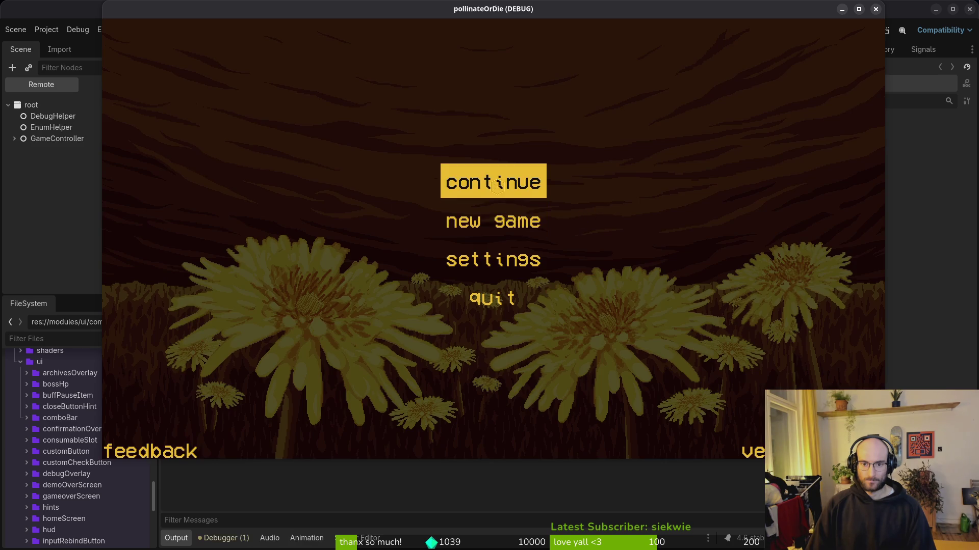
{"action": "left_click", "coordinate": [497, 186]}
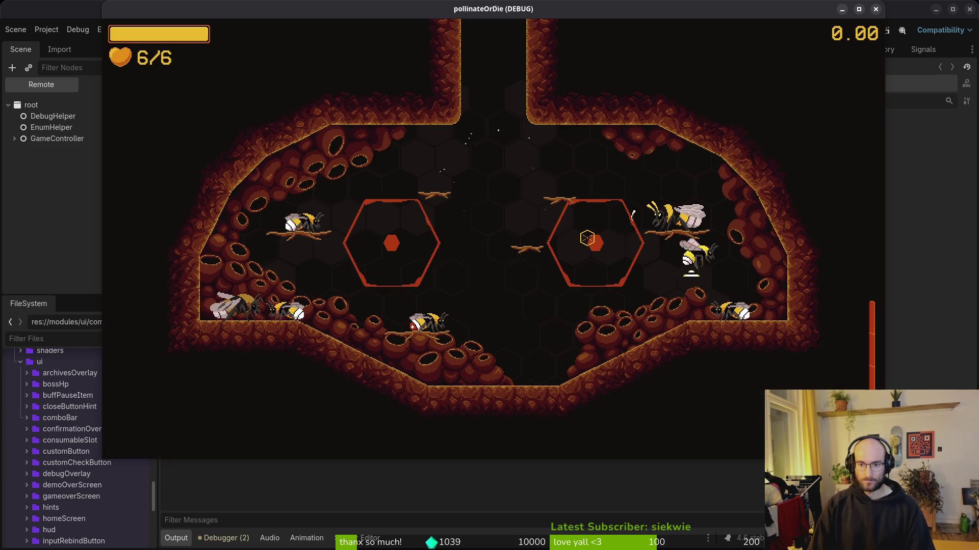
{"action": "key", "text": "Tab"}
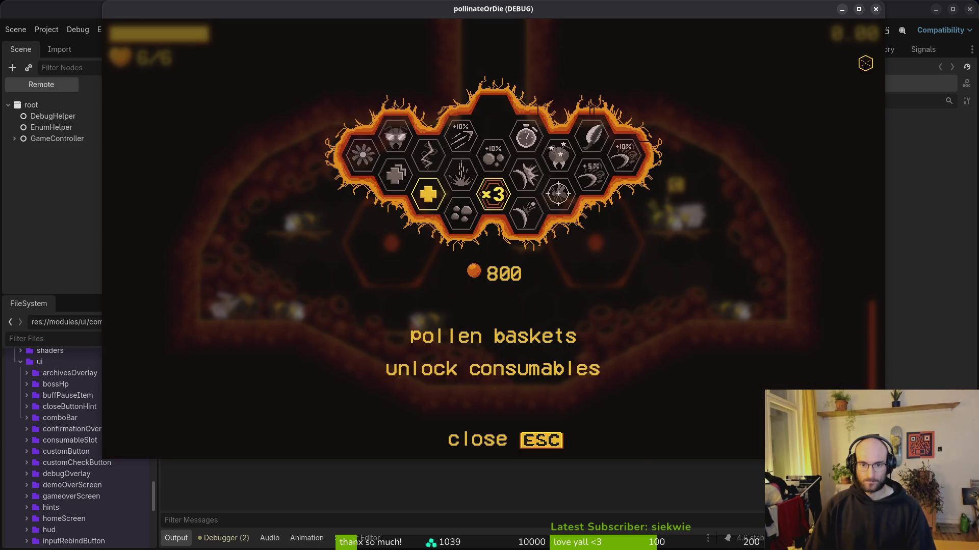
{"action": "left_click", "coordinate": [876, 9]}
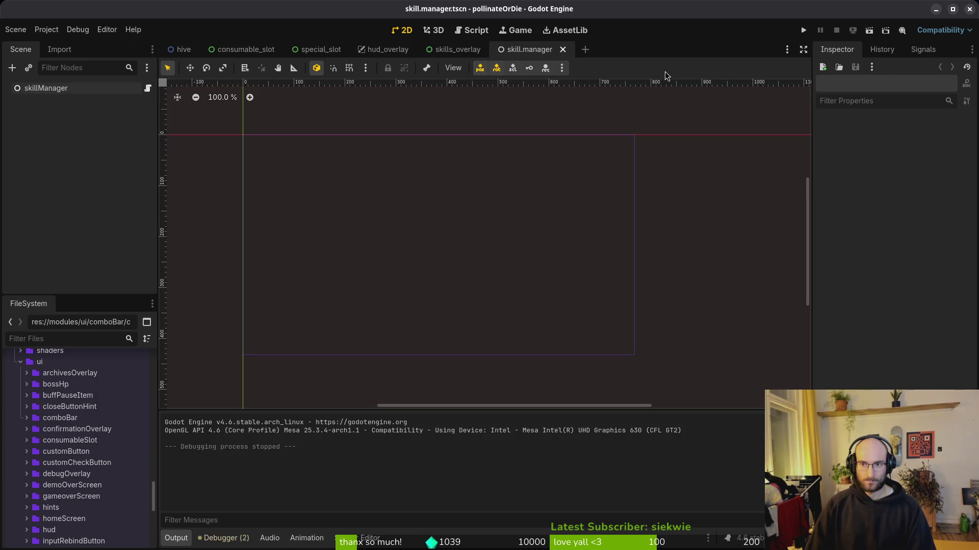
{"action": "left_click", "coordinate": [46, 30]}
Delete every file in the pollinateOrDie user data folder and close Files.
{"action": "left_click", "coordinate": [70, 131]}
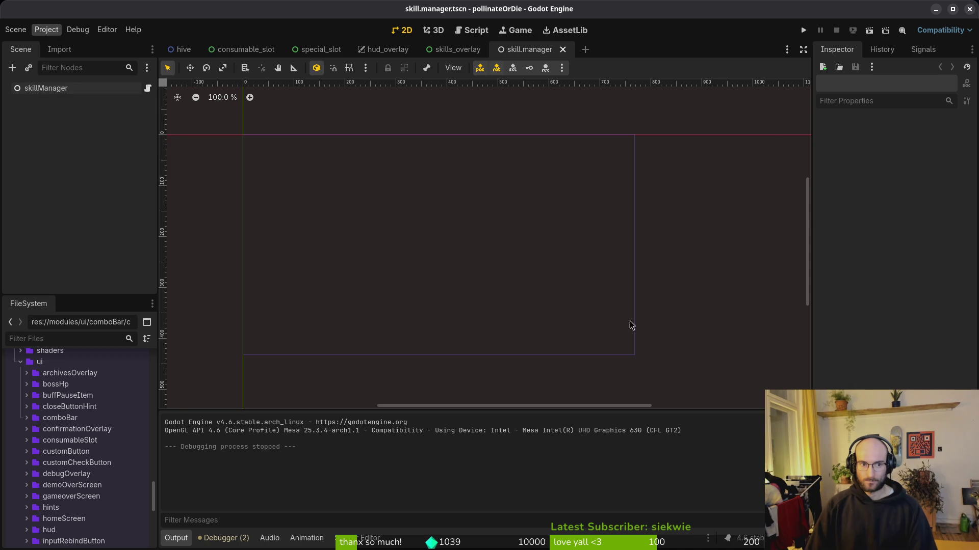
{"action": "key", "text": "ctrl+a"}
{"action": "key", "text": "Delete"}
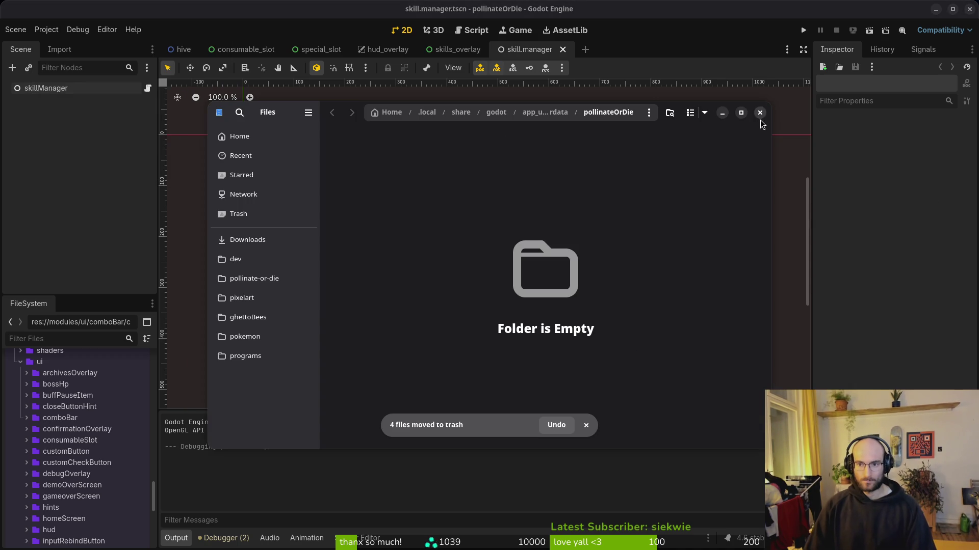
{"action": "left_click", "coordinate": [759, 112]}
Run the project, start a new game, reach the bee arena, and open the debug and upgrade overlays.
{"action": "left_click", "coordinate": [804, 30]}
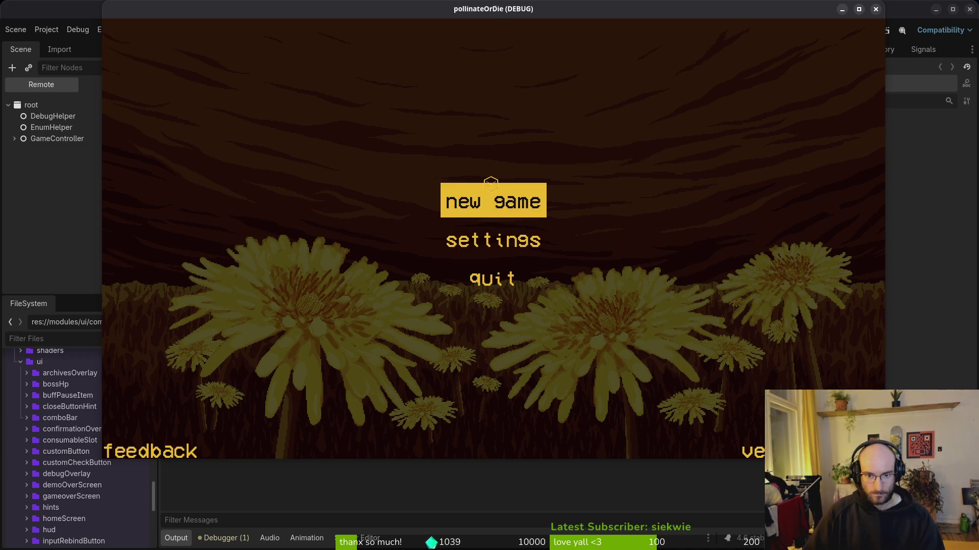
{"action": "left_click", "coordinate": [491, 186]}
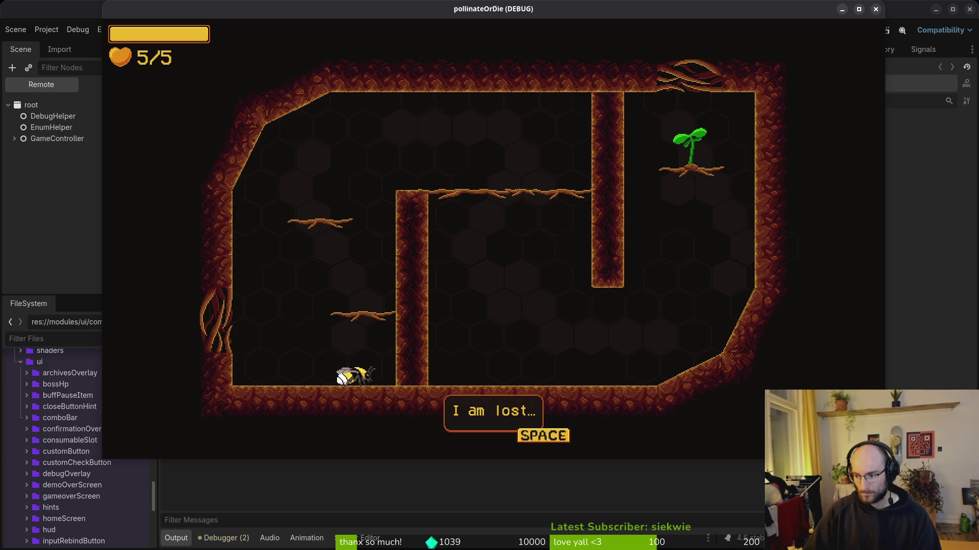
{"action": "key", "text": "space"}
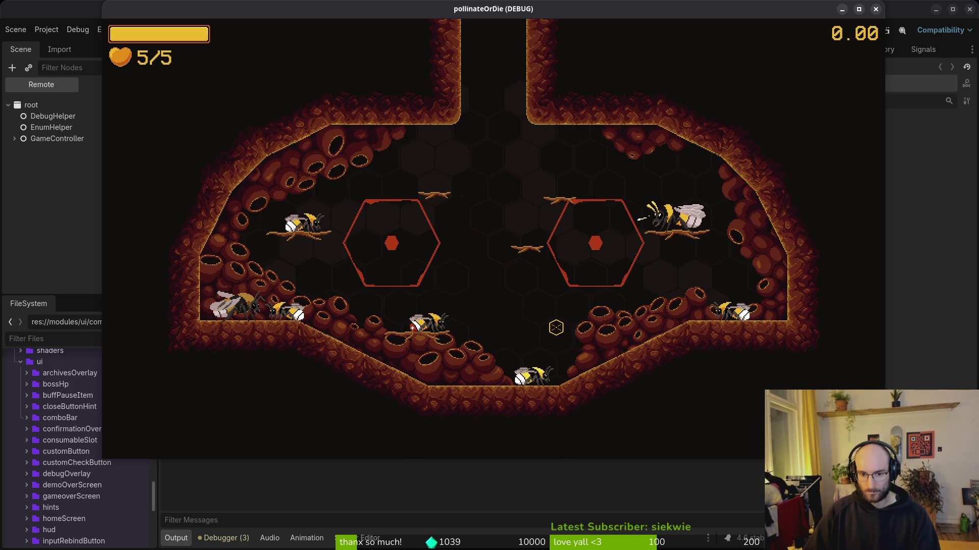
{"action": "key", "text": "Escape"}
{"action": "left_click", "coordinate": [494, 197]}
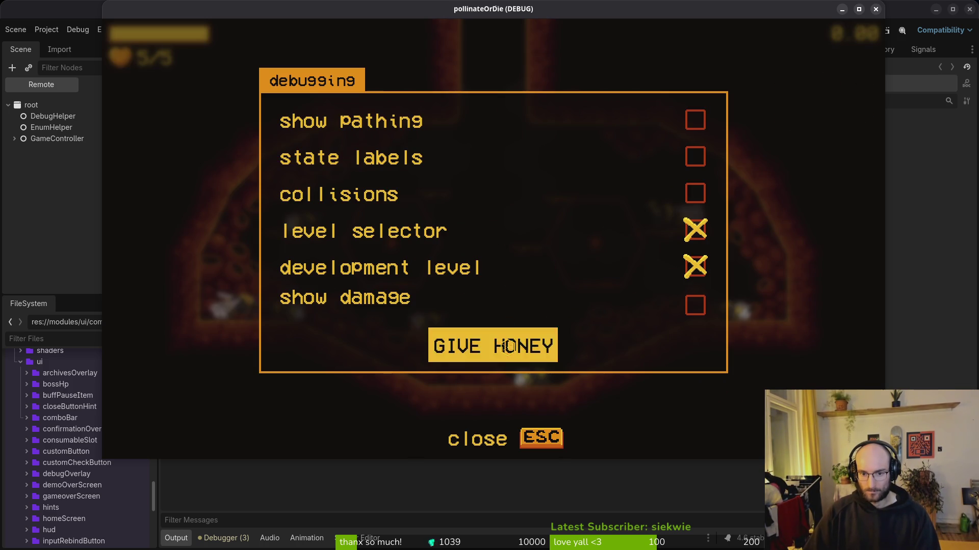
{"action": "key", "text": "Escape"}
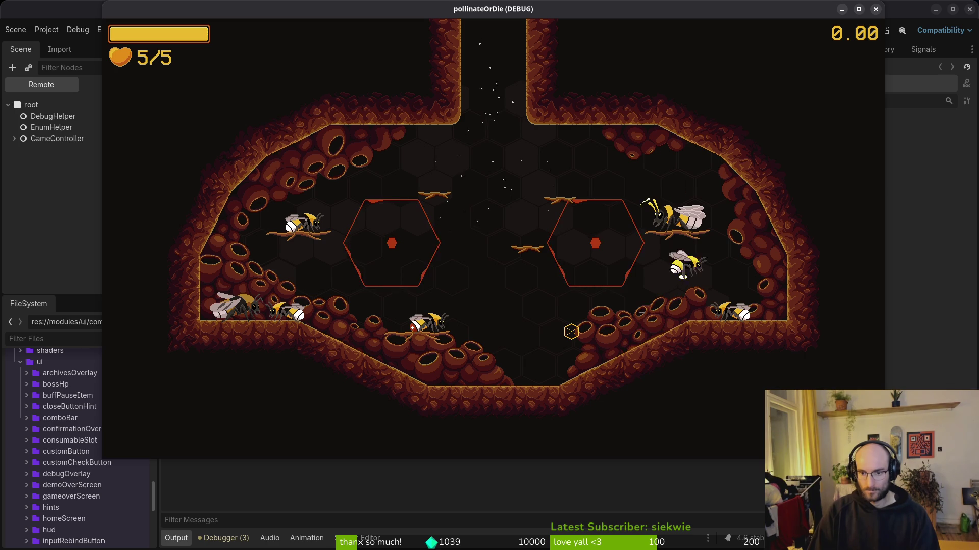
{"action": "key", "text": "Tab"}
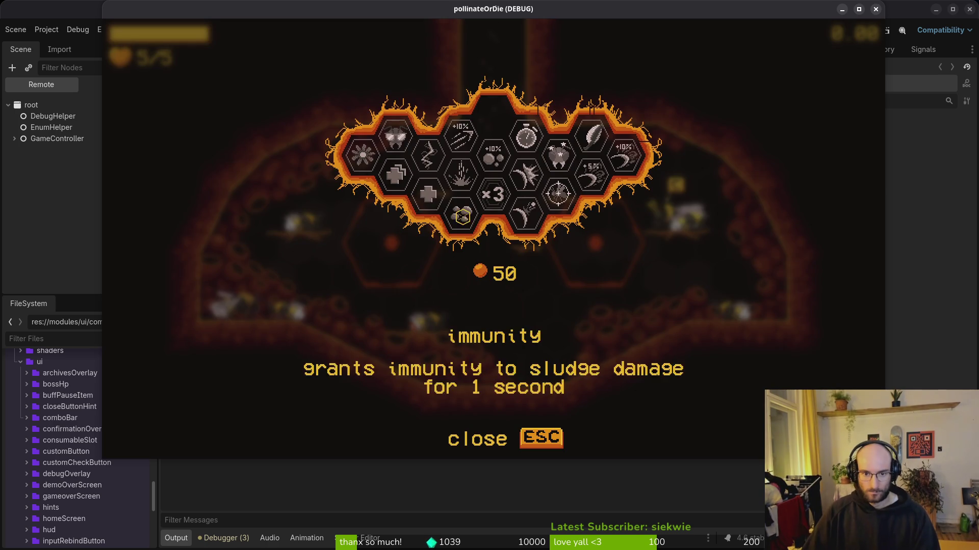
{"action": "key", "text": "Return"}
Resume play and buy the vigor upgrade from the upgrade menu.
{"action": "key", "text": "Escape"}
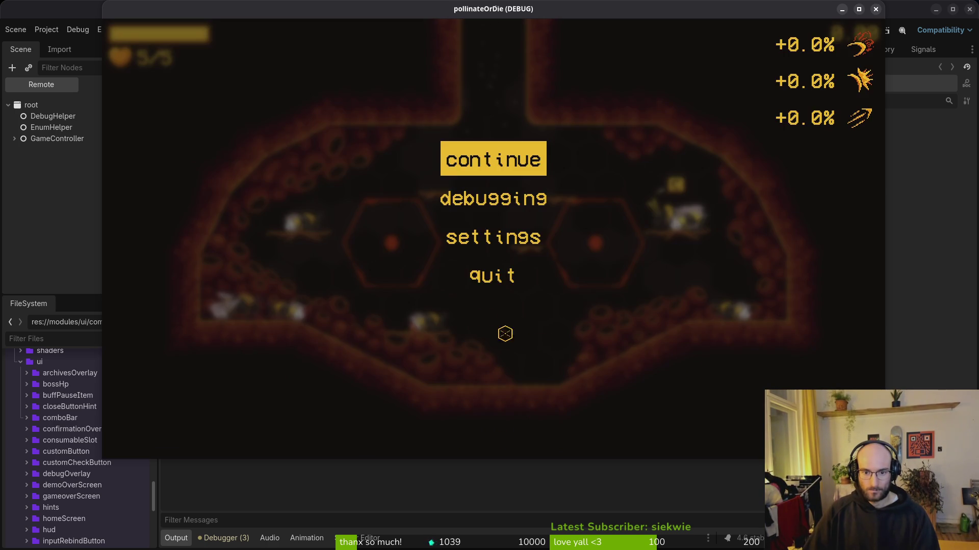
{"action": "key", "text": "Up"}
{"action": "key", "text": "Return"}
{"action": "key", "text": "Left"}
{"action": "key", "text": "Return"}
{"action": "key", "text": "Return"}
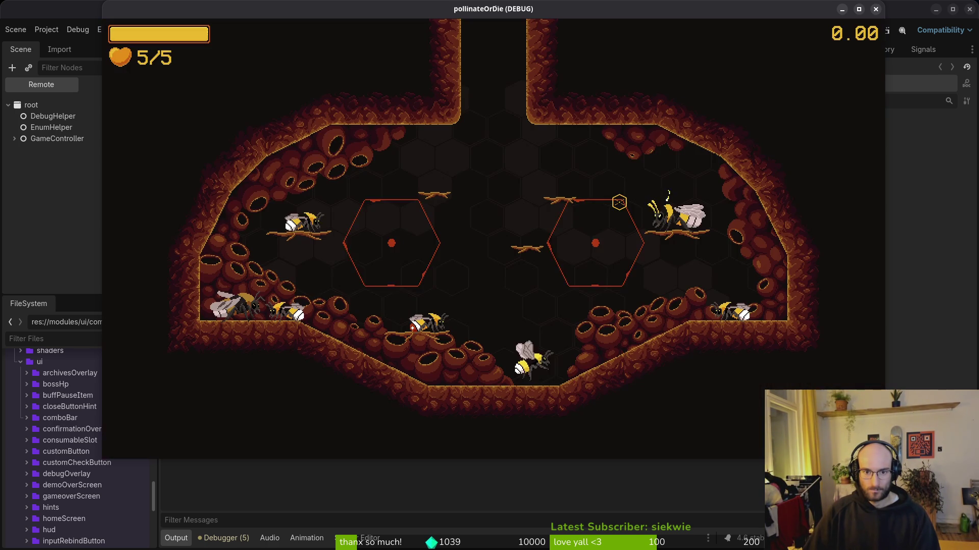
{"action": "key", "text": "Tab"}
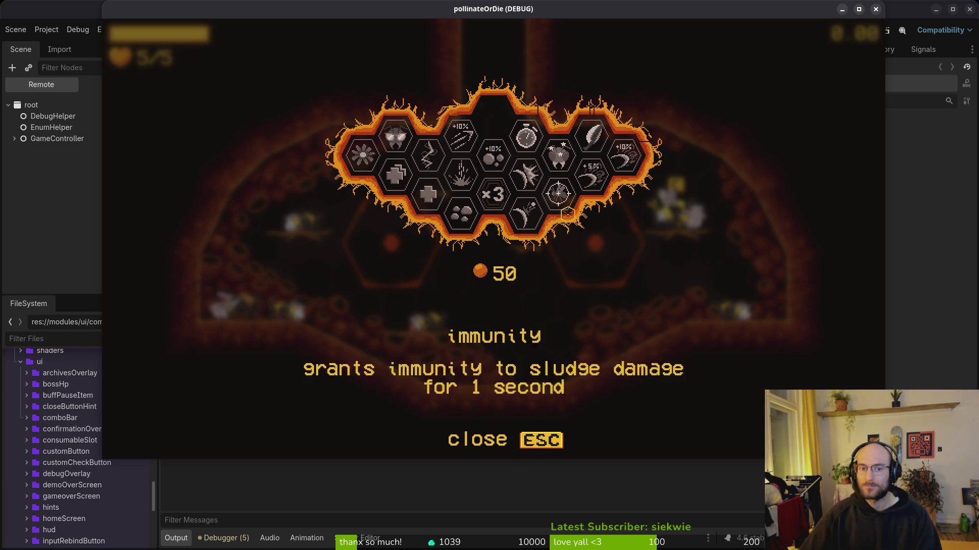
{"action": "left_click", "coordinate": [430, 199]}
Quit to the main menu, continue the saved game, and confirm health reads 6/6.
{"action": "key", "text": "Escape"}
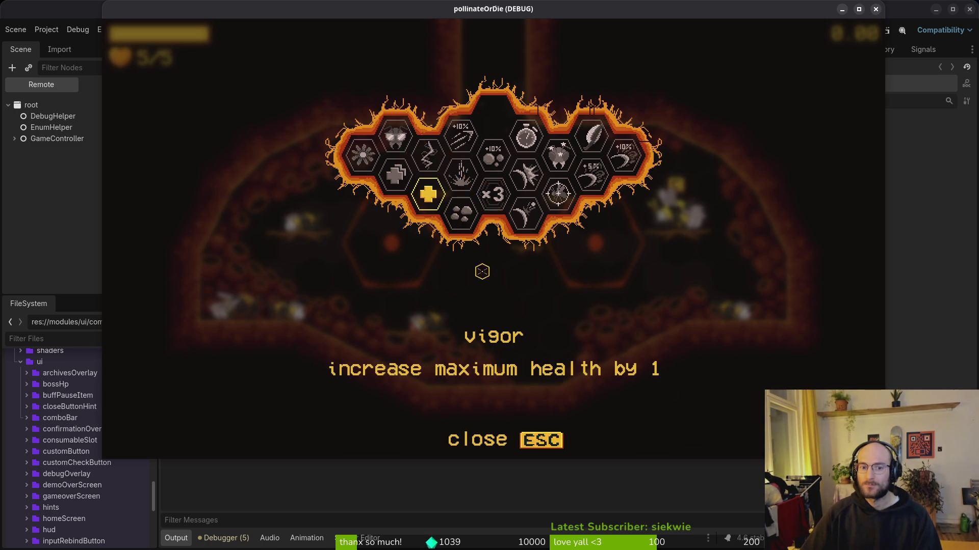
{"action": "key", "text": "Escape"}
{"action": "left_click", "coordinate": [489, 273]}
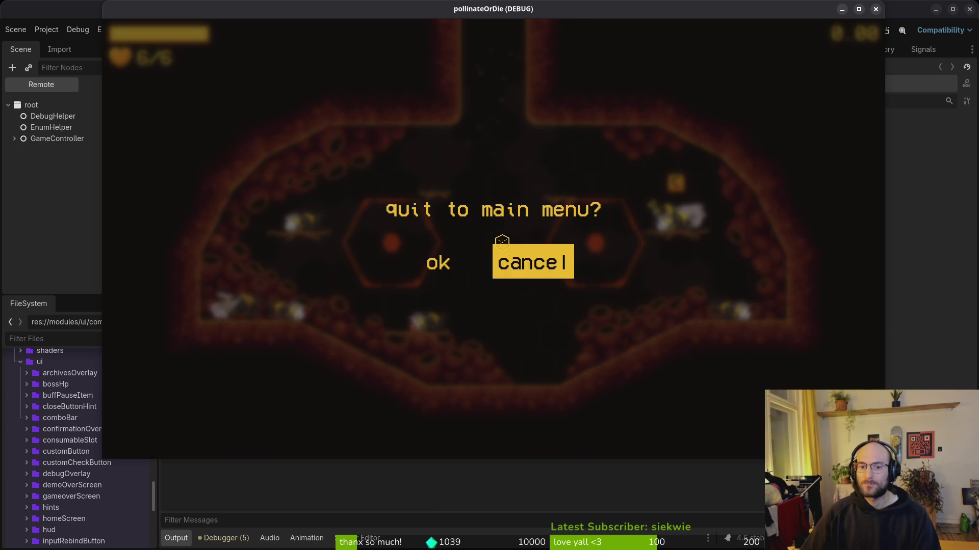
{"action": "left_click", "coordinate": [438, 262]}
{"action": "left_click", "coordinate": [466, 194]}
{"action": "key", "text": "d"}
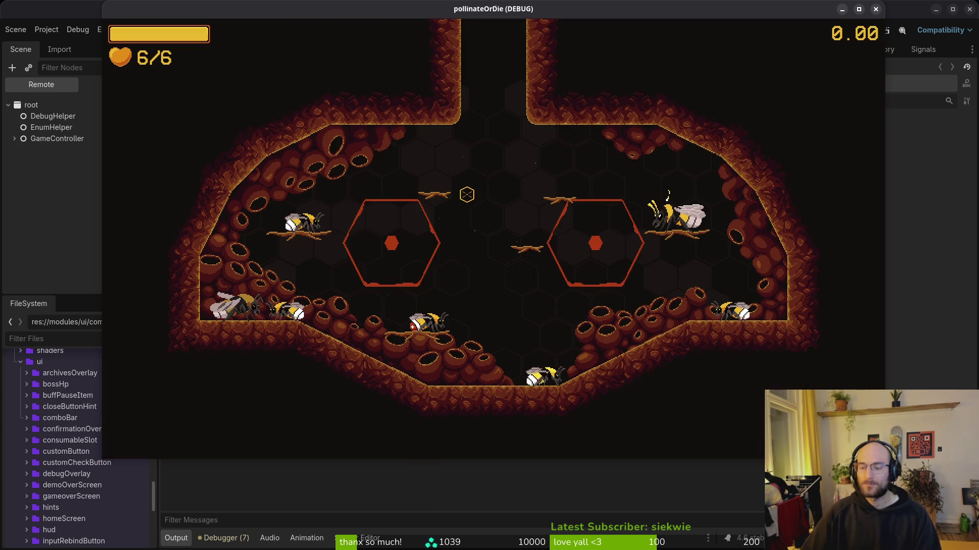
{"action": "key", "text": "w"}
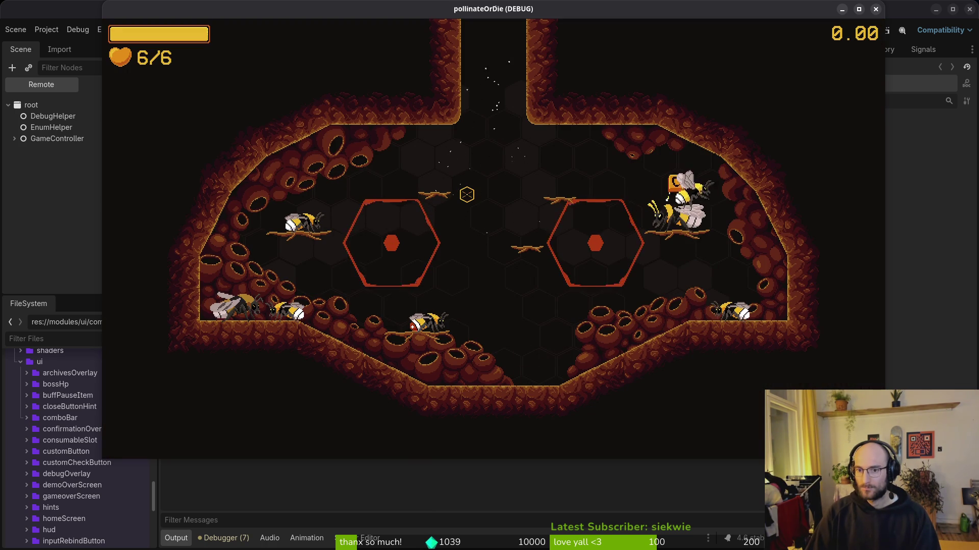
{"action": "key", "text": "c"}
{"action": "key", "text": "Escape"}
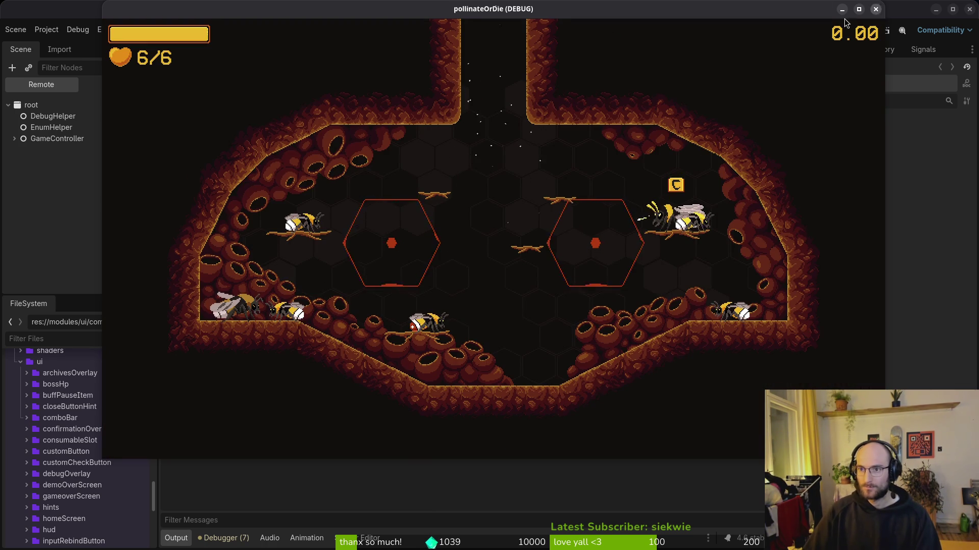
Stop the game and trash the 4 save files in the project's user data folder.
{"action": "key", "text": "F8"}
{"action": "left_click", "coordinate": [47, 29]}
{"action": "left_click", "coordinate": [81, 125]}
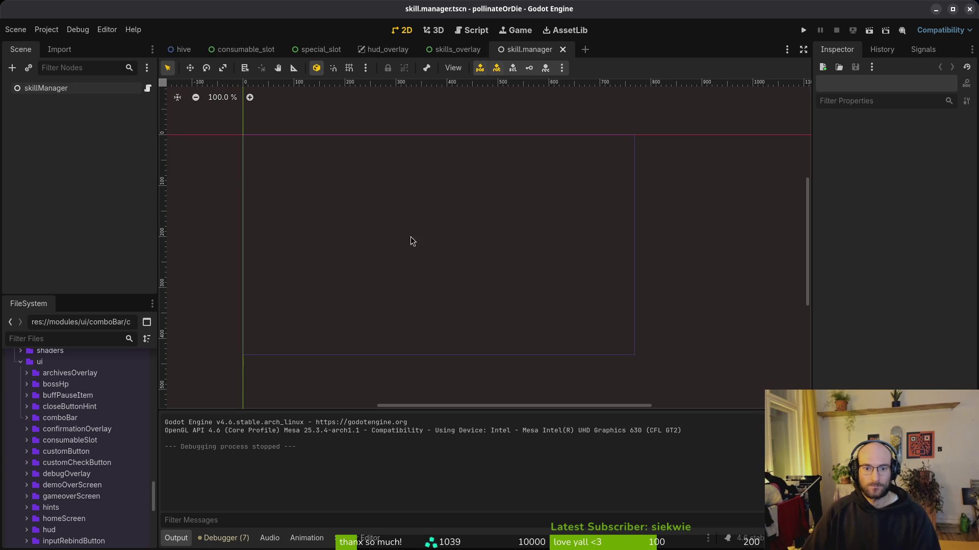
{"action": "key", "text": "Delete"}
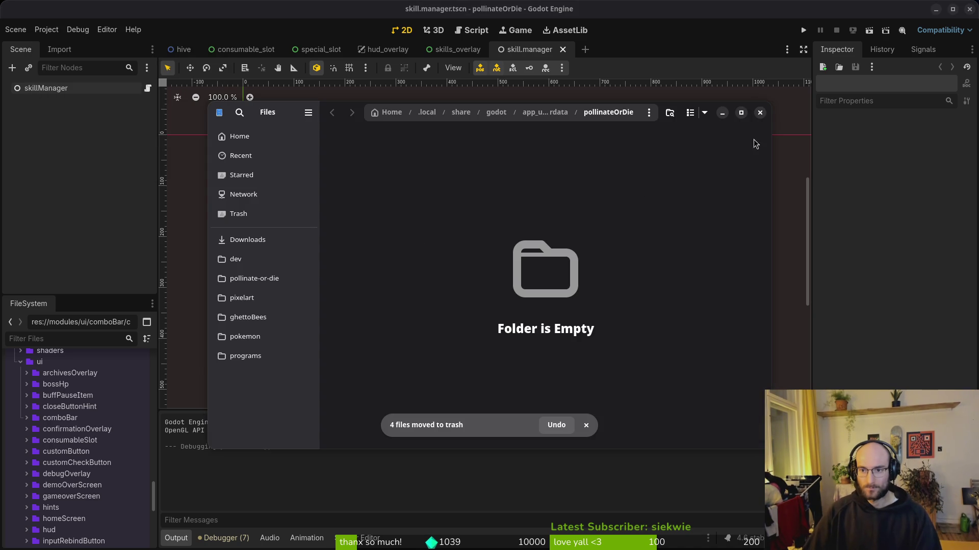
Close Files, relaunch the game on the empty save, and reach the bee arena with debugging options.
{"action": "left_click", "coordinate": [760, 112]}
{"action": "left_click", "coordinate": [803, 31]}
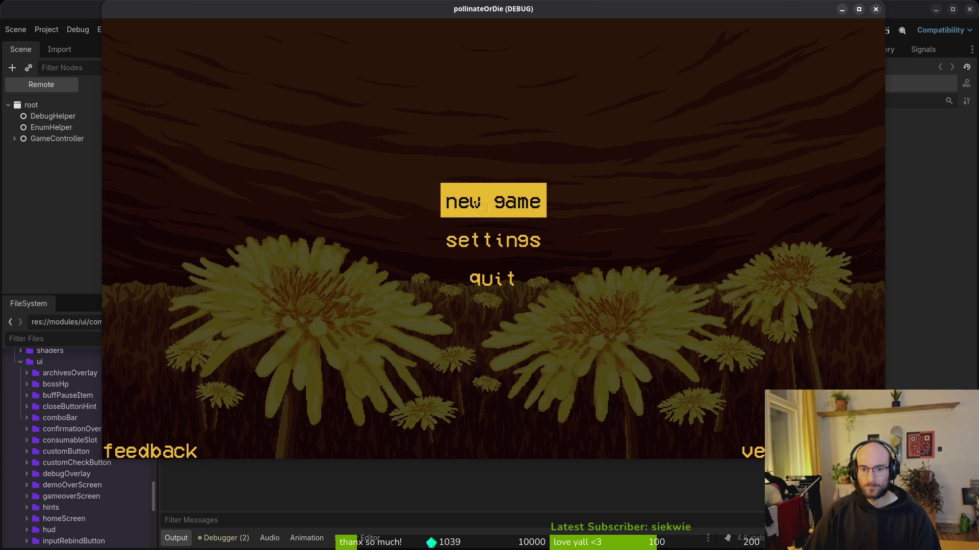
{"action": "left_click", "coordinate": [480, 208]}
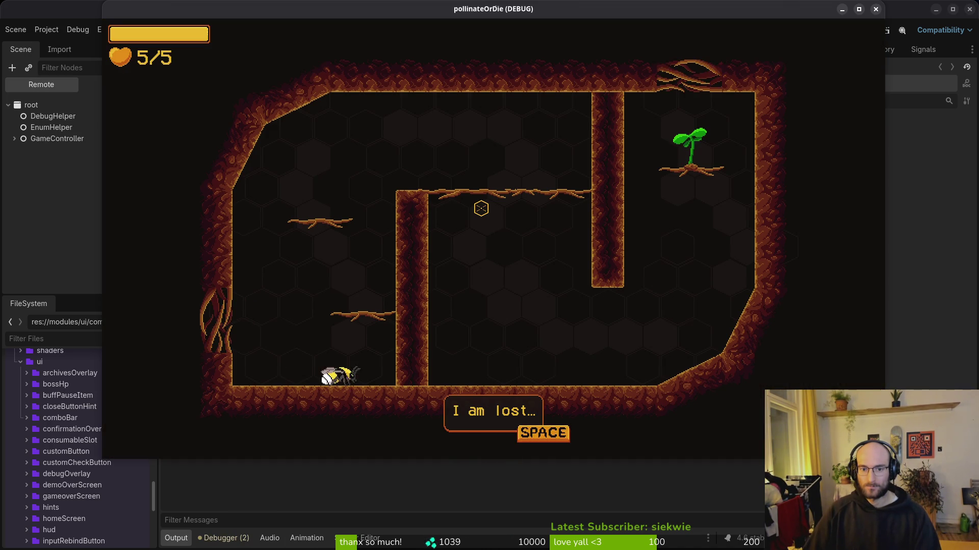
{"action": "key", "text": "space"}
{"action": "key", "text": "space"}
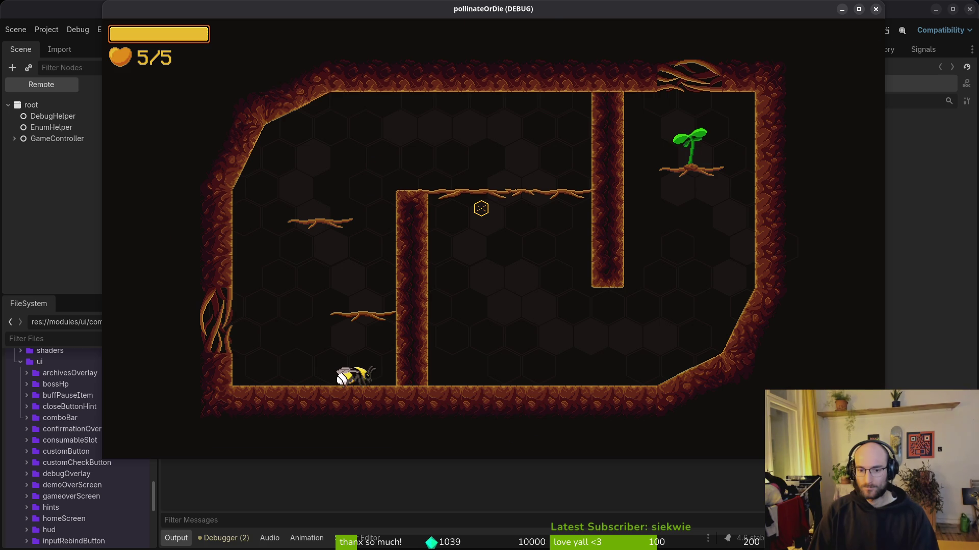
{"action": "key", "text": "Escape"}
{"action": "left_click", "coordinate": [510, 201]}
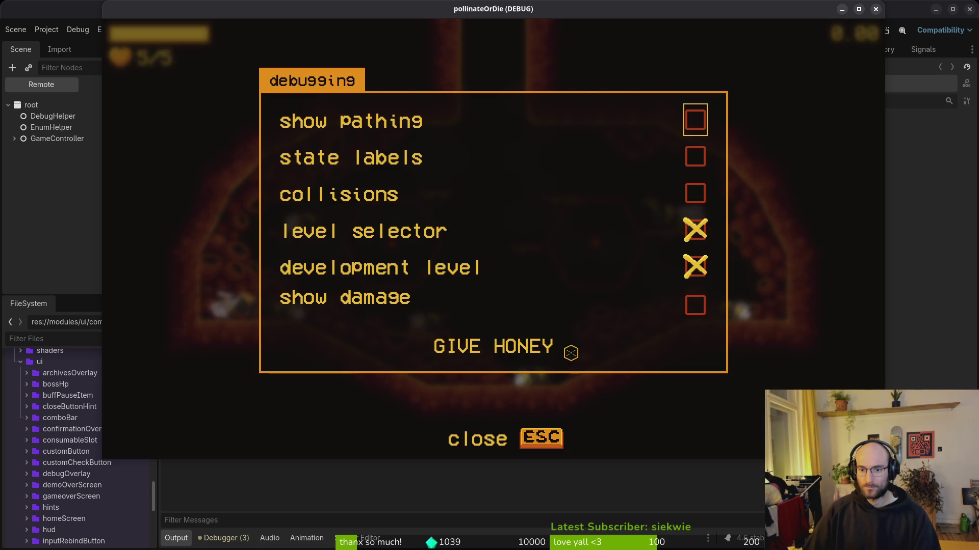
{"action": "key", "text": "Escape"}
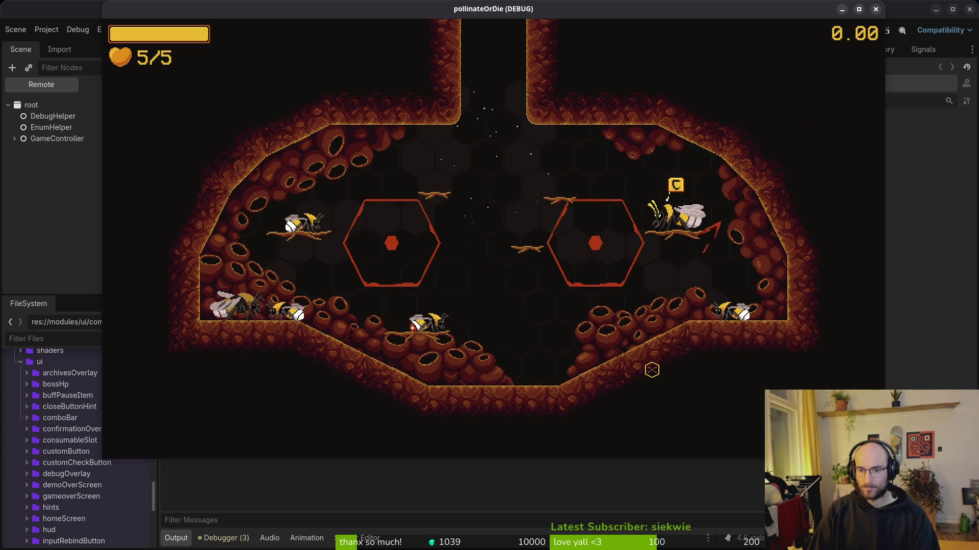
Buy vigor in the upgrade panel at 5/5 health, then return to home.gd in Neovim.
{"action": "key", "text": "c"}
{"action": "key", "text": "space"}
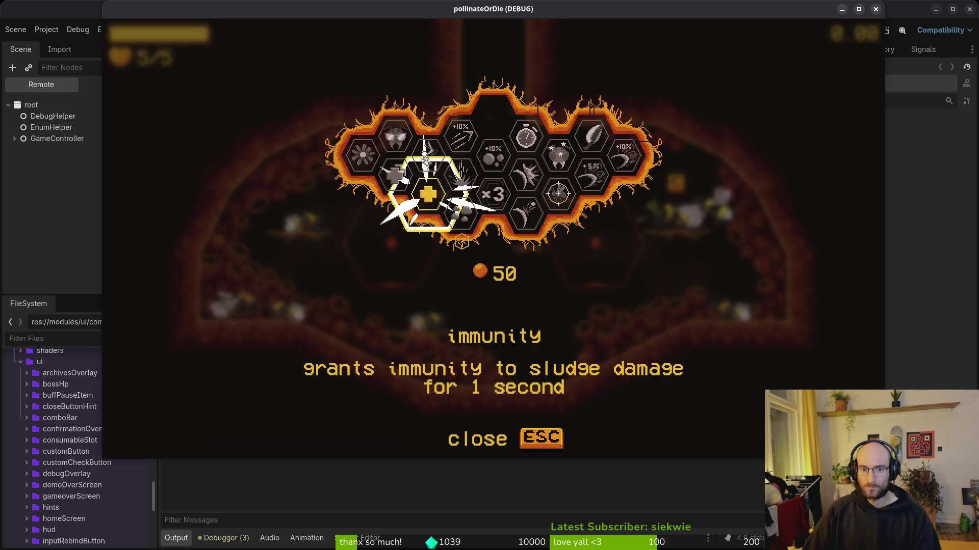
{"action": "key", "text": "Escape"}
{"action": "key", "text": "Escape"}
{"action": "key", "text": "alt+Tab"}
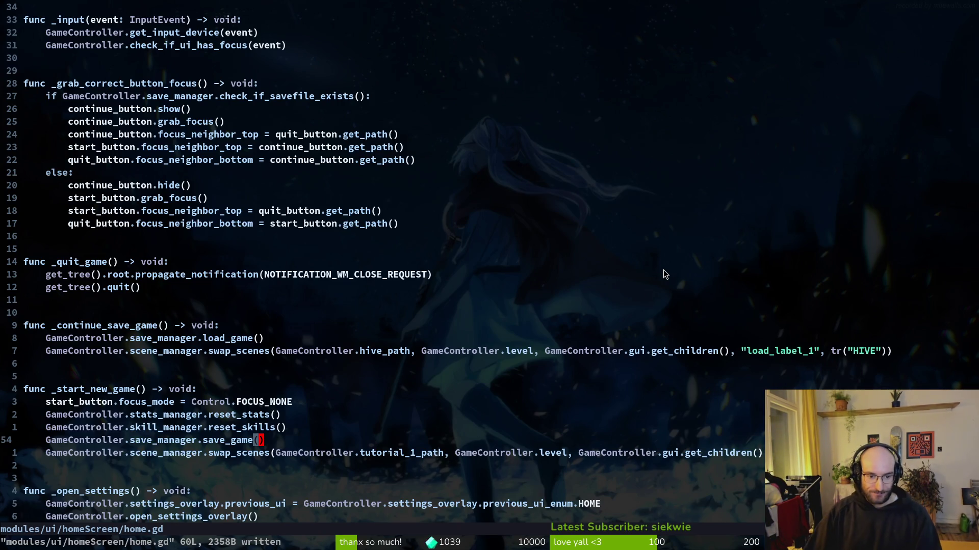
Back in the game, turn the music volume down to minimum in settings.
{"action": "key", "text": "alt+Tab"}
{"action": "key", "text": "Escape"}
{"action": "key", "text": "Escape"}
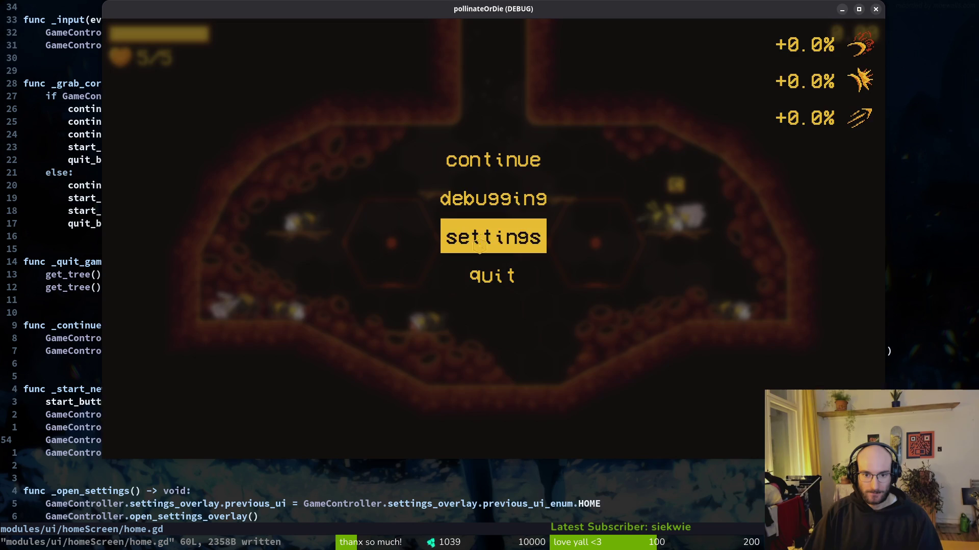
{"action": "left_click", "coordinate": [525, 235]}
{"action": "left_click", "coordinate": [593, 166]}
{"action": "key", "text": "Escape"}
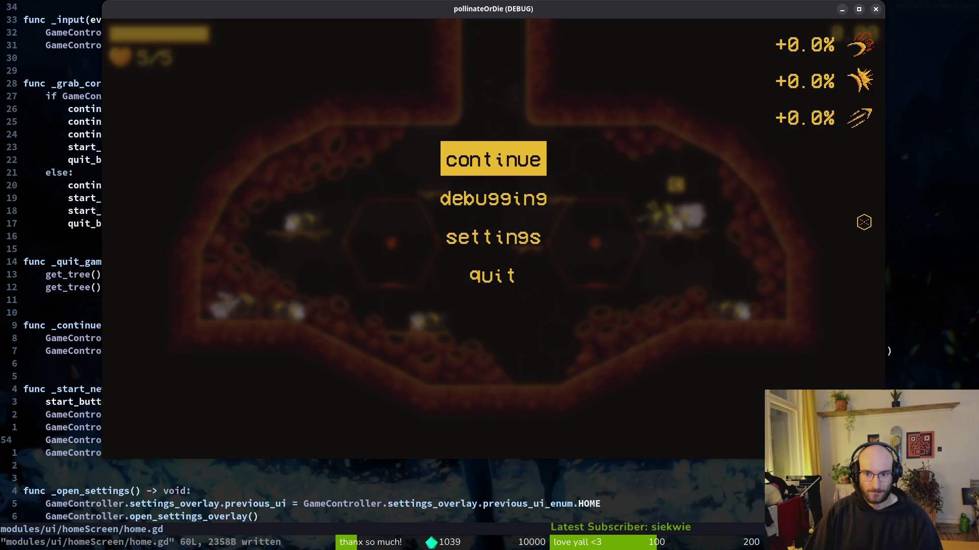
{"action": "key", "text": "Escape"}
Check the upgrade panel a few times, then close the running game.
{"action": "key", "text": "Tab"}
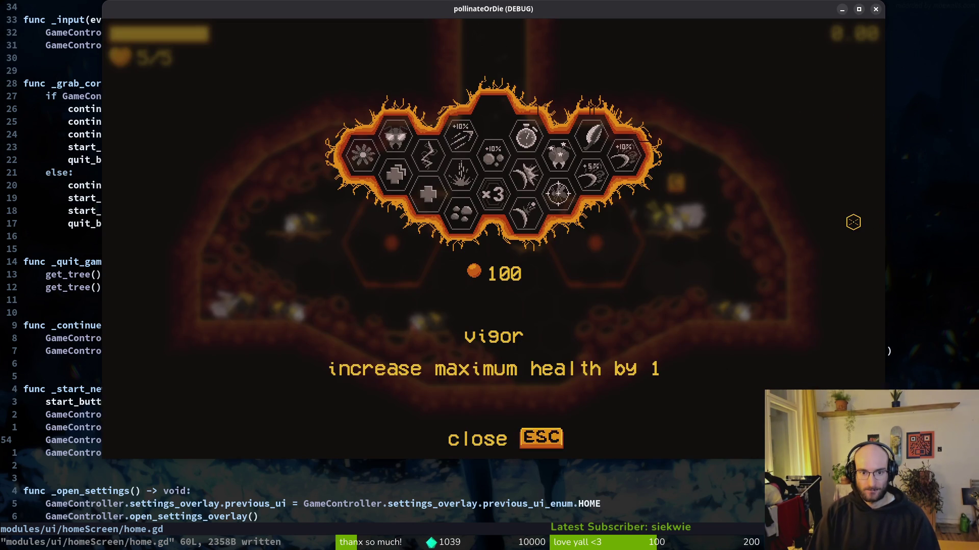
{"action": "key", "text": "Escape"}
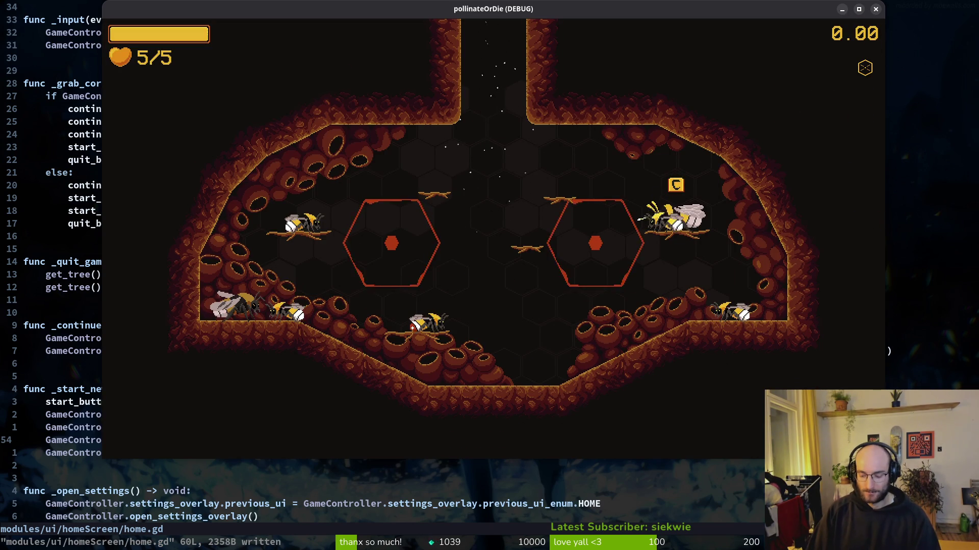
{"action": "key", "text": "Tab"}
{"action": "key", "text": "Escape"}
{"action": "key", "text": "Tab"}
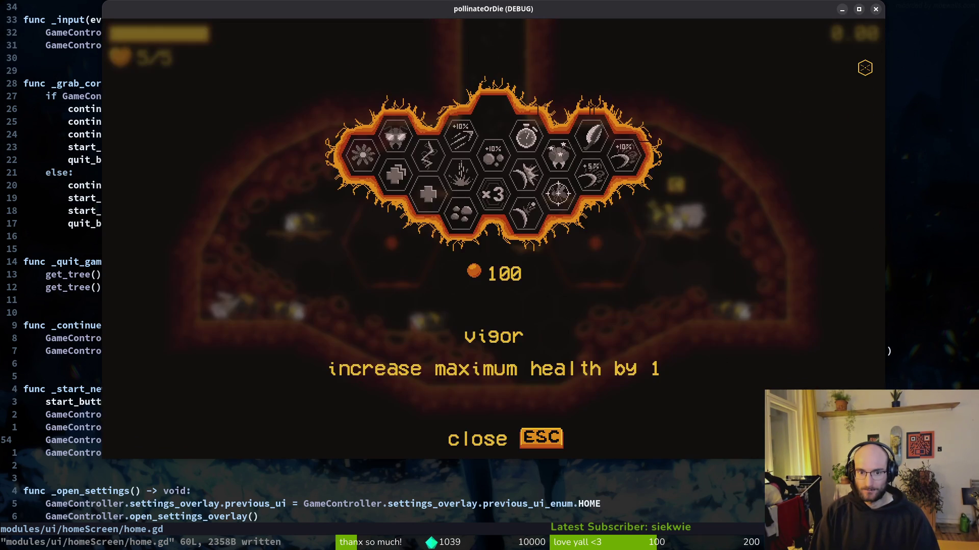
{"action": "key", "text": "Escape"}
{"action": "left_click", "coordinate": [876, 8]}
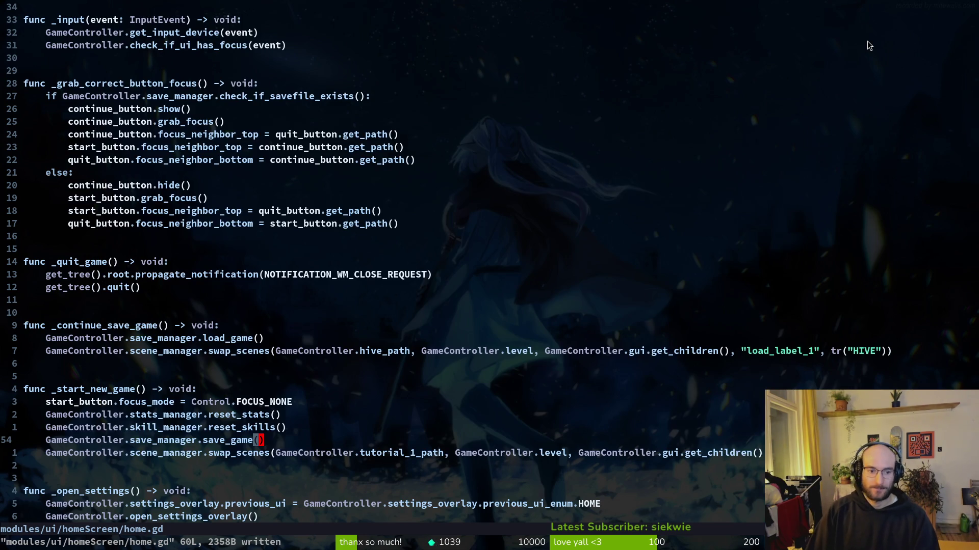
Delete the save_game() line from _start_new_game in home.gd and save the file.
{"action": "key", "text": "d"}
{"action": "key", "text": "d"}
{"action": "key", "text": "k"}
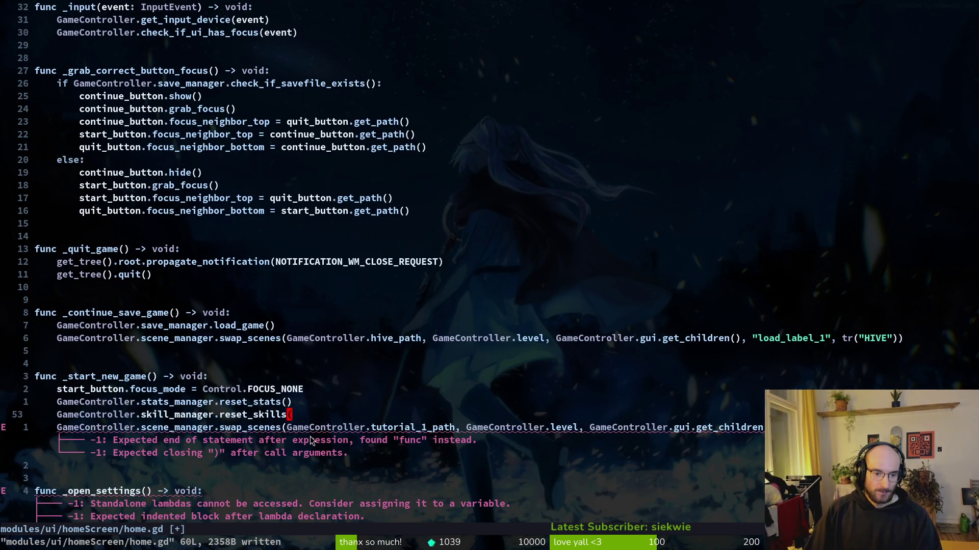
{"action": "key", "text": "u"}
{"action": "key", "text": "j"}
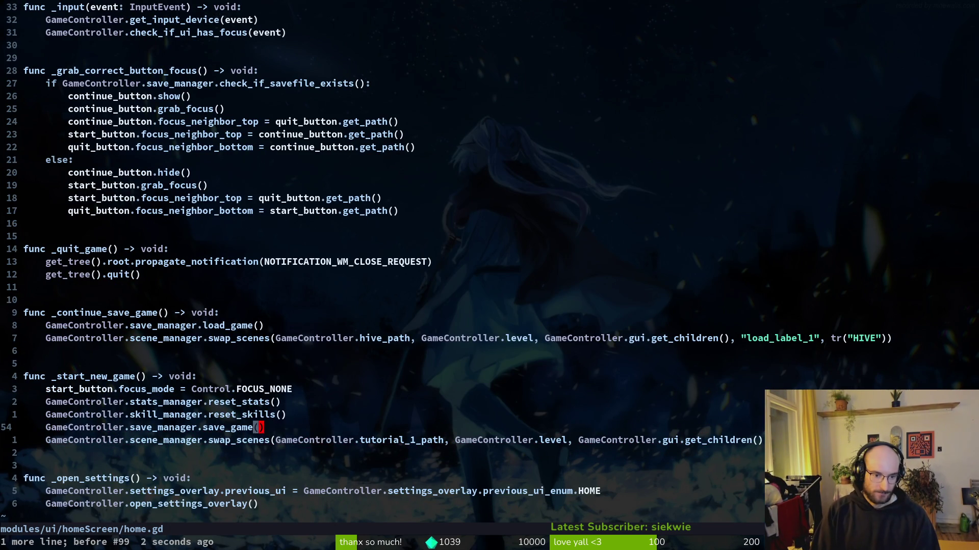
{"action": "key", "text": "ctrl+s"}
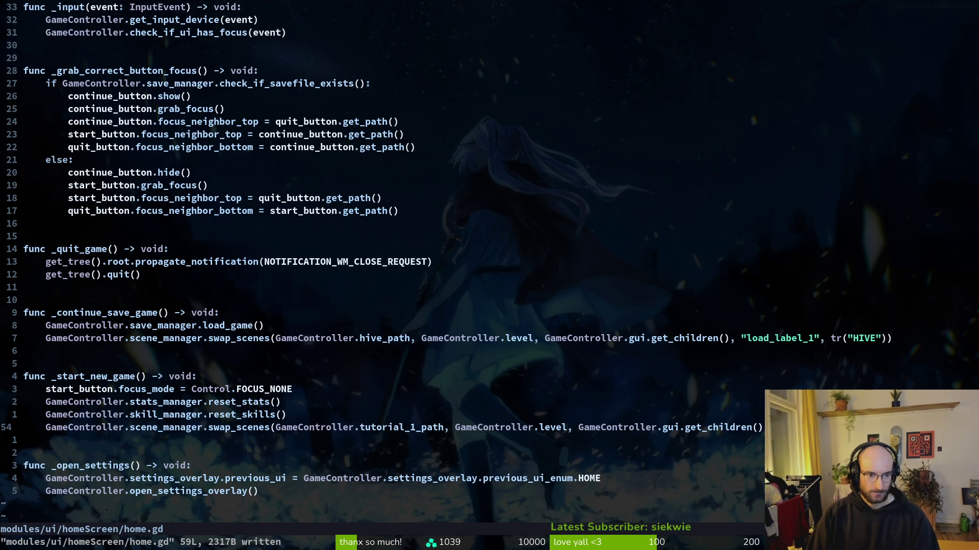
Find and open save.manager.gd with the Telescope file finder, searching 'savema'.
{"action": "key", "text": "space"}
{"action": "key", "text": "f"}
{"action": "key", "text": "f"}
{"action": "type", "text": "savema"}
{"action": "key", "text": "Return"}
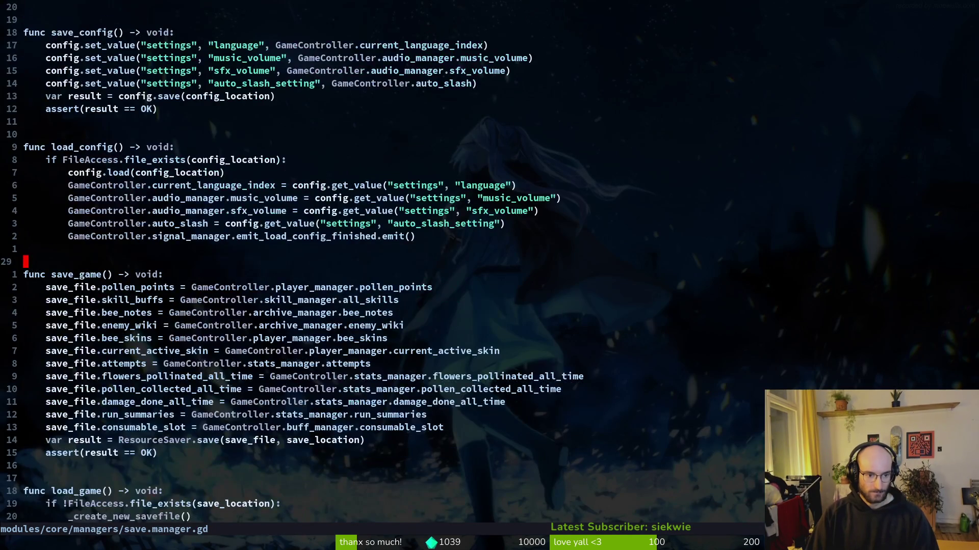
{"action": "key", "text": "ctrl+d"}
{"action": "key", "text": "k"}
{"action": "key", "text": "shift+v"}
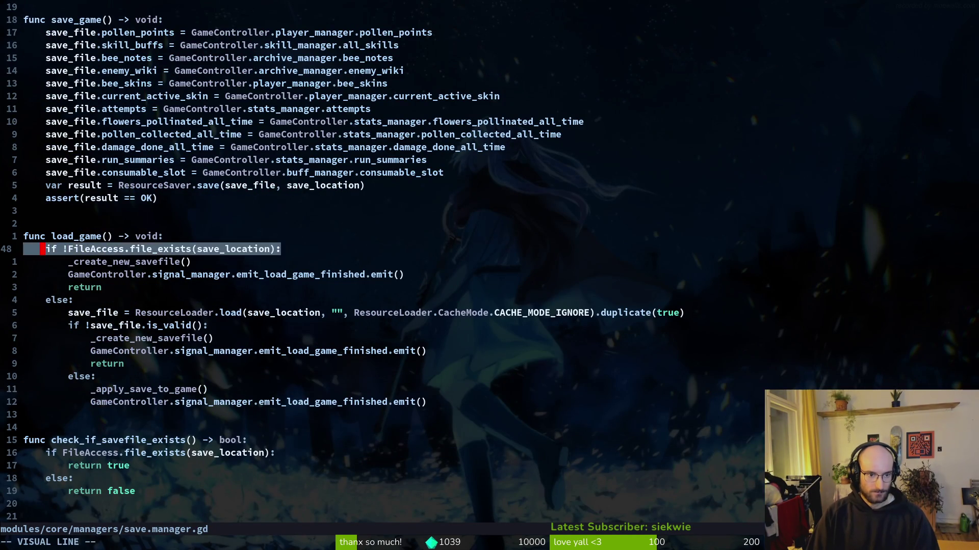
{"action": "key", "text": "Escape"}
{"action": "key", "text": "j"}
{"action": "key", "text": "j"}
{"action": "key", "text": "j"}
{"action": "key", "text": "k"}
{"action": "key", "text": "k"}
{"action": "key", "text": "k"}
{"action": "key", "text": "j"}
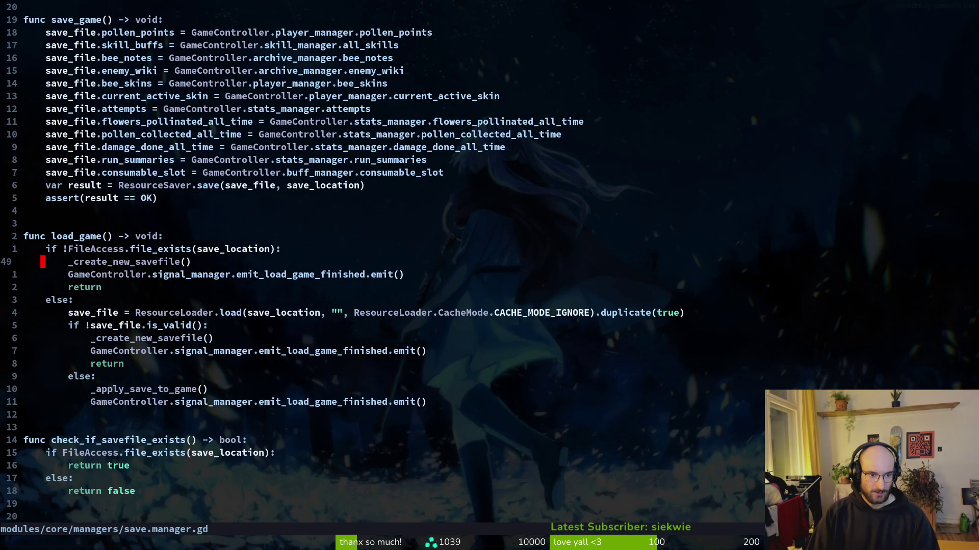
{"action": "key", "text": "j"}
{"action": "key", "text": "j"}
{"action": "key", "text": "j"}
{"action": "key", "text": "k"}
{"action": "key", "text": "k"}
{"action": "key", "text": "k"}
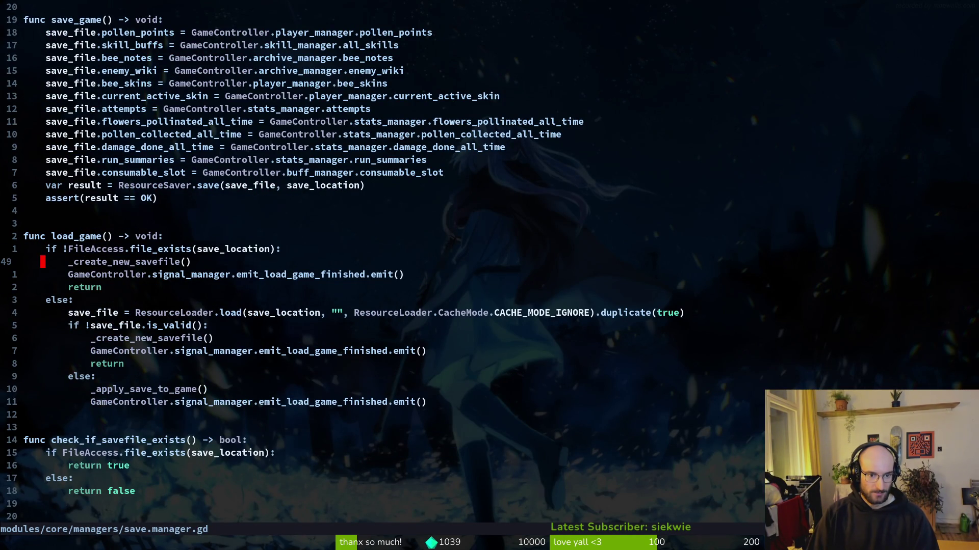
{"action": "key", "text": "j"}
{"action": "key", "text": "shift+v"}
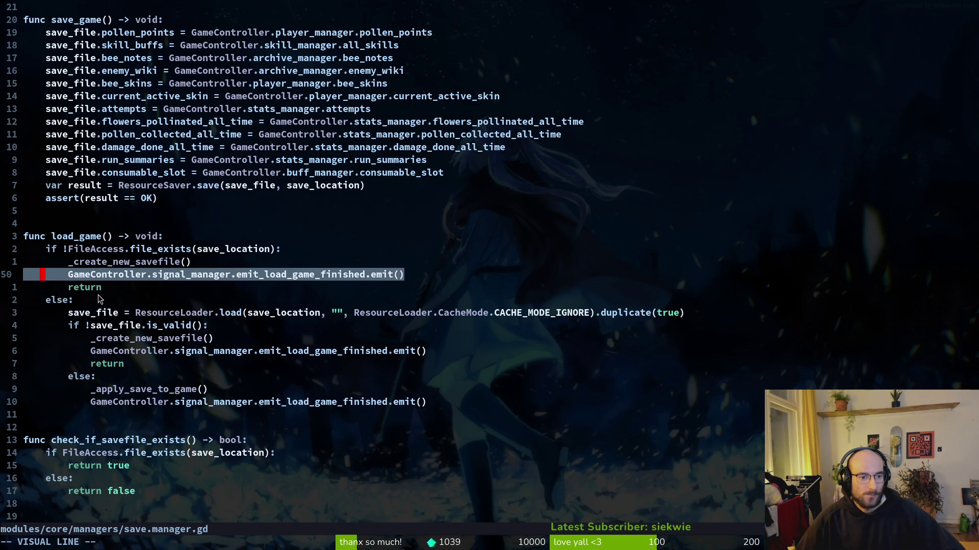
{"action": "left_click", "coordinate": [94, 313]}
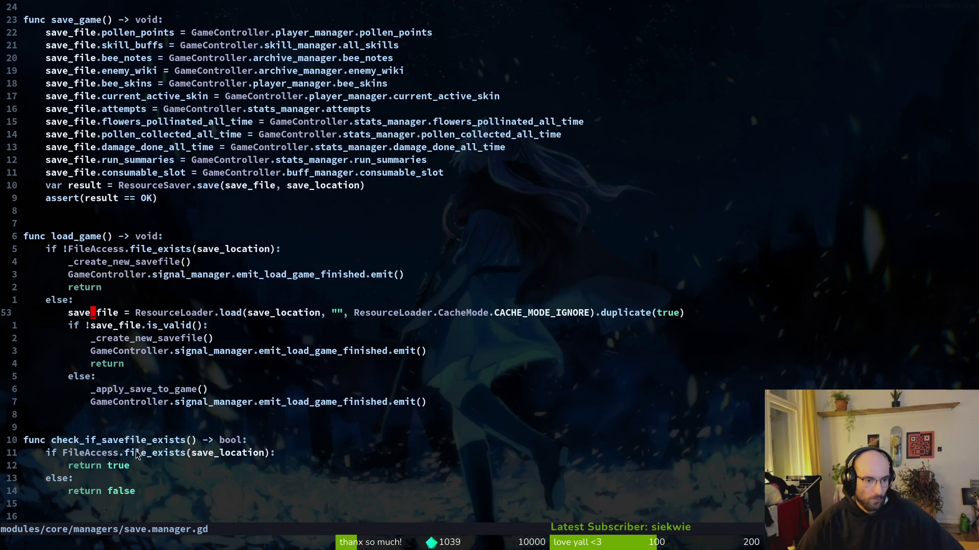
{"action": "left_click", "coordinate": [151, 393]}
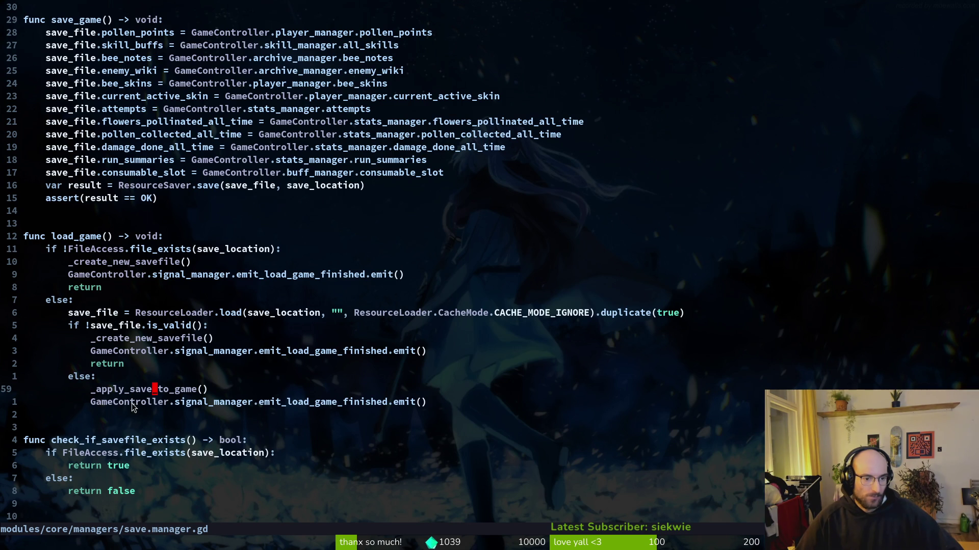
{"action": "left_click", "coordinate": [148, 314]}
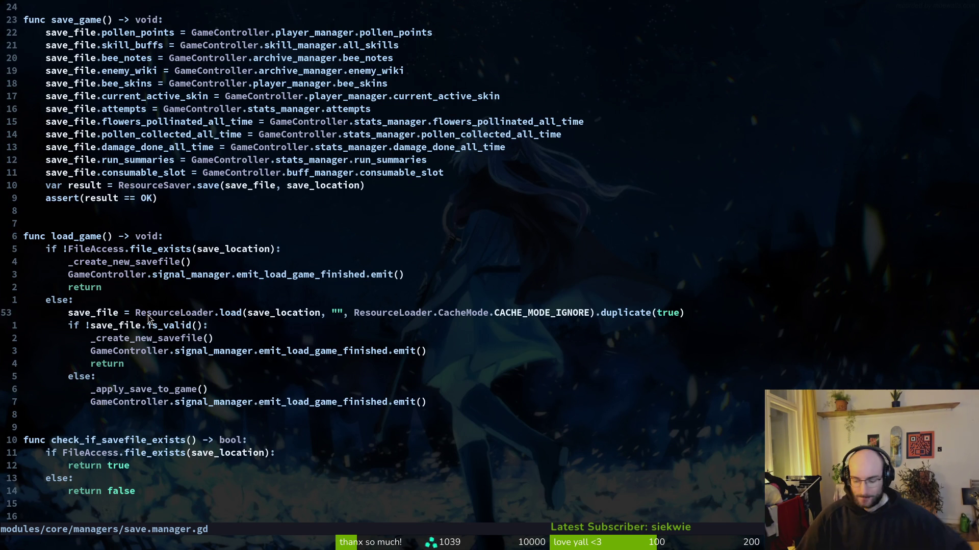
Add print_debug("else") in load_game and paste an indented copy into the invalid branch.
{"action": "type", "text": "oprint_debug("}
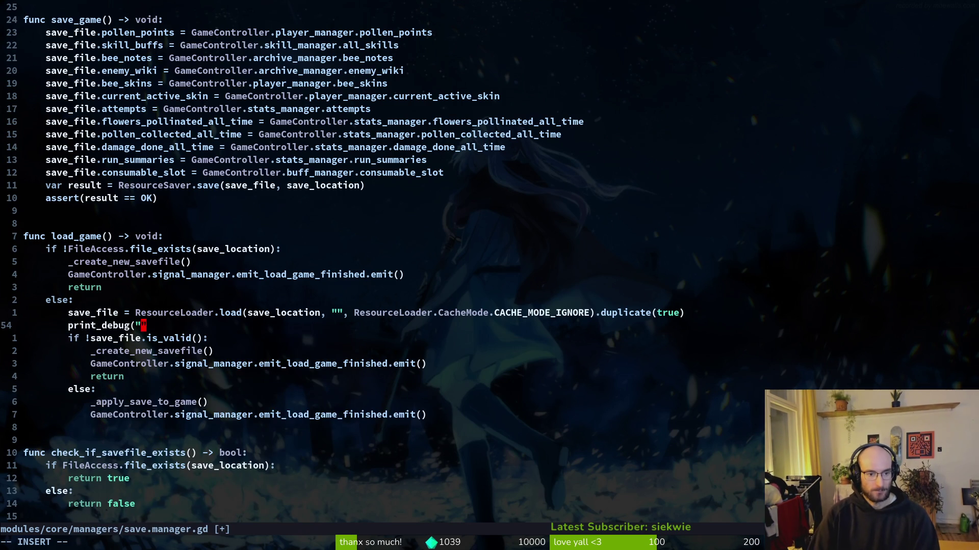
{"action": "type", "text": "else\""}
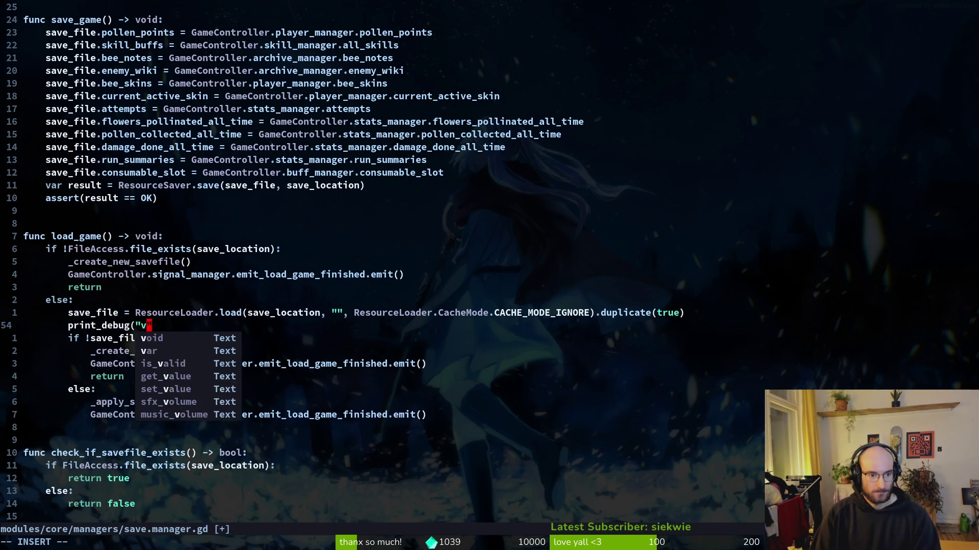
{"action": "type", "text": ")"}
{"action": "key", "text": "Escape"}
{"action": "key", "text": "y"}
{"action": "key", "text": "y"}
{"action": "key", "text": "j"}
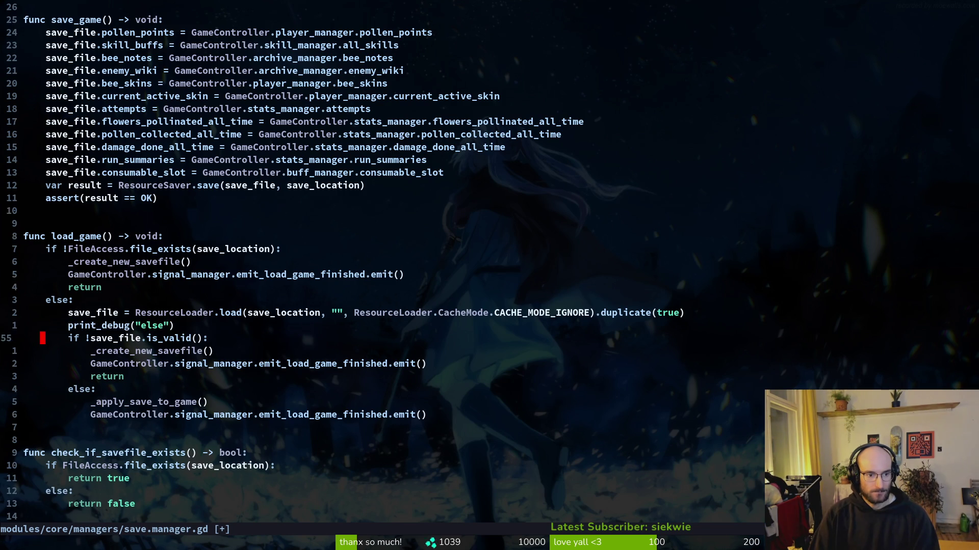
{"action": "key", "text": "p"}
{"action": "key", "text": "greater"}
{"action": "key", "text": "greater"}
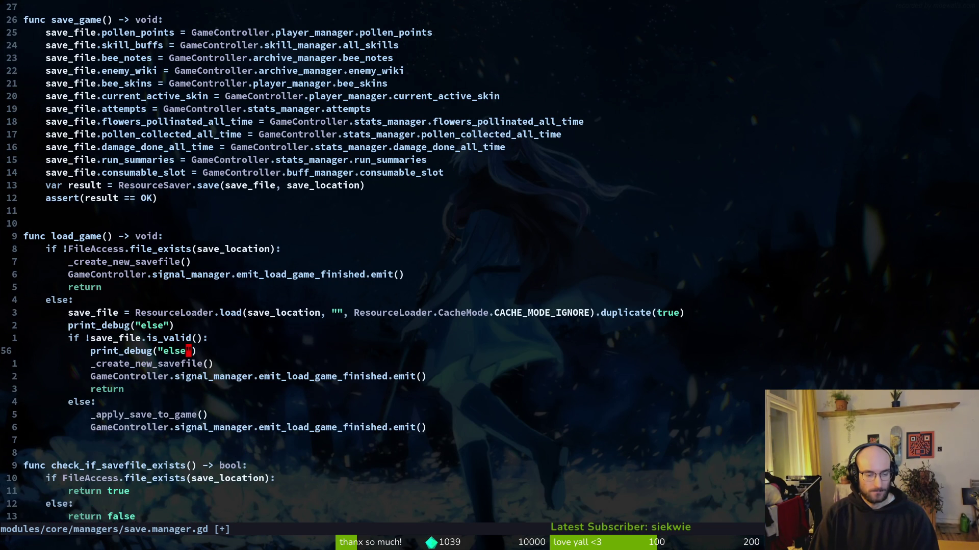
Copy the debug print into the valid branch, relabel it "valid", and save.
{"action": "key", "text": "y"}
{"action": "key", "text": "y"}
{"action": "type", "text": "invalid"}
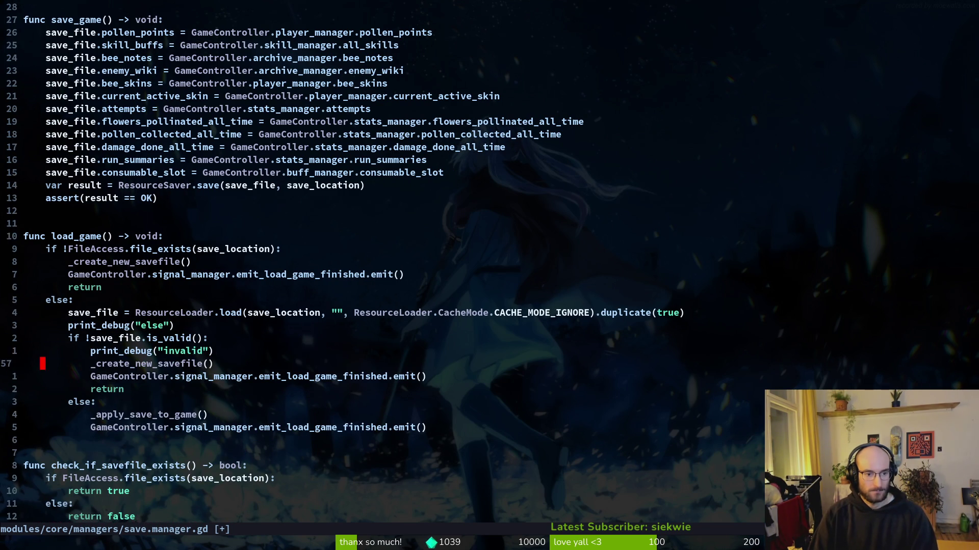
{"action": "key", "text": "j"}
{"action": "key", "text": "j"}
{"action": "key", "text": "j"}
{"action": "key", "text": "p"}
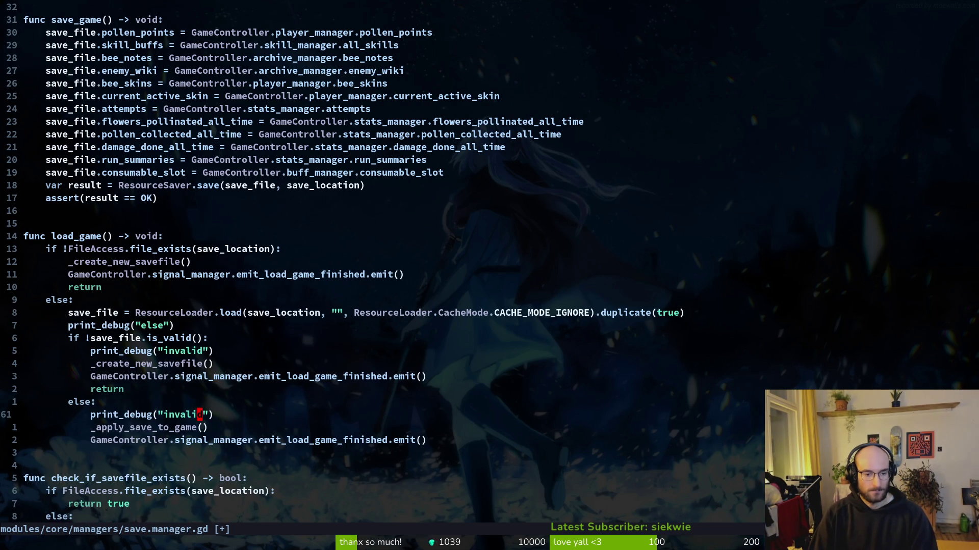
{"action": "key", "text": "c"}
{"action": "key", "text": "i"}
{"action": "key", "text": "quotedbl"}
{"action": "type", "text": "valid"}
{"action": "key", "text": "Escape"}
{"action": "type", "text": ":w"}
{"action": "key", "text": "Return"}
{"action": "key", "text": "k"}
{"action": "key", "text": "k"}
{"action": "key", "text": "k"}
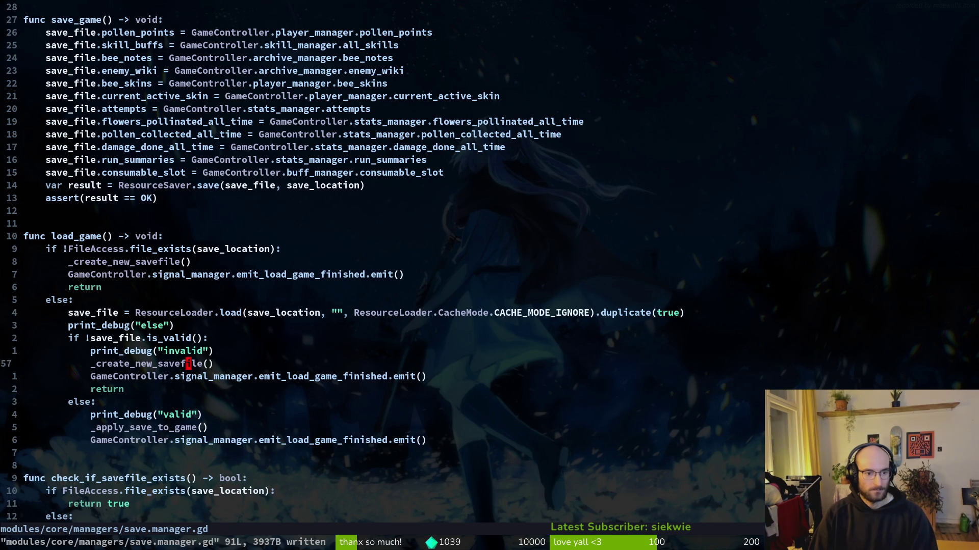
Place a dedented "new" debug print above _create_new_savefile in the missing-file branch and save.
{"action": "key", "text": "k"}
{"action": "key", "text": "y"}
{"action": "key", "text": "y"}
{"action": "key", "text": "k"}
{"action": "key", "text": "k"}
{"action": "key", "text": "k"}
{"action": "key", "text": "p"}
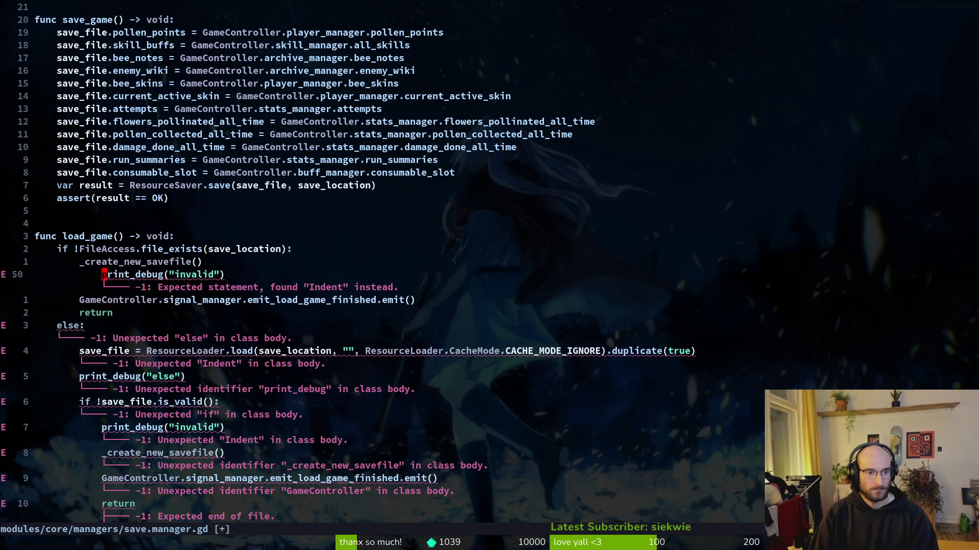
{"action": "key", "text": "d"}
{"action": "key", "text": "d"}
{"action": "key", "text": "k"}
{"action": "key", "text": "P"}
{"action": "key", "text": "less"}
{"action": "key", "text": "less"}
{"action": "key", "text": "i"}
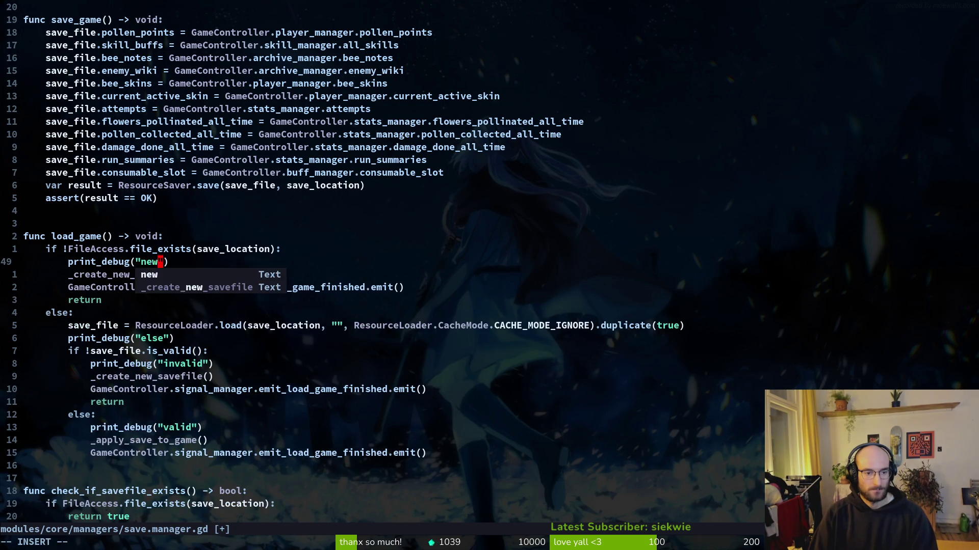
{"action": "key", "text": "Escape"}
{"action": "type", "text": ":w"}
{"action": "key", "text": "Return"}
{"action": "key", "text": "alt+Tab"}
Run the project, start a new game, stop it with F8, and return to Neovim.
{"action": "left_click", "coordinate": [802, 31]}
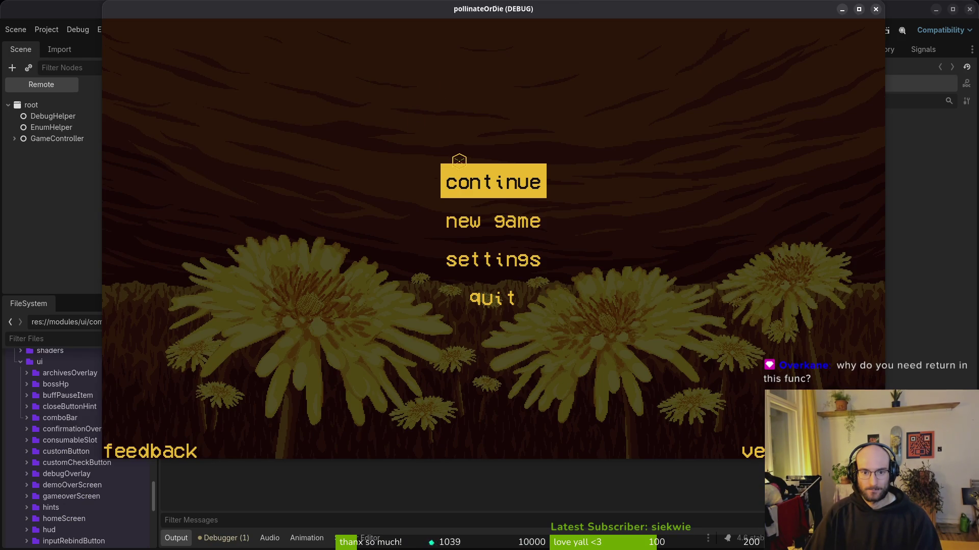
{"action": "key", "text": "Down"}
{"action": "key", "text": "space"}
{"action": "mouse_move", "coordinate": [429, 16]}
{"action": "left_mouse_down"}
{"action": "mouse_move", "coordinate": [659, 48]}
{"action": "mouse_move", "coordinate": [474, 27]}
{"action": "left_mouse_up"}
{"action": "key", "text": "F8"}
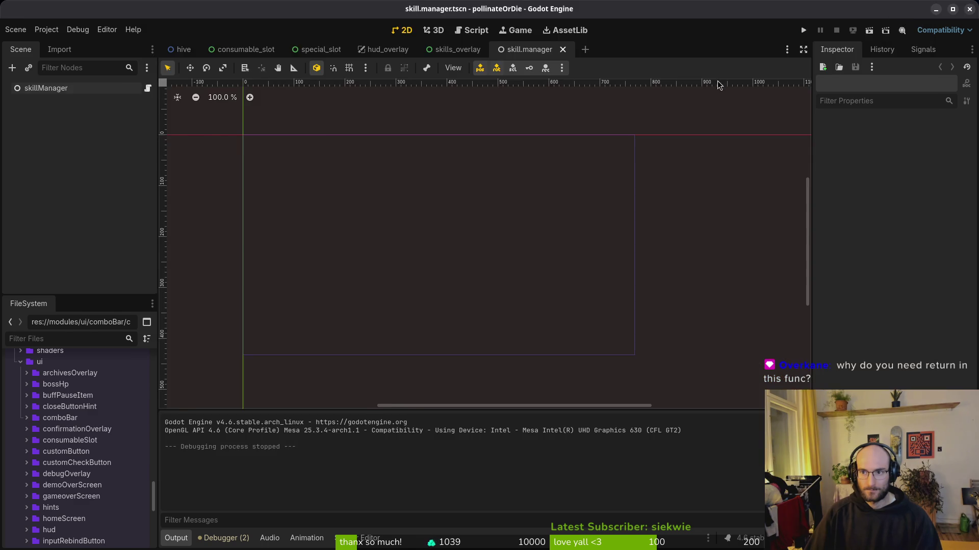
{"action": "key", "text": "alt+Tab"}
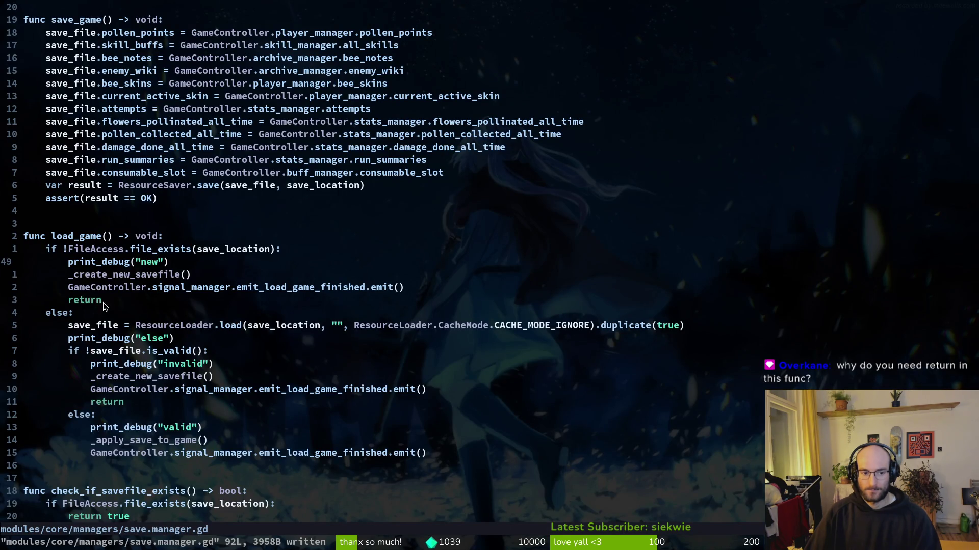
Delete both early return lines in load_game, save, and relaunch the game from Godot.
{"action": "left_click", "coordinate": [87, 302]}
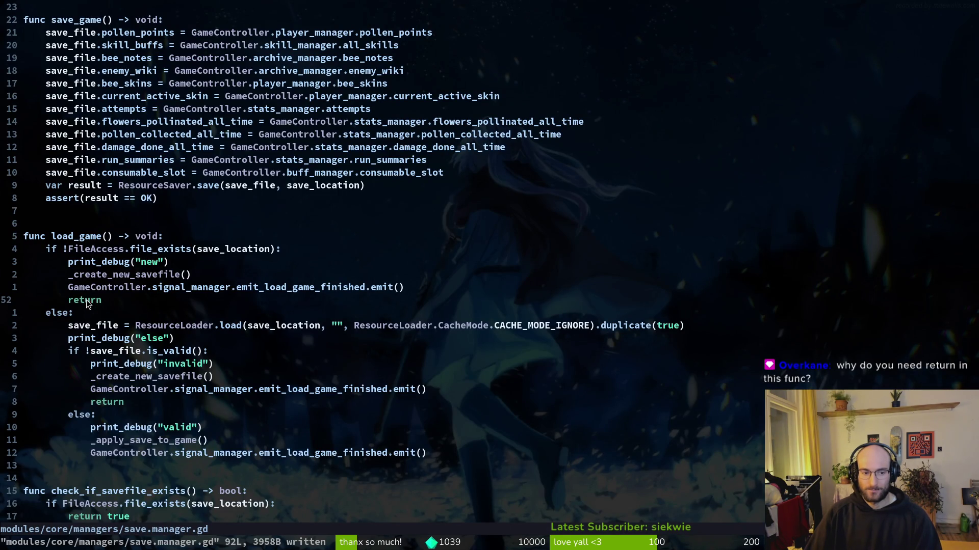
{"action": "key", "text": "d"}
{"action": "key", "text": "d"}
{"action": "key", "text": "j"}
{"action": "key", "text": "j"}
{"action": "key", "text": "j"}
{"action": "key", "text": "d"}
{"action": "key", "text": "d"}
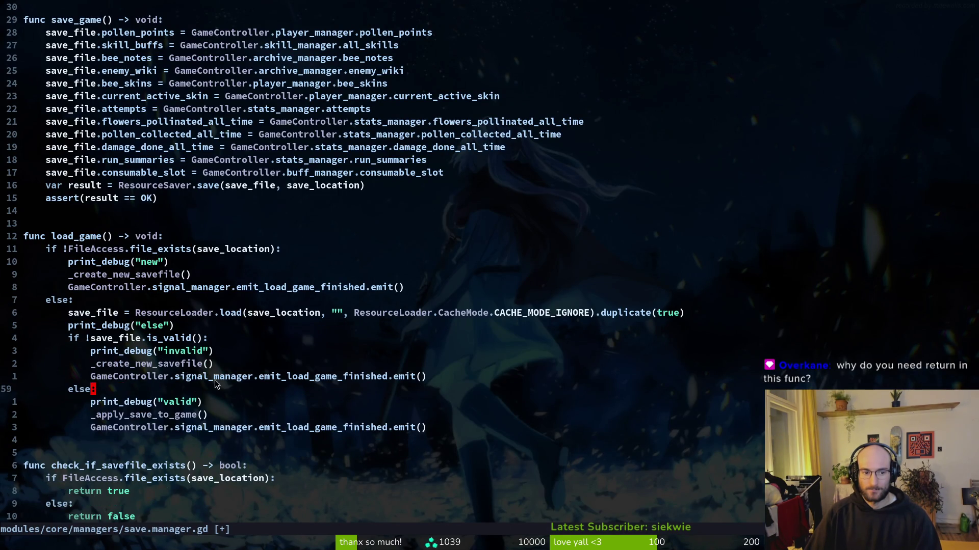
{"action": "type", "text": ":w"}
{"action": "key", "text": "Return"}
{"action": "key", "text": "alt+Tab"}
{"action": "left_click", "coordinate": [804, 30]}
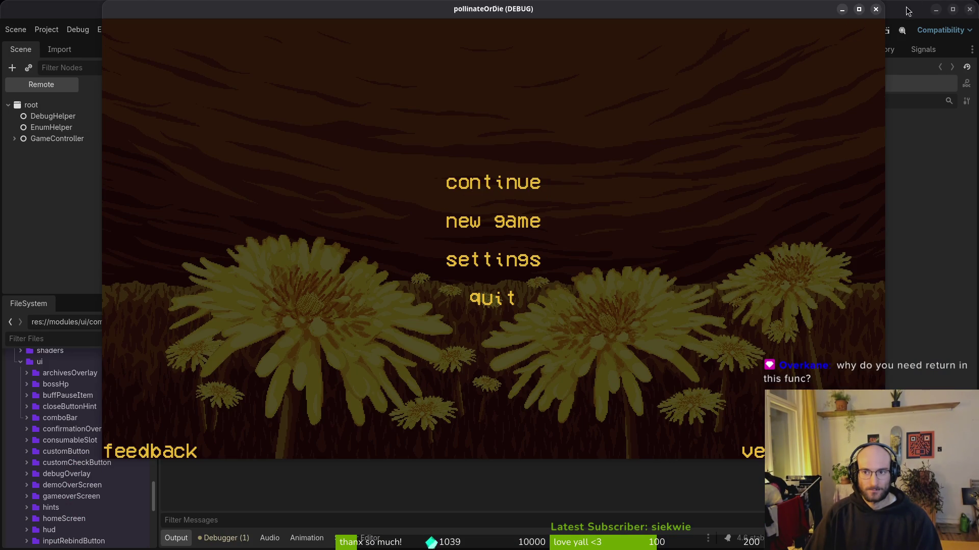
Close the running game and delete all existing save files from its user data folder.
{"action": "left_click", "coordinate": [875, 9]}
{"action": "left_click", "coordinate": [47, 30]}
{"action": "left_click", "coordinate": [82, 125]}
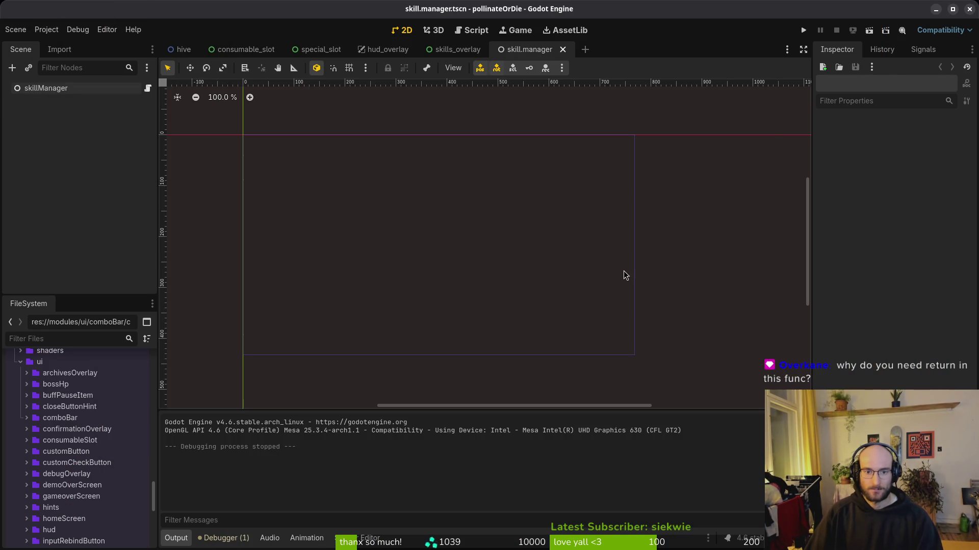
{"action": "key", "text": "ctrl+a"}
{"action": "key", "text": "Delete"}
{"action": "left_click", "coordinate": [759, 112]}
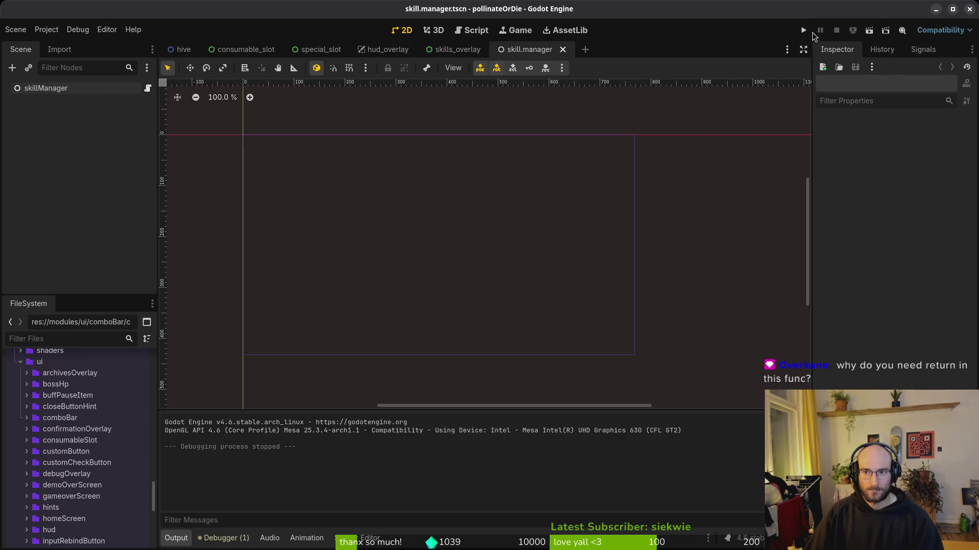
Run the game on a fresh save, turn the music volume almost to zero, and start a new game.
{"action": "left_click", "coordinate": [803, 30]}
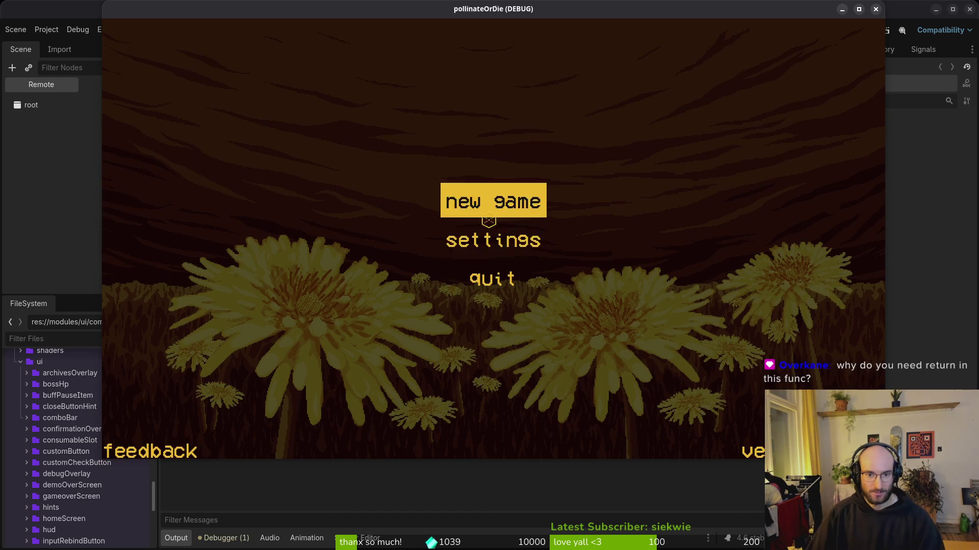
{"action": "left_click", "coordinate": [493, 240]}
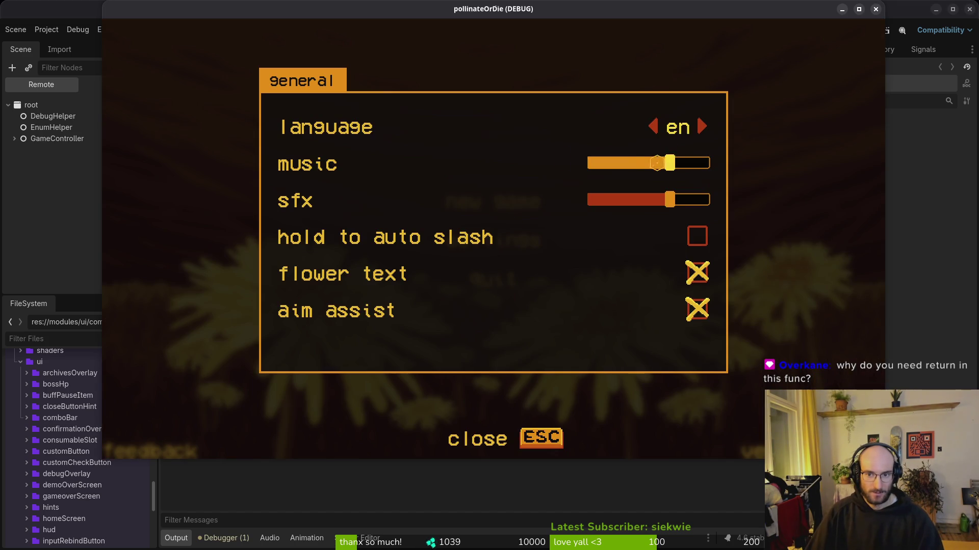
{"action": "left_click_drag", "start_coordinate": [668, 153], "coordinate": [572, 169]}
{"action": "key", "text": "Escape"}
{"action": "left_click", "coordinate": [518, 202]}
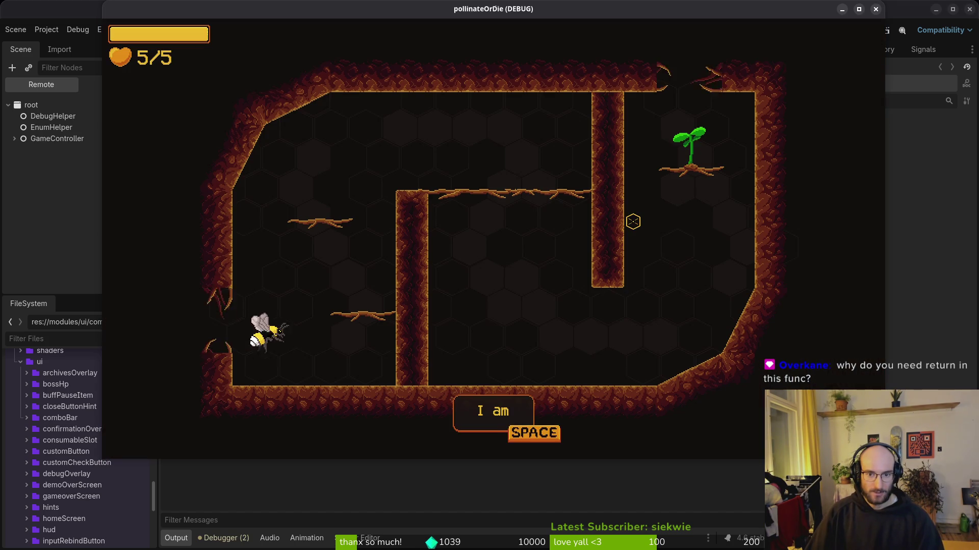
Check the pause settings and debugging options, then buy the immunity skill for 50.
{"action": "key", "text": "Escape"}
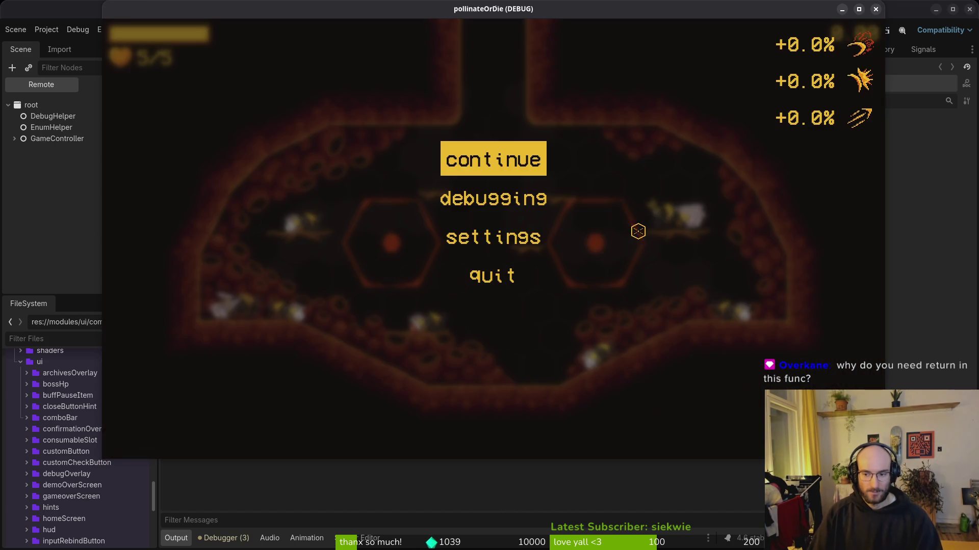
{"action": "left_click", "coordinate": [493, 237]}
{"action": "key", "text": "Escape"}
{"action": "left_click", "coordinate": [507, 198]}
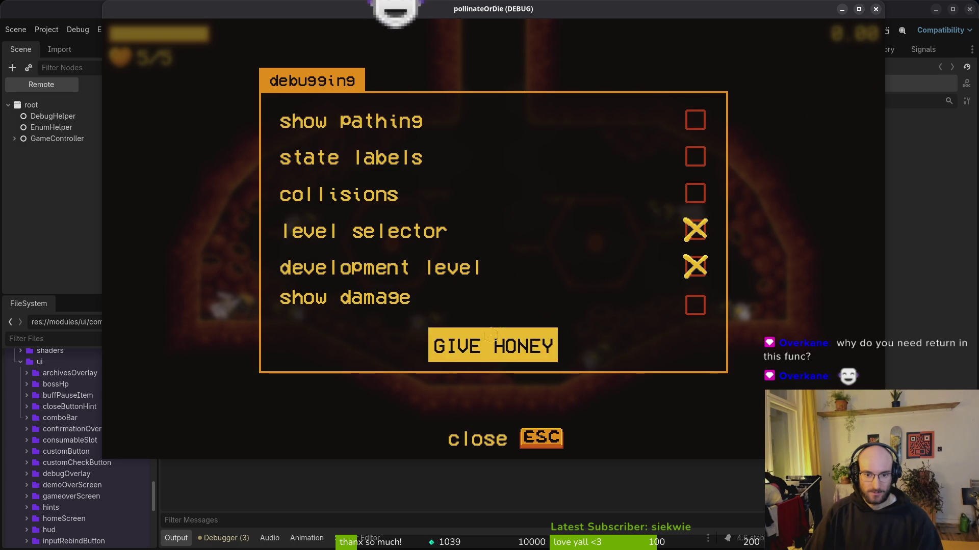
{"action": "key", "text": "Escape"}
{"action": "key", "text": "Escape"}
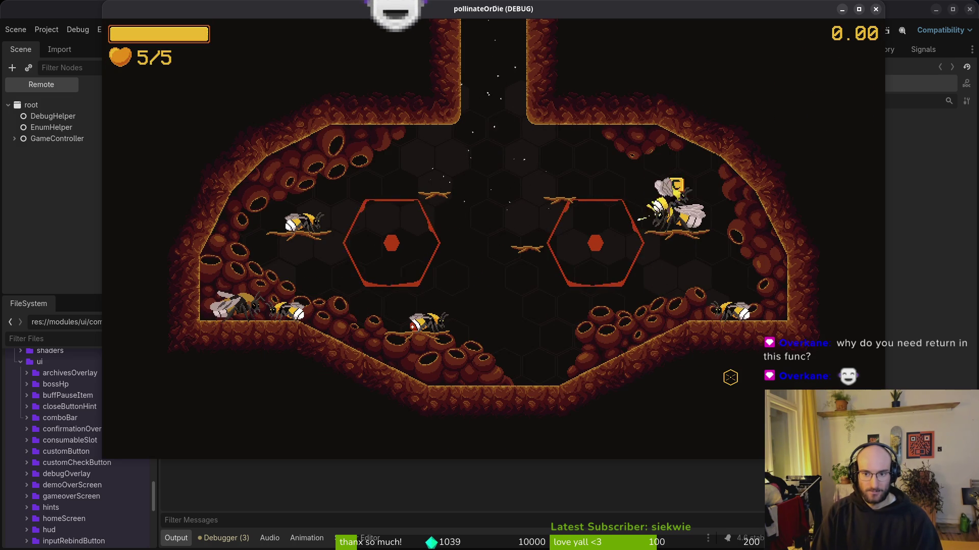
{"action": "key", "text": "Tab"}
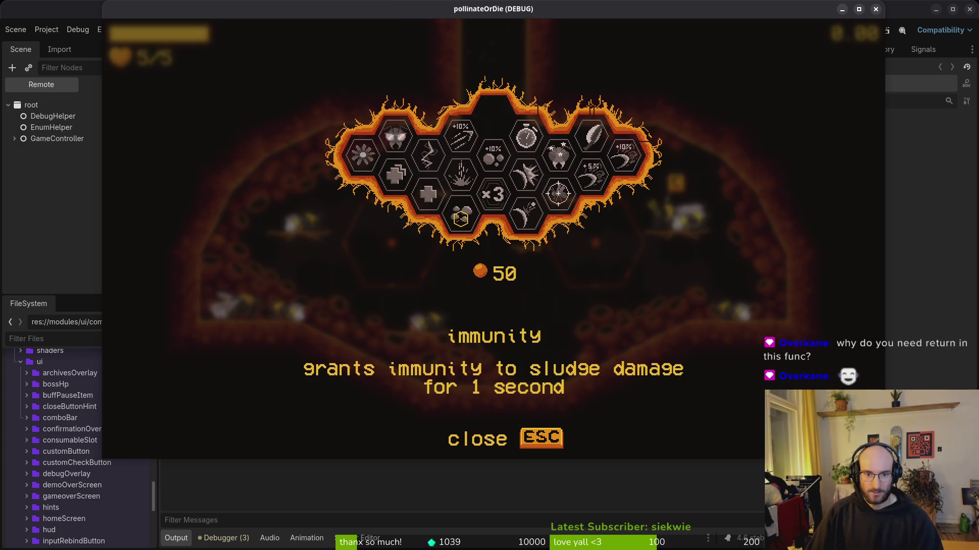
{"action": "key", "text": "Return"}
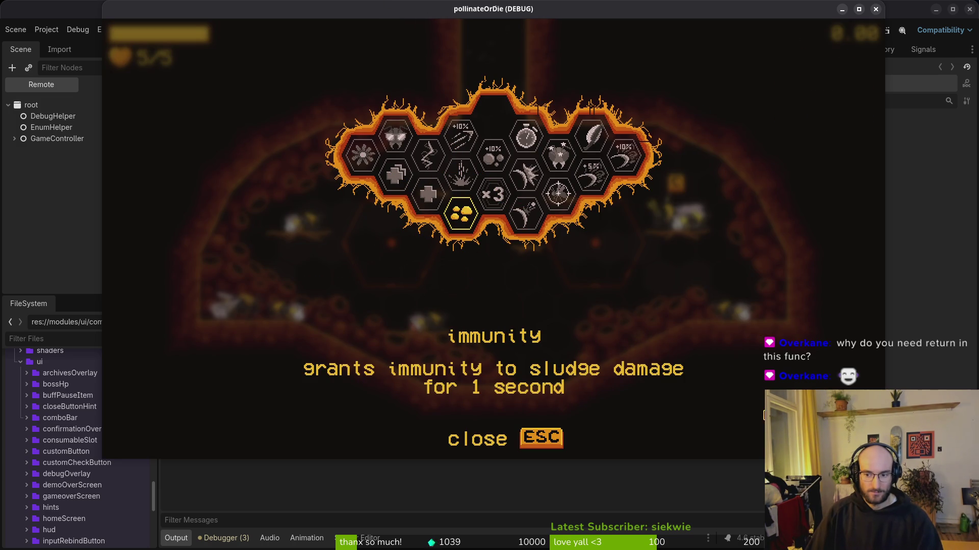
{"action": "key", "text": "Escape"}
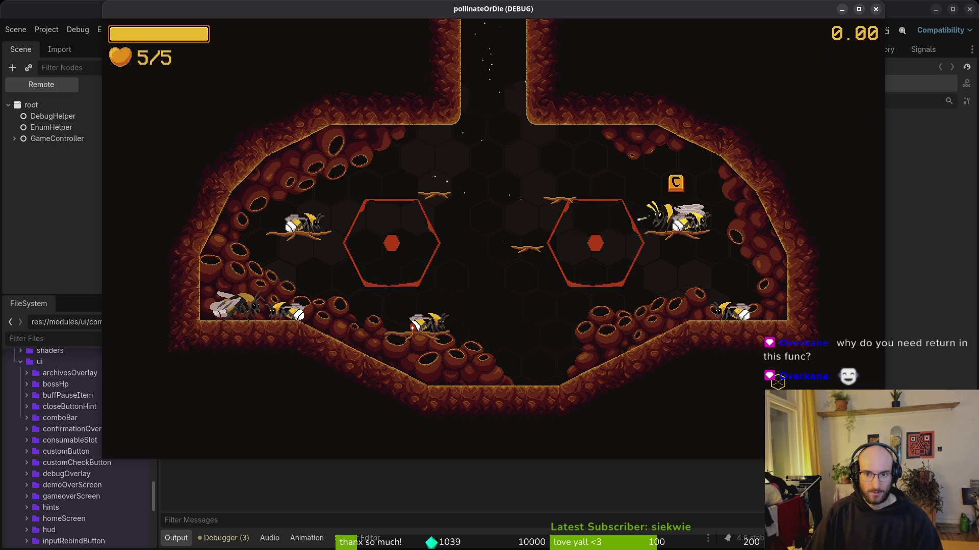
{"action": "key", "text": "Escape"}
{"action": "key", "text": "Escape"}
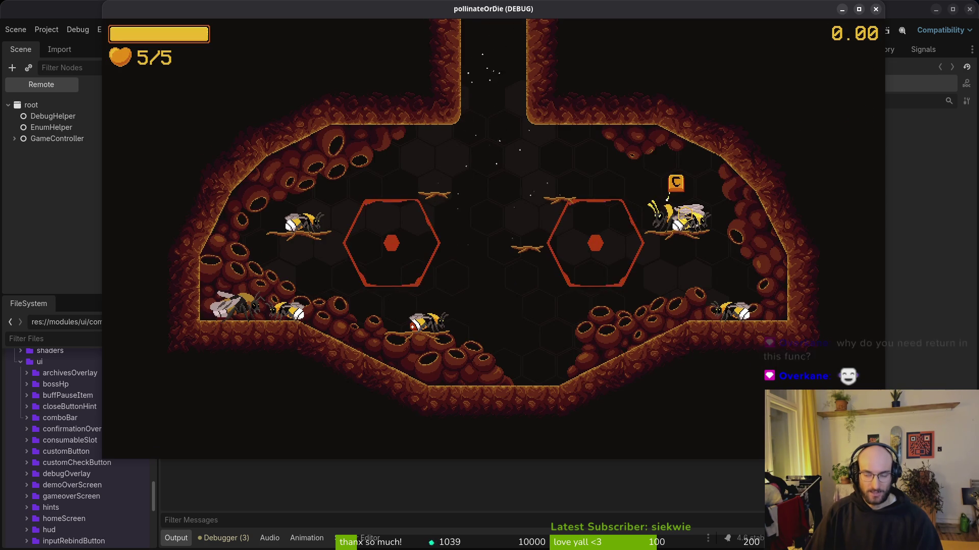
{"action": "key", "text": "Escape"}
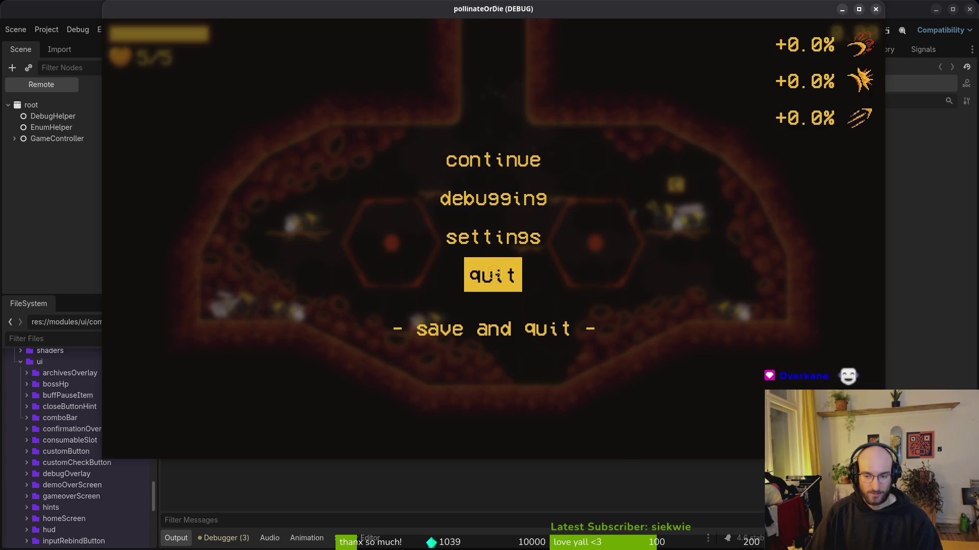
Quit to the main menu, stop the run, relaunch, and continue the saved game.
{"action": "left_click", "coordinate": [494, 274]}
{"action": "left_click", "coordinate": [452, 268]}
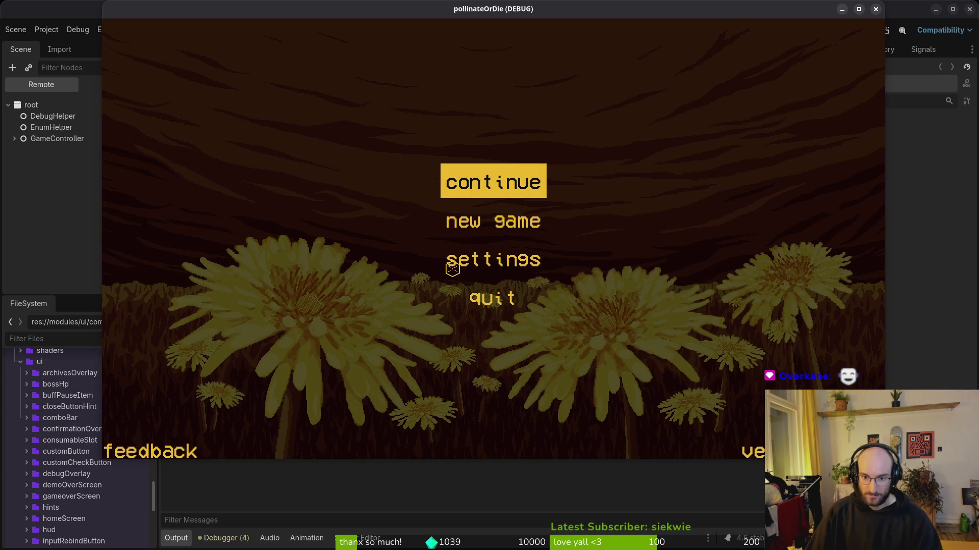
{"action": "left_click", "coordinate": [492, 298]}
{"action": "left_click", "coordinate": [803, 30]}
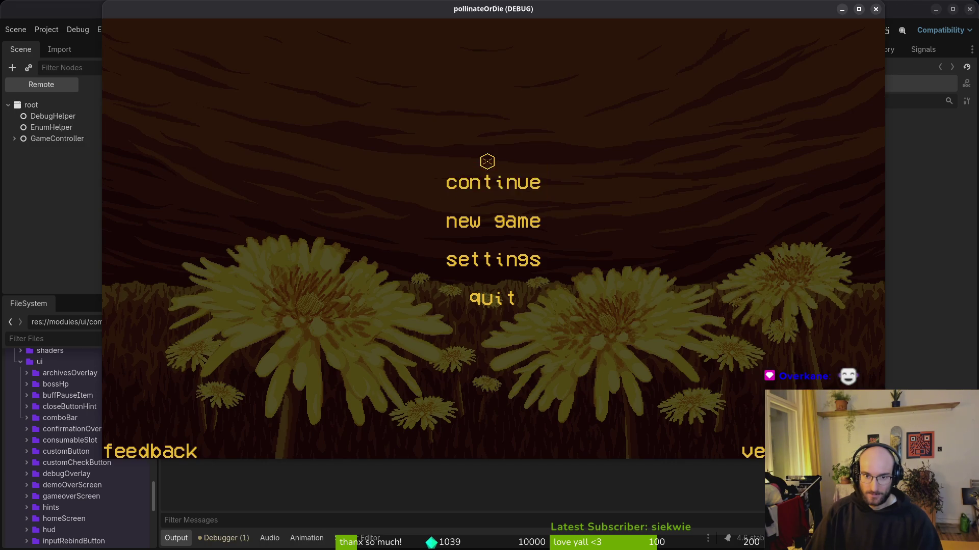
{"action": "left_click", "coordinate": [485, 176]}
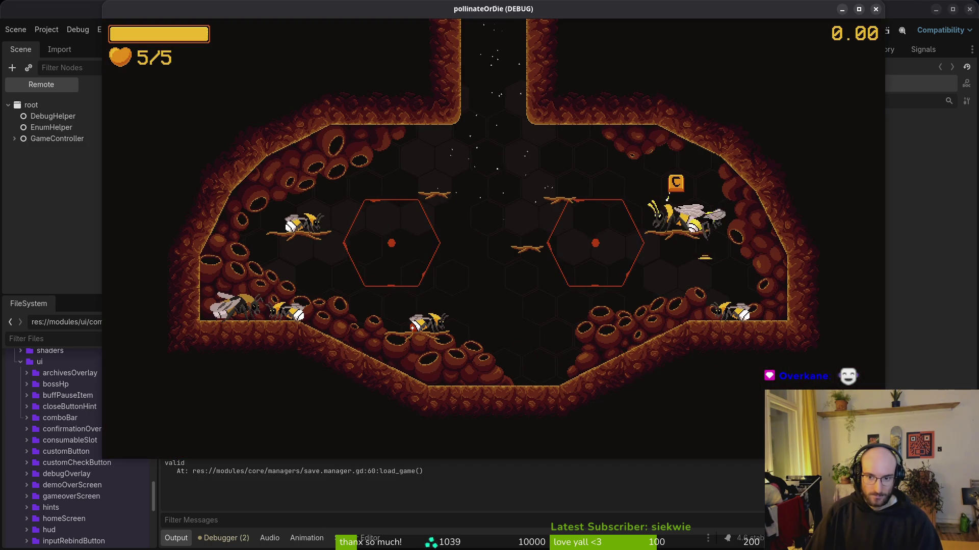
Buy the vigor skill for extra health, then quit, relaunch and continue the save.
{"action": "key", "text": "e"}
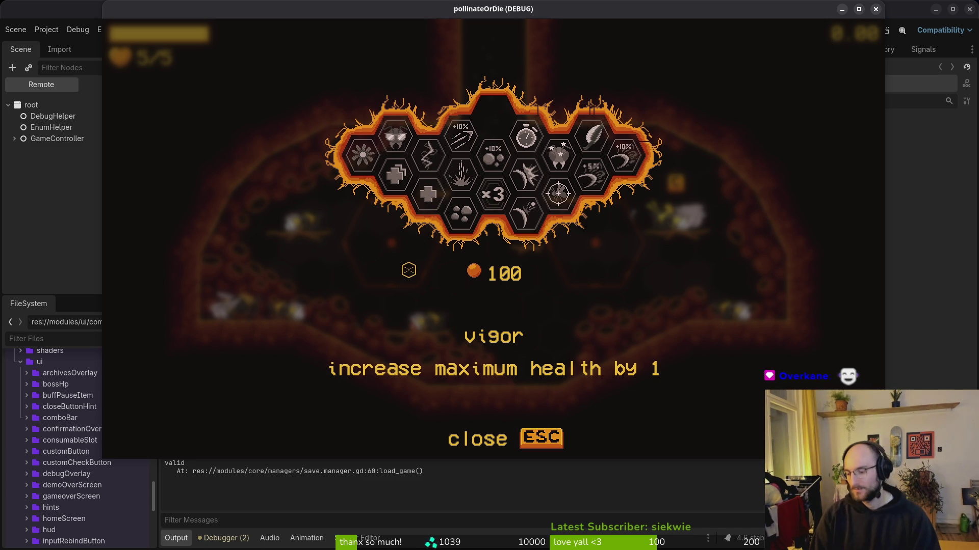
{"action": "left_click", "coordinate": [428, 196]}
{"action": "key", "text": "Escape"}
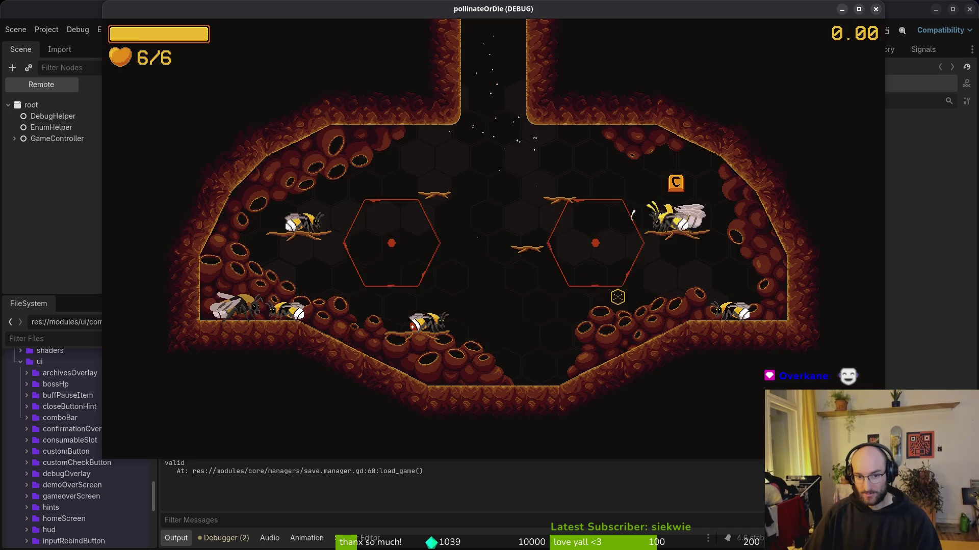
{"action": "key", "text": "Escape"}
{"action": "left_click", "coordinate": [492, 292]}
{"action": "left_click", "coordinate": [443, 260]}
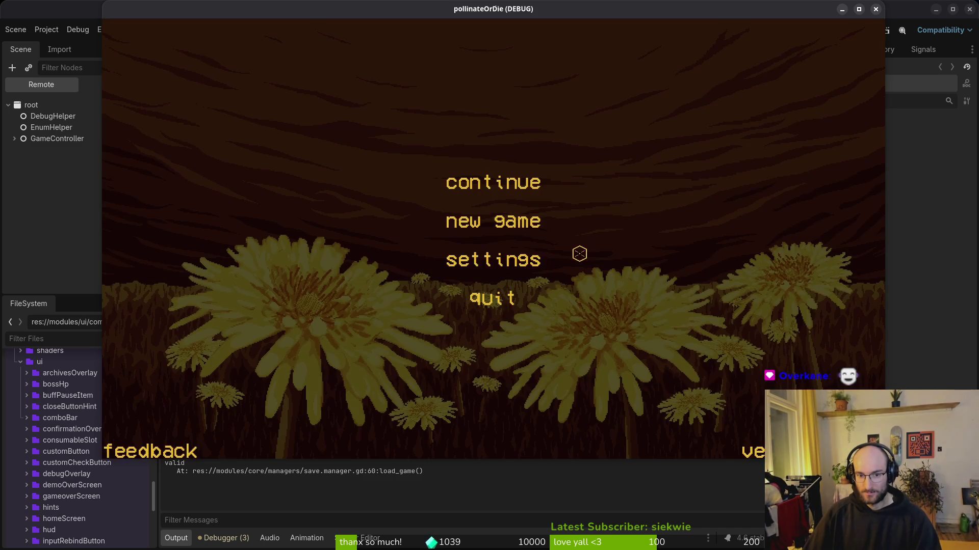
{"action": "left_click", "coordinate": [492, 293]}
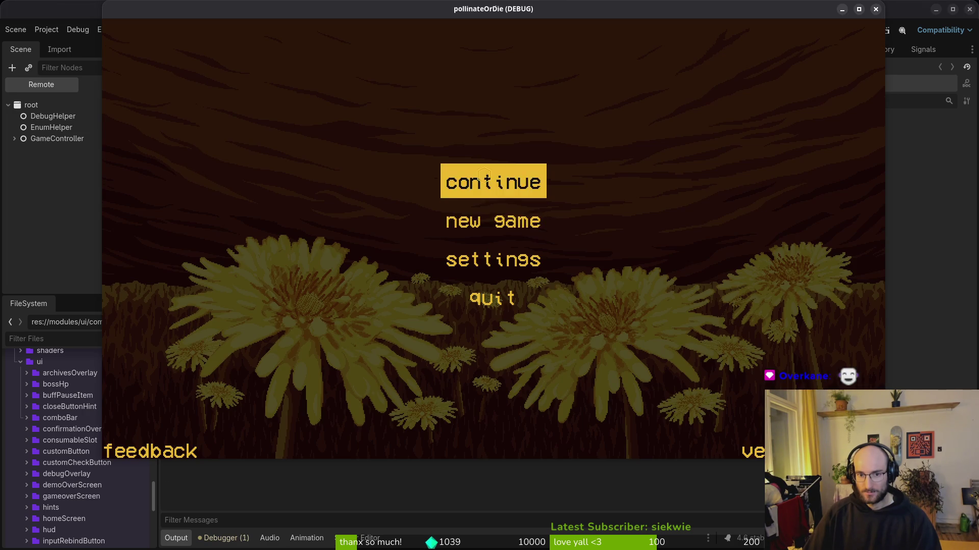
{"action": "left_click", "coordinate": [483, 176]}
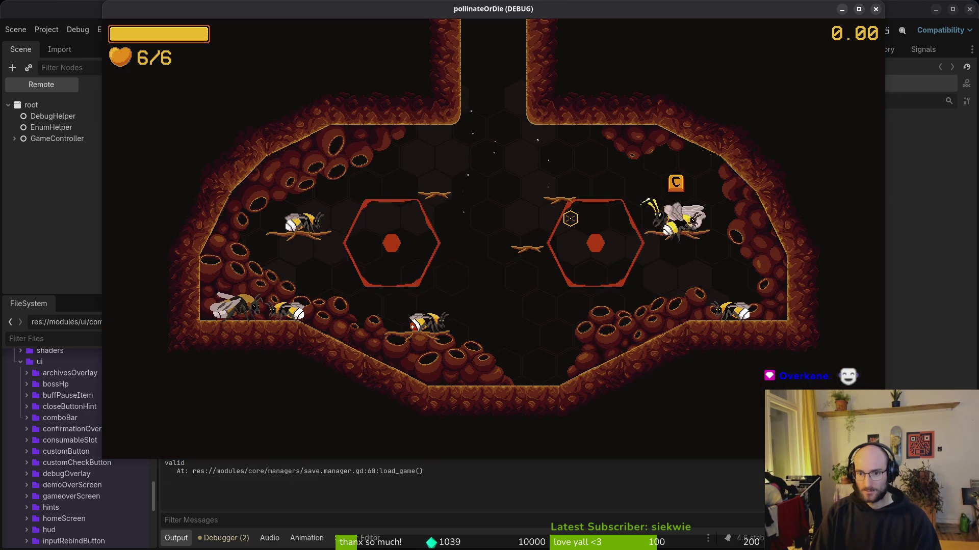
Check the skill grid after the restart, then quit to the menu and start a fresh new game.
{"action": "key", "text": "Escape"}
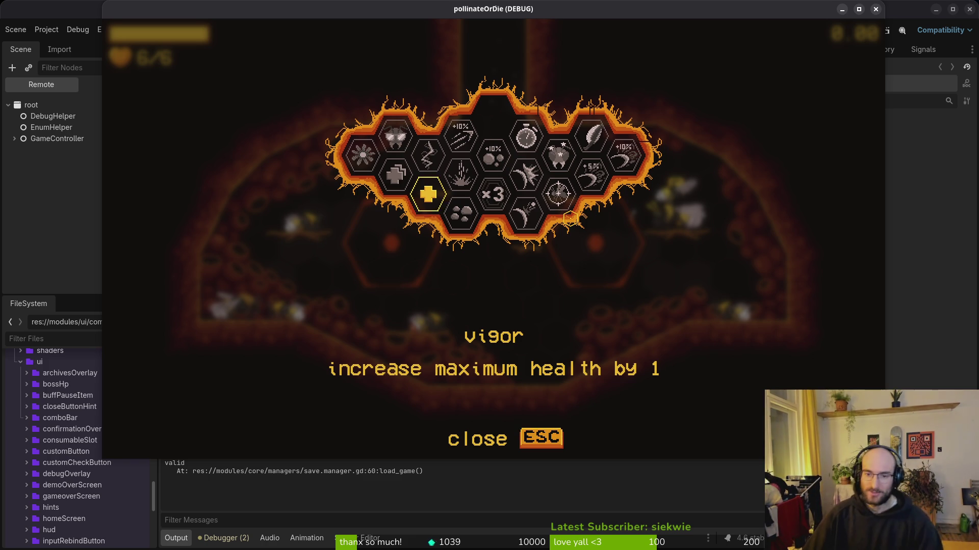
{"action": "key", "text": "Escape"}
{"action": "key", "text": "Escape"}
{"action": "left_click", "coordinate": [492, 276]}
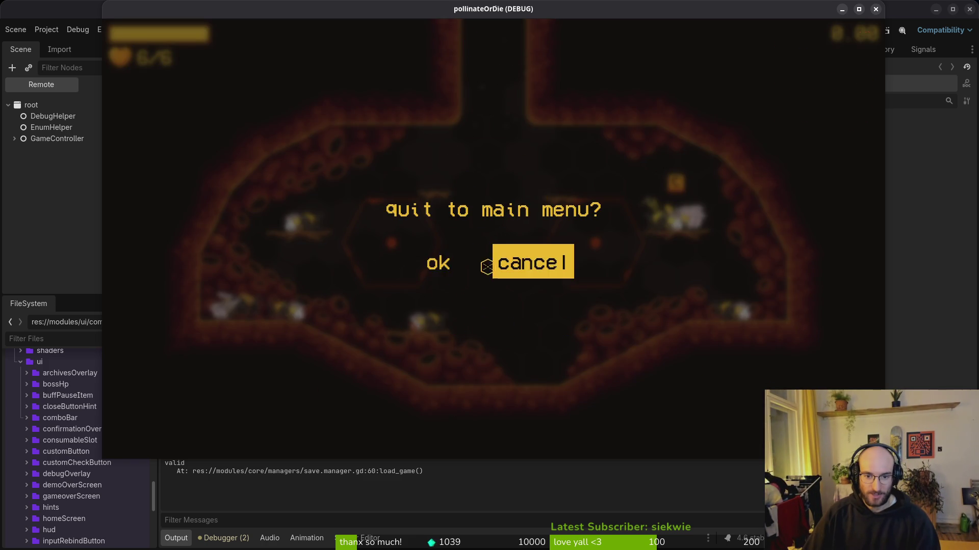
{"action": "left_click", "coordinate": [437, 262]}
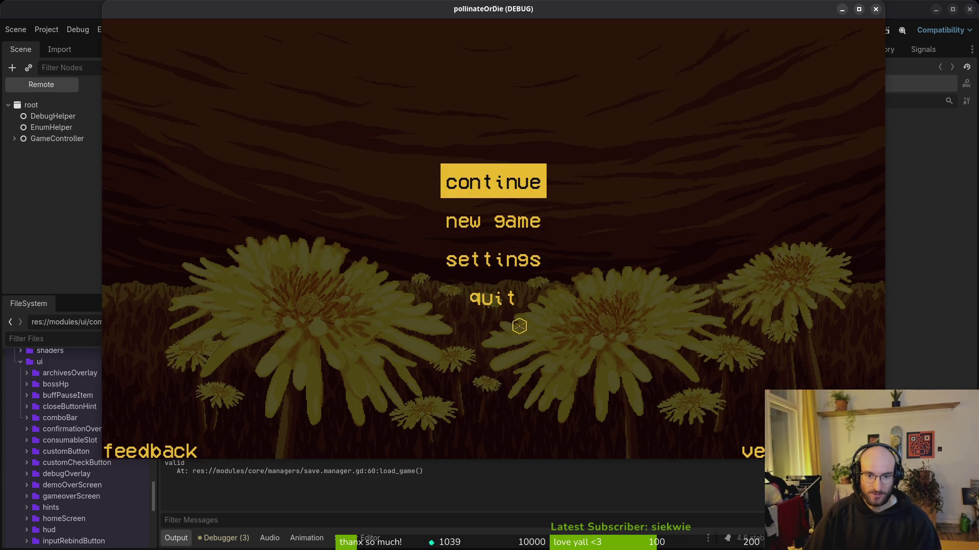
{"action": "left_click", "coordinate": [482, 226]}
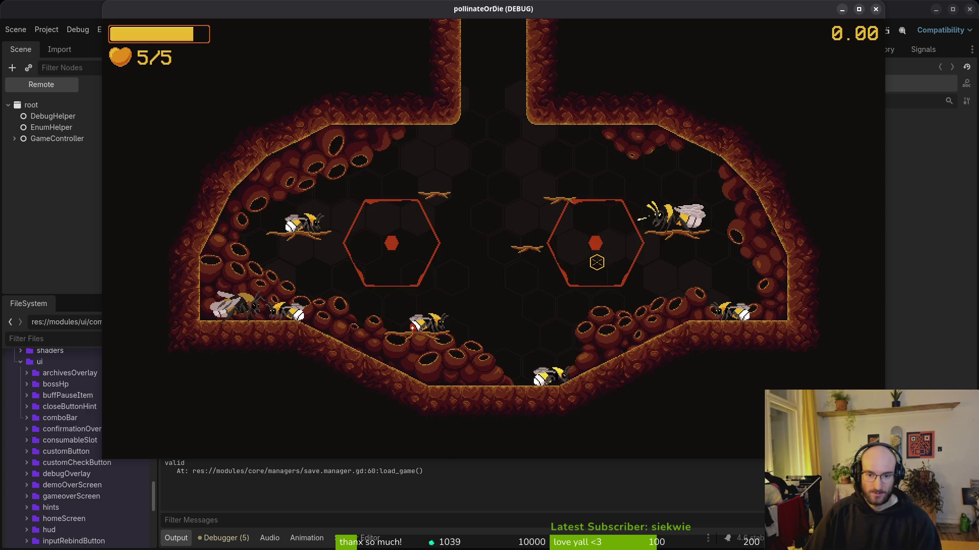
Move the bee to the upper-right ledge, open the skill upgrade grid, and return to the editor.
{"action": "key", "text": "d"}
{"action": "key", "text": "w"}
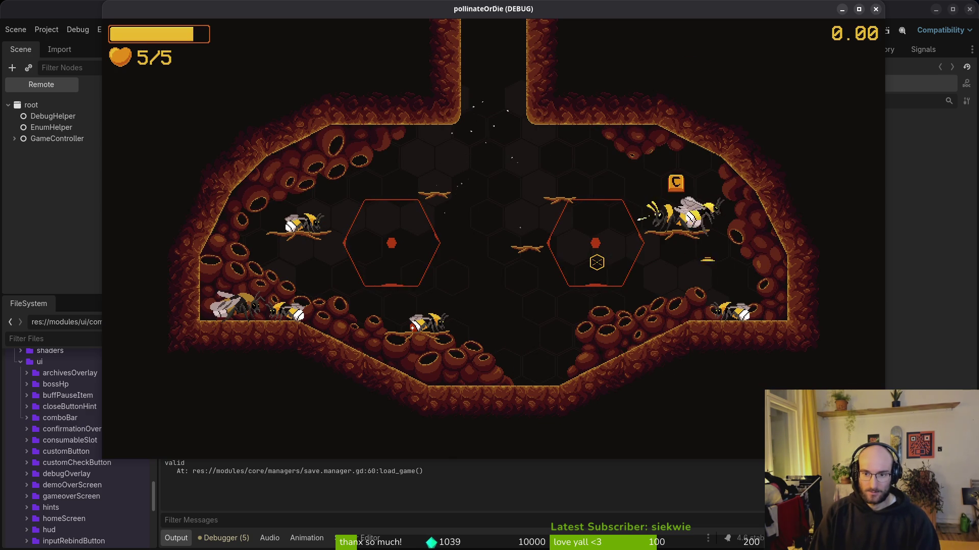
{"action": "key", "text": "c"}
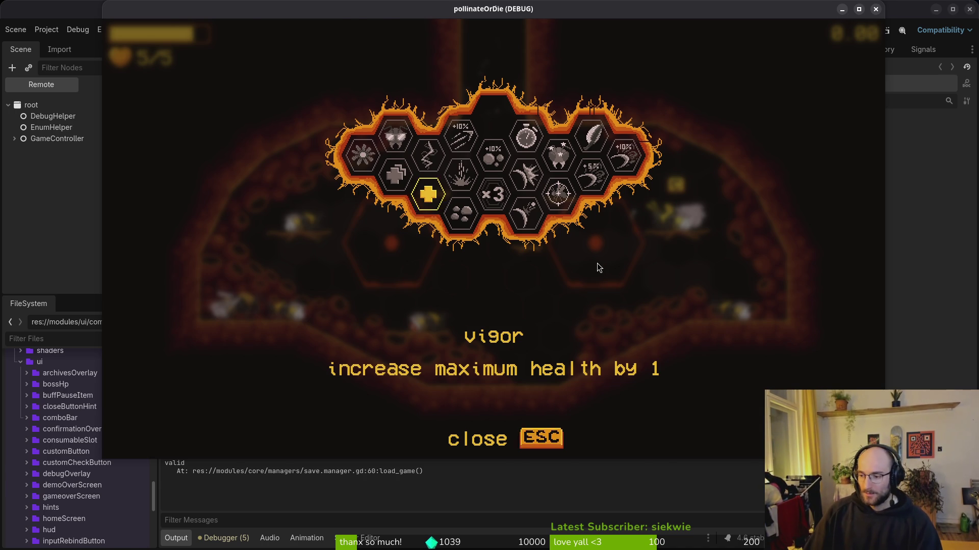
{"action": "key", "text": "alt+Tab"}
Open hive.gd and select the save_game call on line 12.
{"action": "key", "text": "space"}
{"action": "key", "text": "f"}
{"action": "key", "text": "f"}
{"action": "type", "text": "hive"}
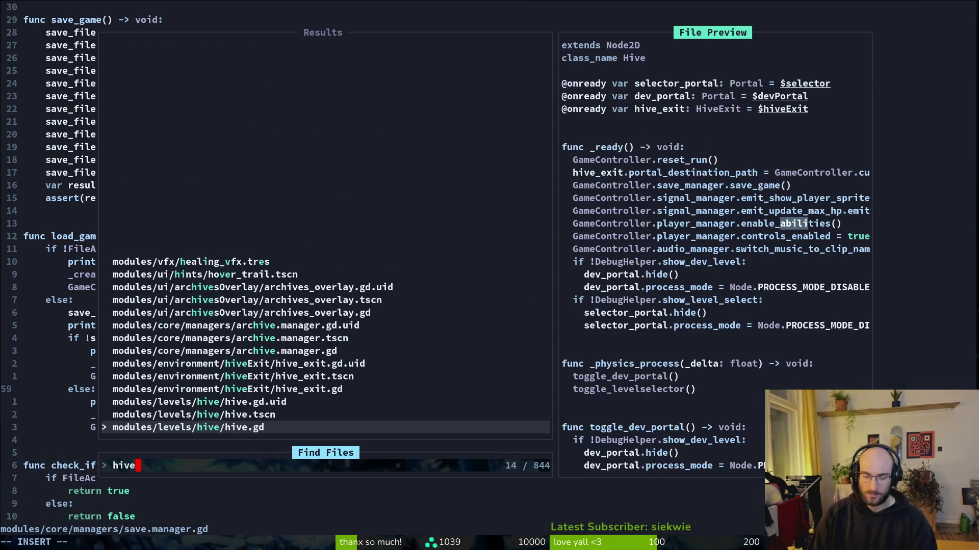
{"action": "key", "text": "Return"}
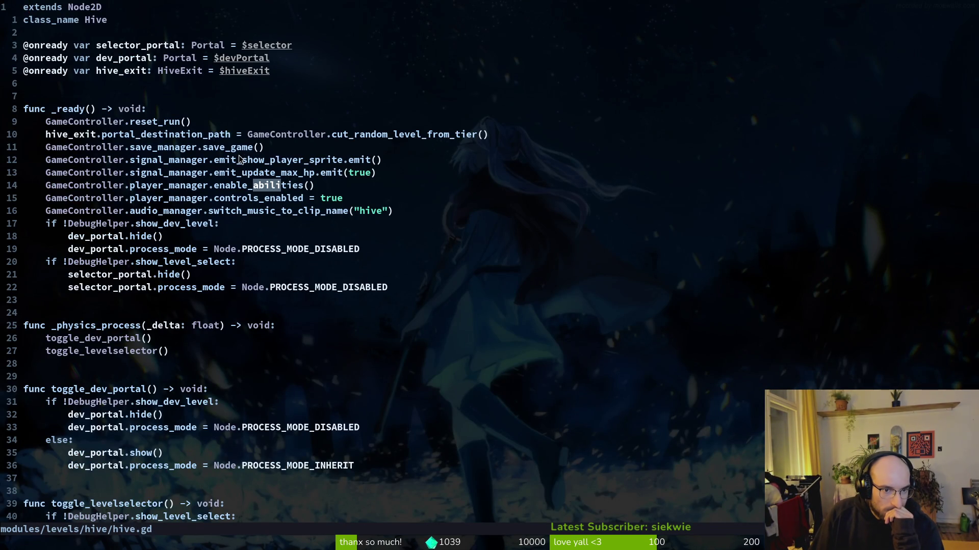
{"action": "left_click", "coordinate": [137, 148]}
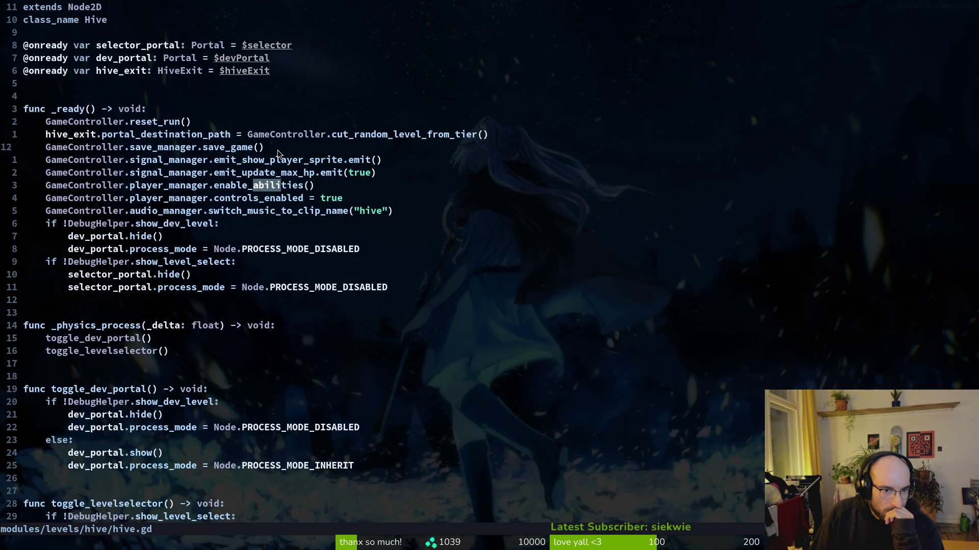
{"action": "left_click_drag", "start_coordinate": [278, 152], "coordinate": [189, 150]}
{"action": "left_click_drag", "start_coordinate": [100, 151], "coordinate": [50, 148]}
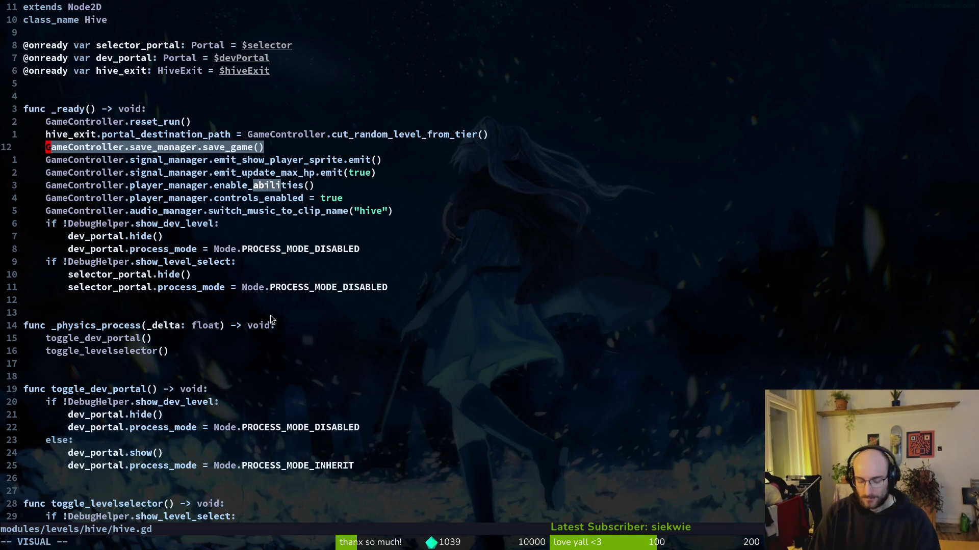
{"action": "key", "text": "Escape"}
Change show_loading_screen to true in debug.helper.gd, save it, and close the running game.
{"action": "key", "text": "space"}
{"action": "key", "text": "f"}
{"action": "key", "text": "f"}
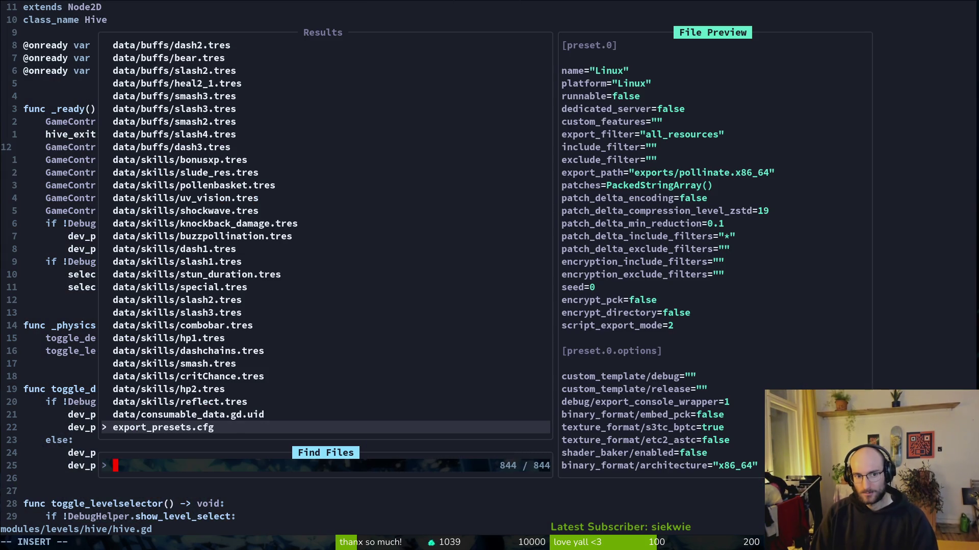
{"action": "type", "text": "debug"}
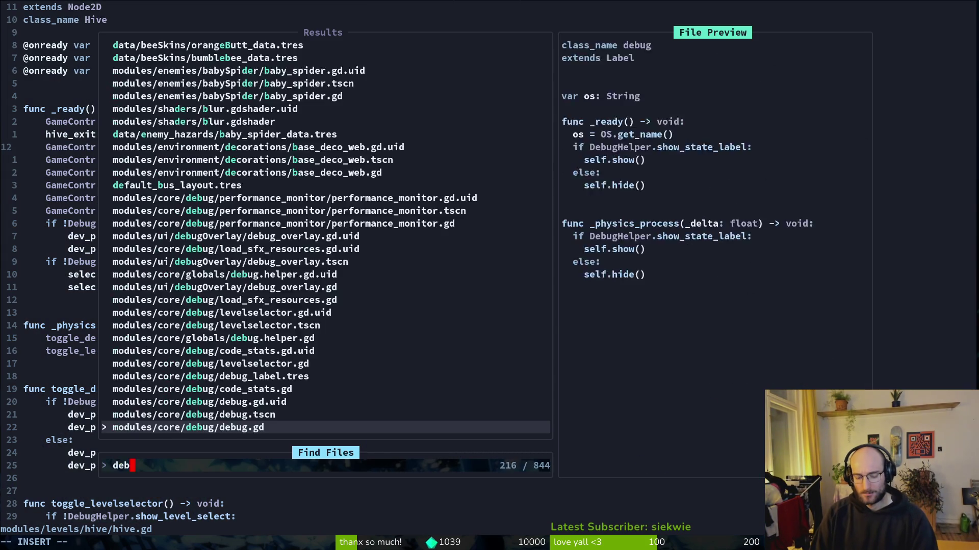
{"action": "key", "text": "Return"}
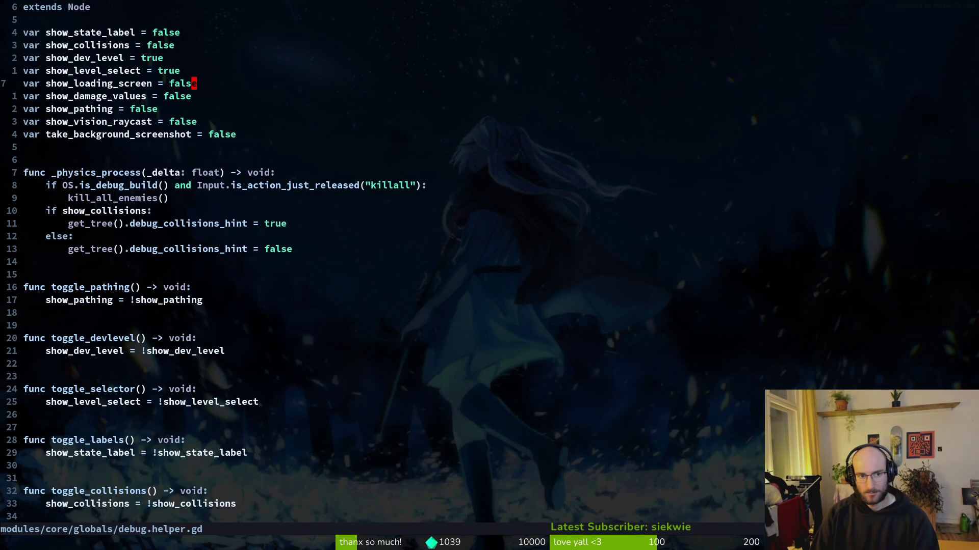
{"action": "type", "text": "ciwtrue"}
{"action": "key", "text": "Escape"}
{"action": "type", "text": ":w"}
{"action": "key", "text": "Return"}
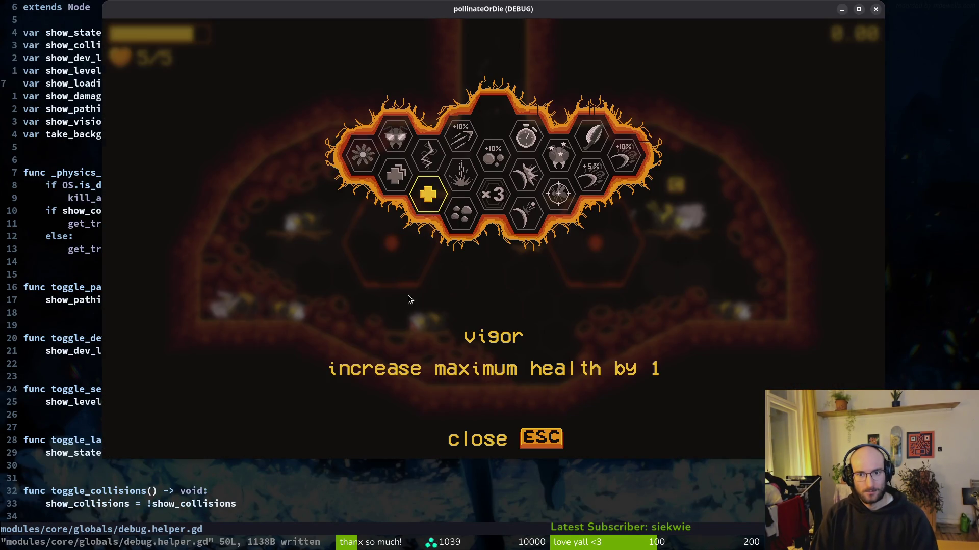
{"action": "key", "text": "alt+F4"}
{"action": "key", "text": "alt+Tab"}
Run the project, start a new game, and fly the bee to the hive upgrade menu.
{"action": "left_click", "coordinate": [803, 30]}
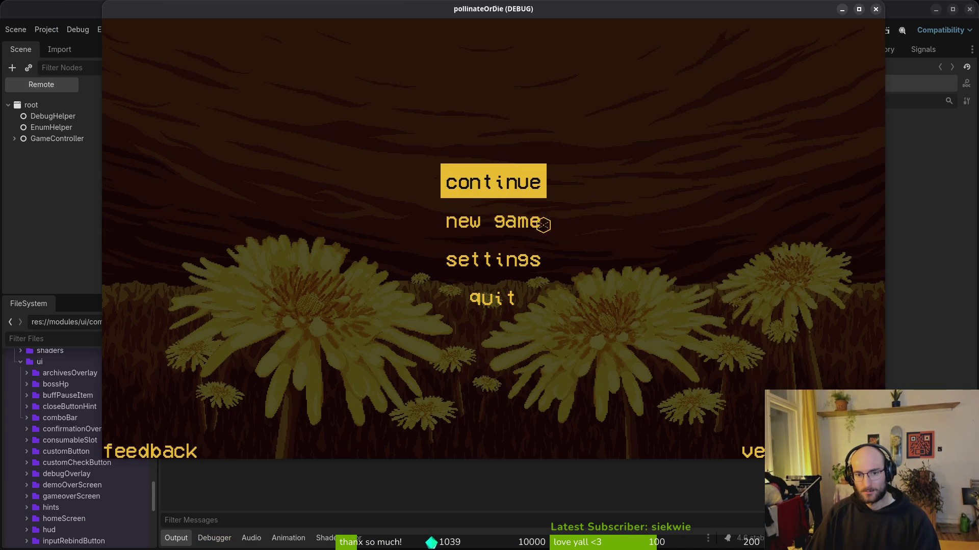
{"action": "left_click", "coordinate": [505, 219]}
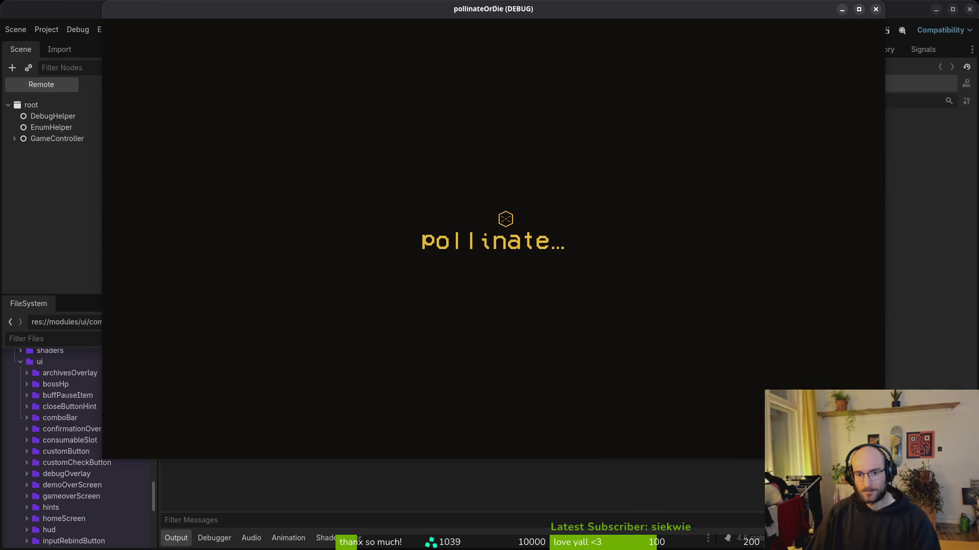
{"action": "key", "text": "space"}
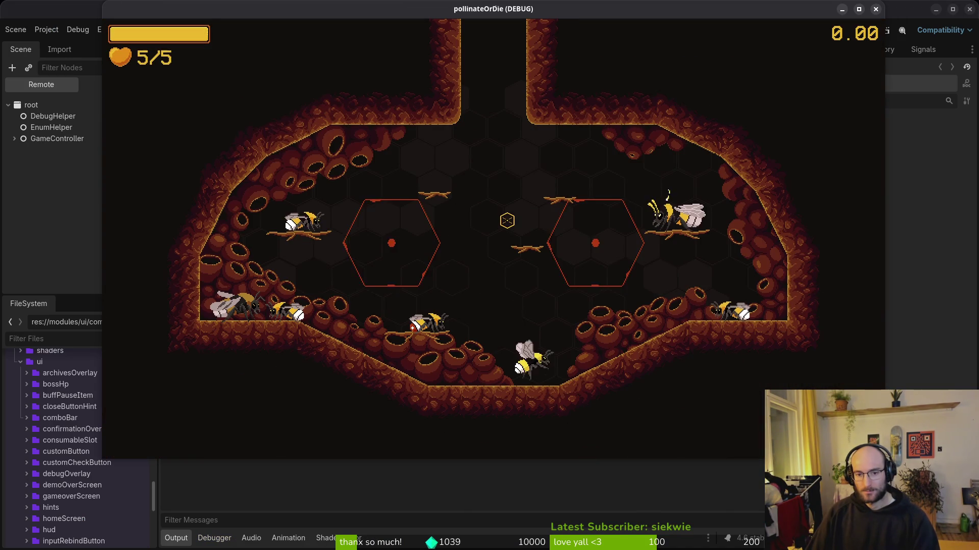
{"action": "key", "text": "w"}
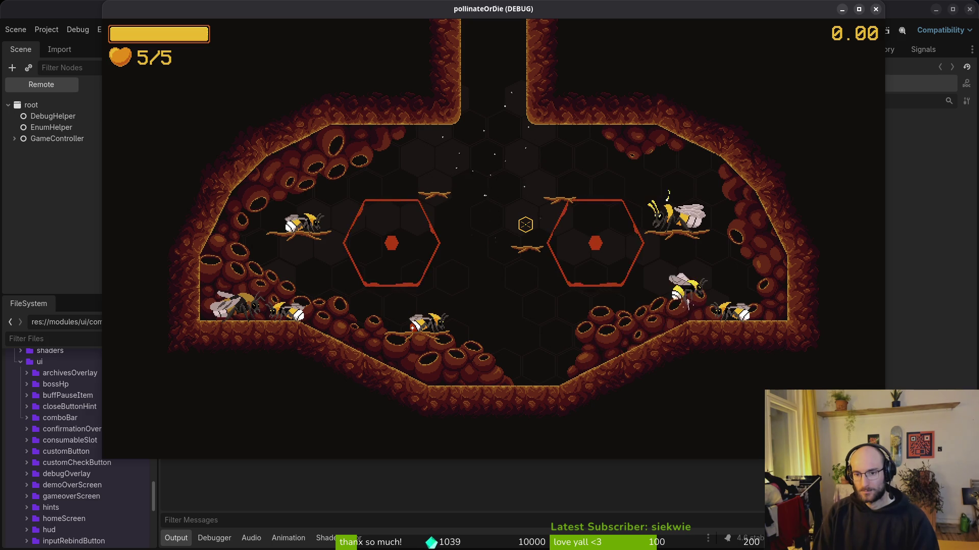
{"action": "key", "text": "e"}
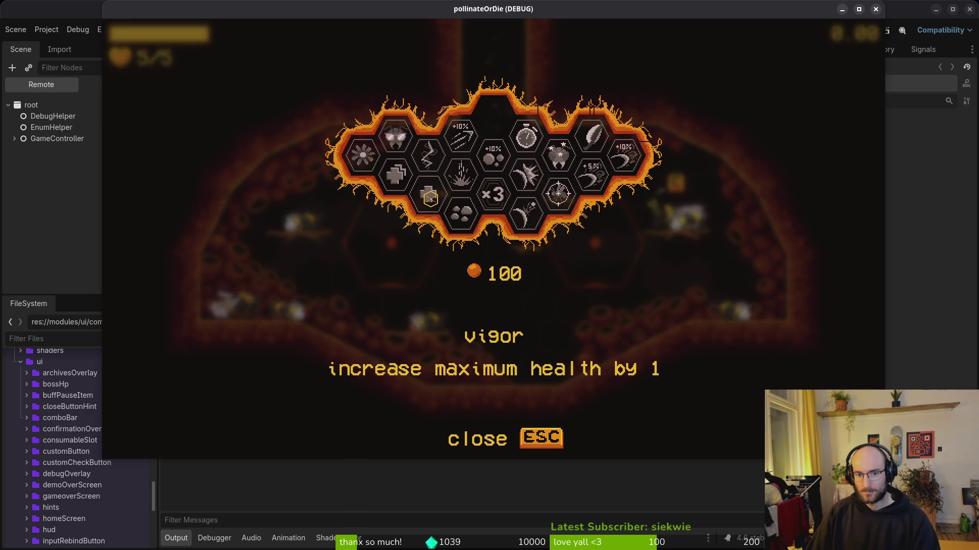
{"action": "key", "text": "Escape"}
Check the debugging panel, quit to the main menu, and continue the saved game.
{"action": "key", "text": "Escape"}
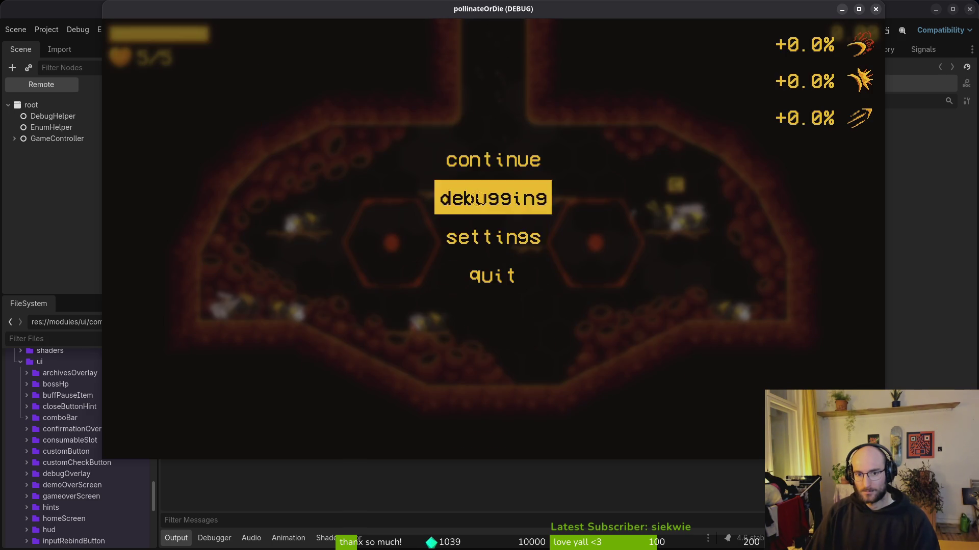
{"action": "left_click", "coordinate": [491, 198]}
{"action": "key", "text": "Escape"}
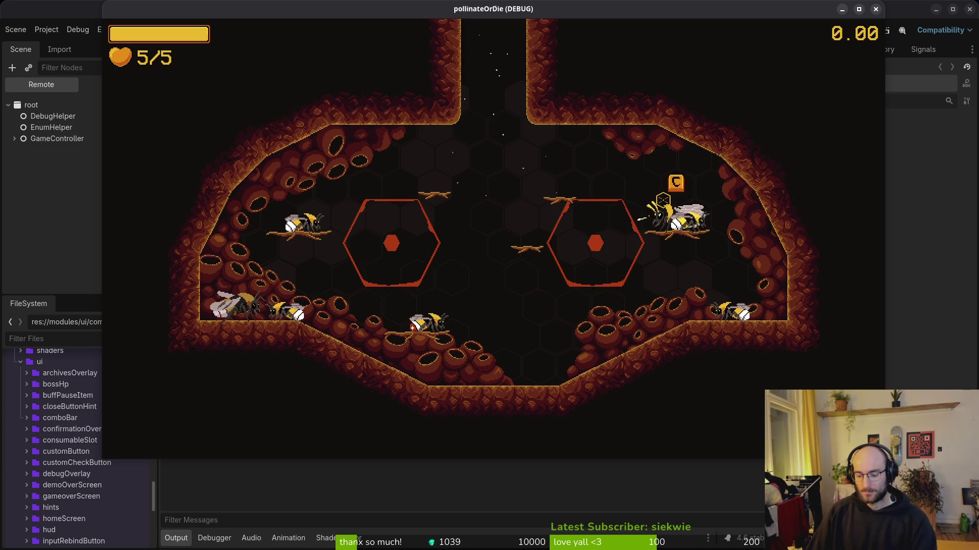
{"action": "key", "text": "Tab"}
{"action": "key", "text": "Escape"}
{"action": "key", "text": "Escape"}
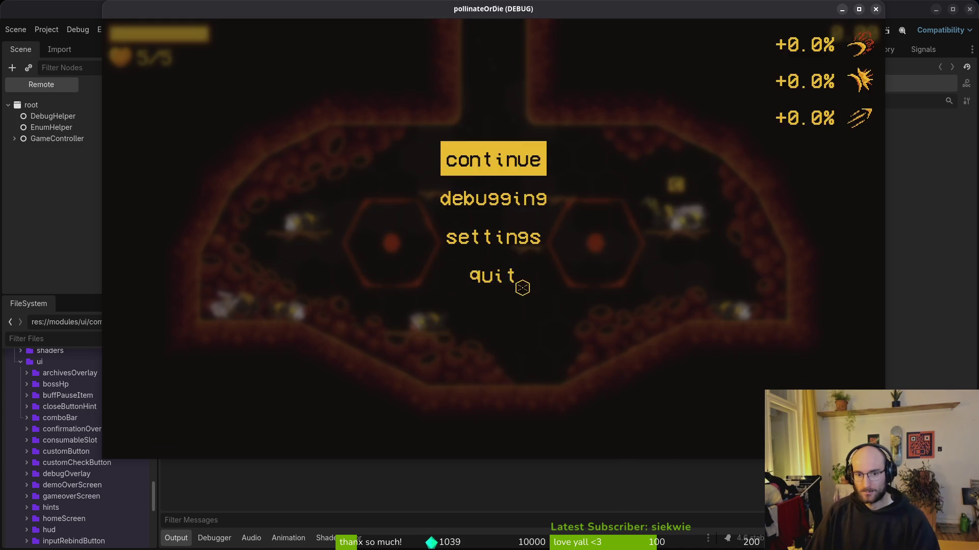
{"action": "left_click", "coordinate": [522, 284]}
{"action": "left_click", "coordinate": [439, 268]}
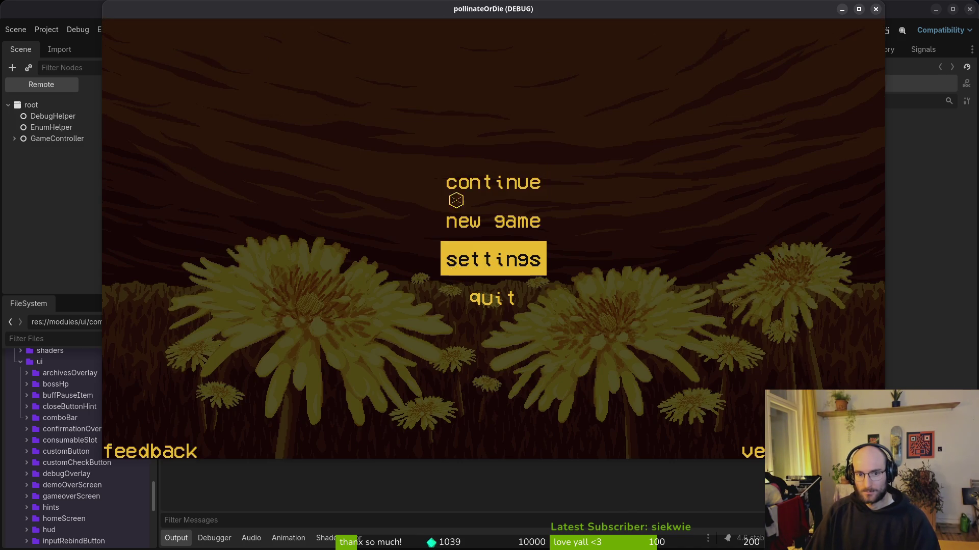
{"action": "left_click", "coordinate": [461, 186]}
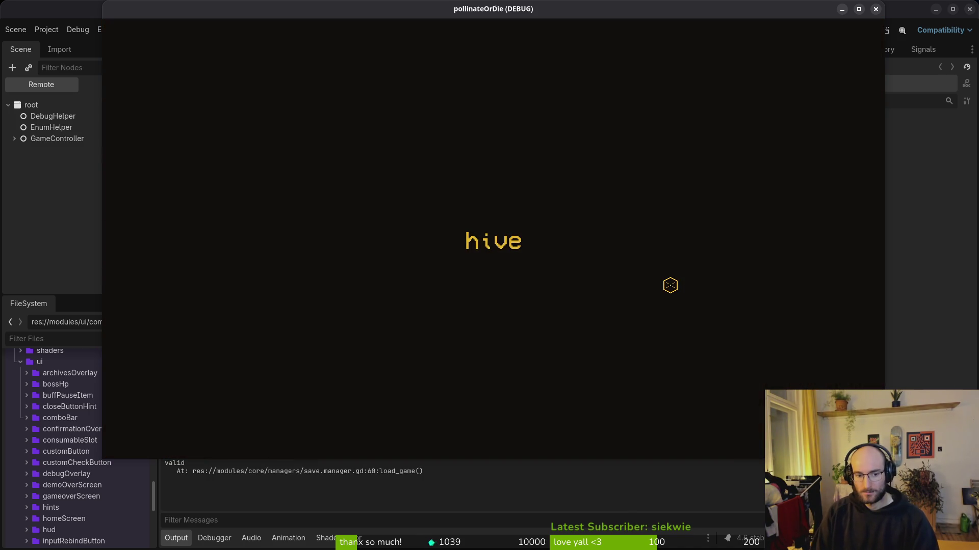
Buy the vigor upgrade in the hive menu, then close the game window.
{"action": "key", "text": "e"}
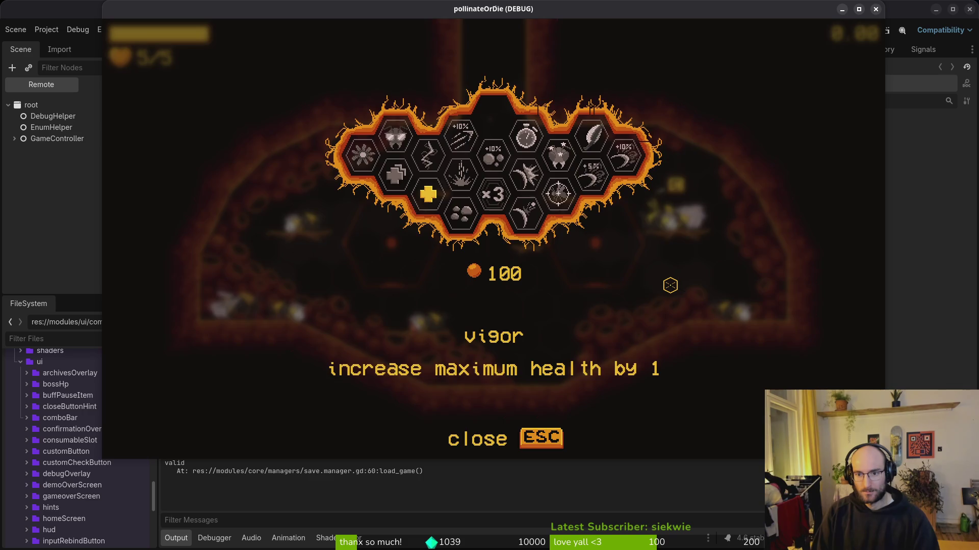
{"action": "key", "text": "F8"}
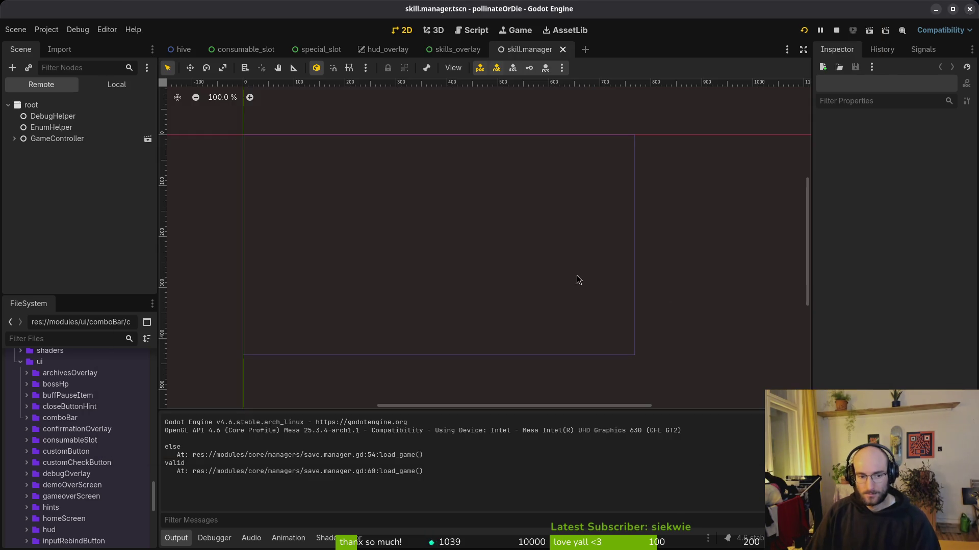
{"action": "key", "text": "alt+Tab"}
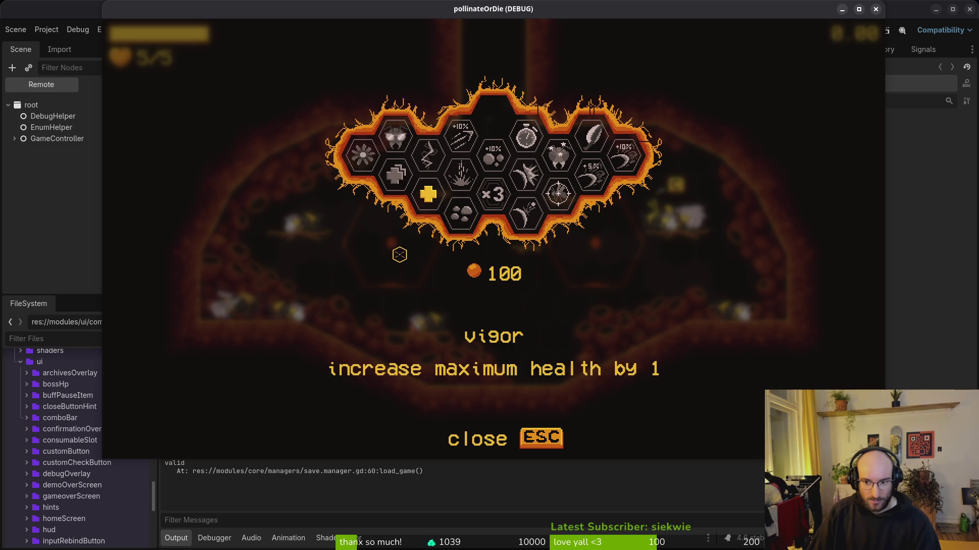
{"action": "mouse_move", "coordinate": [419, 206]}
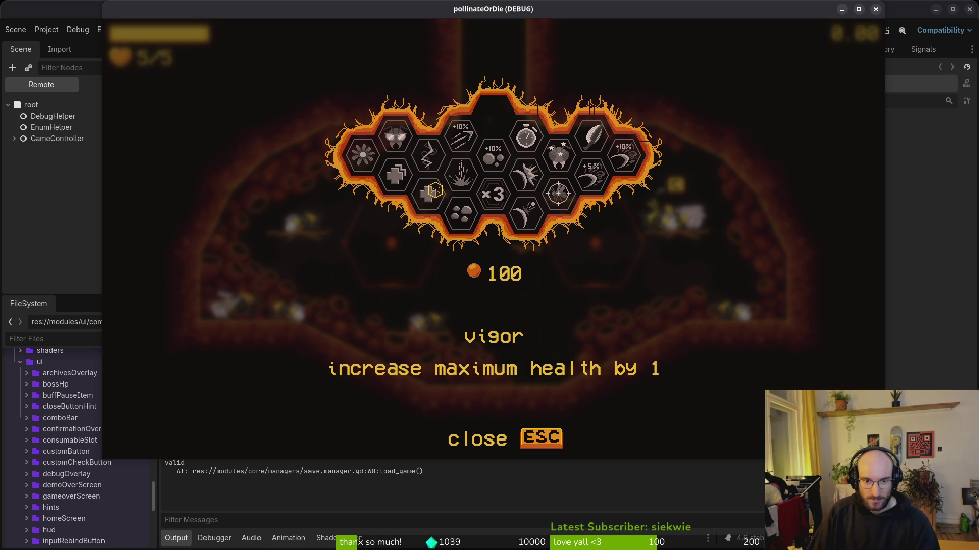
{"action": "left_click", "coordinate": [428, 195]}
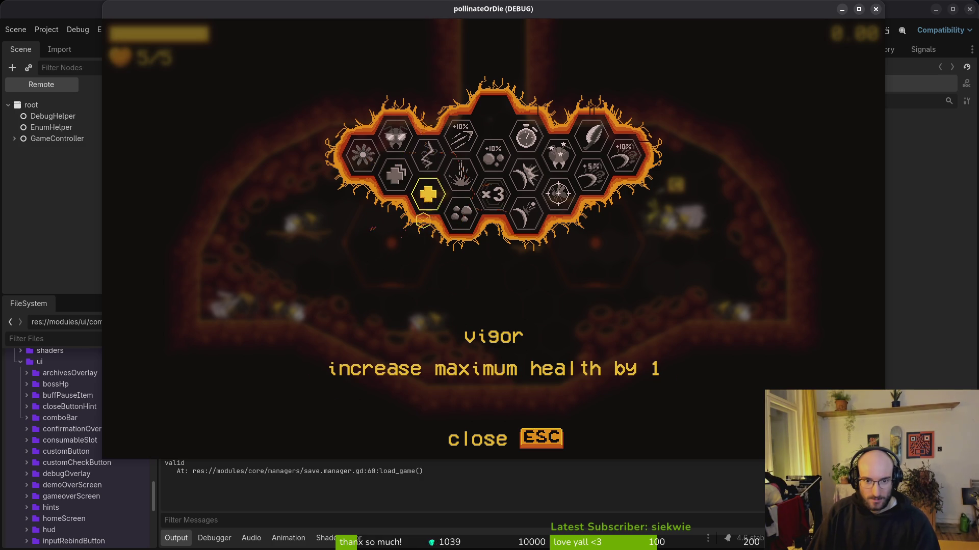
{"action": "left_click", "coordinate": [875, 9]}
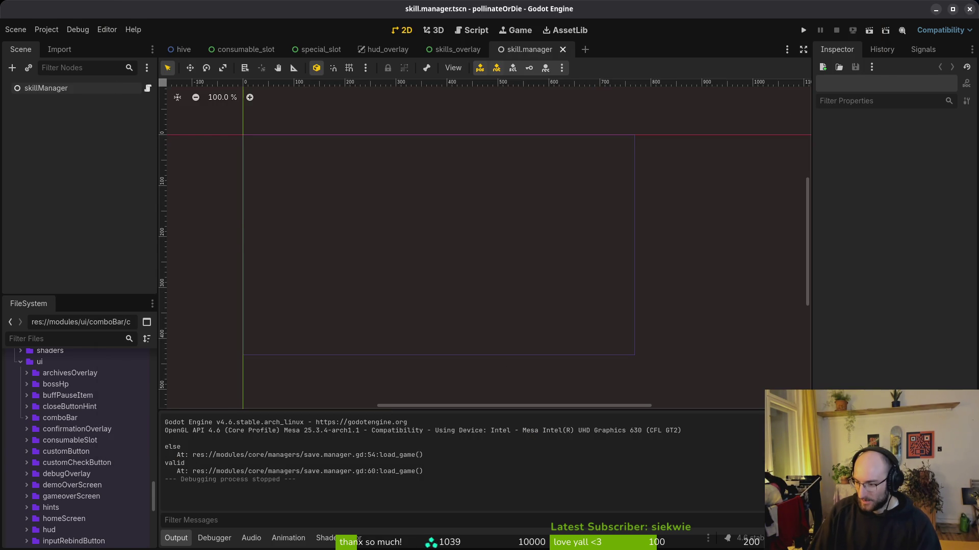
{"action": "key", "text": "alt+Tab"}
Return to hive.gd and scroll through it, briefly opening the file finder.
{"action": "key", "text": "ctrl+6"}
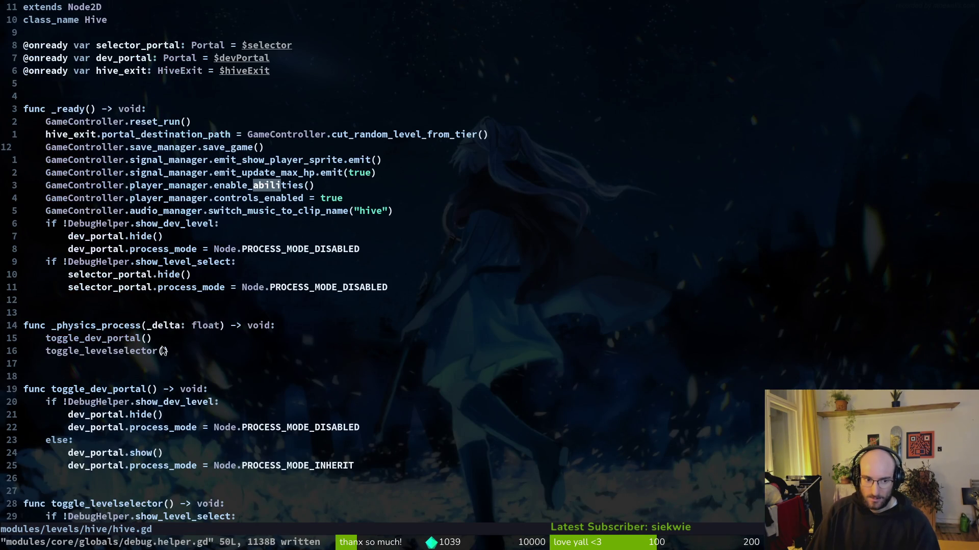
{"action": "scroll", "coordinate": [201, 264], "scroll_direction": "down", "scroll_amount": 4}
{"action": "key", "text": "space"}
{"action": "key", "text": "f"}
{"action": "key", "text": "f"}
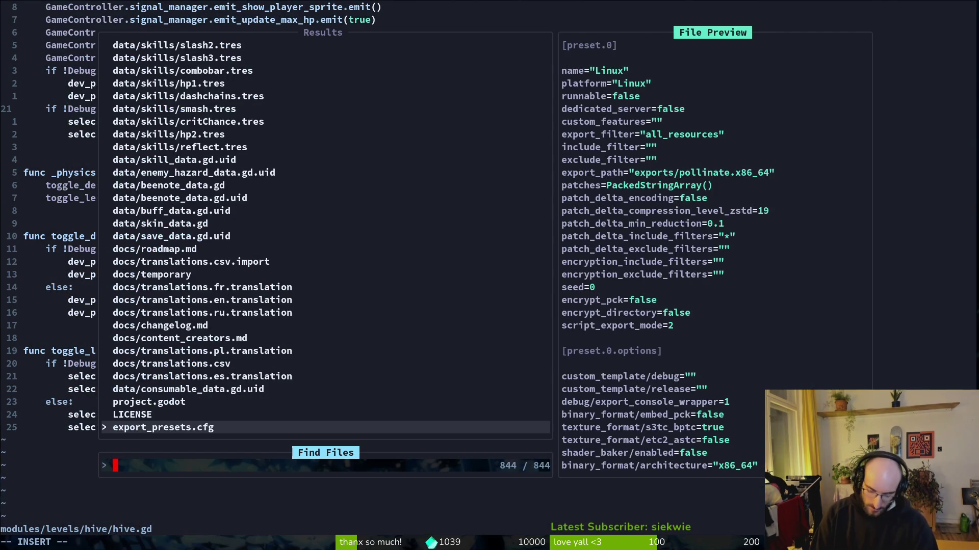
{"action": "key", "text": "Escape"}
{"action": "key", "text": "space"}
{"action": "key", "text": "f"}
{"action": "key", "text": "f"}
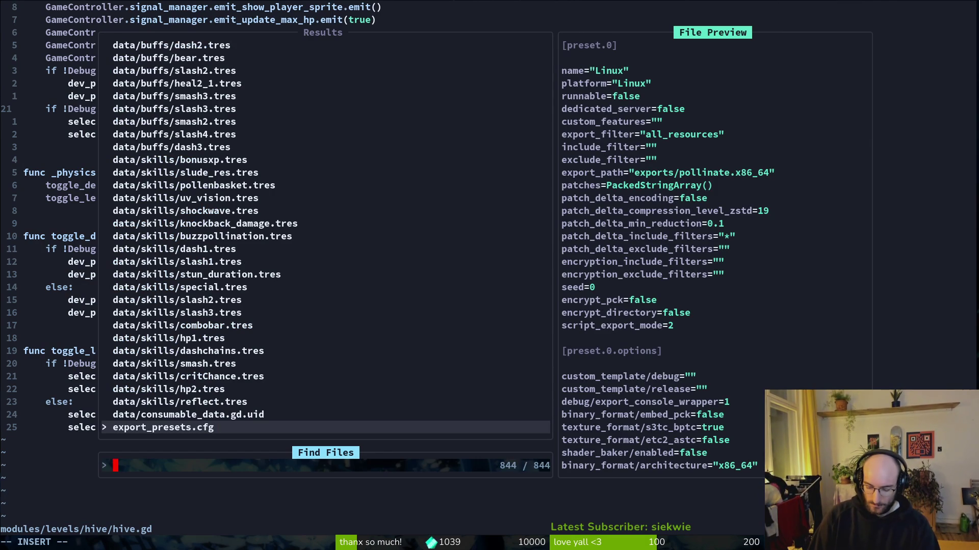
{"action": "key", "text": "Escape"}
{"action": "key", "text": "Escape"}
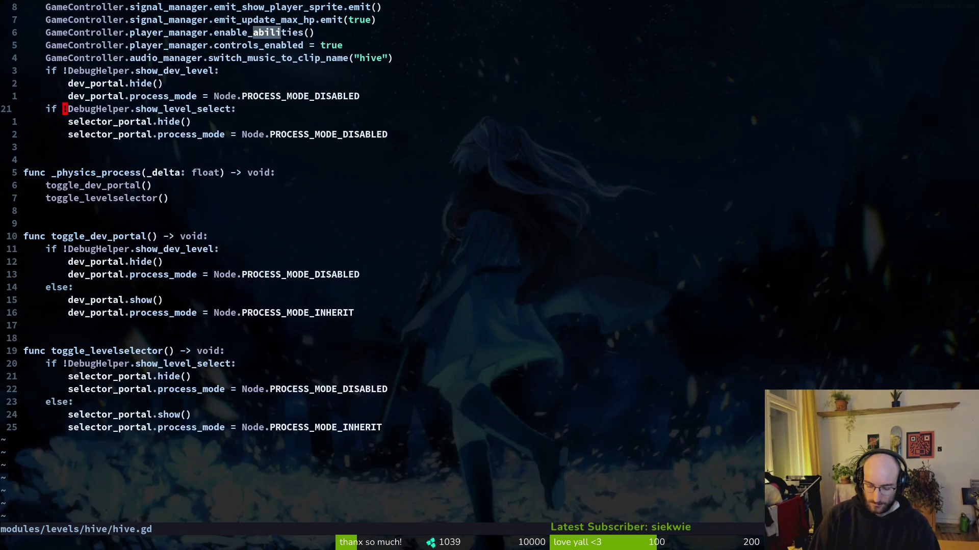
Grep the project for load_game and open the home.gd result at line 46.
{"action": "key", "text": "space"}
{"action": "type", "text": "pslo"}
{"action": "key", "text": "Return"}
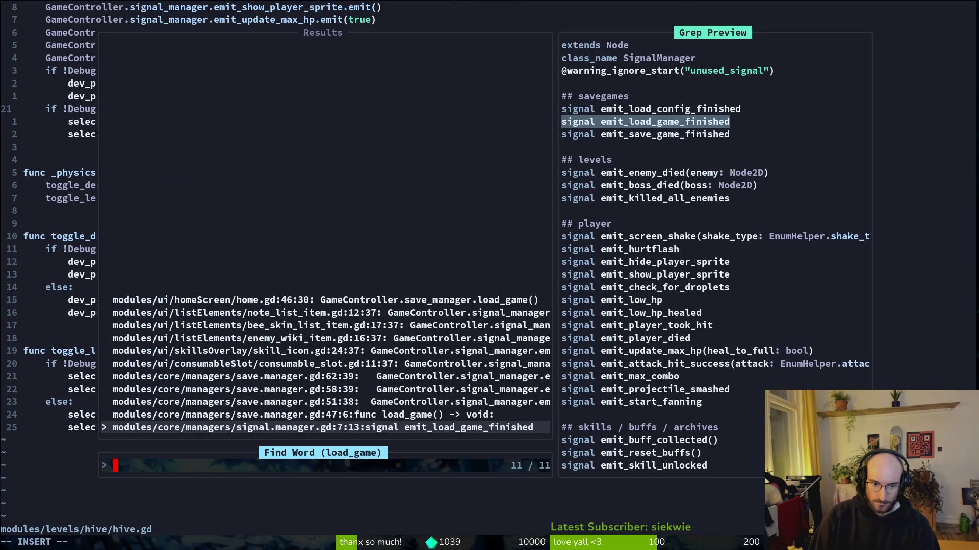
{"action": "key", "text": "ctrl+p"}
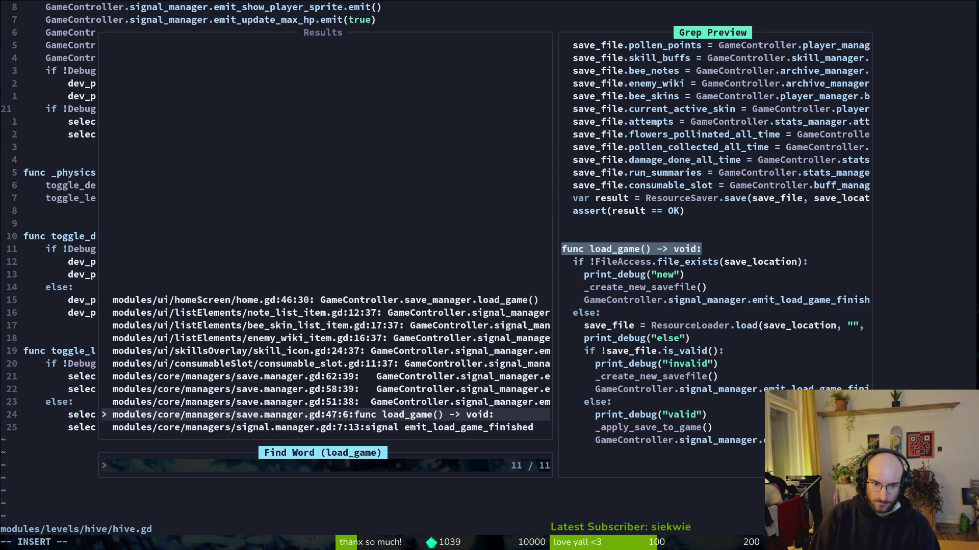
{"action": "key", "text": "ctrl+p"}
{"action": "key", "text": "ctrl+p"}
{"action": "key", "text": "ctrl+p"}
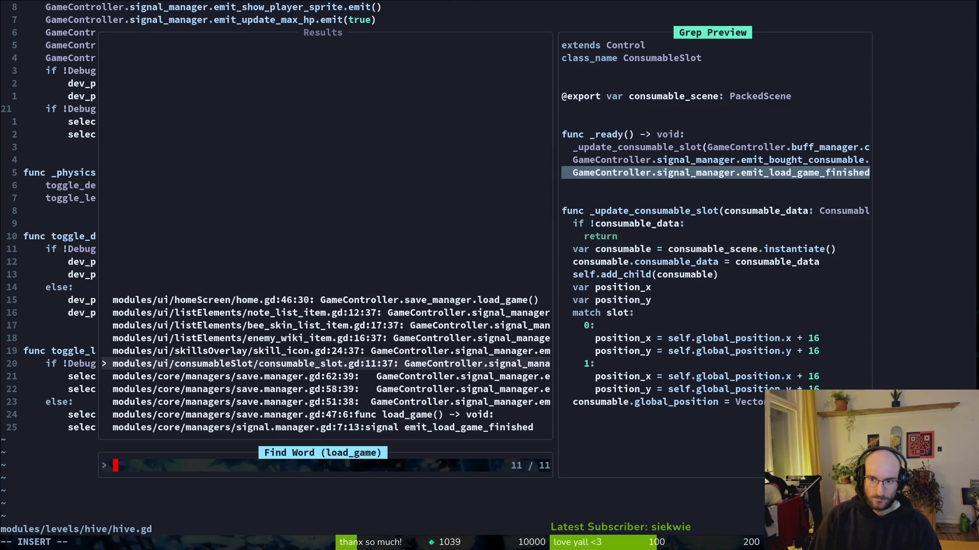
{"action": "key", "text": "ctrl+p"}
{"action": "key", "text": "ctrl+p"}
{"action": "key", "text": "ctrl+p"}
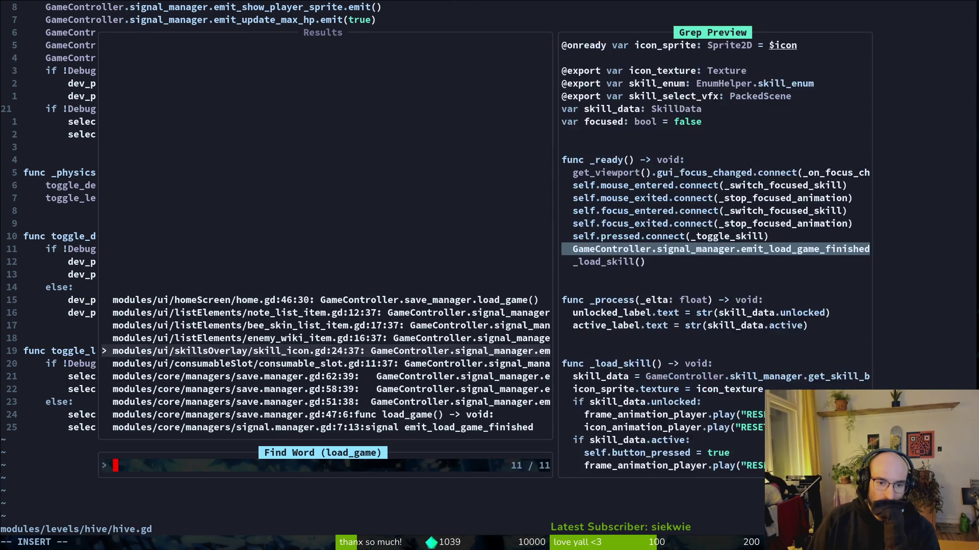
{"action": "key", "text": "Return"}
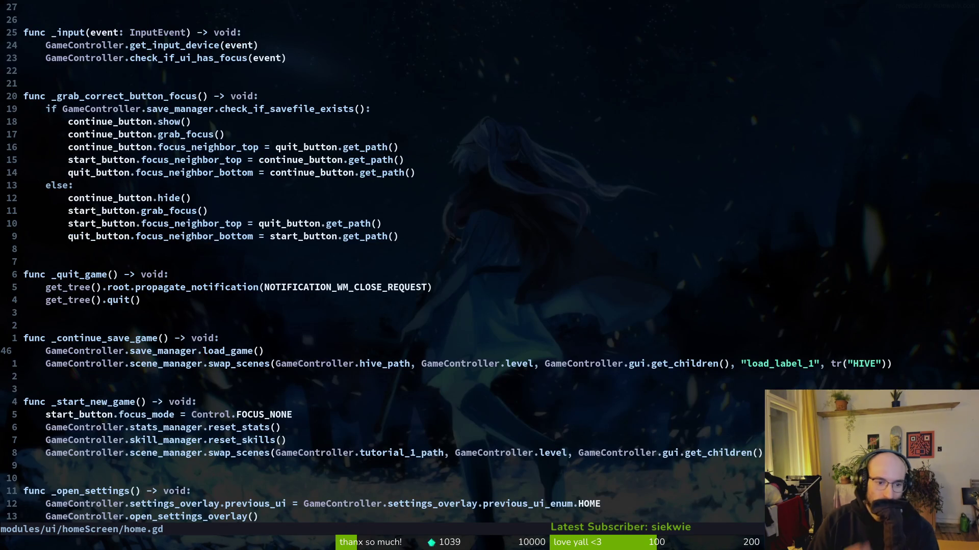
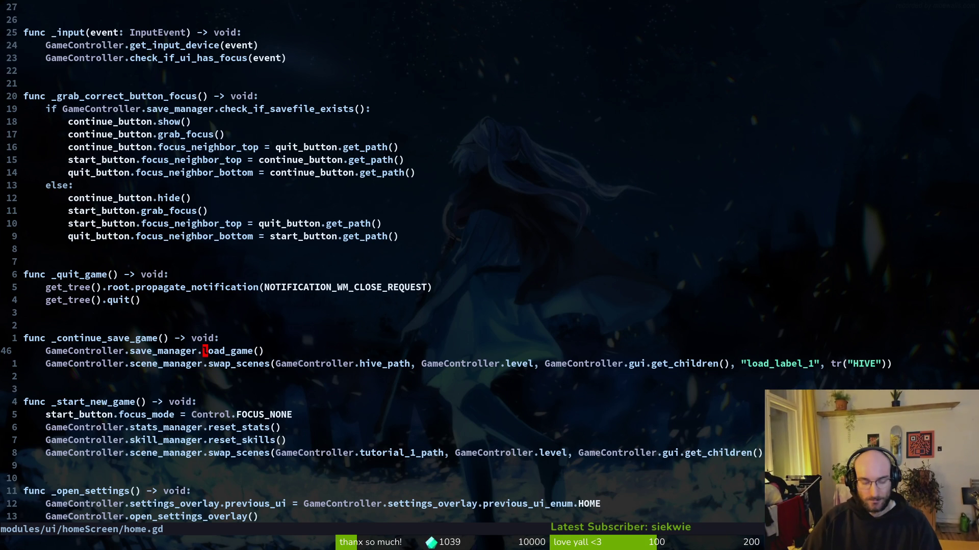
Delete the save_game() call from hive.gd's _ready and save the file.
{"action": "key", "text": "ctrl+o"}
{"action": "key", "text": "k"}
{"action": "key", "text": "8"}
{"action": "key", "text": "k"}
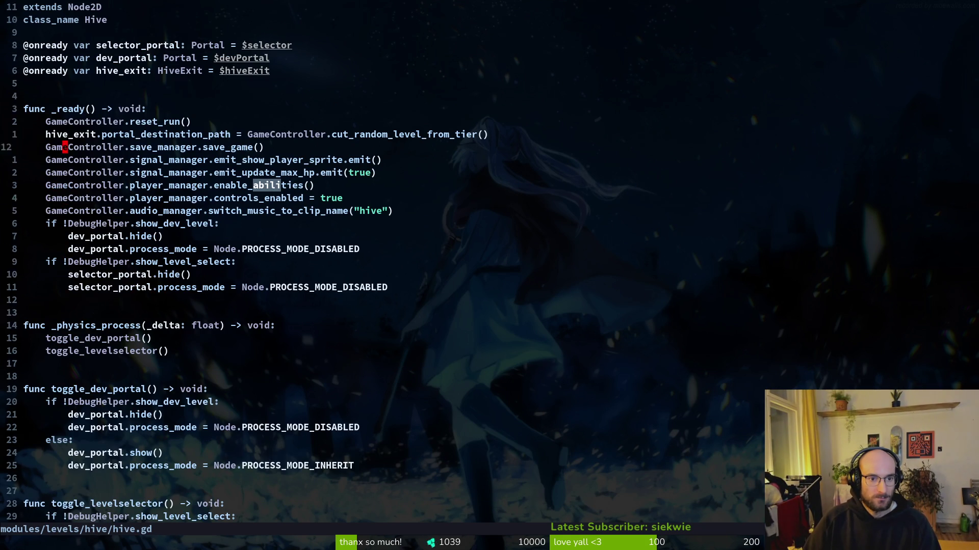
{"action": "key", "text": "shift+v"}
{"action": "type", "text": "d:"}
{"action": "key", "text": "Return"}
Run the game from Godot to test the change.
{"action": "key", "text": "alt+Tab"}
{"action": "key", "text": "F5"}
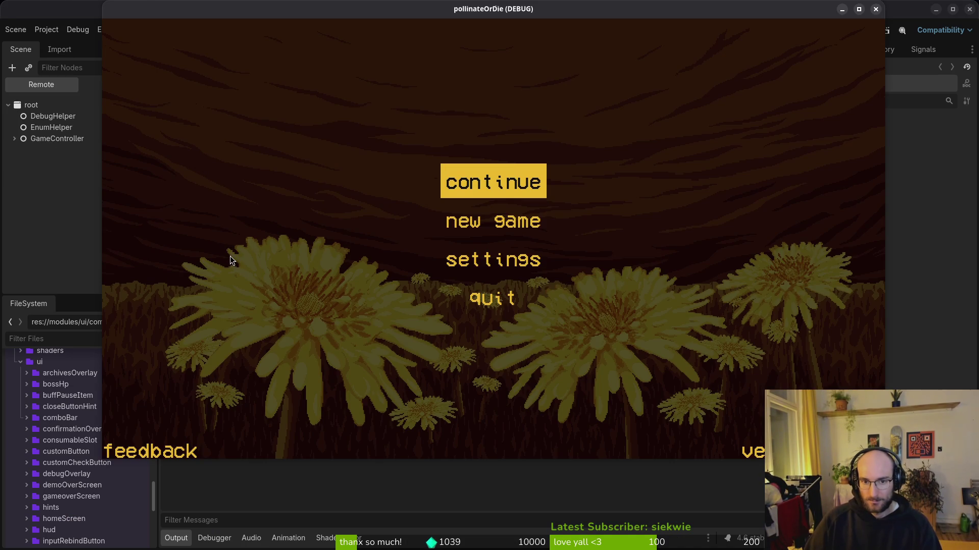
{"action": "key", "text": "alt+Tab"}
Undo the edit in debug.helper.gd so show_loading_screen is false, save, and relaunch the game.
{"action": "key", "text": "ctrl+o"}
{"action": "key", "text": "space"}
{"action": "key", "text": "f"}
{"action": "key", "text": "f"}
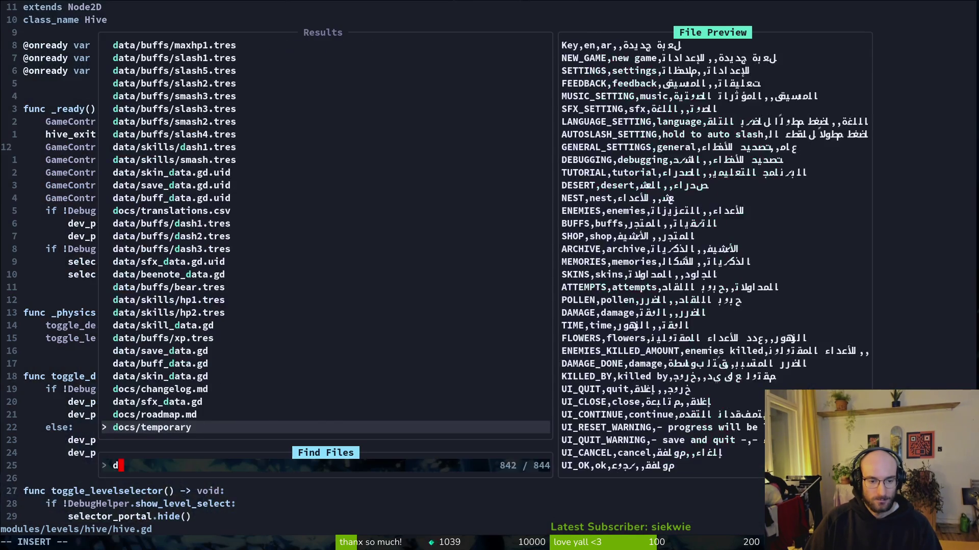
{"action": "type", "text": "debug"}
{"action": "key", "text": "Return"}
{"action": "type", "text": "u:w"}
{"action": "key", "text": "Return"}
{"action": "key", "text": "alt+Tab"}
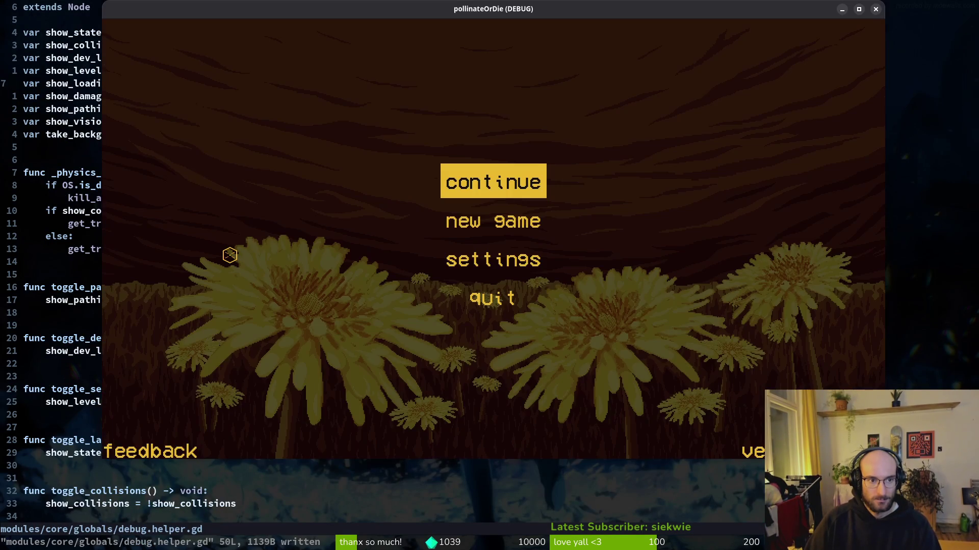
{"action": "key", "text": "F5"}
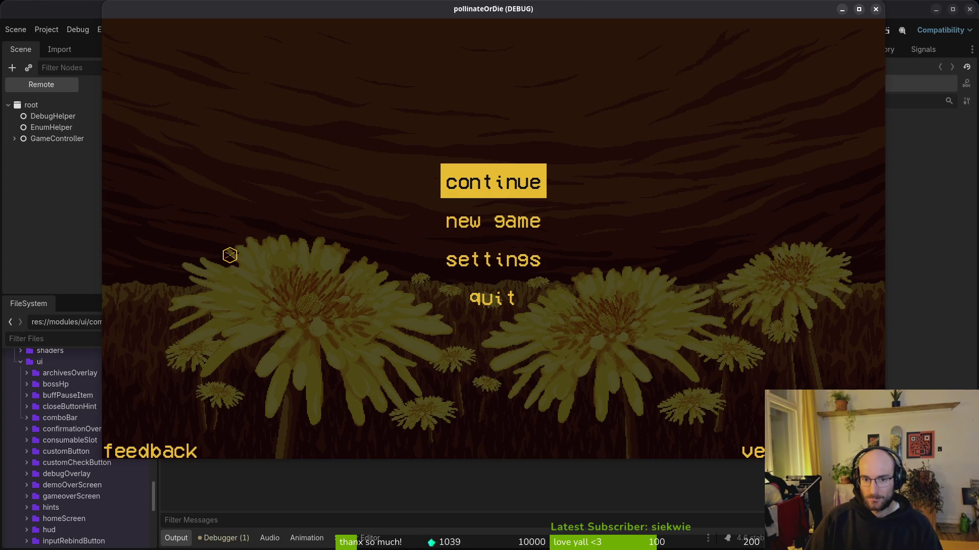
Continue the saved game, check the skill overlay, then quit to the main menu and relaunch.
{"action": "key", "text": "Return"}
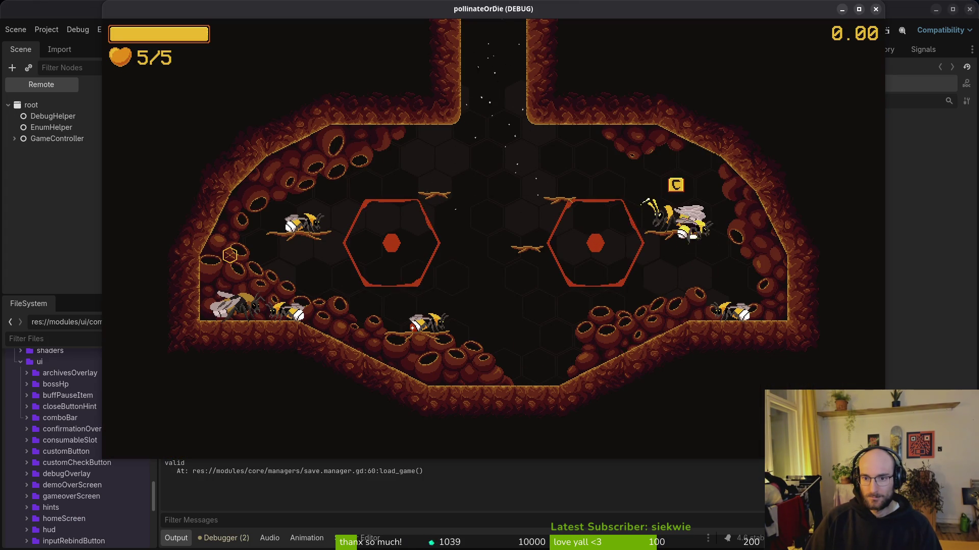
{"action": "key", "text": "Escape"}
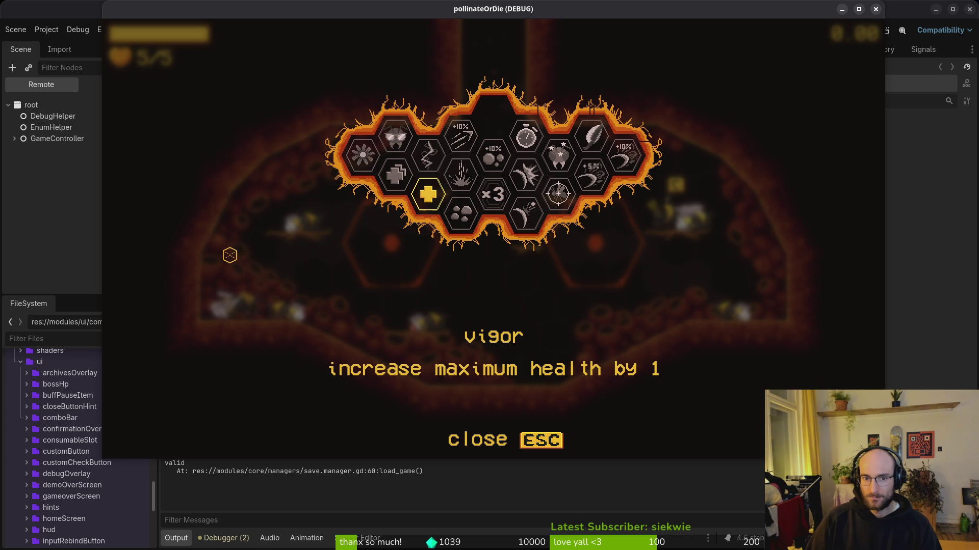
{"action": "key", "text": "Right"}
{"action": "key", "text": "Escape"}
{"action": "key", "text": "Escape"}
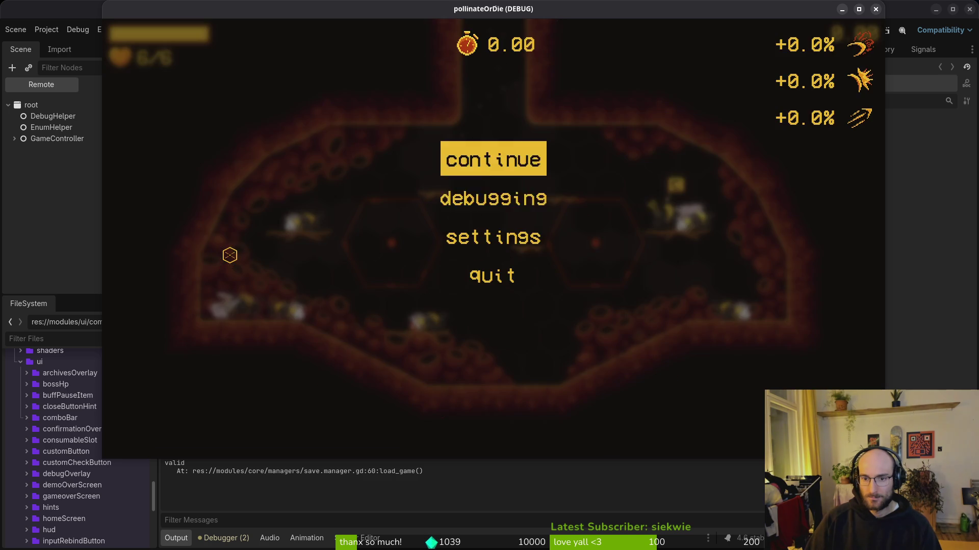
{"action": "key", "text": "Down"}
{"action": "key", "text": "Down"}
{"action": "key", "text": "Down"}
{"action": "key", "text": "Return"}
{"action": "key", "text": "Return"}
{"action": "key", "text": "Down"}
{"action": "key", "text": "Down"}
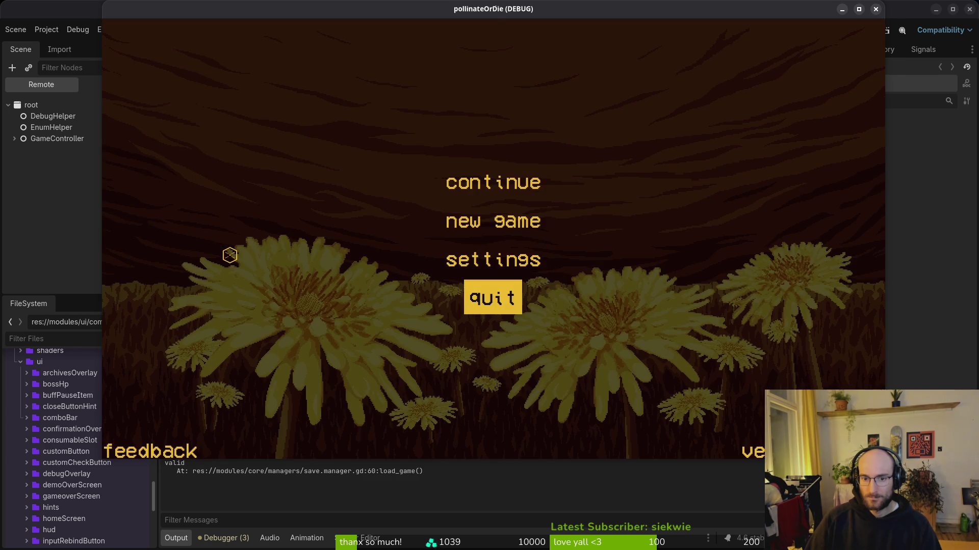
{"action": "key", "text": "Return"}
{"action": "key", "text": "F5"}
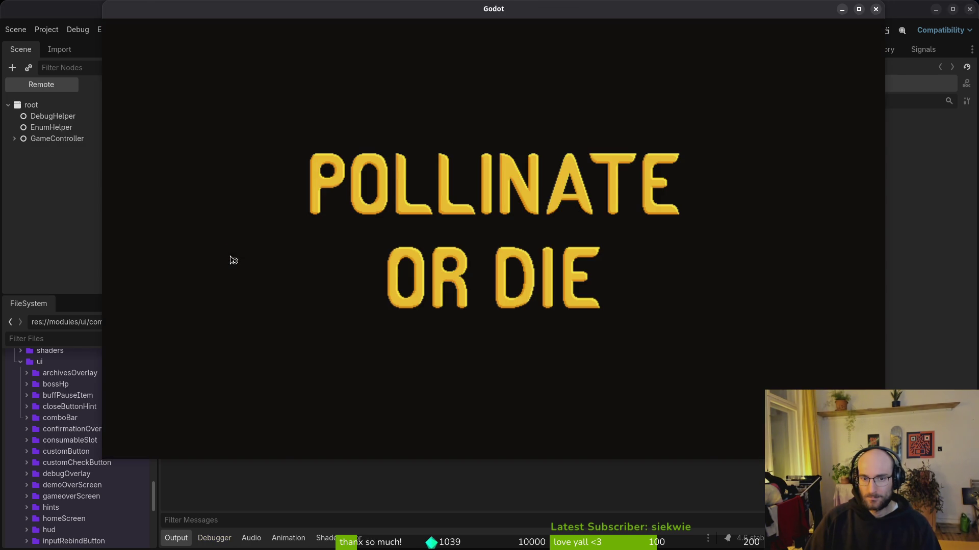
Continue the save again, inspect the skill overlay, quit to the main menu and start New Game.
{"action": "key", "text": "Return"}
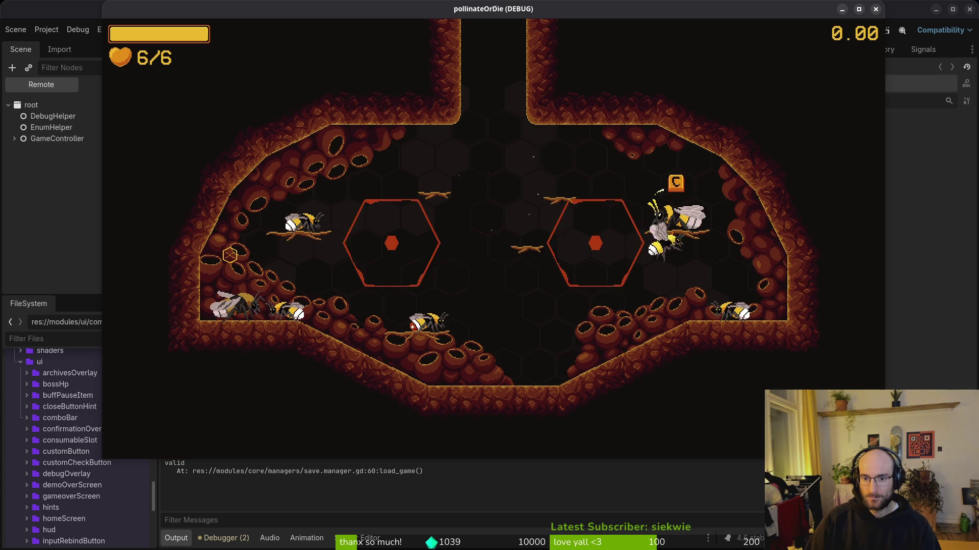
{"action": "key", "text": "Escape"}
{"action": "key", "text": "Escape"}
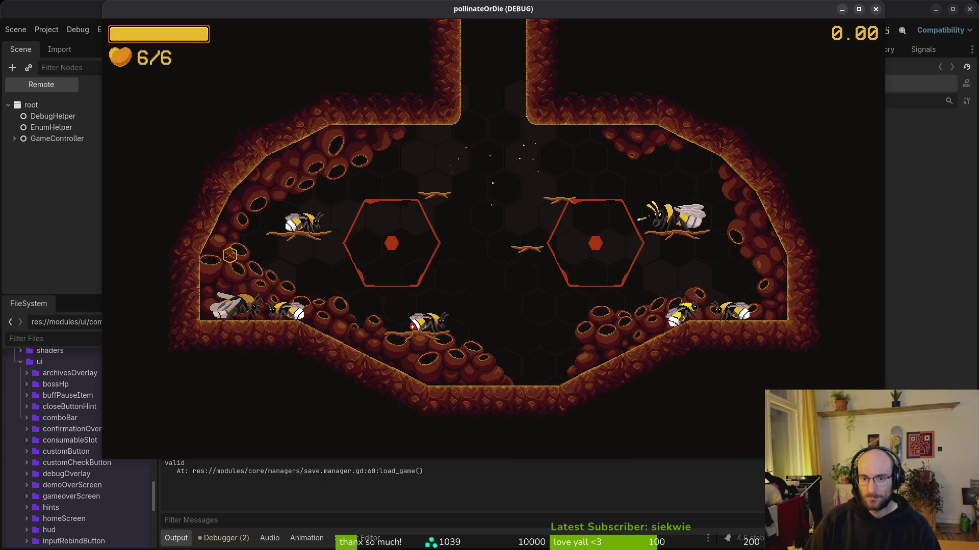
{"action": "key", "text": "Escape"}
{"action": "key", "text": "Down"}
{"action": "key", "text": "Down"}
{"action": "key", "text": "Return"}
{"action": "key", "text": "Escape"}
{"action": "key", "text": "Down"}
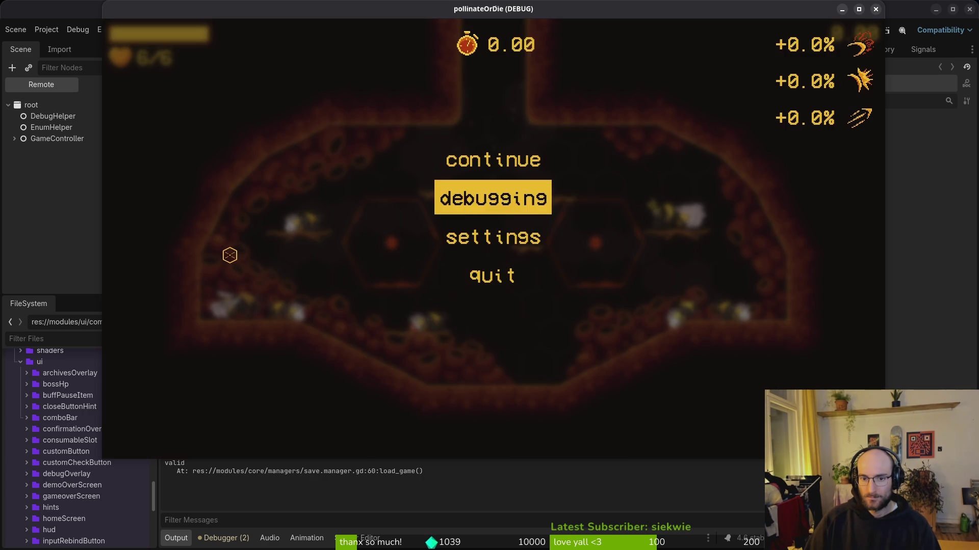
{"action": "key", "text": "Down"}
{"action": "key", "text": "Down"}
{"action": "key", "text": "Return"}
{"action": "key", "text": "Left"}
{"action": "key", "text": "Return"}
{"action": "key", "text": "Down"}
{"action": "key", "text": "Return"}
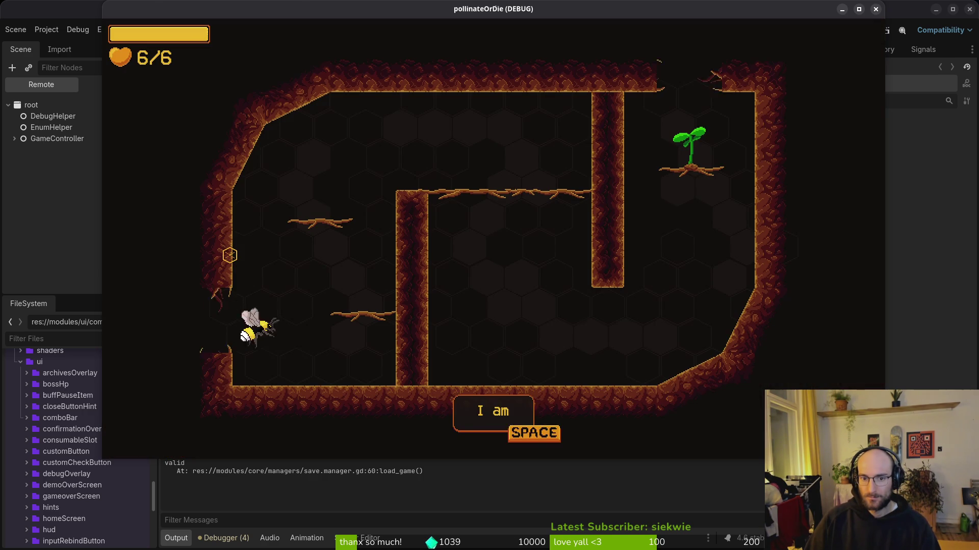
Skip the intro and inspect the new game's skill overlay, where a second skill is lit beside vigor.
{"action": "key", "text": "space"}
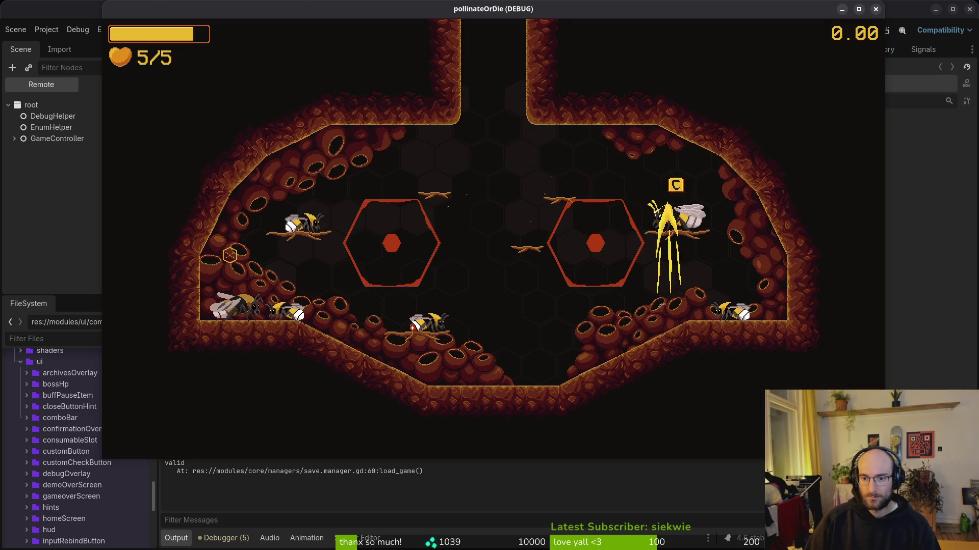
{"action": "key", "text": "Tab"}
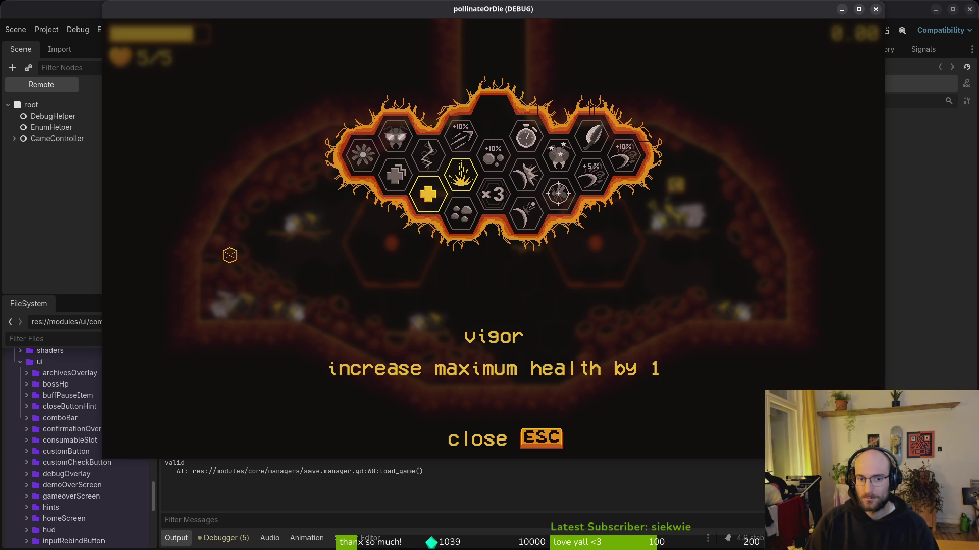
{"action": "key", "text": "Escape"}
{"action": "key", "text": "Escape"}
Quit to the main menu, start another new game, recheck the skill overlay, and return to Neovim.
{"action": "key", "text": "Down"}
{"action": "key", "text": "Down"}
{"action": "key", "text": "Down"}
{"action": "key", "text": "Return"}
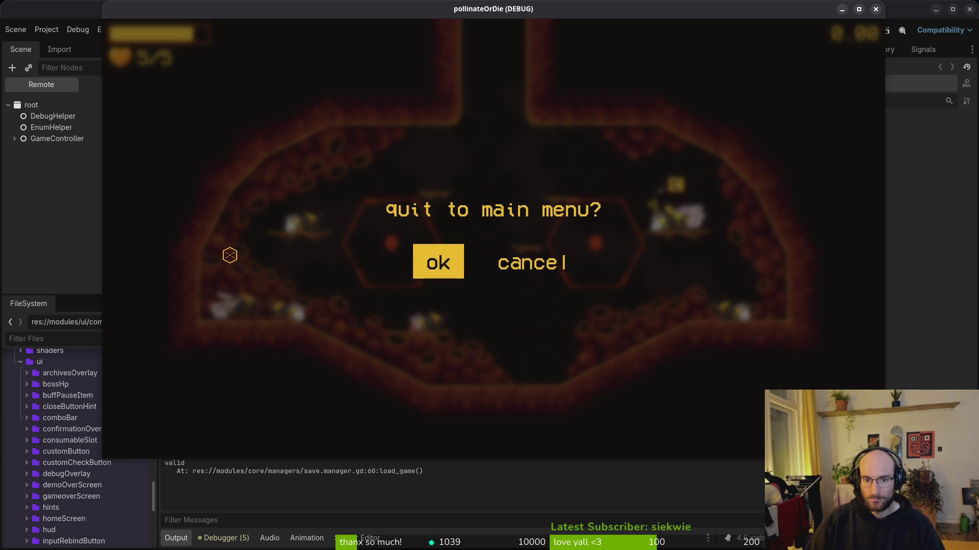
{"action": "key", "text": "Return"}
{"action": "key", "text": "Down"}
{"action": "key", "text": "Return"}
{"action": "key", "text": "space"}
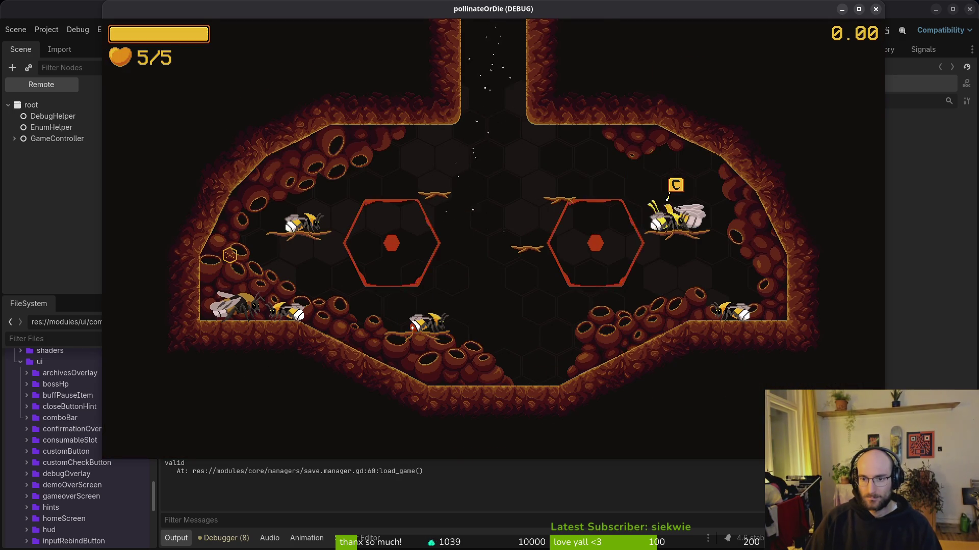
{"action": "key", "text": "c"}
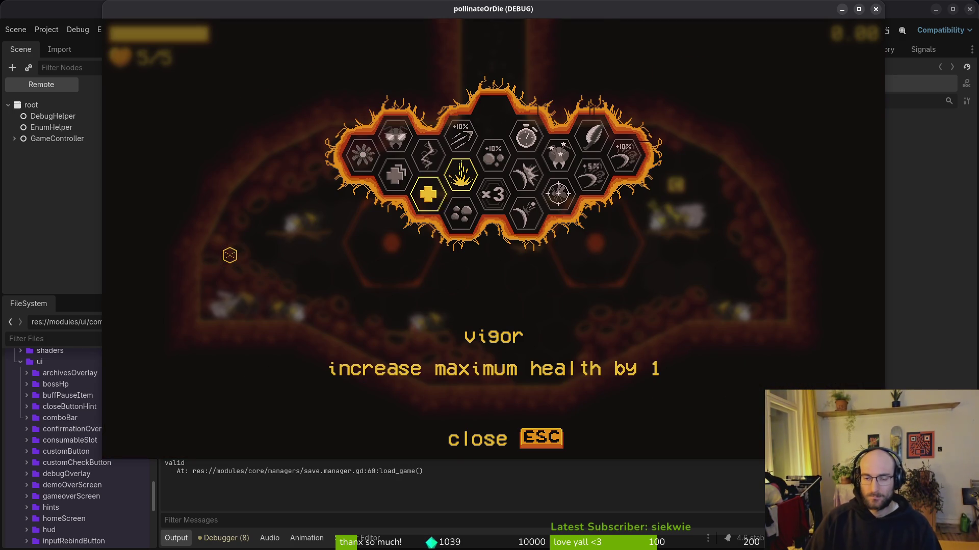
{"action": "key", "text": "alt+Tab"}
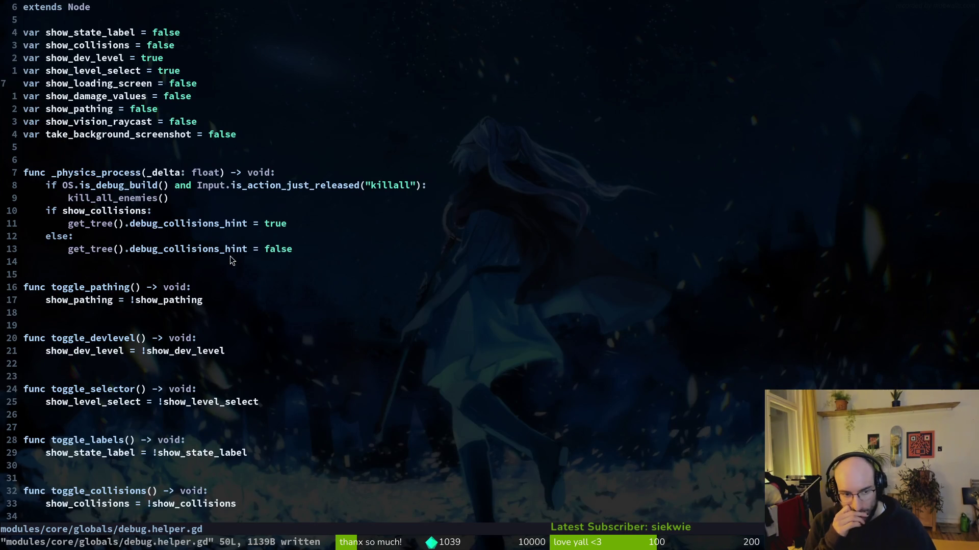
Open home.gd and select its reset_skills() line.
{"action": "key", "text": "ctrl+d"}
{"action": "key", "text": "ctrl+d"}
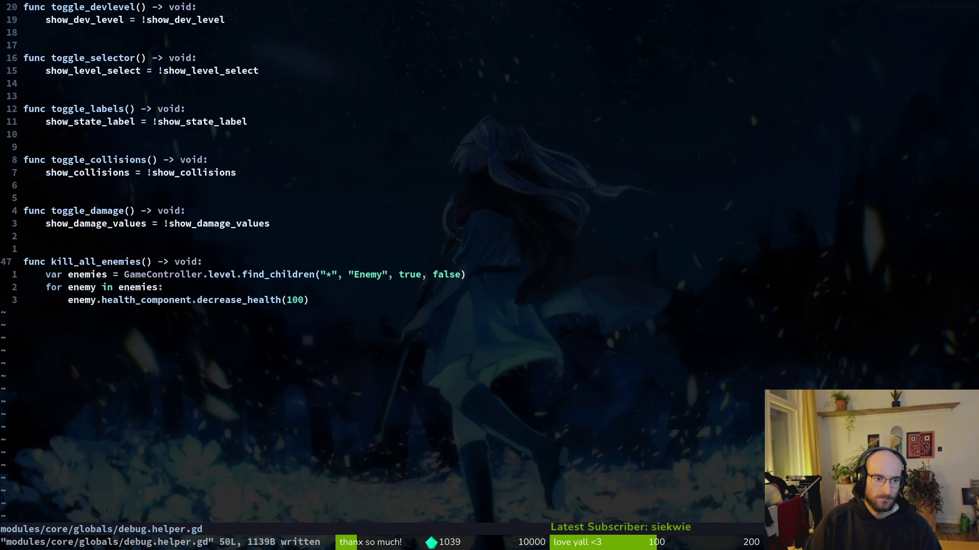
{"action": "key", "text": "space"}
{"action": "key", "text": "f"}
{"action": "key", "text": "f"}
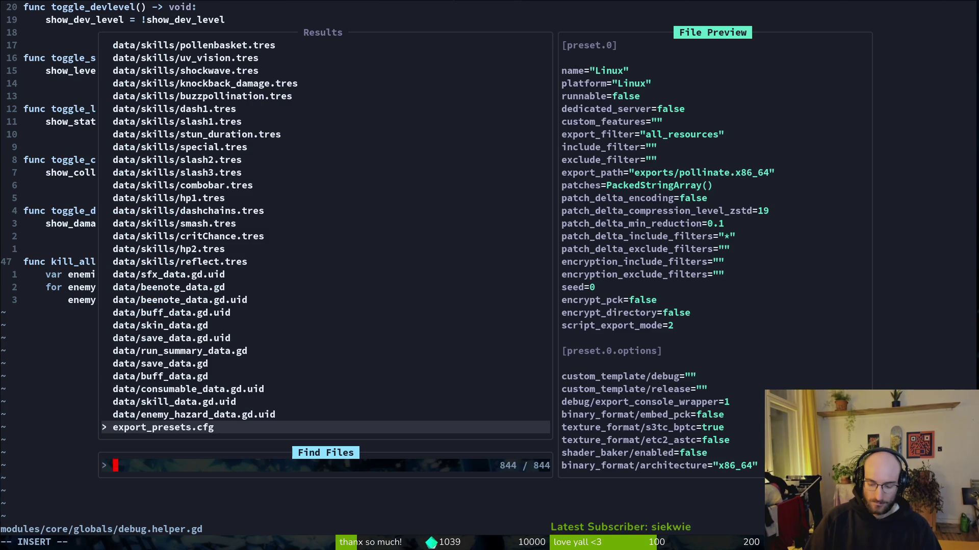
{"action": "type", "text": "home"}
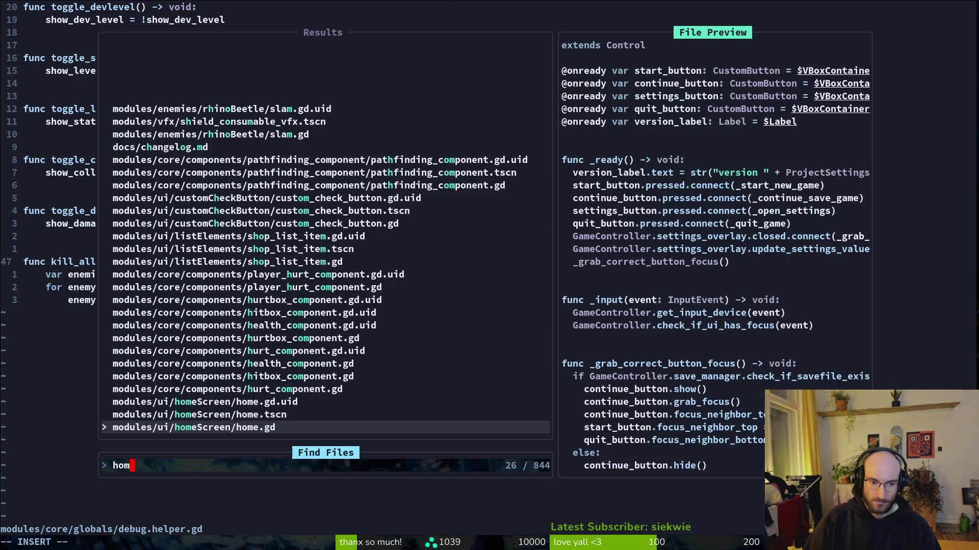
{"action": "key", "text": "Return"}
{"action": "key", "text": "j"}
{"action": "key", "text": "j"}
{"action": "key", "text": "j"}
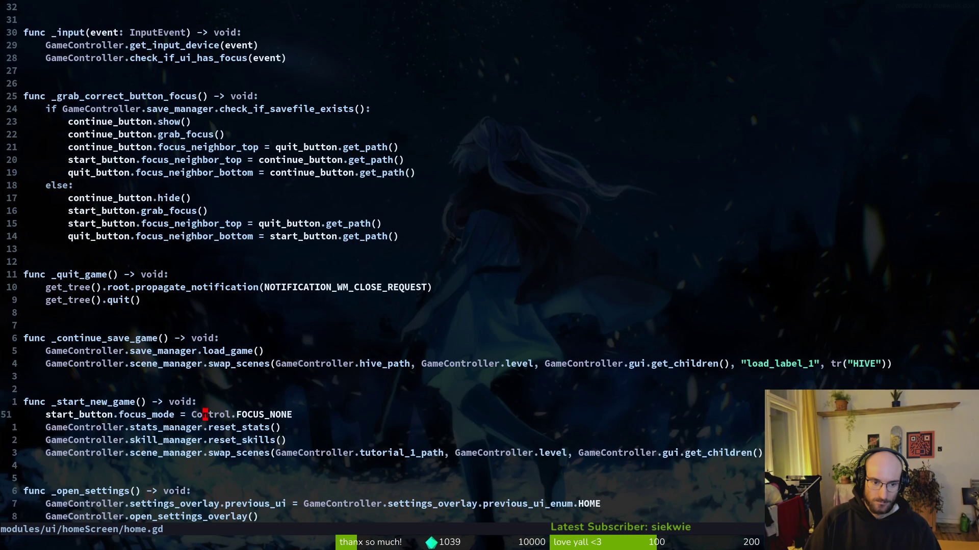
{"action": "key", "text": "shift+v"}
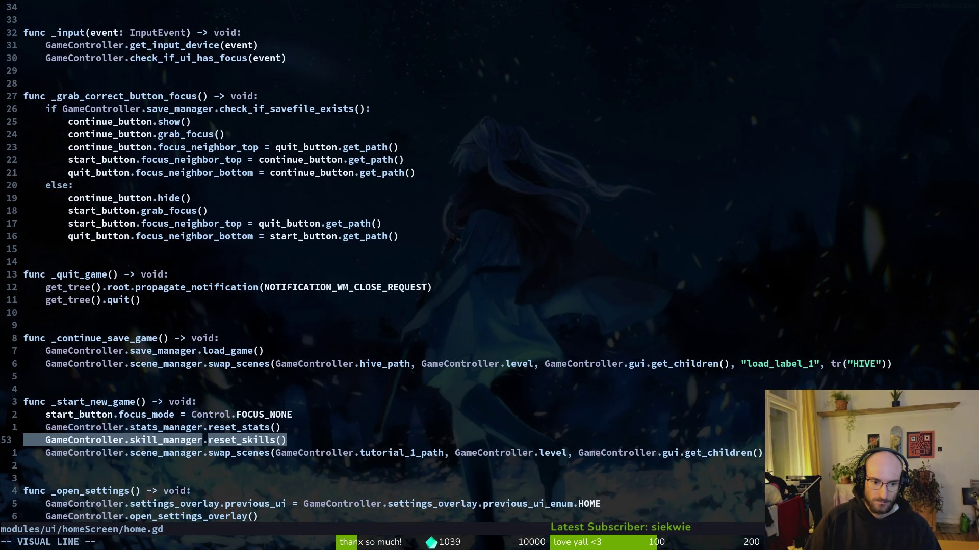
{"action": "key", "text": "y"}
{"action": "key", "text": "k"}
{"action": "key", "text": "k"}
{"action": "key", "text": "k"}
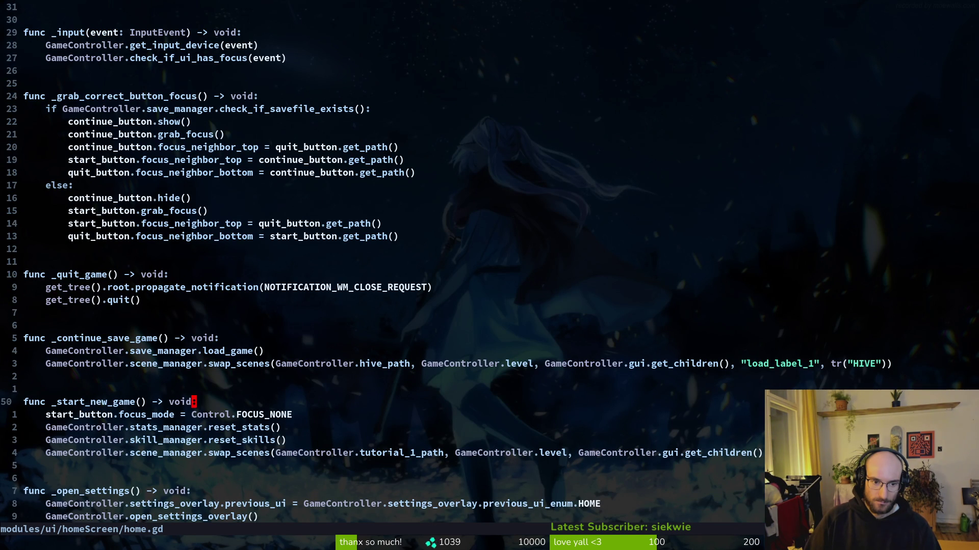
Search the whole project for uses of load_game.
{"action": "key", "text": "space"}
{"action": "key", "text": "f"}
{"action": "key", "text": "w"}
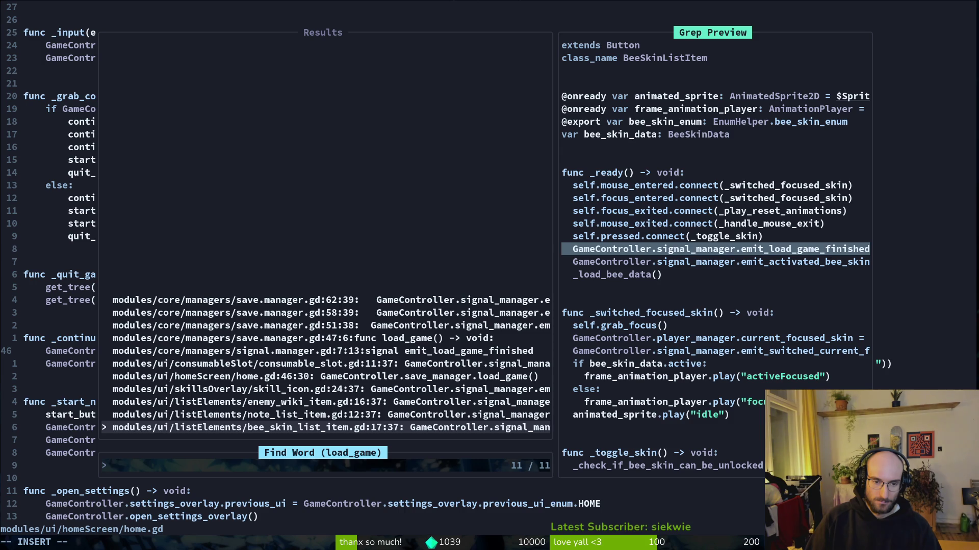
Open skill_icon.gd with the file finder.
{"action": "key", "text": "Escape"}
{"action": "key", "text": "Escape"}
{"action": "key", "text": "space"}
{"action": "key", "text": "f"}
{"action": "key", "text": "f"}
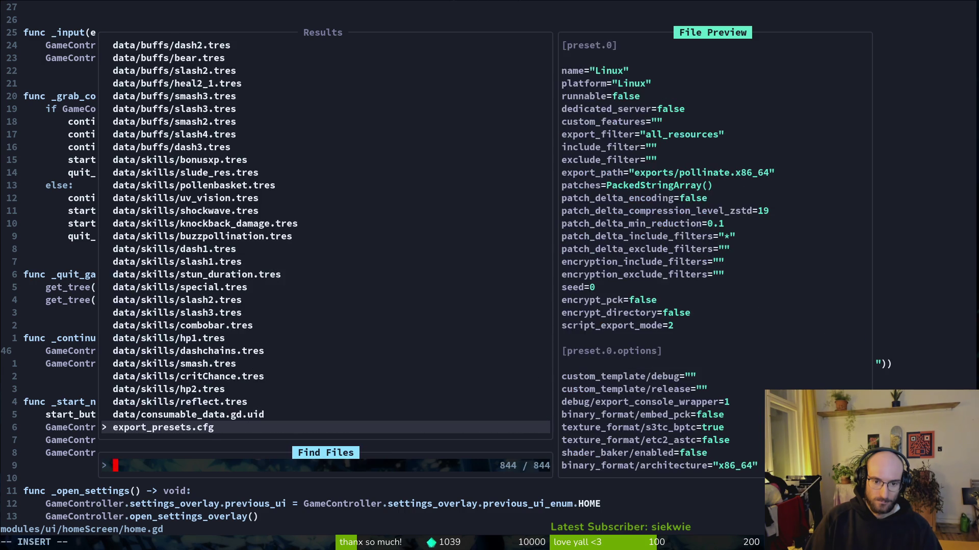
{"action": "key", "text": "Escape"}
{"action": "key", "text": "Escape"}
{"action": "key", "text": "space"}
{"action": "key", "text": "f"}
{"action": "key", "text": "f"}
{"action": "type", "text": "skill_icon"}
{"action": "key", "text": "Return"}
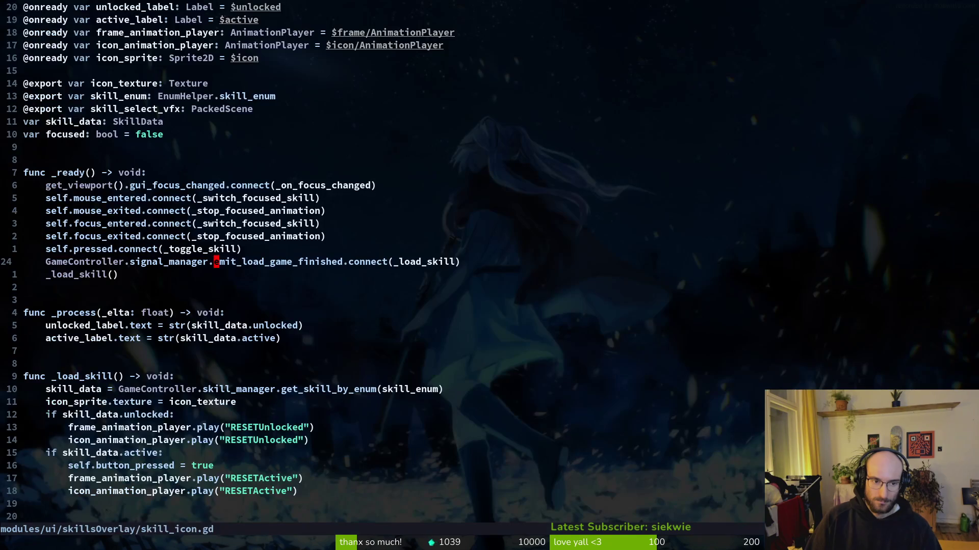
Search the project for emit_load_game_finished and open the save.manager.gd match.
{"action": "left_click", "coordinate": [216, 262]}
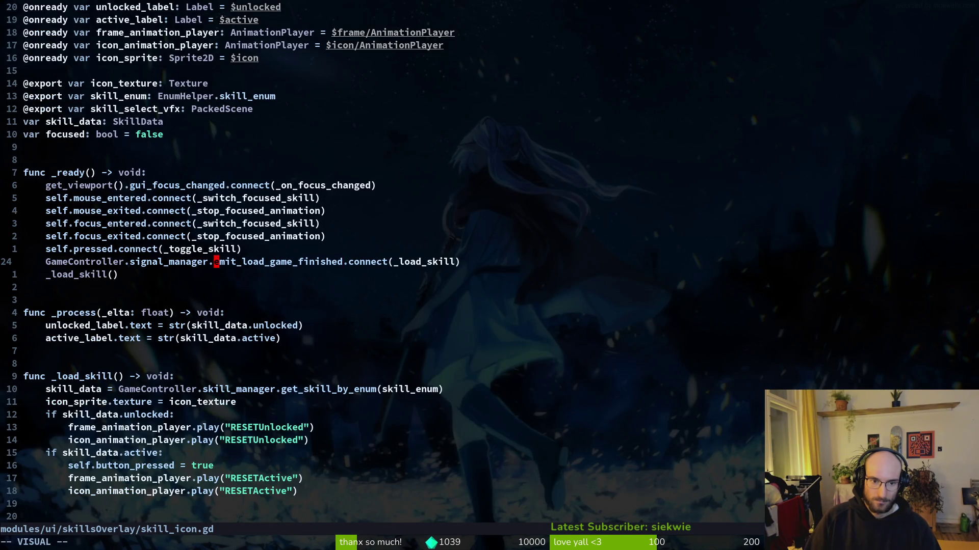
{"action": "key", "text": "space"}
{"action": "key", "text": "f"}
{"action": "key", "text": "c"}
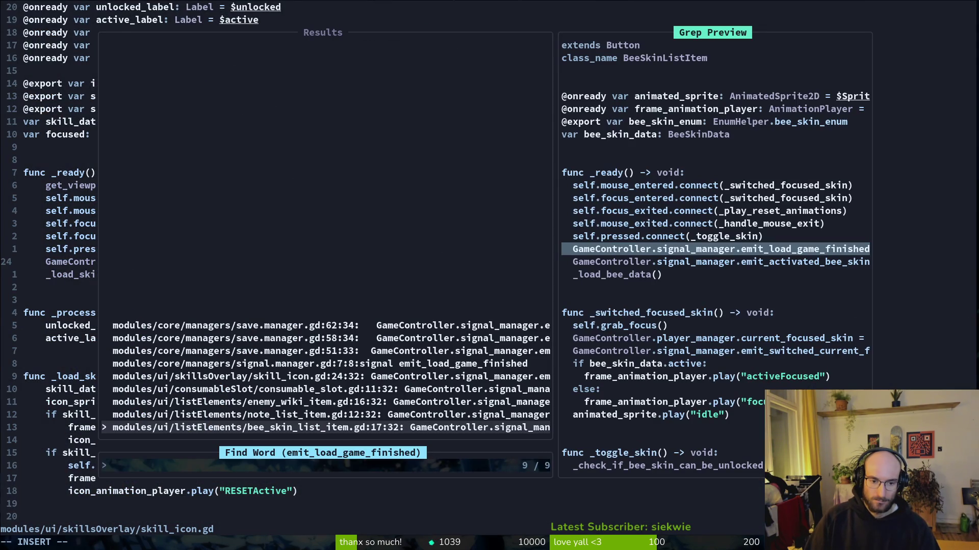
{"action": "left_click", "coordinate": [326, 414]}
{"action": "key", "text": "Up"}
{"action": "key", "text": "Up"}
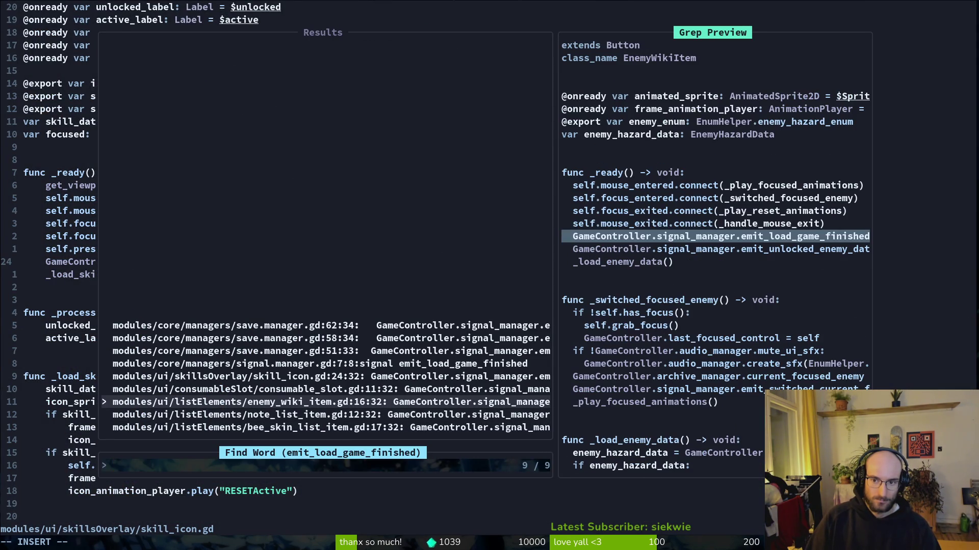
{"action": "left_click", "coordinate": [326, 376]}
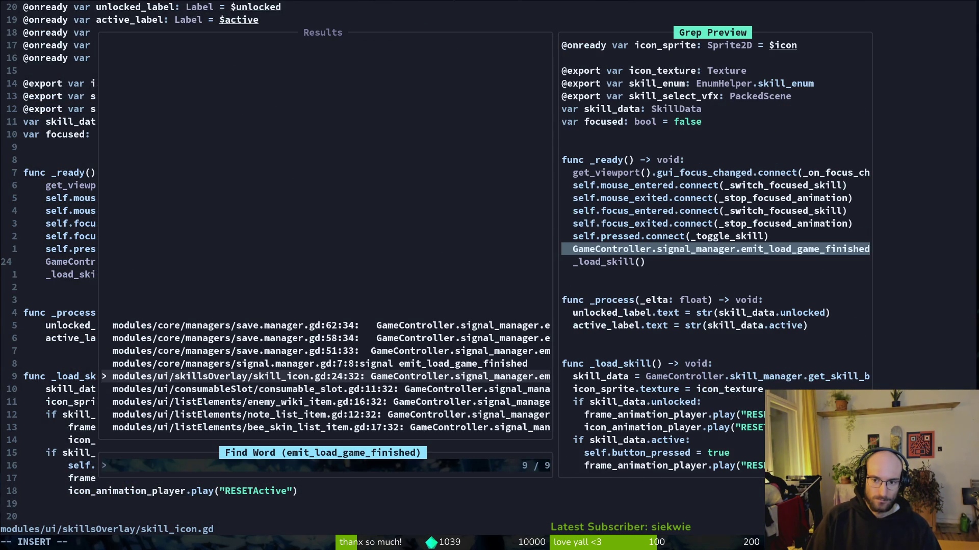
{"action": "left_click", "coordinate": [326, 364]}
{"action": "left_click", "coordinate": [326, 351]}
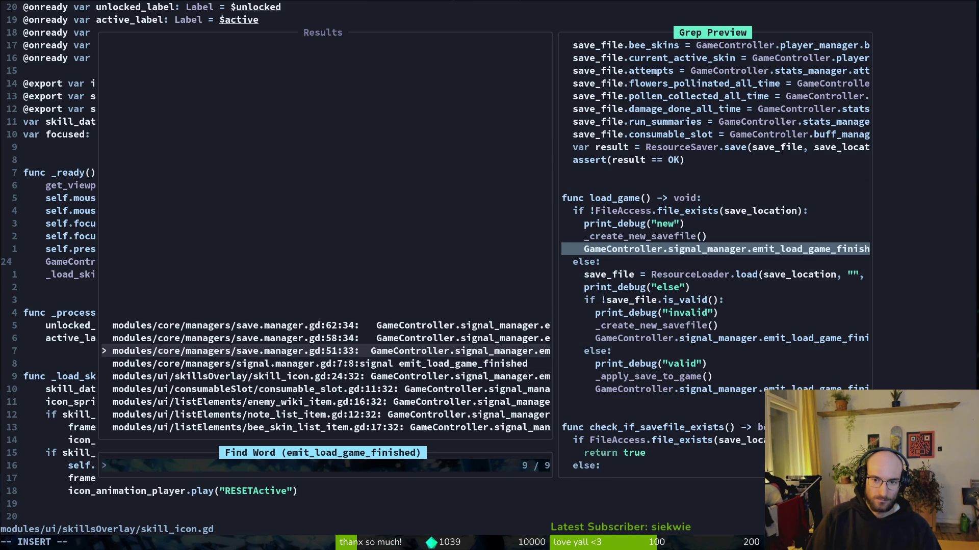
{"action": "key", "text": "Return"}
Search uses of the load_game function name, then review its _apply_save_to_game() logic.
{"action": "key", "text": "k"}
{"action": "key", "text": "k"}
{"action": "key", "text": "k"}
{"action": "key", "text": "b"}
{"action": "key", "text": "b"}
{"action": "key", "text": "b"}
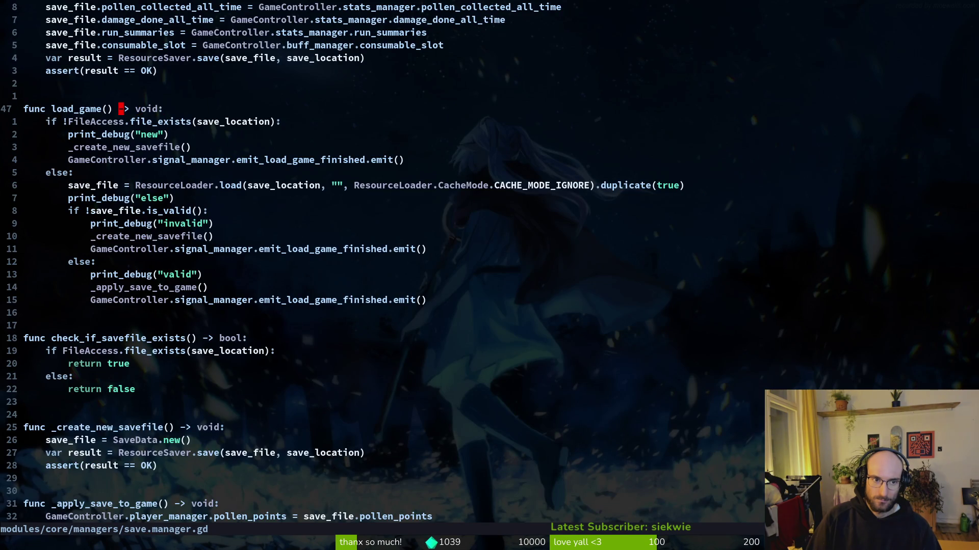
{"action": "key", "text": "v"}
{"action": "key", "text": "e"}
{"action": "key", "text": "space"}
{"action": "key", "text": "s"}
{"action": "key", "text": "w"}
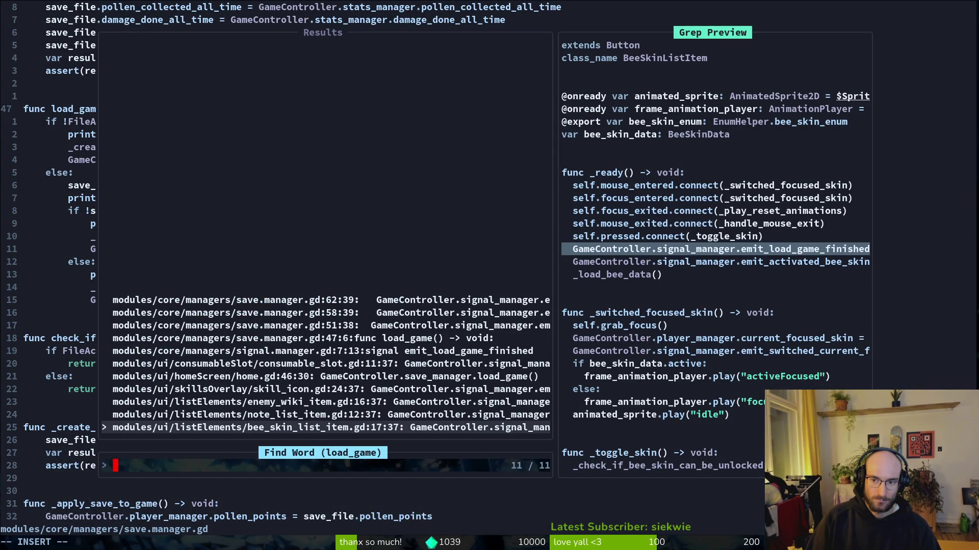
{"action": "key", "text": "Escape"}
{"action": "key", "text": "Escape"}
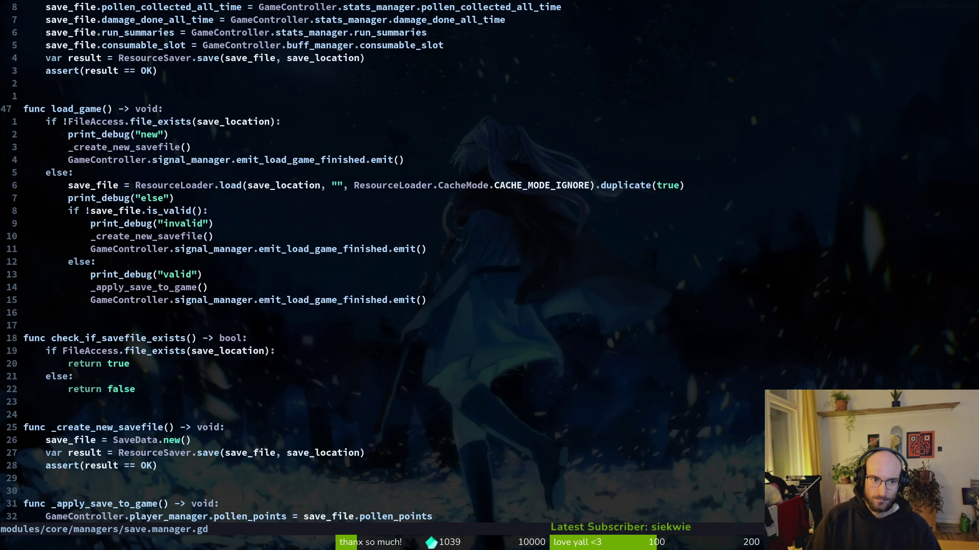
{"action": "key", "text": "j"}
{"action": "key", "text": "j"}
{"action": "key", "text": "j"}
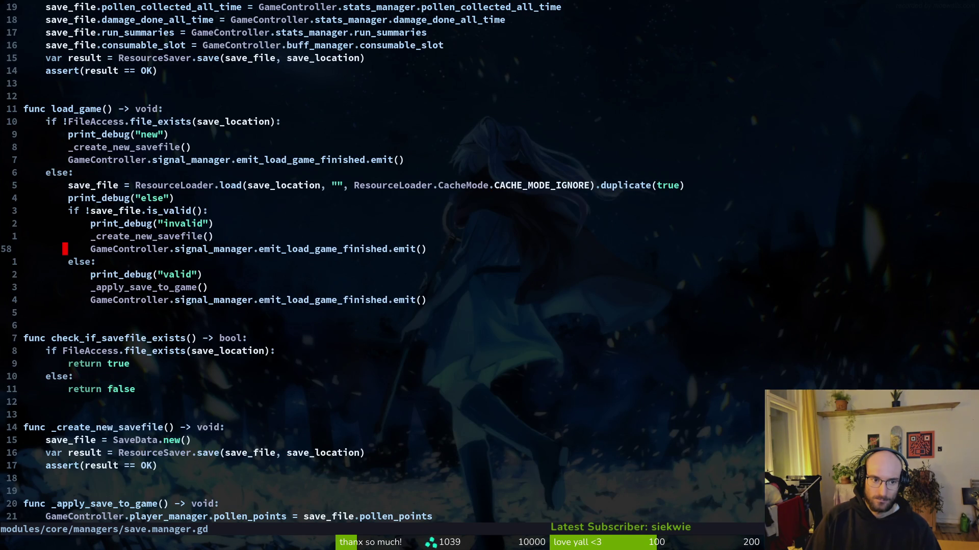
{"action": "key", "text": "k"}
{"action": "key", "text": "j"}
{"action": "key", "text": "j"}
{"action": "key", "text": "j"}
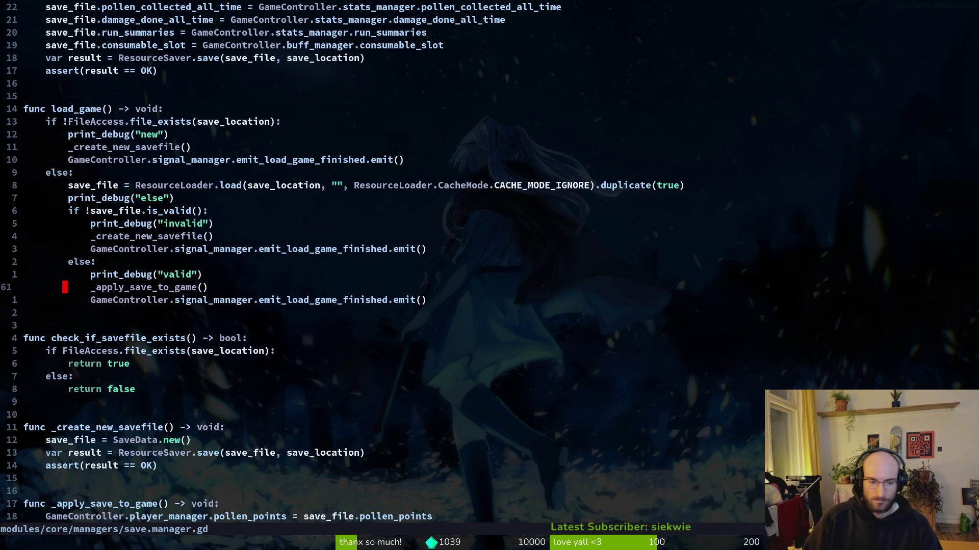
Open home.gd with the file finder.
{"action": "key", "text": "ctrl+o"}
{"action": "key", "text": "ctrl+i"}
{"action": "key", "text": "space"}
{"action": "key", "text": "f"}
{"action": "key", "text": "f"}
{"action": "type", "text": "home"}
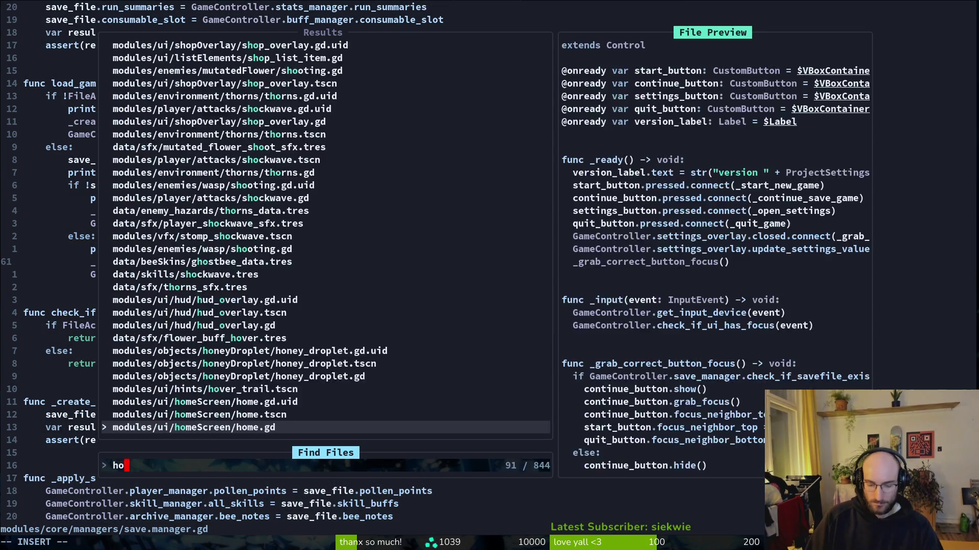
{"action": "key", "text": "Return"}
Add GameController.save_manager.save_game() after reset_skills() in _start_new_game and save.
{"action": "key", "text": "j"}
{"action": "key", "text": "j"}
{"action": "key", "text": "j"}
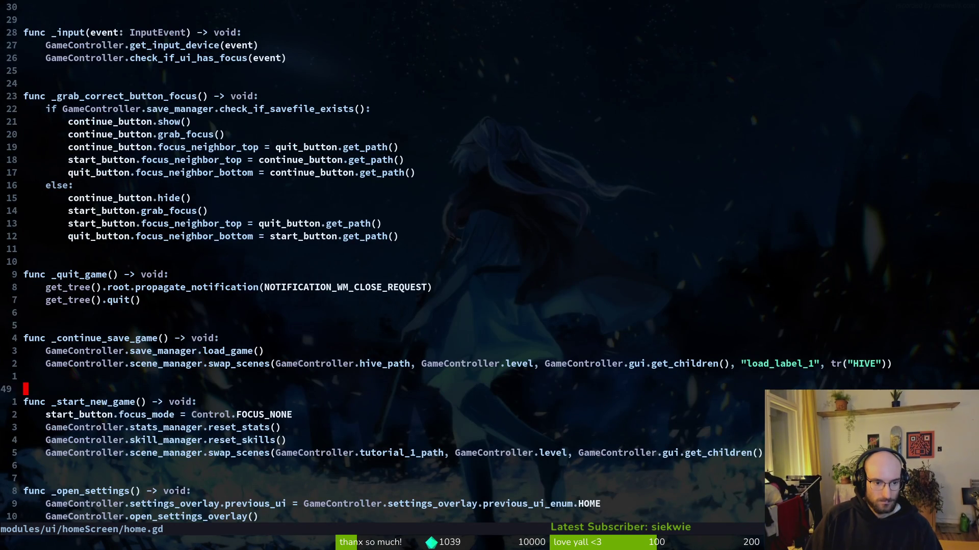
{"action": "type", "text": "oGameController.save"}
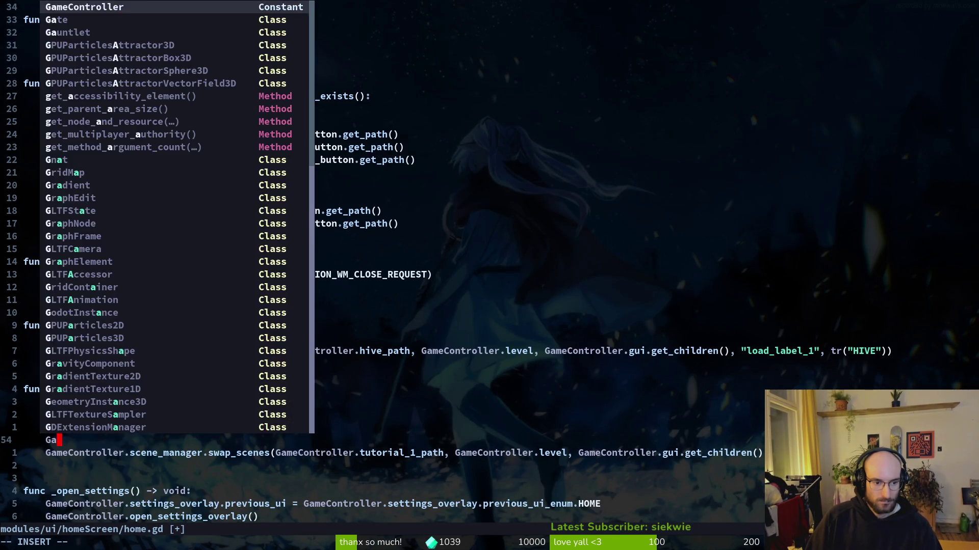
{"action": "key", "text": "Tab"}
{"action": "type", "text": ".sav"}
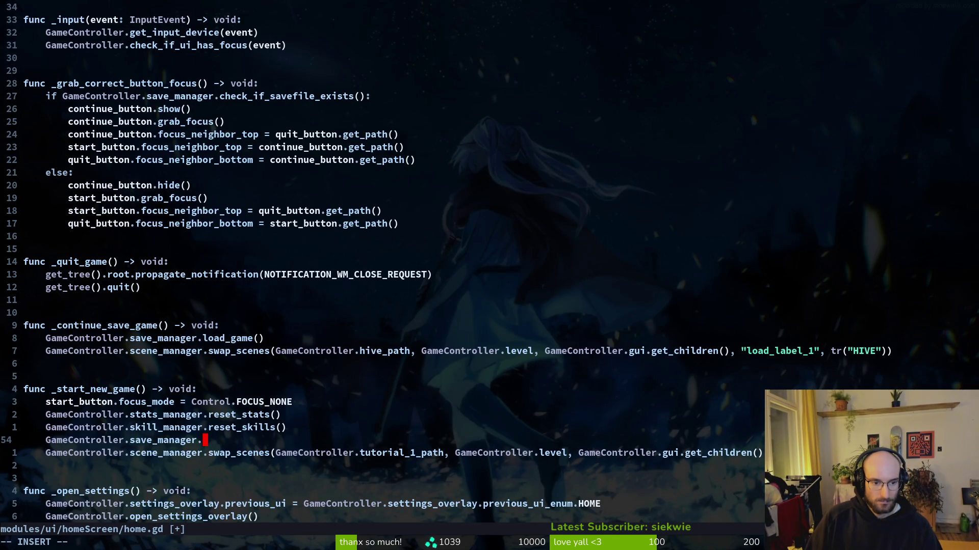
{"action": "type", "text": "save_game()"}
{"action": "key", "text": "Return"}
{"action": "type", "text": ":w"}
{"action": "key", "text": "Return"}
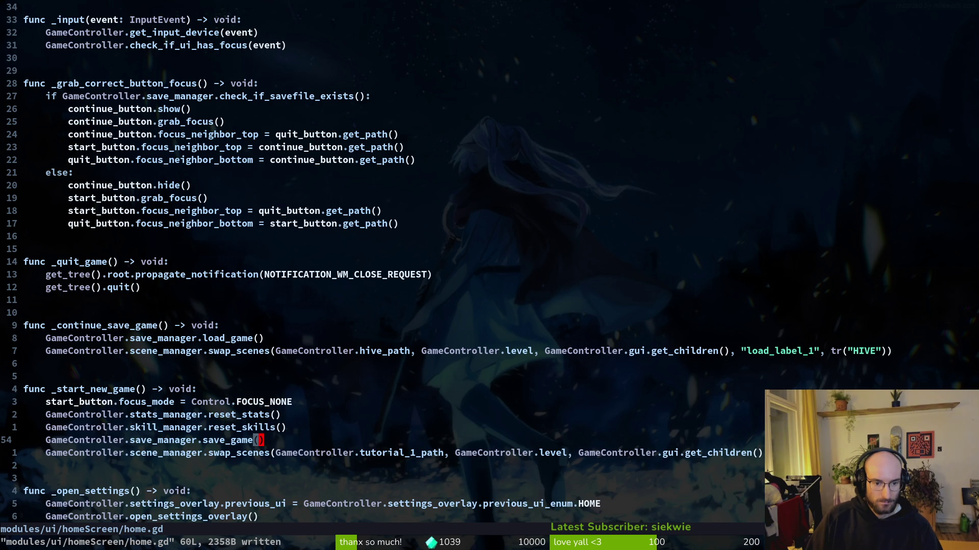
Delete the added save_game() line, save home.gd, and go to the reset_skills() line.
{"action": "key", "text": "d"}
{"action": "key", "text": "d"}
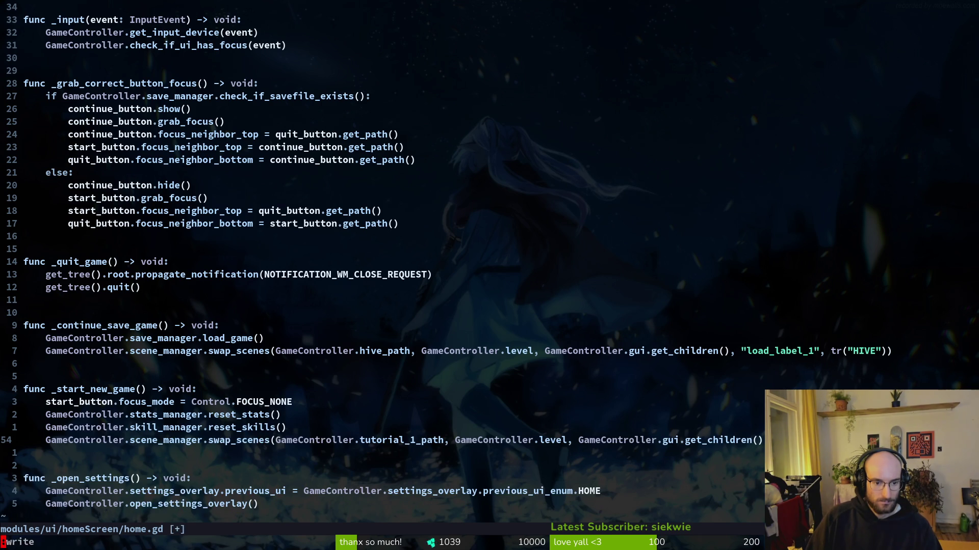
{"action": "type", "text": ":w"}
{"action": "key", "text": "Return"}
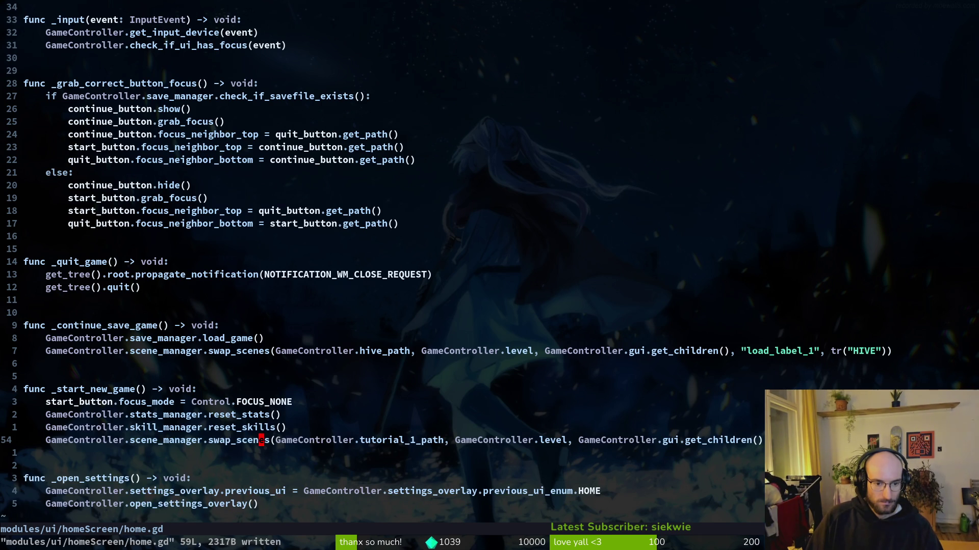
{"action": "left_click", "coordinate": [261, 428]}
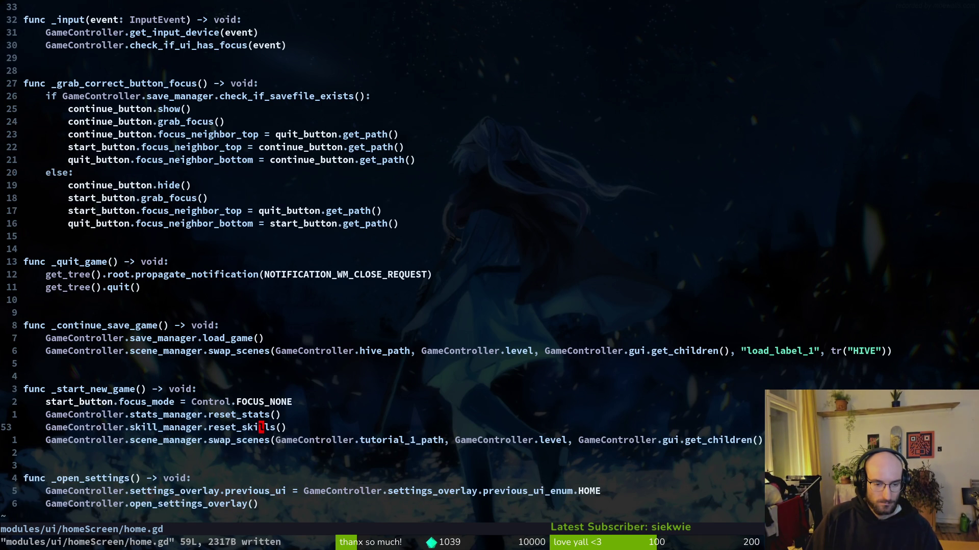
{"action": "key", "text": "space"}
Open skill.manager.gd via the file finder using 'skm'.
{"action": "key", "text": "f"}
{"action": "key", "text": "f"}
{"action": "type", "text": "skm"}
{"action": "key", "text": "Return"}
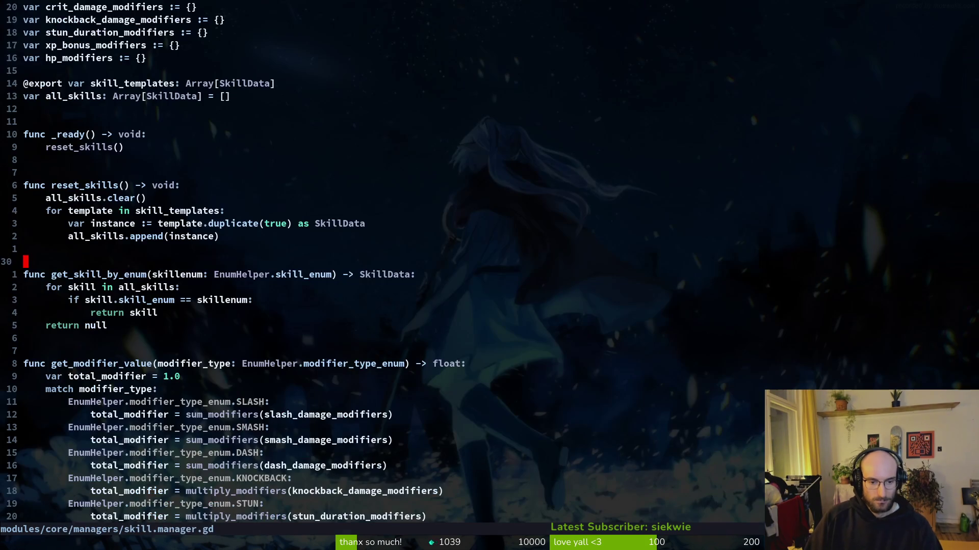
Start reset_skills with print_debug("resetng"), drop the pasted save_game() line, save, and close the game.
{"action": "key", "text": "k"}
{"action": "key", "text": "k"}
{"action": "key", "text": "k"}
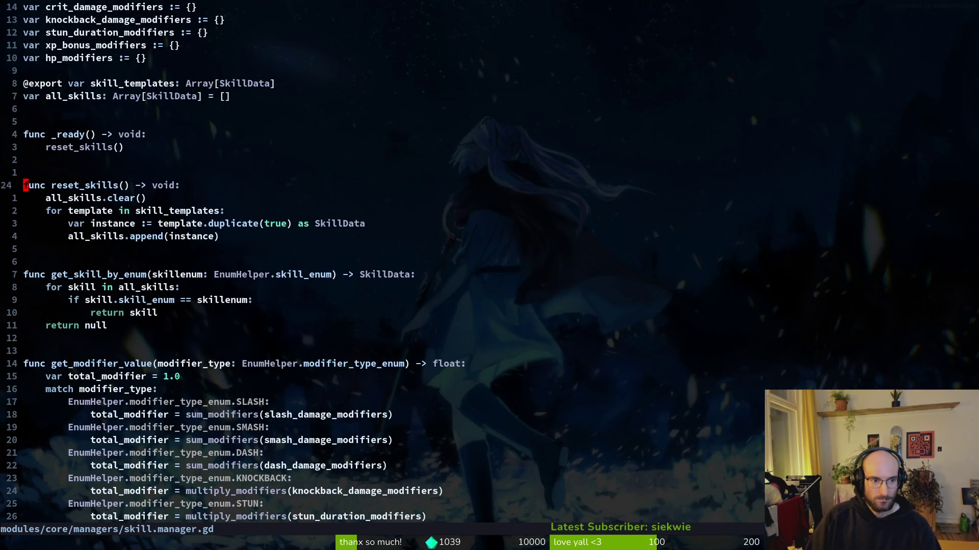
{"action": "type", "text": "p"}
{"action": "type", "text": "oprint_debug(\""}
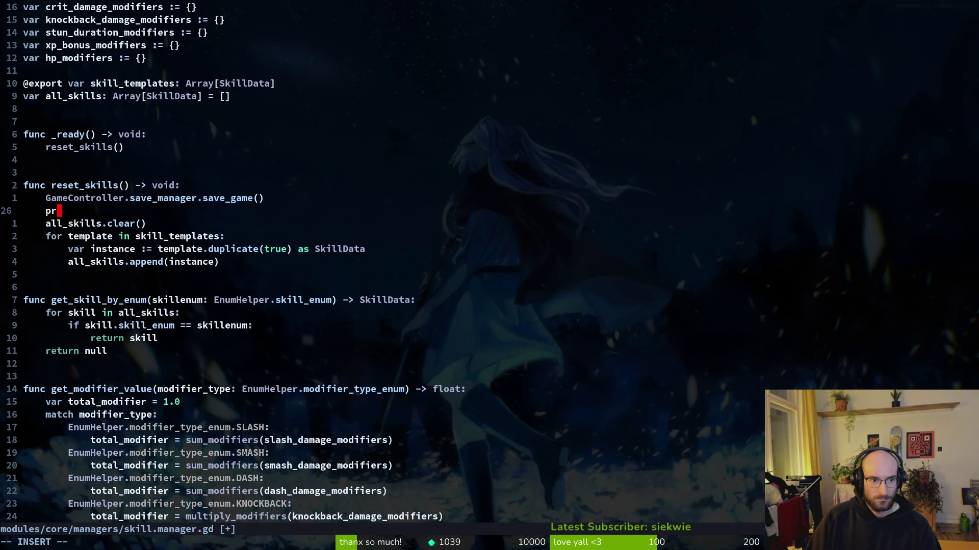
{"action": "type", "text": "resetng"}
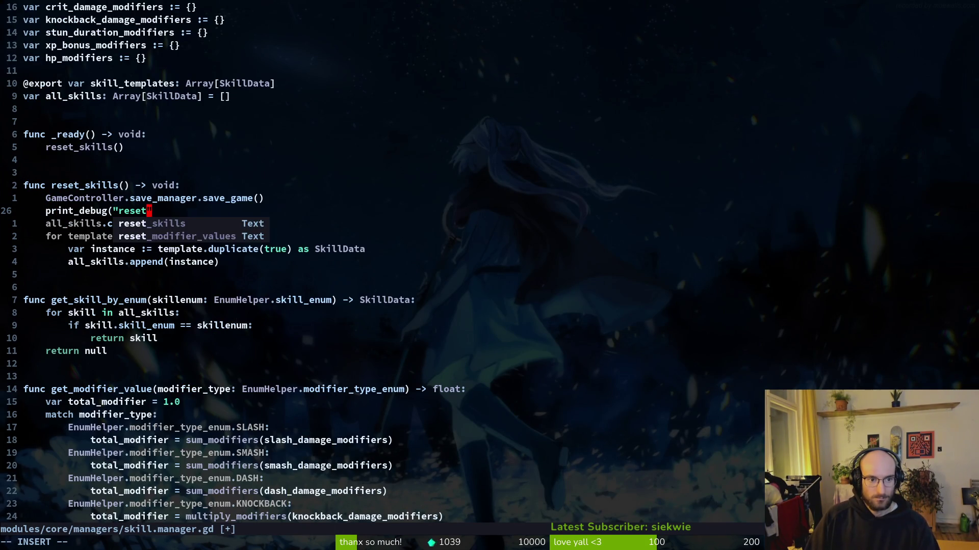
{"action": "key", "text": "Return"}
{"action": "key", "text": "BackSpace"}
{"action": "key", "text": "BackSpace"}
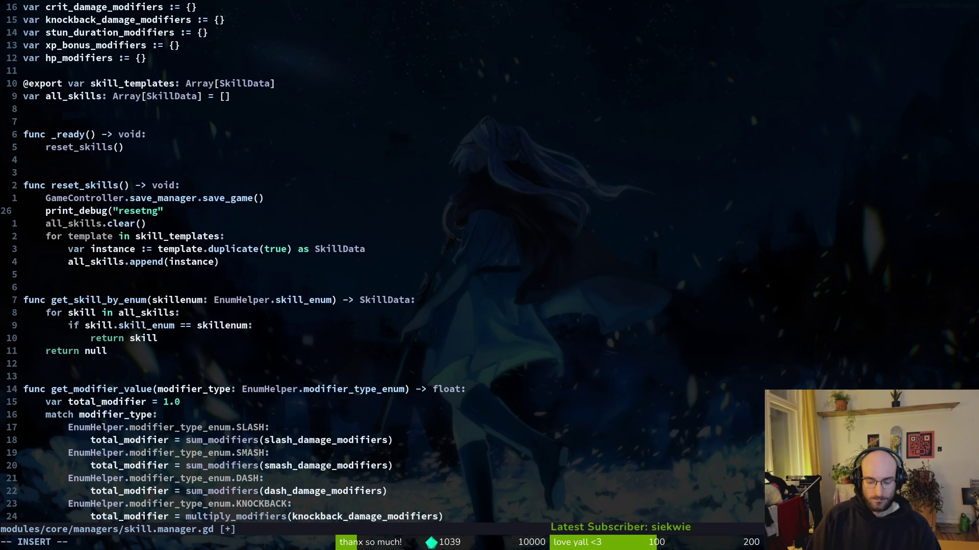
{"action": "type", "text": ")"}
{"action": "key", "text": "Escape"}
{"action": "key", "text": "k"}
{"action": "key", "text": "d"}
{"action": "key", "text": "d"}
{"action": "type", "text": ":w"}
{"action": "key", "text": "Return"}
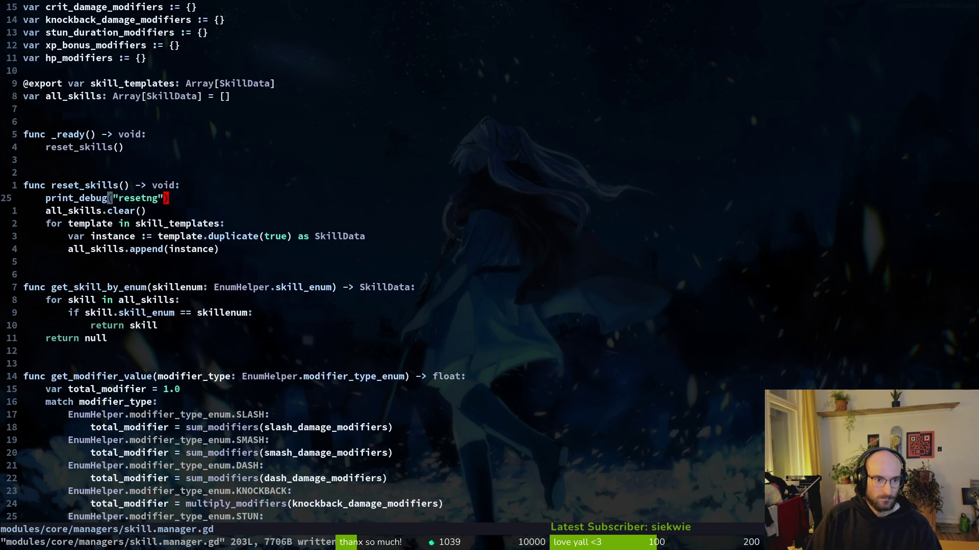
{"action": "key", "text": "alt+F4"}
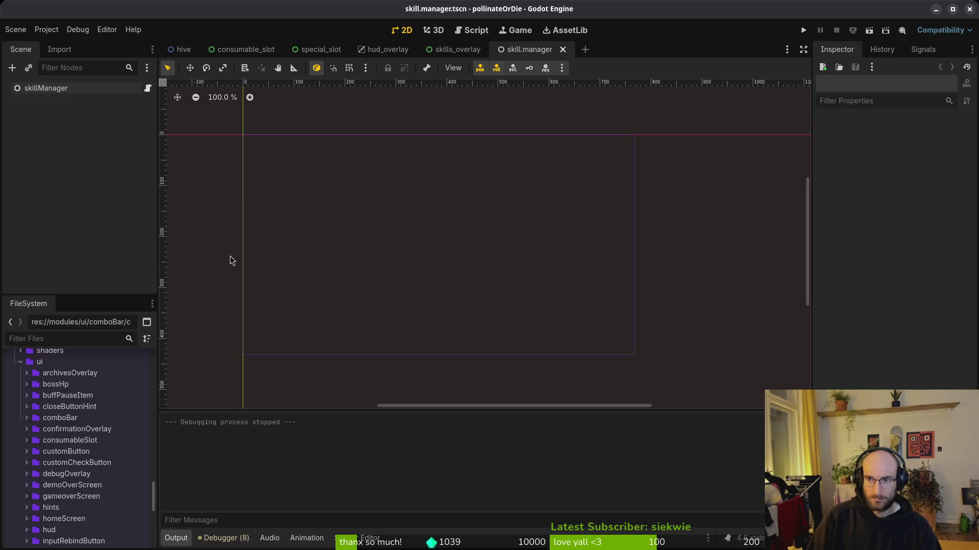
Run the game, continue the save into the hive, and check the skill upgrade grid.
{"action": "key", "text": "F5"}
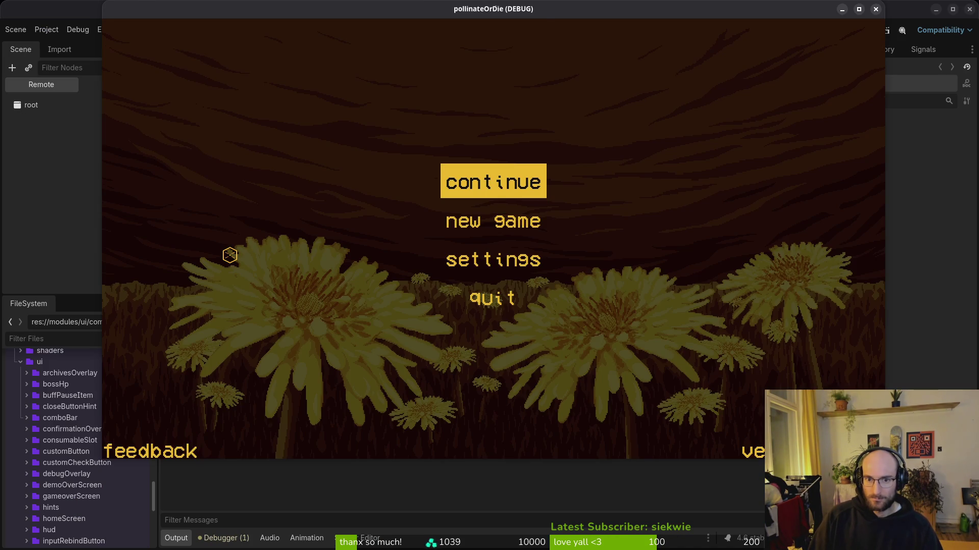
{"action": "key", "text": "Return"}
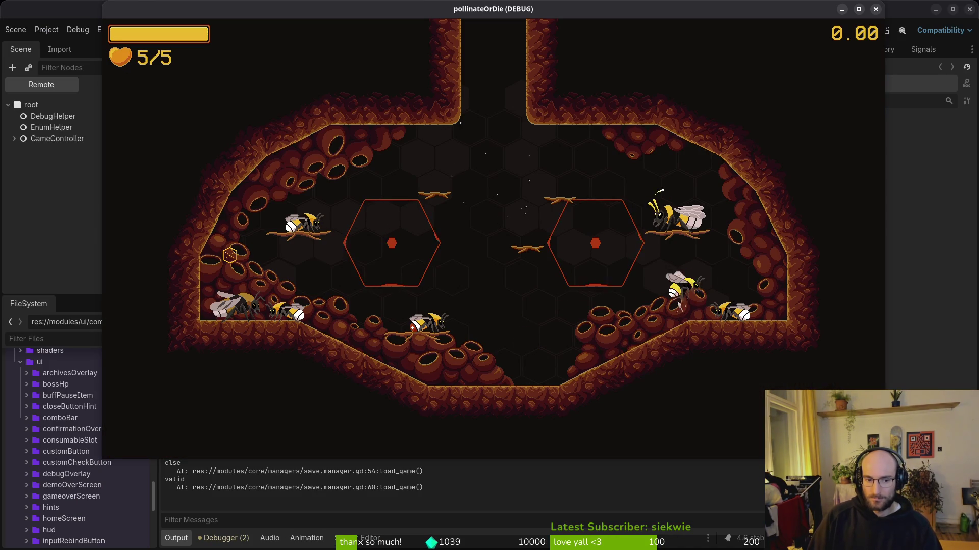
{"action": "key", "text": "Tab"}
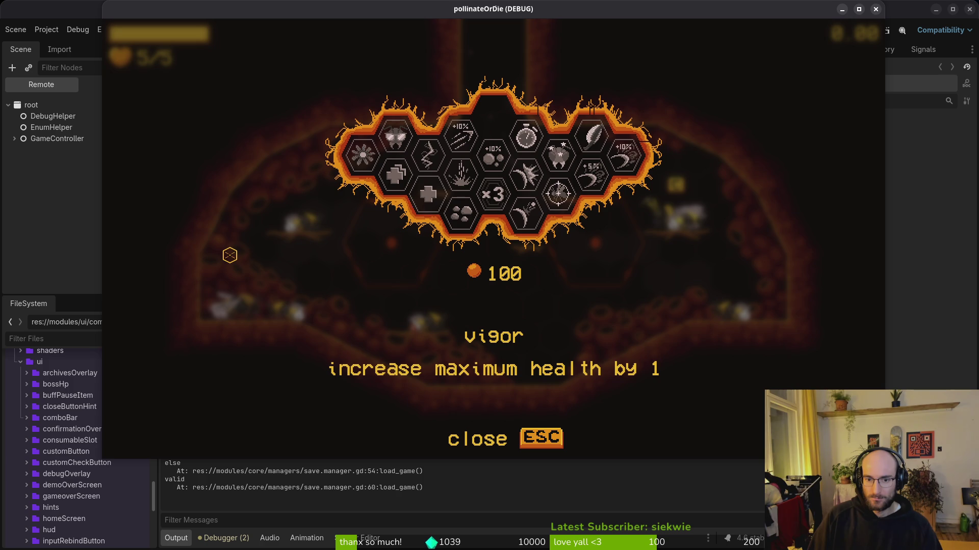
{"action": "key", "text": "Escape"}
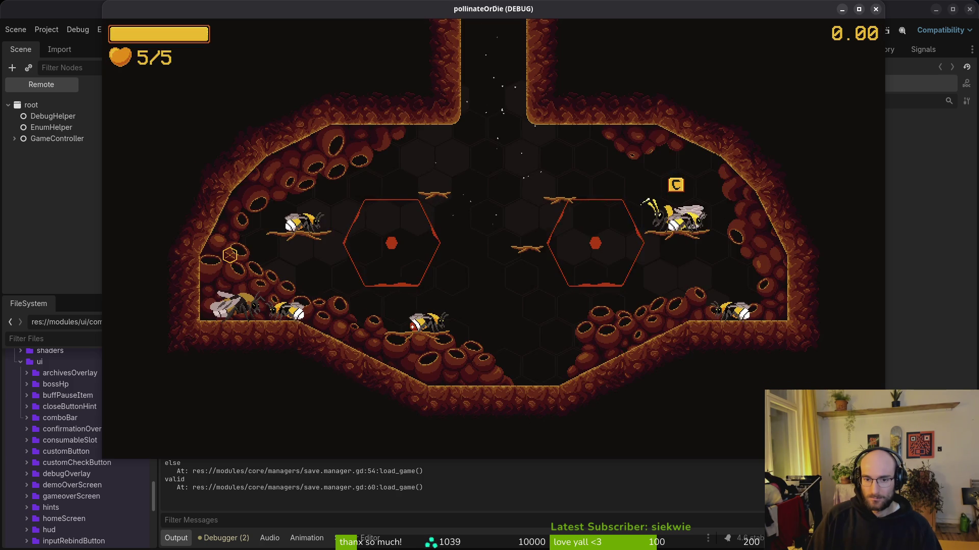
Quit to the main menu, start a new game, confirm the "resetng" log, then return to Neovim.
{"action": "key", "text": "Escape"}
{"action": "key", "text": "Down"}
{"action": "key", "text": "Down"}
{"action": "key", "text": "Down"}
{"action": "key", "text": "Return"}
{"action": "key", "text": "Escape"}
{"action": "key", "text": "Down"}
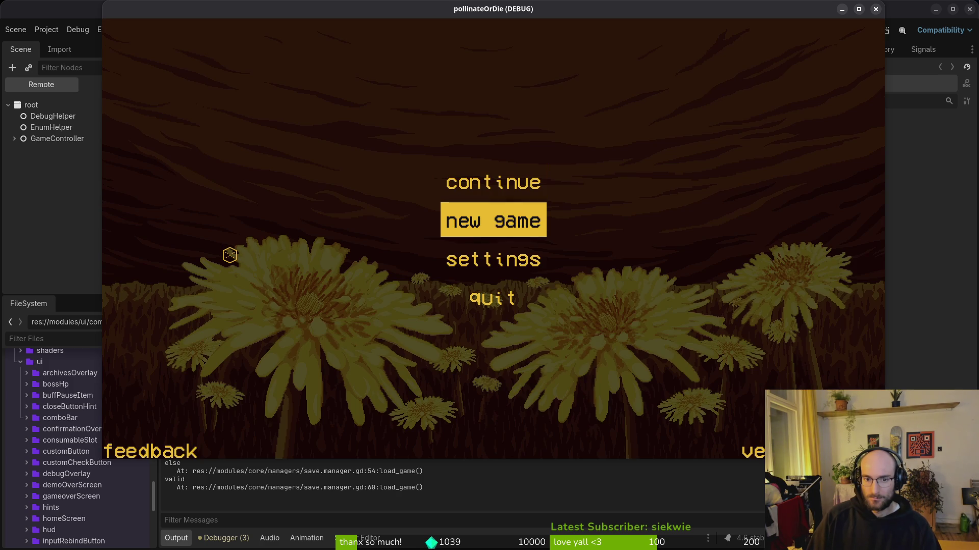
{"action": "key", "text": "Return"}
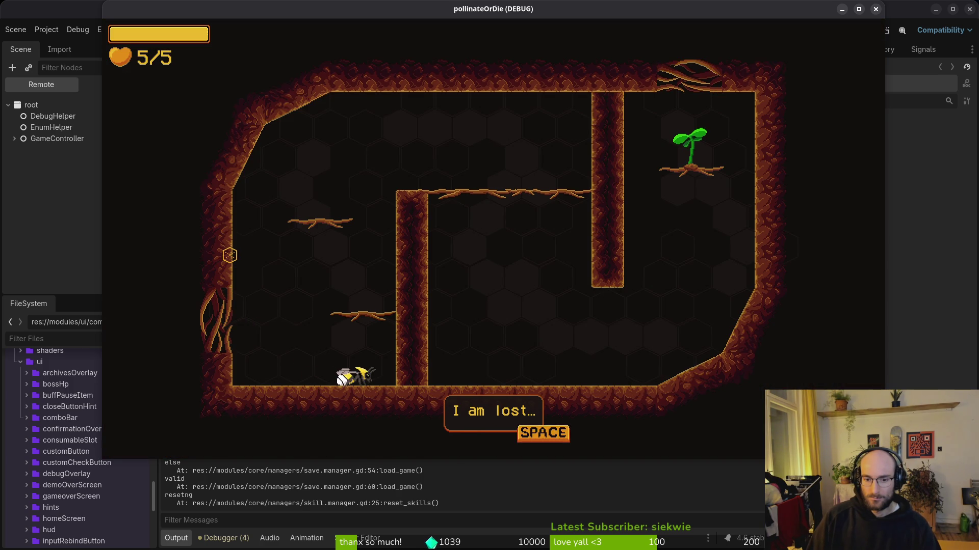
{"action": "key", "text": "F8"}
{"action": "key", "text": "F5"}
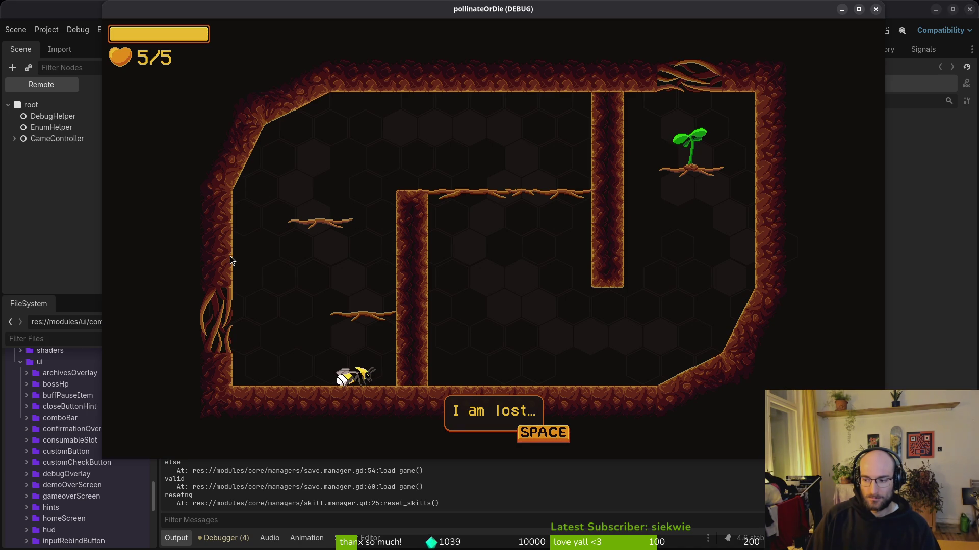
{"action": "key", "text": "F8"}
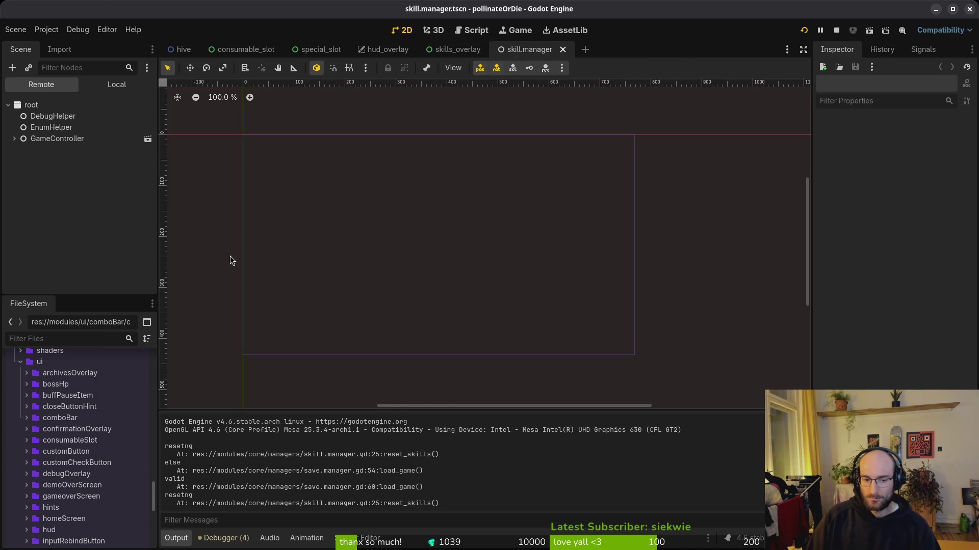
{"action": "key", "text": "F5"}
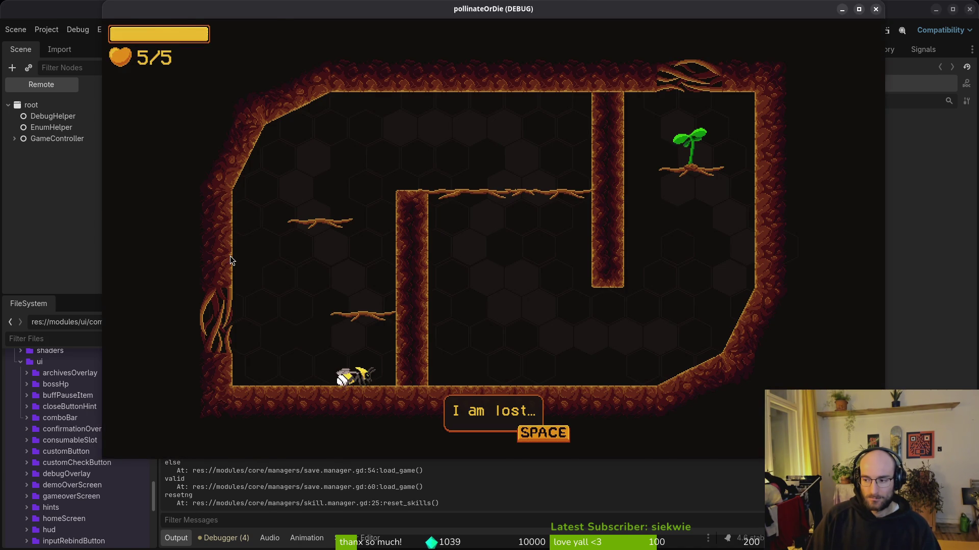
{"action": "key", "text": "alt+Tab"}
Open home.gd through the Telescope file finder.
{"action": "key", "text": "space"}
{"action": "key", "text": "f"}
{"action": "key", "text": "f"}
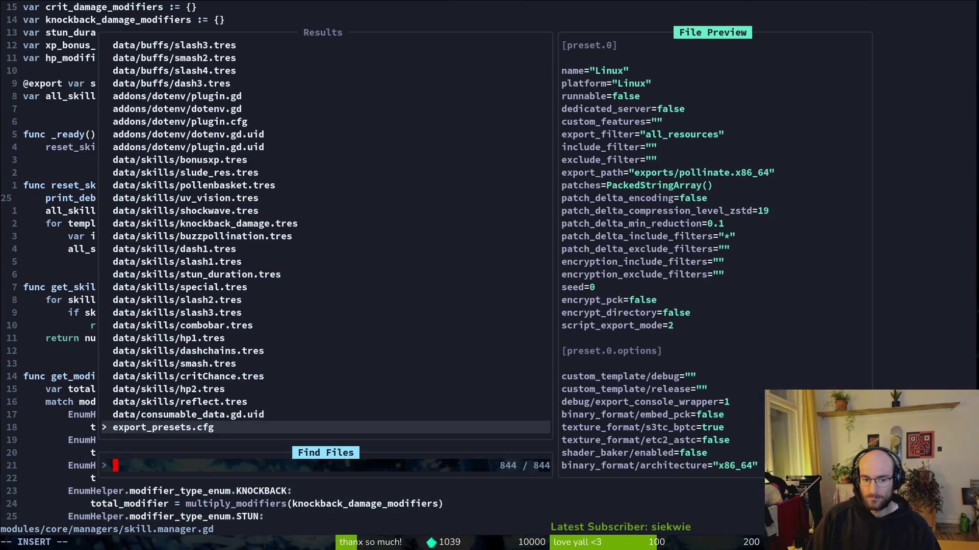
{"action": "key", "text": "Escape"}
{"action": "key", "text": "space"}
{"action": "key", "text": "f"}
{"action": "key", "text": "f"}
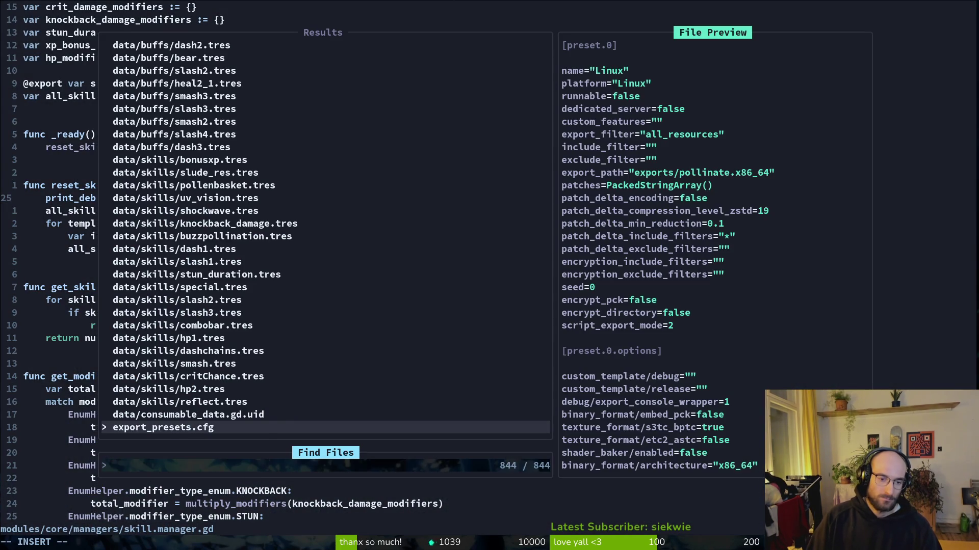
{"action": "type", "text": "home"}
{"action": "key", "text": "Return"}
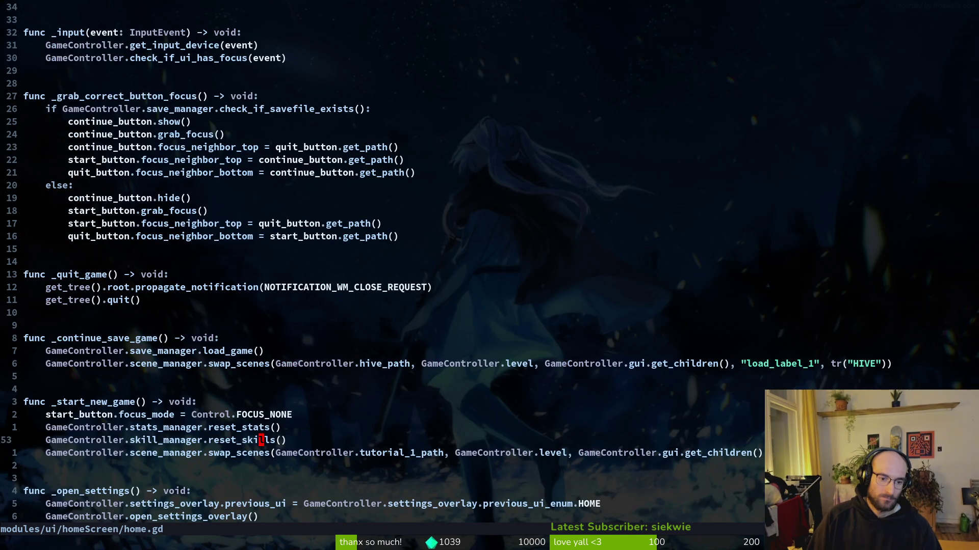
Start a new line below reset_skills() in _start_new_game, checking _continue_save_game for reference.
{"action": "type", "text": "o"}
{"action": "type", "text": "Ga"}
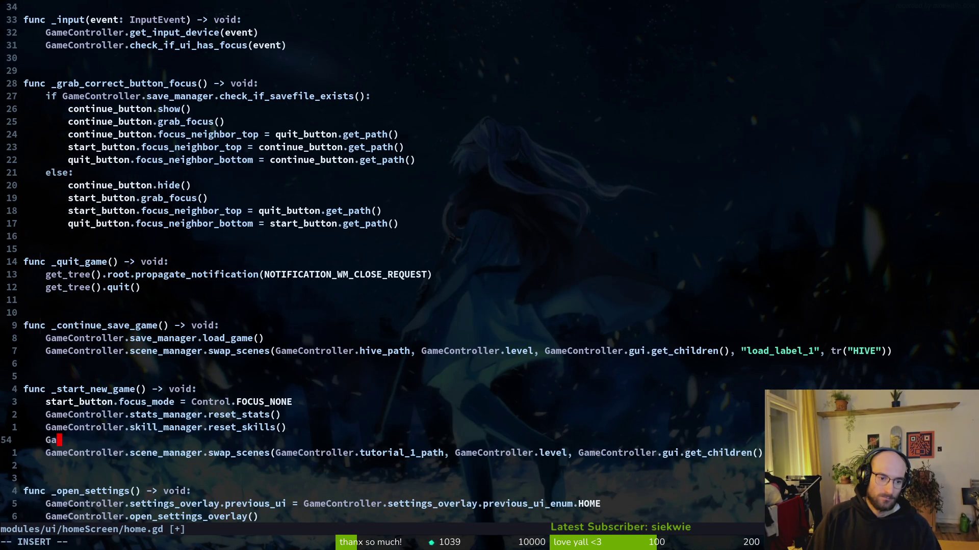
{"action": "key", "text": "Escape"}
{"action": "key", "text": "k"}
{"action": "key", "text": "k"}
{"action": "key", "text": "k"}
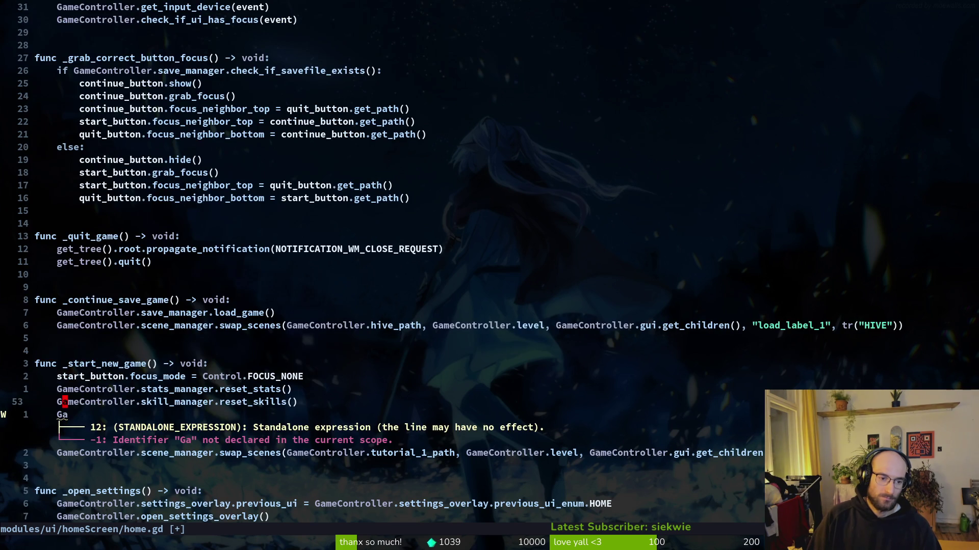
{"action": "key", "text": "0"}
{"action": "key", "text": "j"}
{"action": "key", "text": "j"}
{"action": "key", "text": "j"}
{"action": "key", "text": "j"}
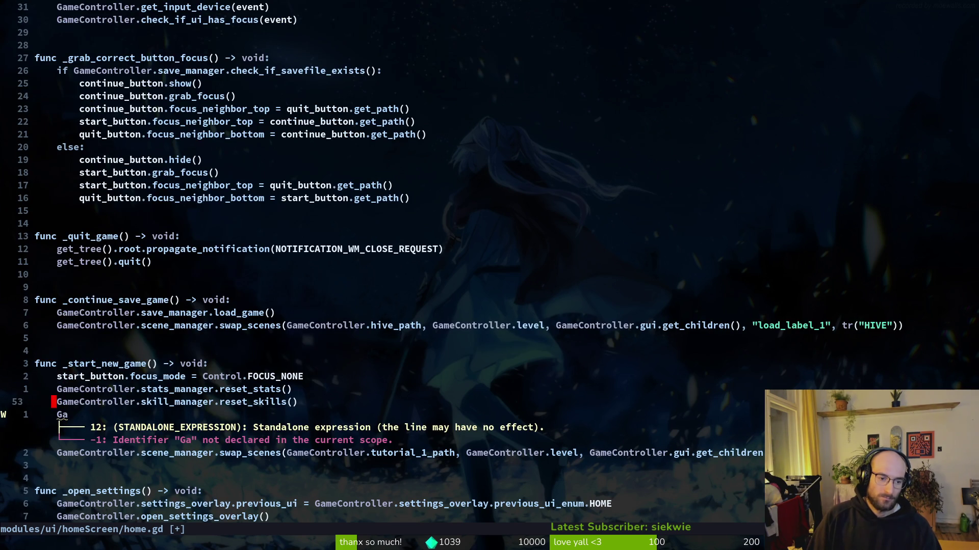
{"action": "key", "text": "$"}
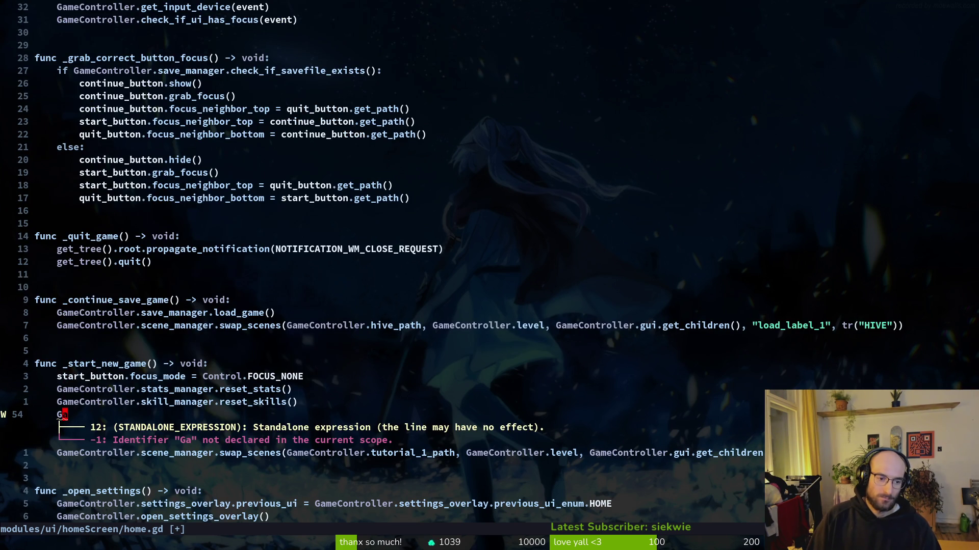
Complete the line as GameController.save_manager.save_game() and save home.gd.
{"action": "type", "text": "ame"}
{"action": "key", "text": "Tab"}
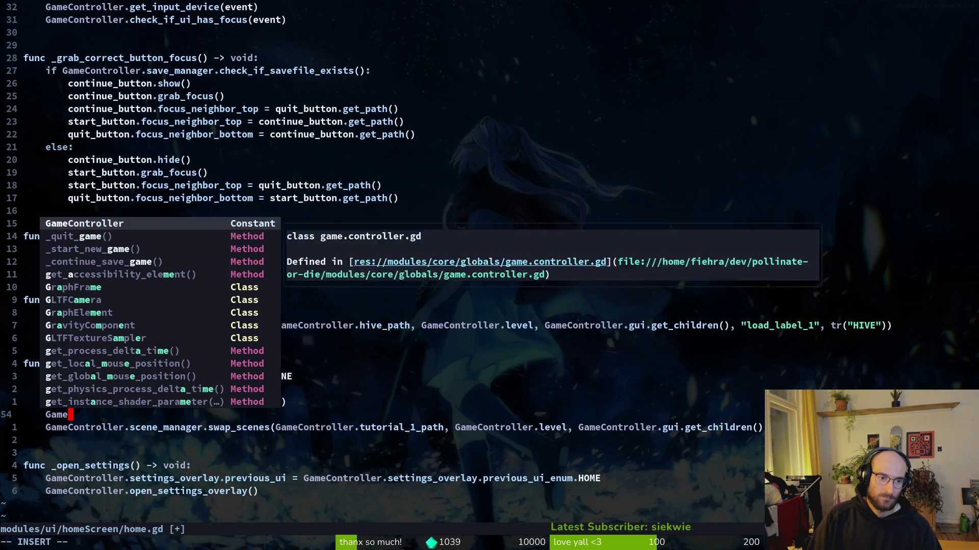
{"action": "type", "text": ".save"}
{"action": "key", "text": "Tab"}
{"action": "type", "text": ".save"}
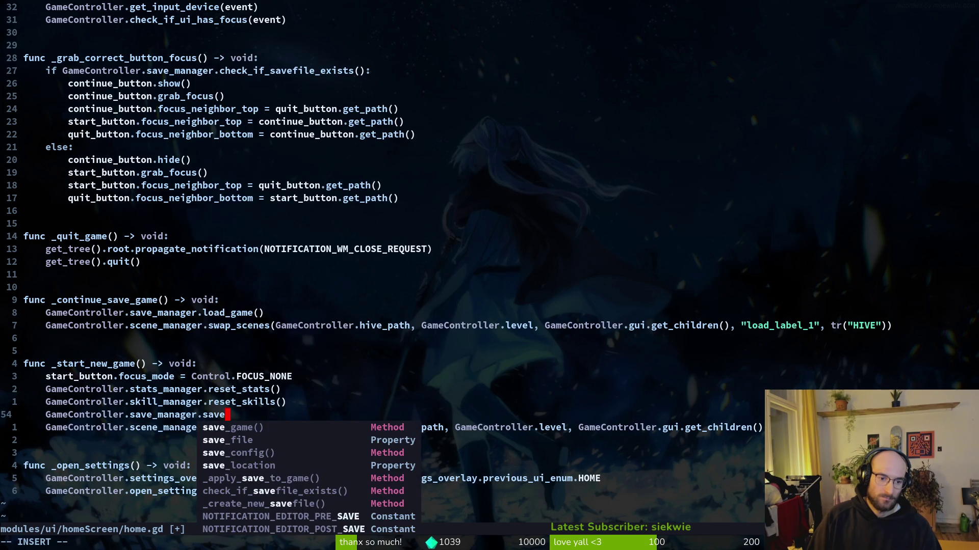
{"action": "key", "text": "Tab"}
{"action": "key", "text": "Escape"}
{"action": "type", "text": ":w"}
{"action": "key", "text": "Return"}
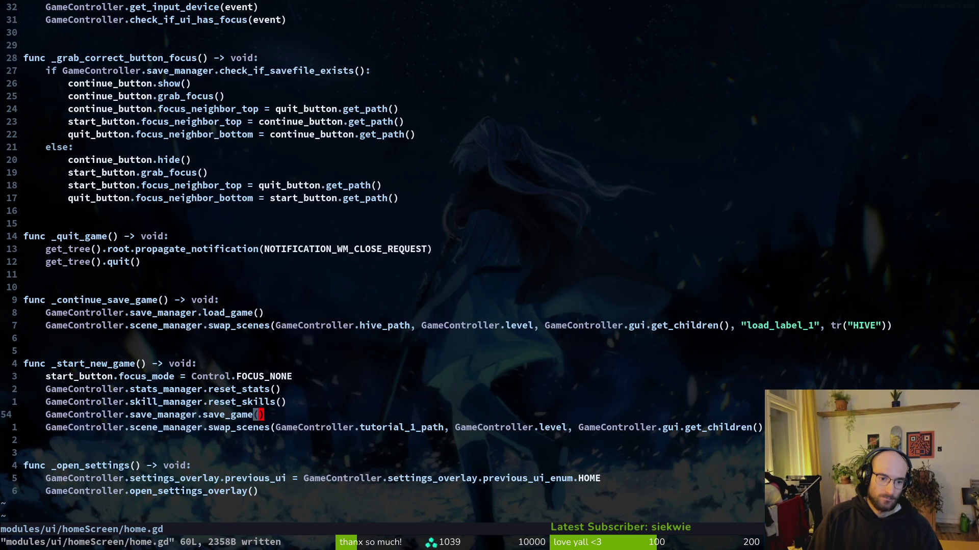
{"action": "key", "text": "shift+v"}
Run the game with F5 and quit it from the game menu.
{"action": "key", "text": "y"}
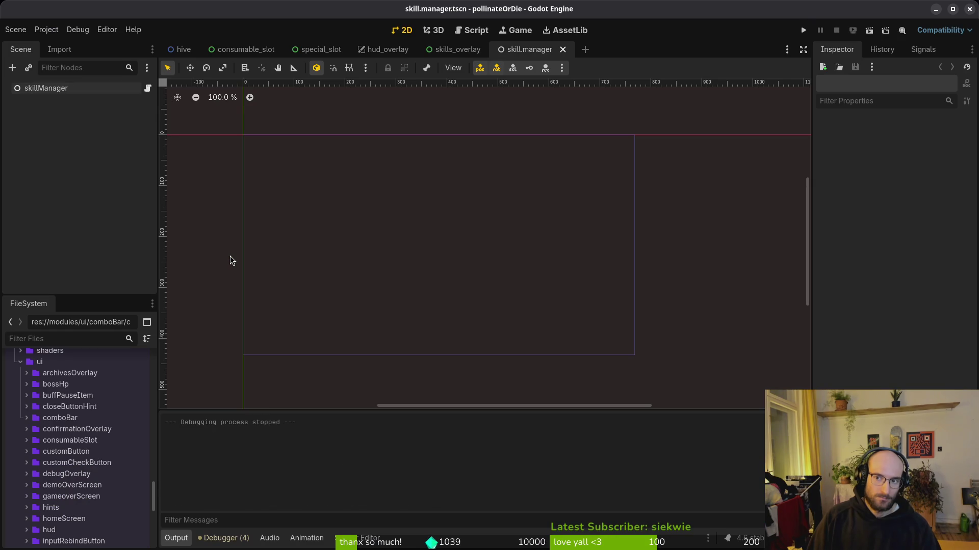
{"action": "key", "text": "F5"}
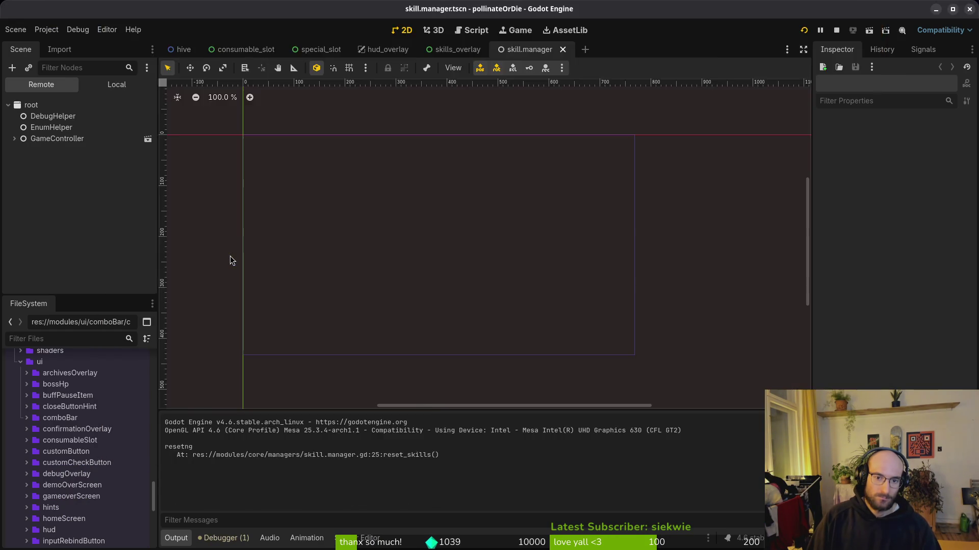
{"action": "key", "text": "Down"}
{"action": "key", "text": "Down"}
{"action": "key", "text": "Down"}
{"action": "key", "text": "Return"}
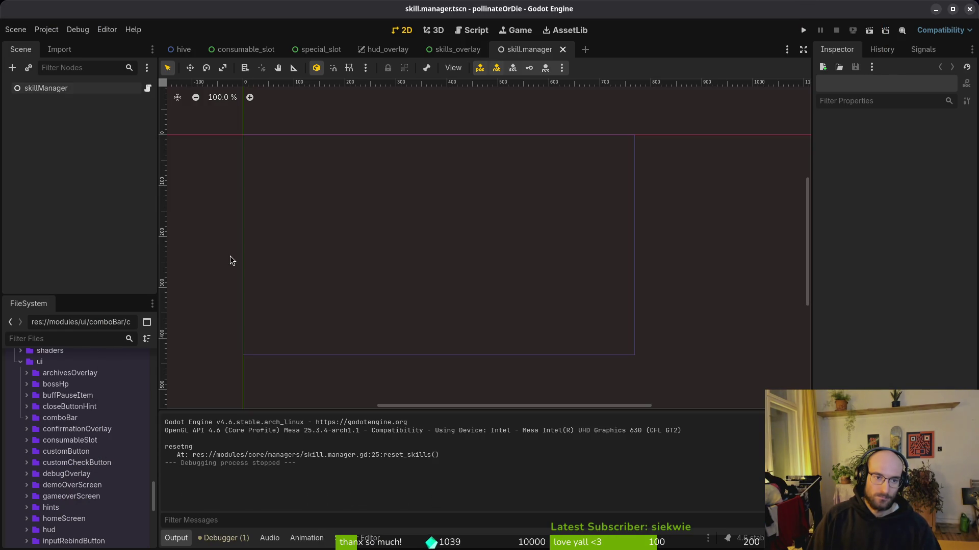
Delete all four files in the game's user data folder, then run the project again past the title.
{"action": "left_click", "coordinate": [47, 29]}
{"action": "left_click", "coordinate": [94, 125]}
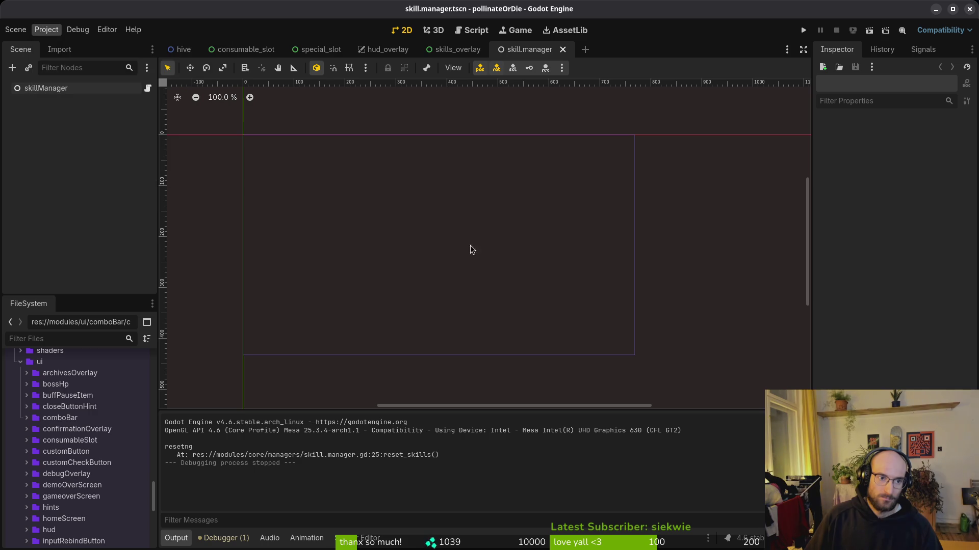
{"action": "key", "text": "ctrl+a"}
{"action": "key", "text": "Delete"}
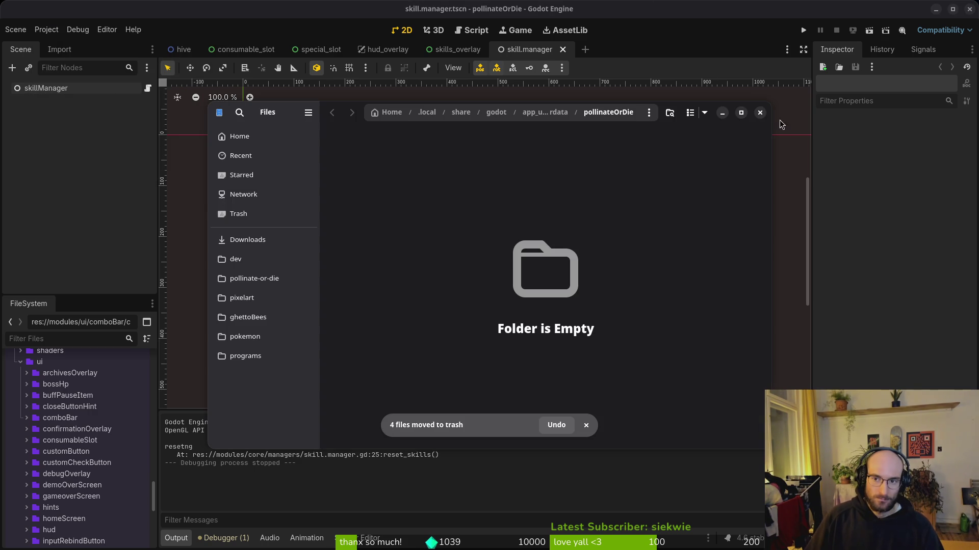
{"action": "left_click", "coordinate": [759, 112]}
{"action": "left_click", "coordinate": [803, 30]}
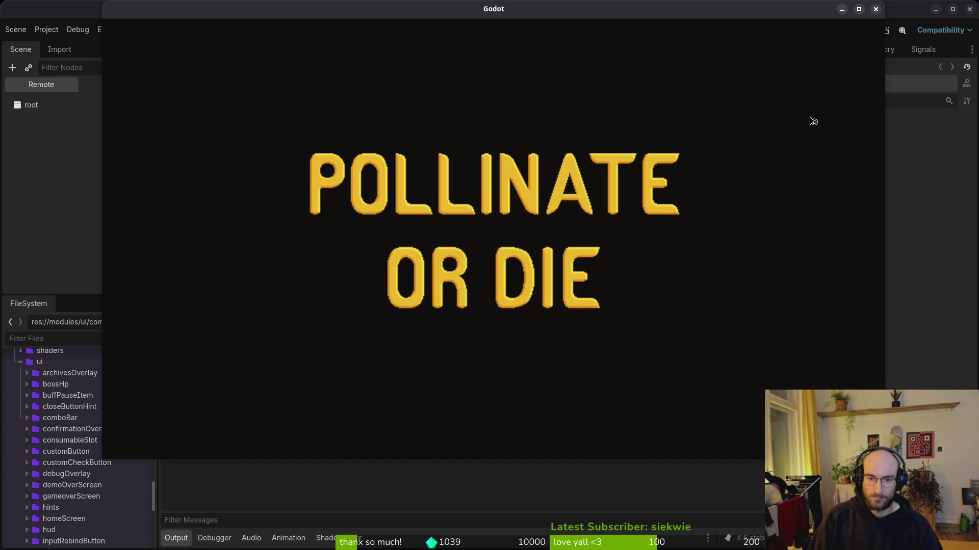
{"action": "key", "text": "F8"}
Remove the added save_game() line from home.gd, save it, and return to Godot.
{"action": "key", "text": "alt+Tab"}
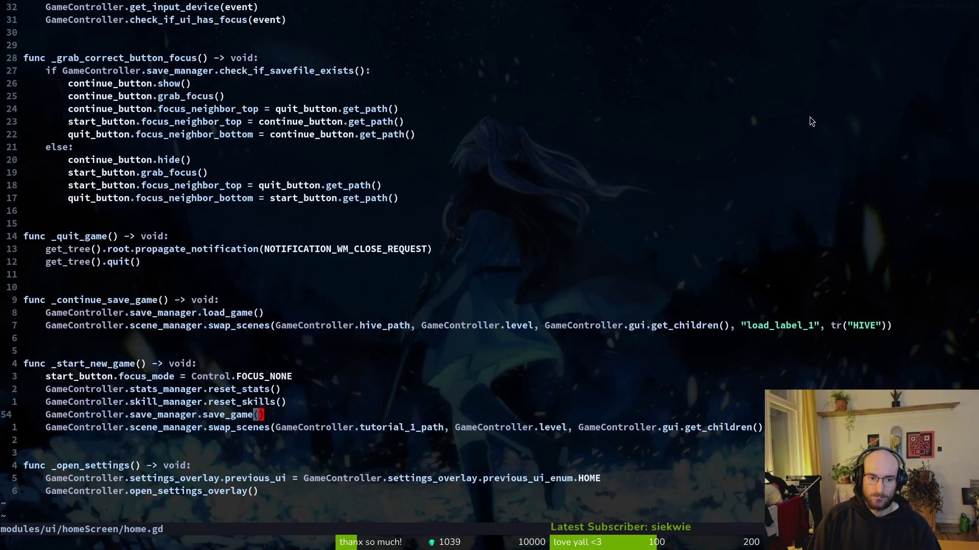
{"action": "key", "text": "d"}
{"action": "key", "text": "d"}
{"action": "type", "text": ":w"}
{"action": "key", "text": "Return"}
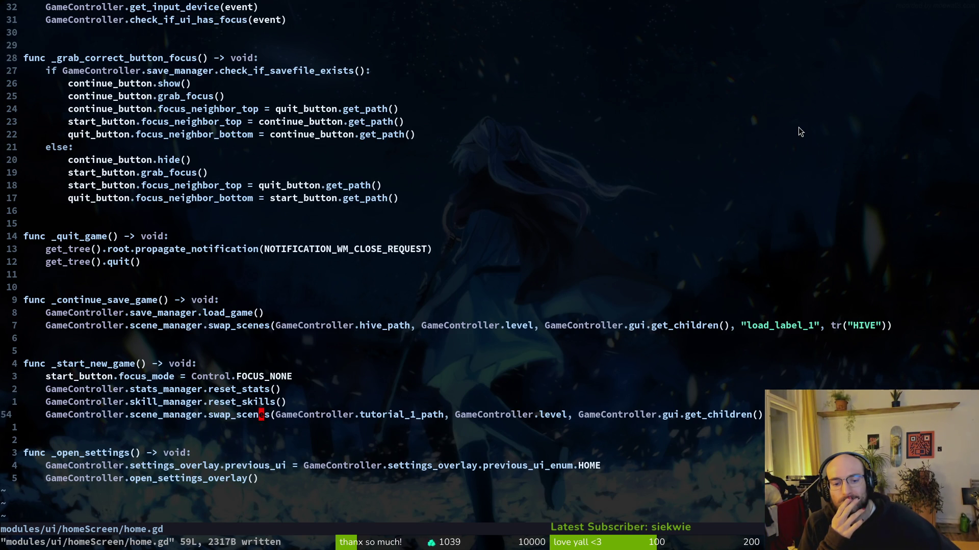
{"action": "key", "text": "alt+Tab"}
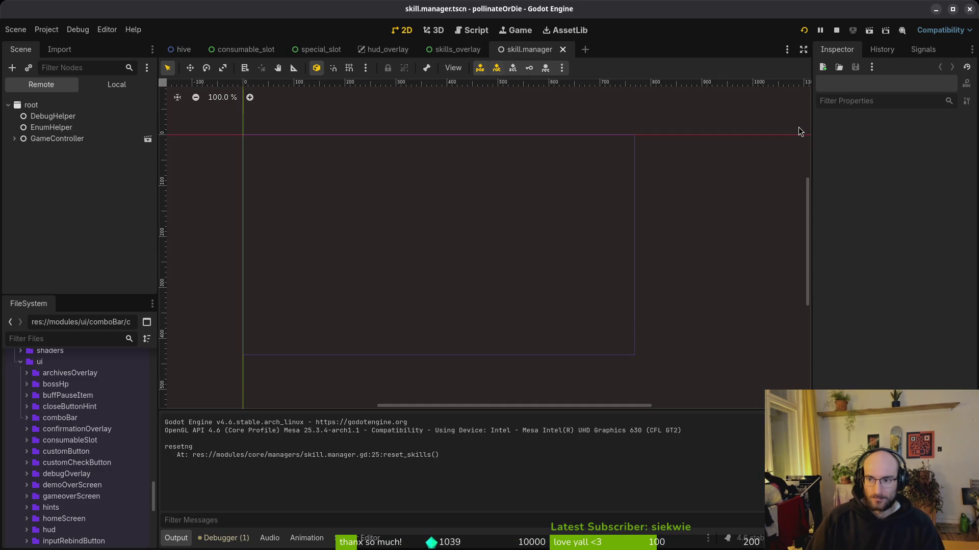
Start a new game, dismiss the opening dialogue, and fly the bee out through the ceiling opening.
{"action": "key", "text": "space"}
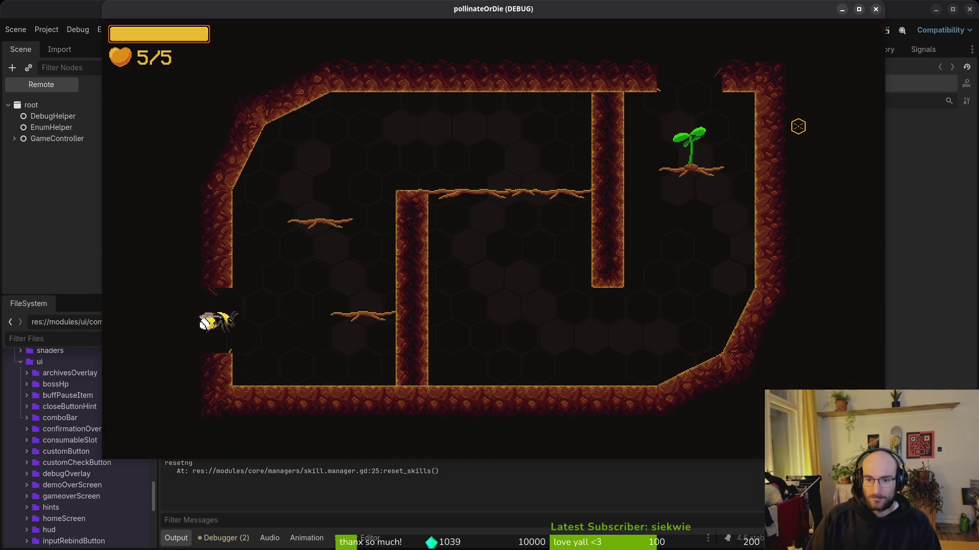
{"action": "key", "text": "space"}
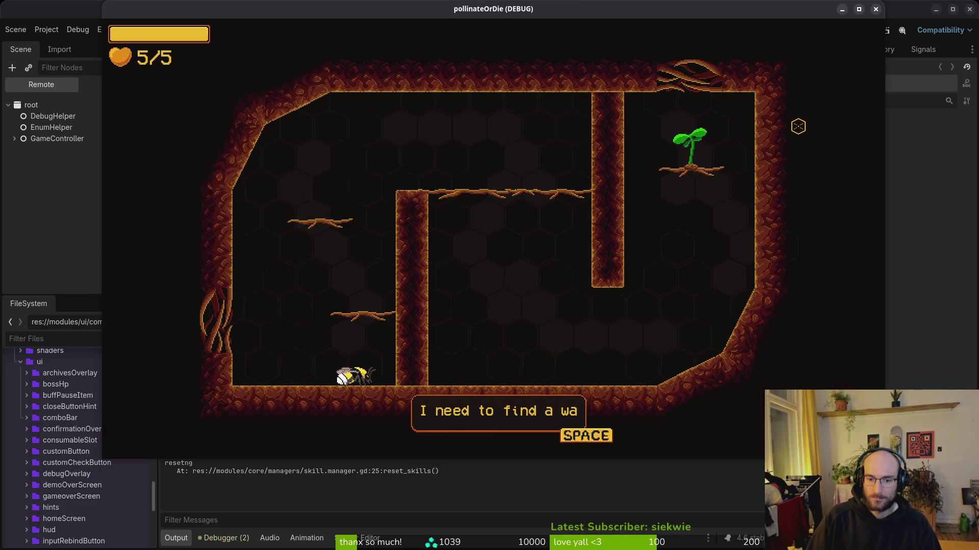
{"action": "key", "text": "space"}
{"action": "key", "text": "d"}
{"action": "key", "text": "w"}
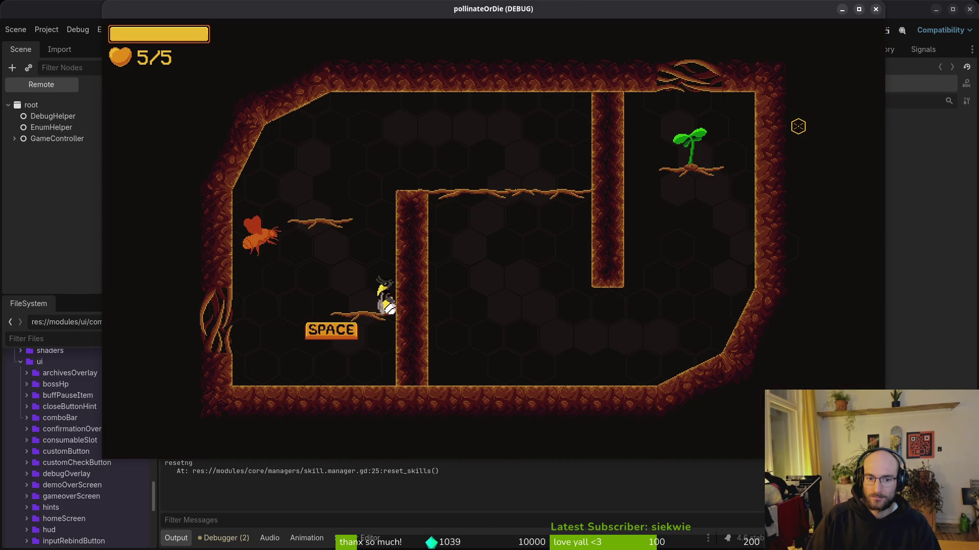
{"action": "key", "text": "d"}
{"action": "key", "text": "s"}
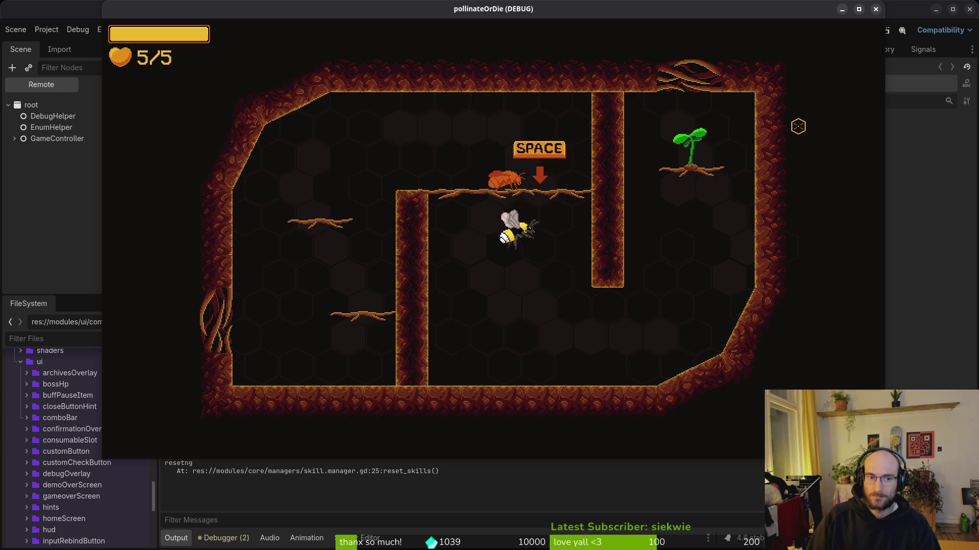
{"action": "key", "text": "d"}
{"action": "key", "text": "w"}
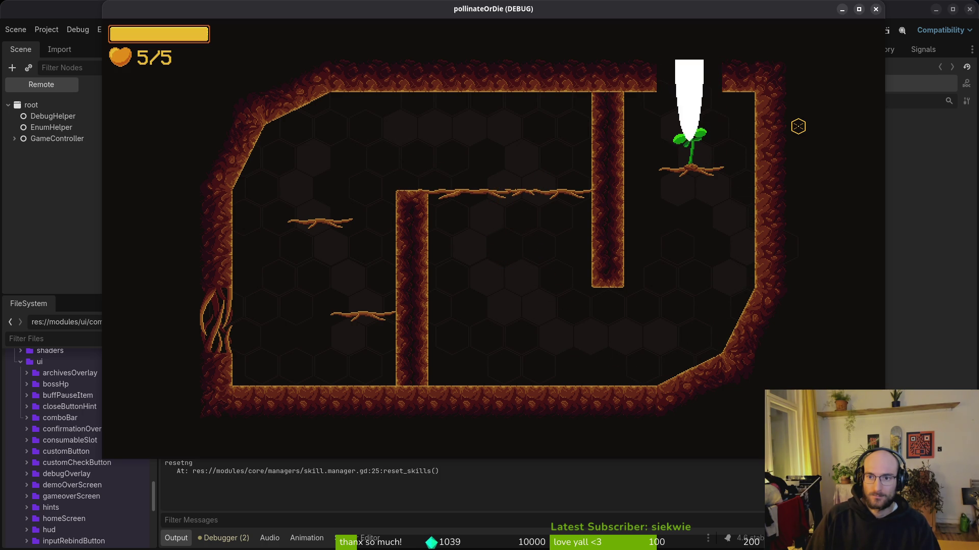
{"action": "key", "text": "w"}
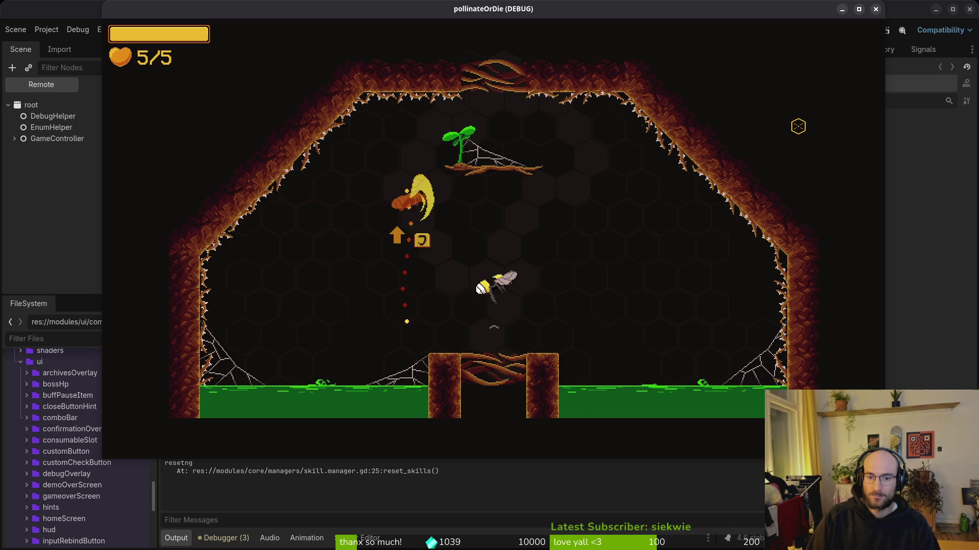
{"action": "key", "text": "w"}
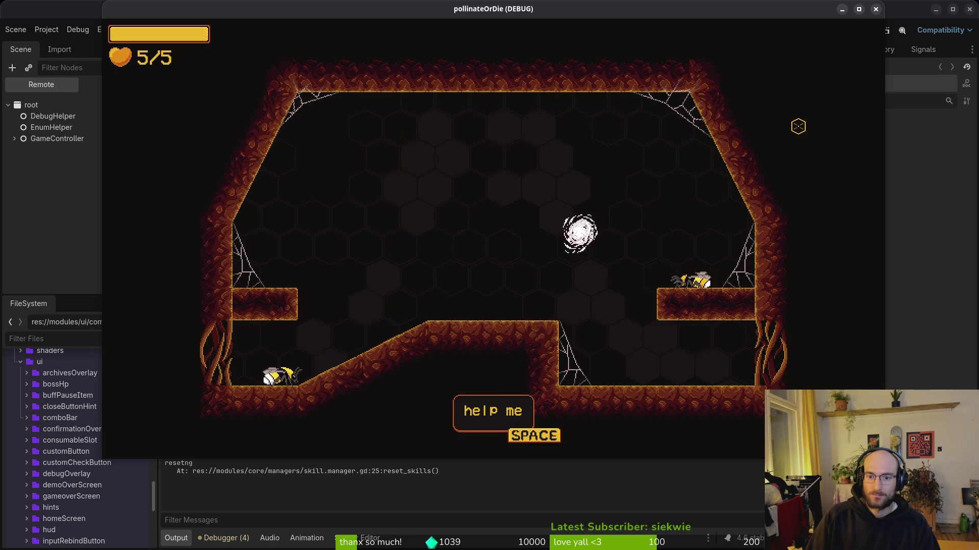
Fly up and fight past the enemies to reach the trapped bee.
{"action": "key", "text": "d"}
{"action": "key", "text": "d"}
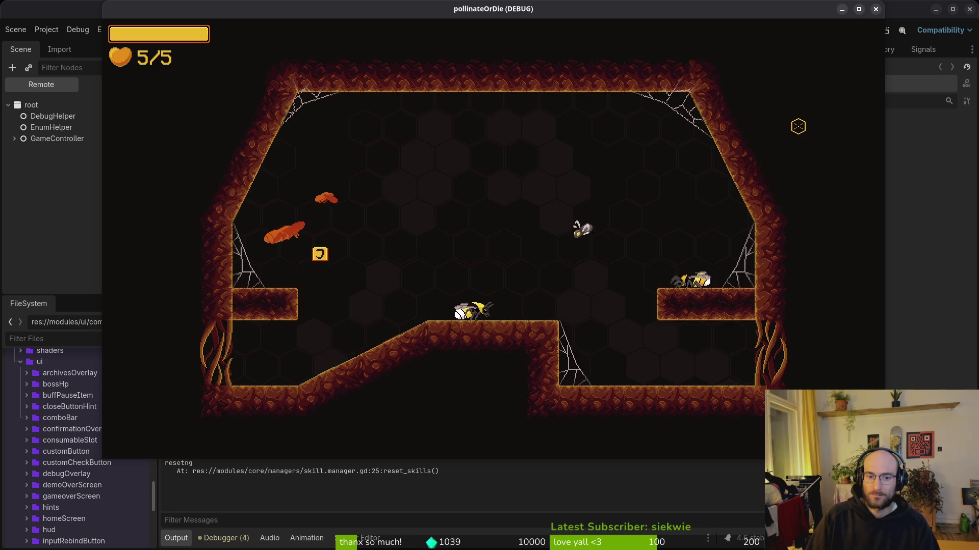
{"action": "key", "text": "w"}
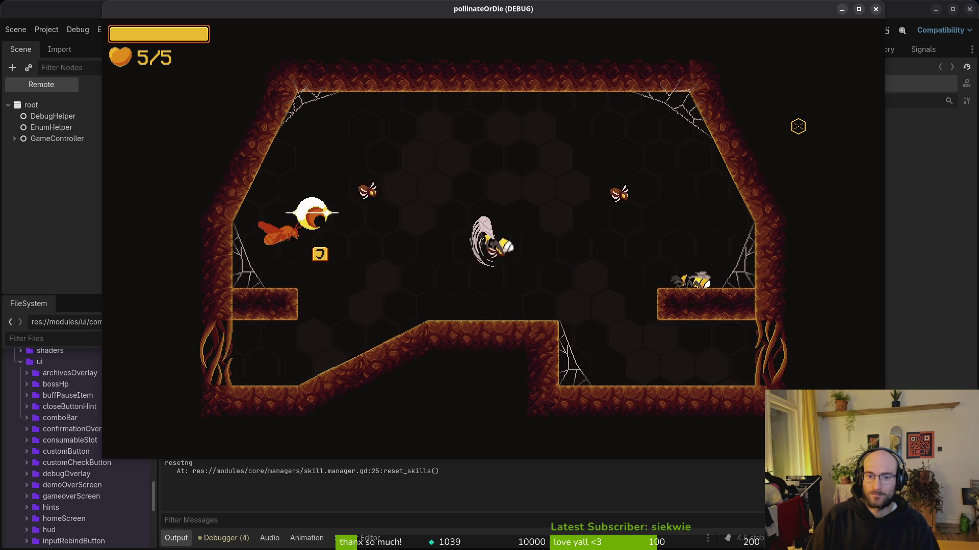
{"action": "key", "text": "d"}
{"action": "key", "text": "w"}
{"action": "key", "text": "d"}
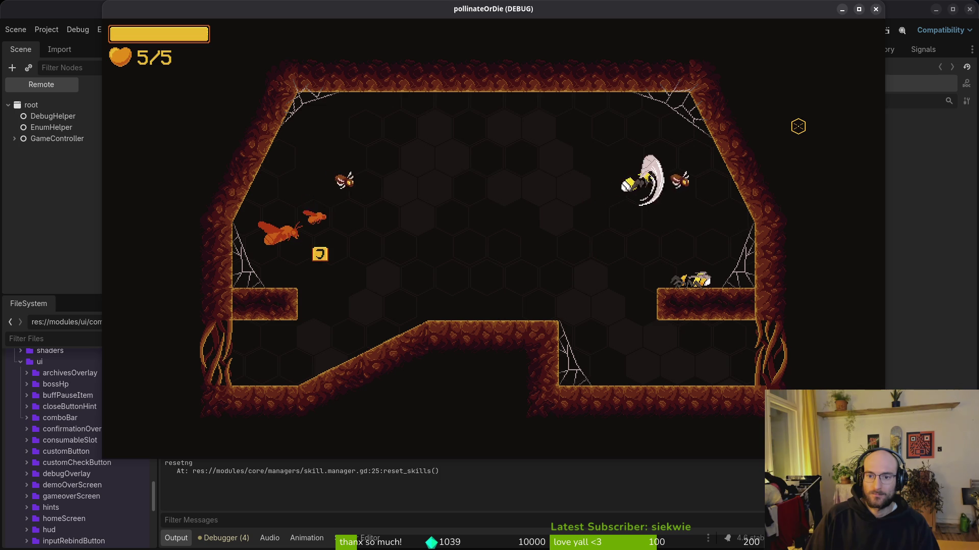
{"action": "key", "text": "a"}
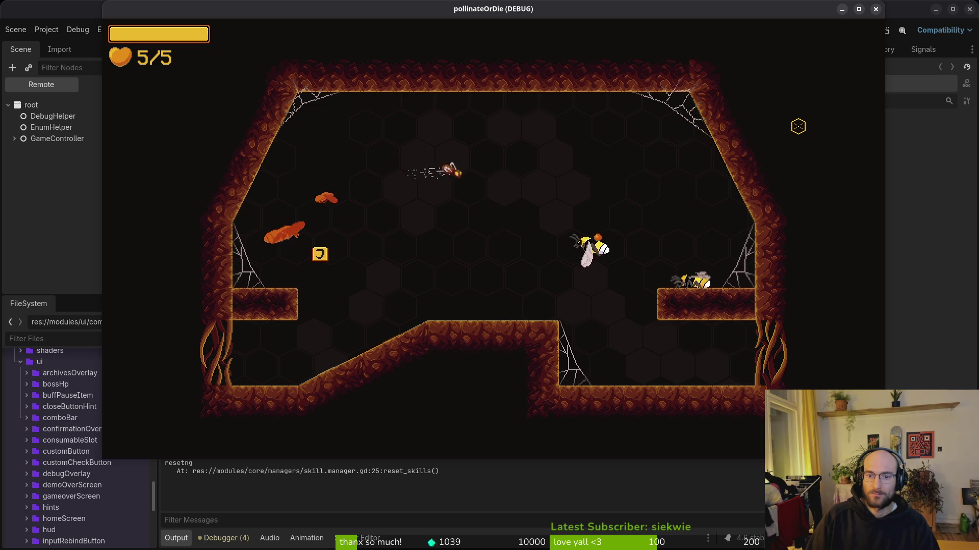
{"action": "key", "text": "w"}
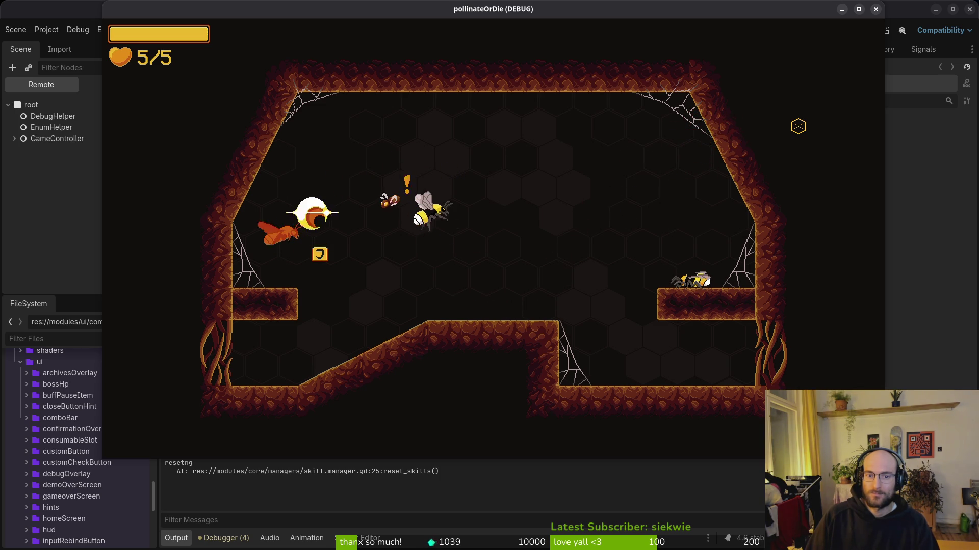
{"action": "key", "text": "d"}
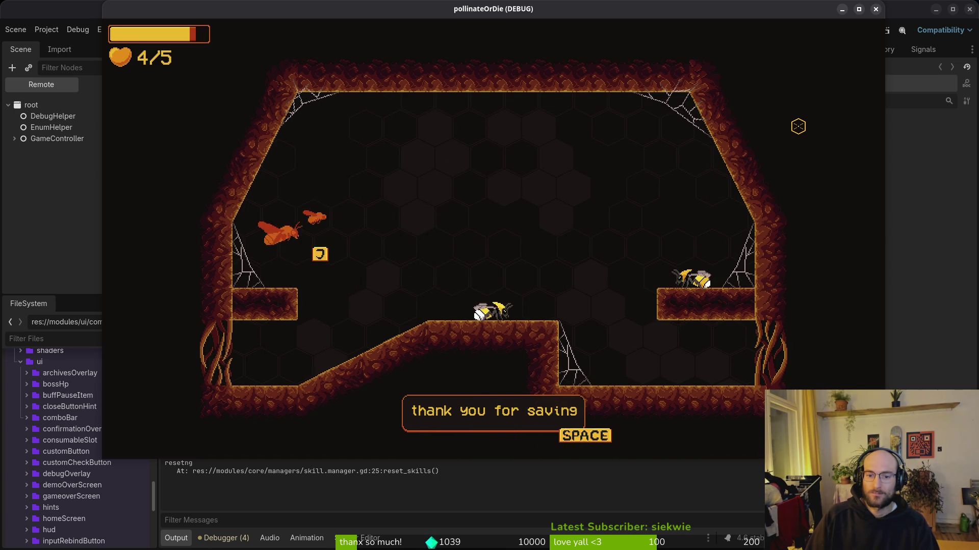
Talk with the rescued bee and kill the attacking enemy bees to protect it.
{"action": "key", "text": "space"}
{"action": "key", "text": "space"}
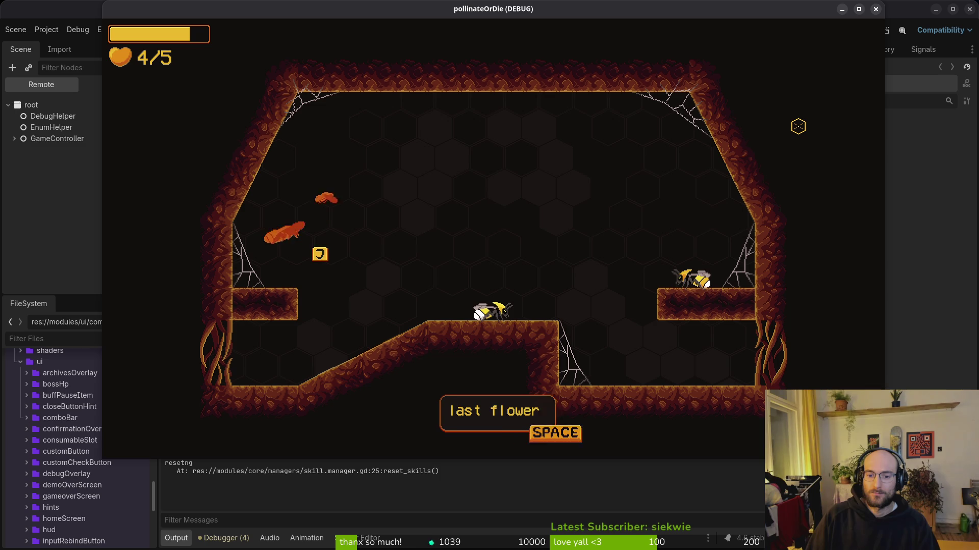
{"action": "key", "text": "space"}
{"action": "key", "text": "d"}
{"action": "key", "text": "d"}
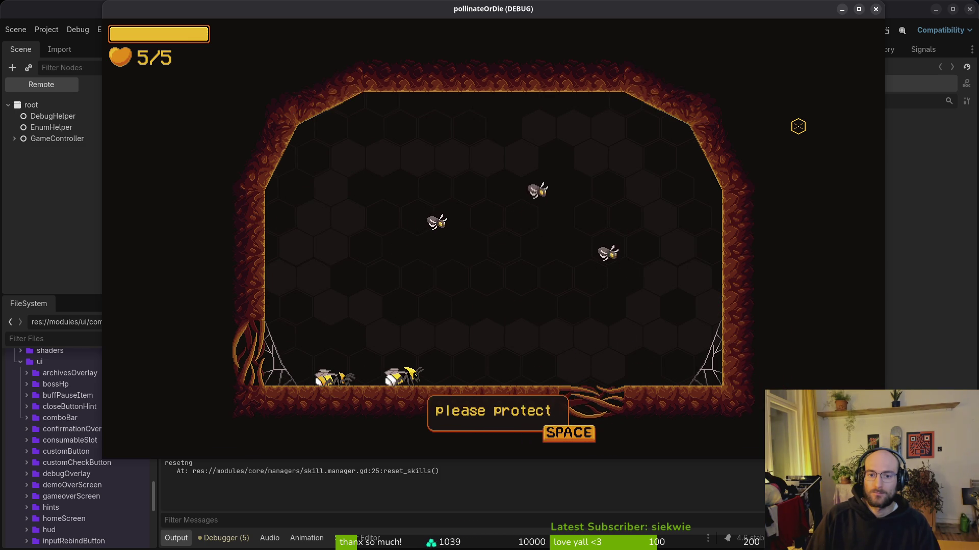
{"action": "key", "text": "space"}
{"action": "key", "text": "d"}
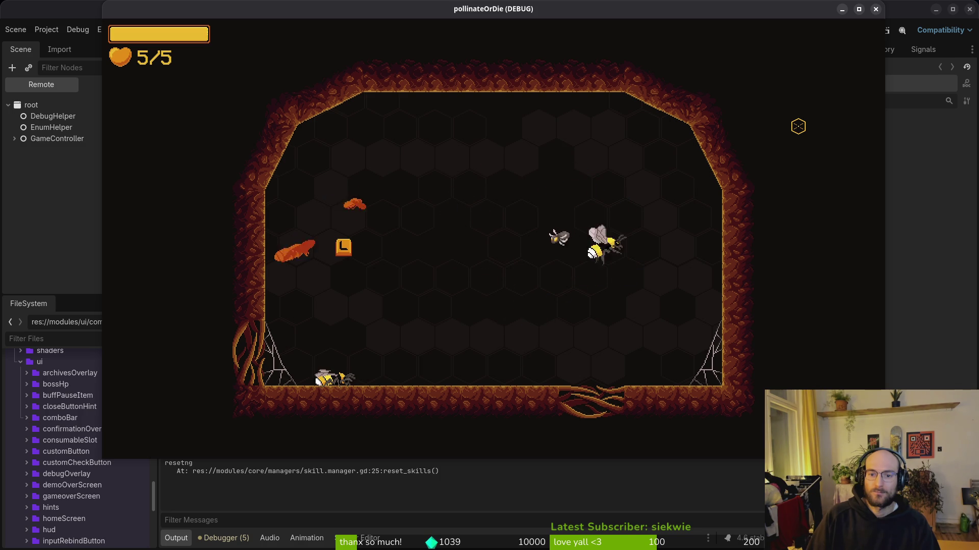
{"action": "key", "text": "space"}
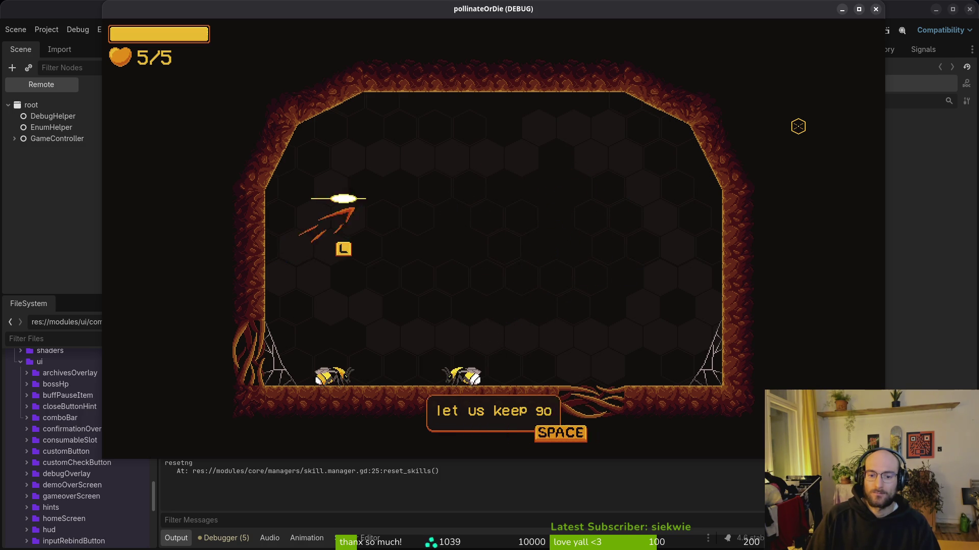
{"action": "key", "text": "space"}
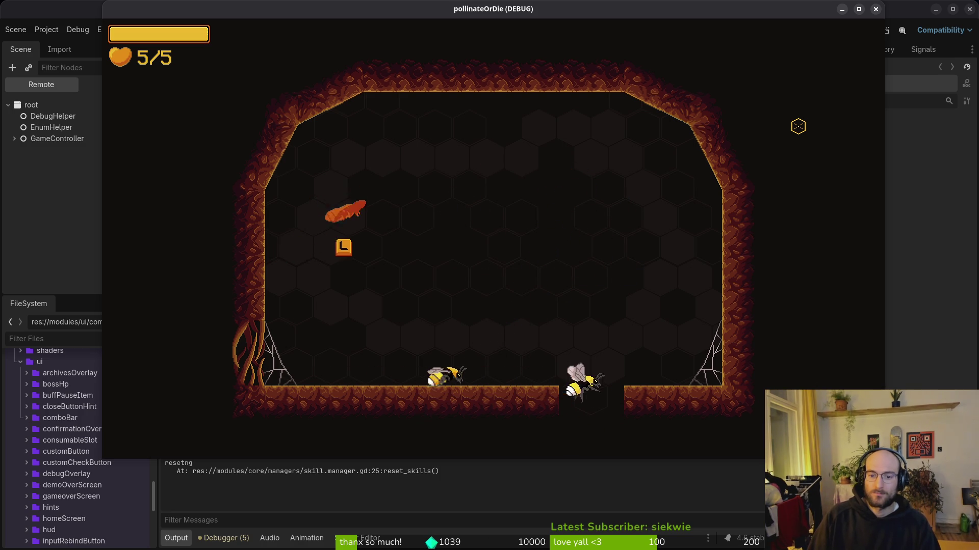
Defeat the rhino beetle after its warning dialogue.
{"action": "key", "text": "space"}
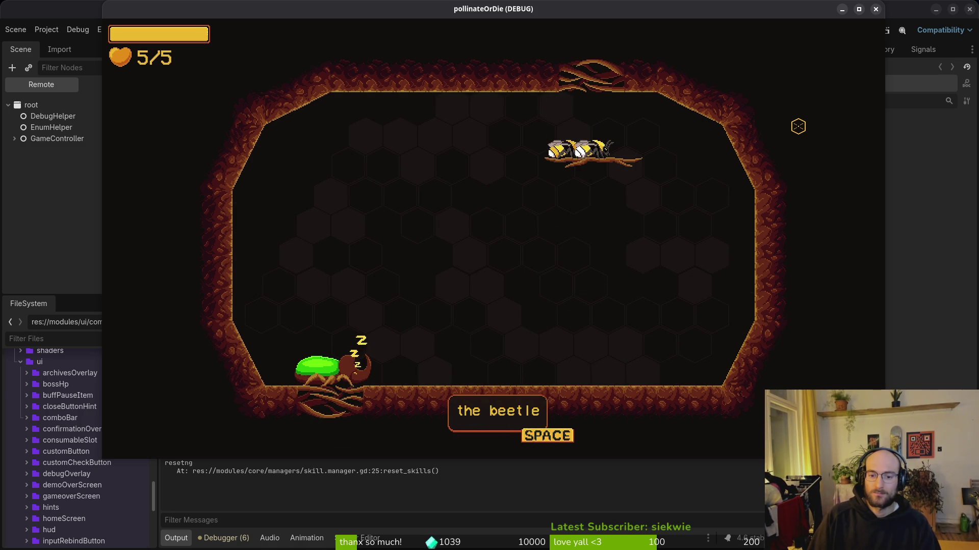
{"action": "key", "text": "space"}
{"action": "key", "text": "space"}
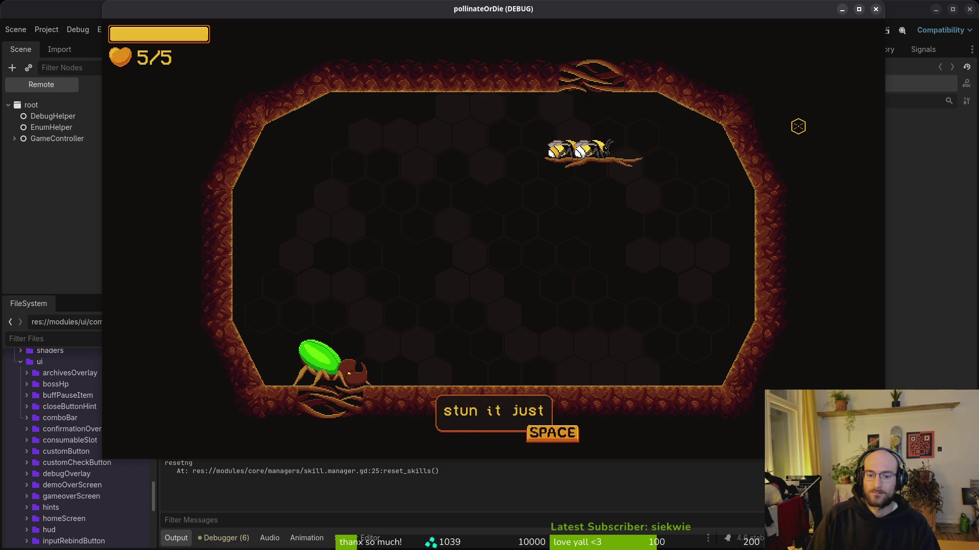
{"action": "key", "text": "space"}
{"action": "key", "text": "s"}
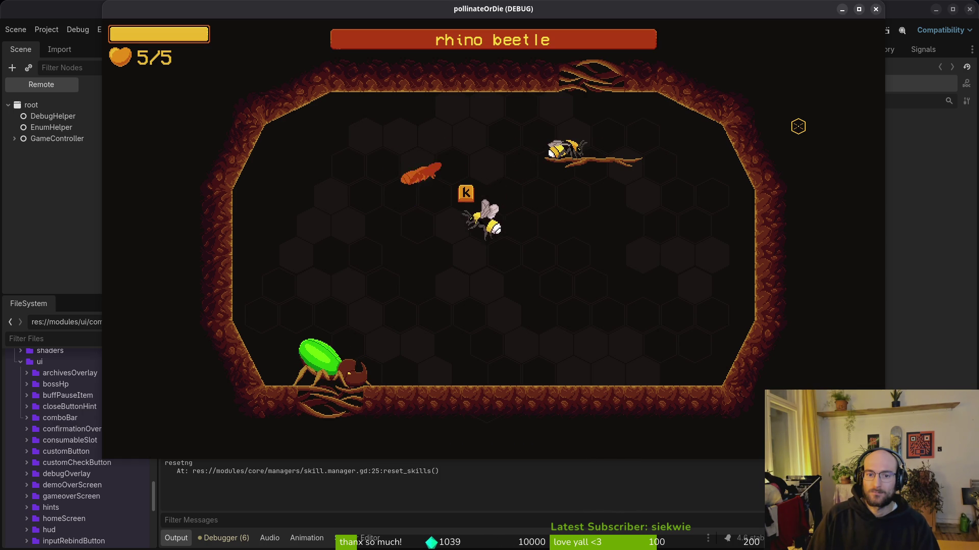
{"action": "key", "text": "j"}
{"action": "key", "text": "j"}
{"action": "key", "text": "j"}
{"action": "key", "text": "j"}
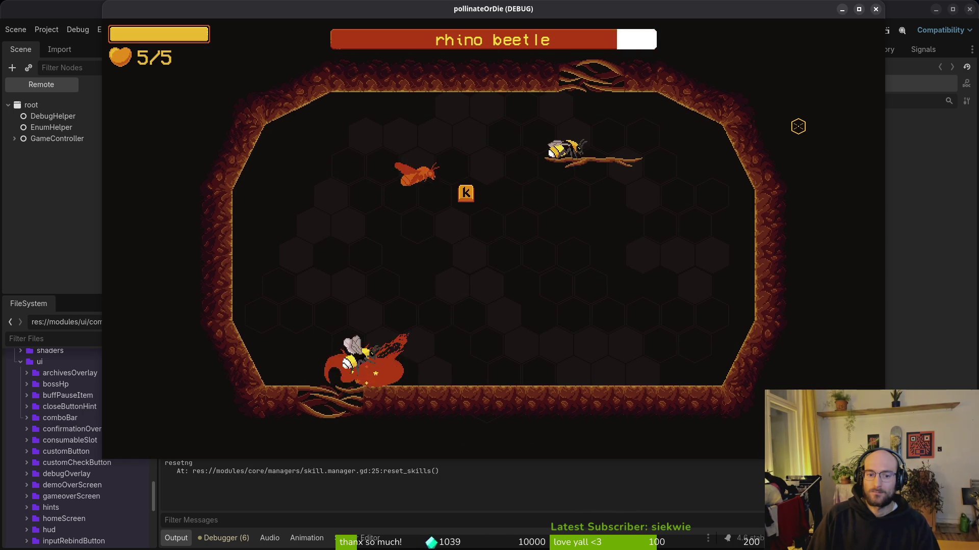
{"action": "key", "text": "j"}
{"action": "key", "text": "j"}
{"action": "key", "text": "j"}
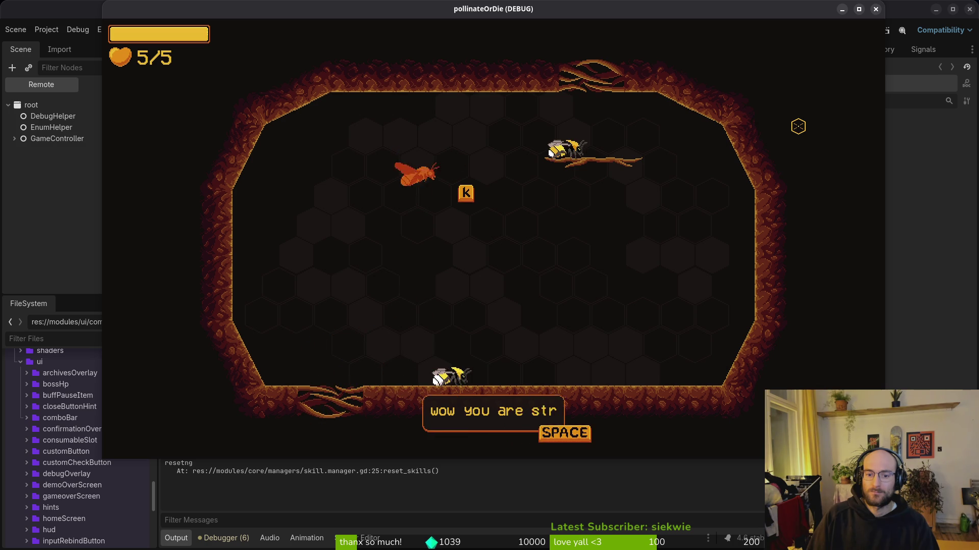
{"action": "key", "text": "space"}
Drop into the next room and deliver the pollen to the red flower.
{"action": "key", "text": "a"}
{"action": "key", "text": "s"}
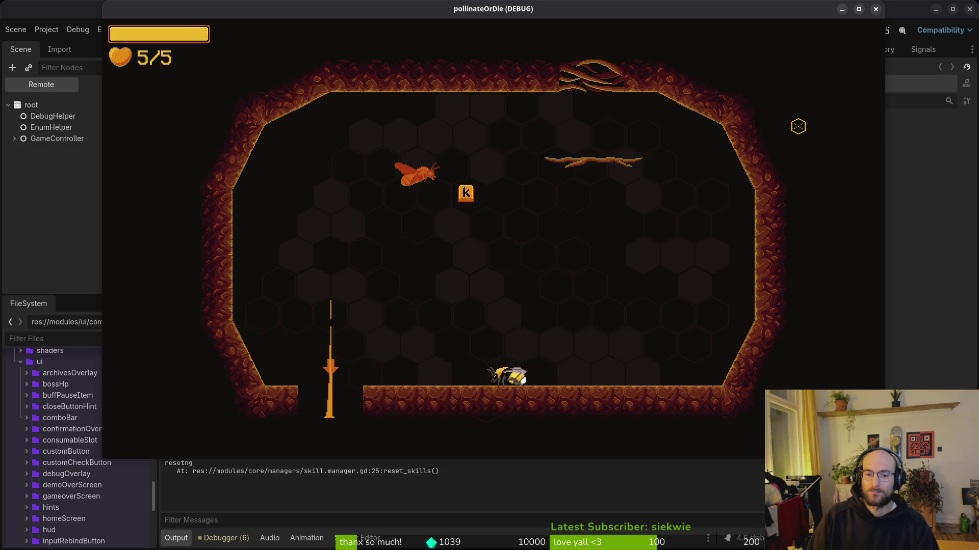
{"action": "key", "text": "space"}
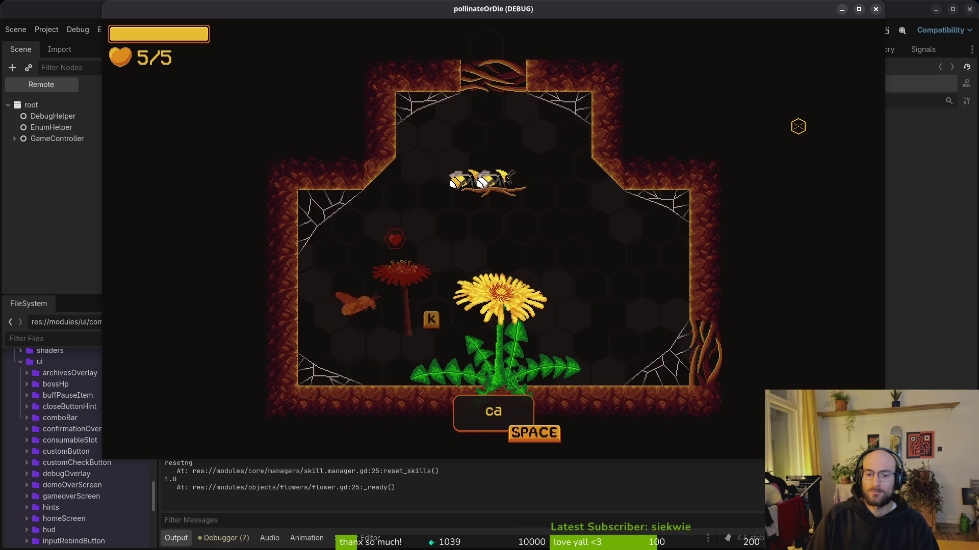
{"action": "key", "text": "space"}
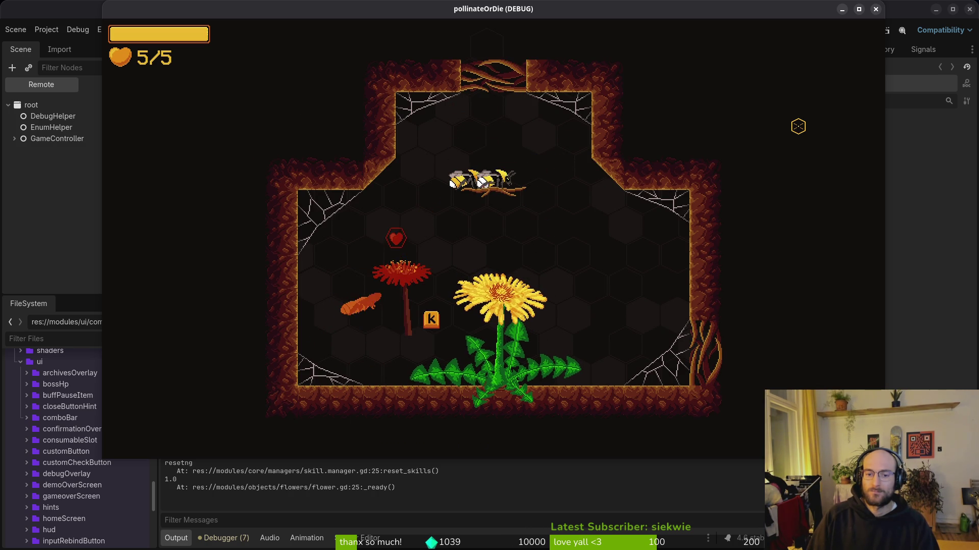
{"action": "key", "text": "k"}
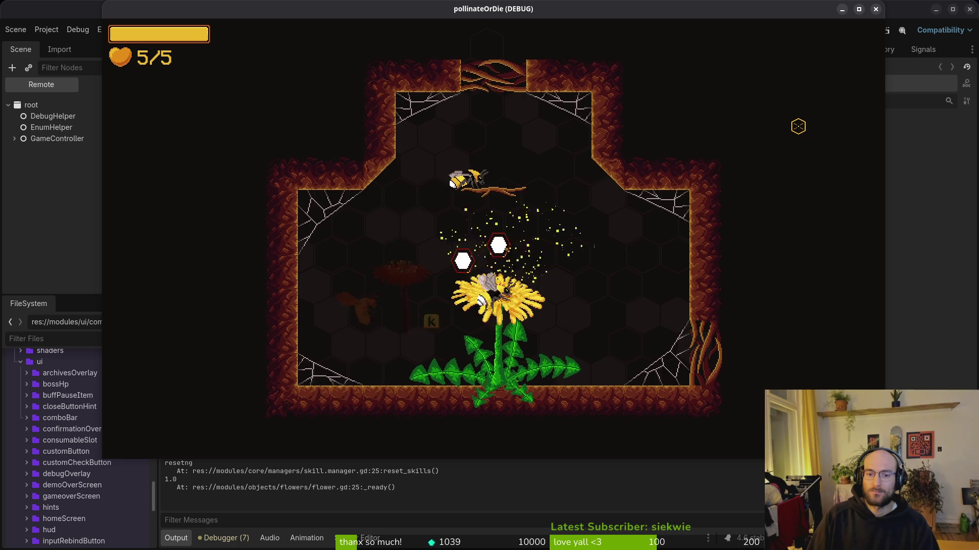
{"action": "key", "text": "space"}
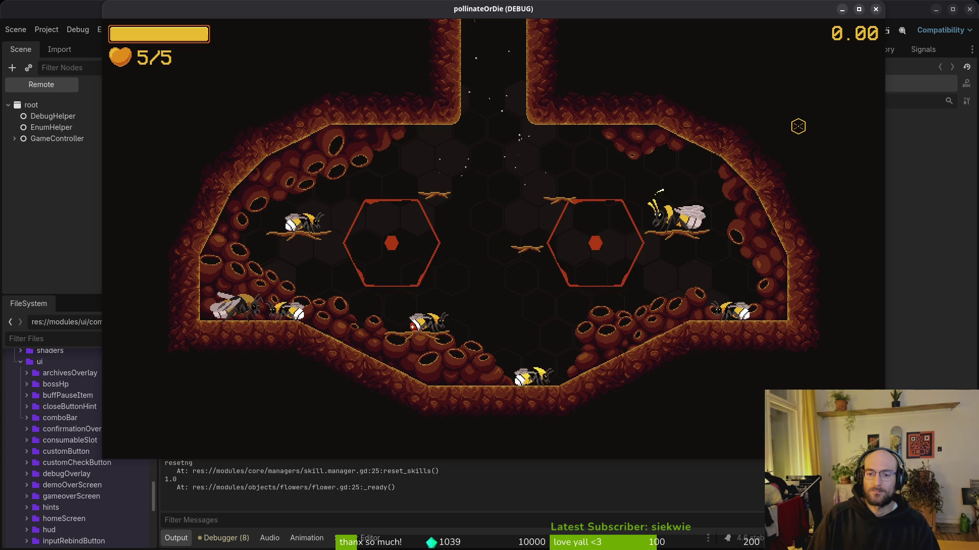
Check the skill overview's shockwave and immunity entries from the hive mound.
{"action": "key", "text": "d"}
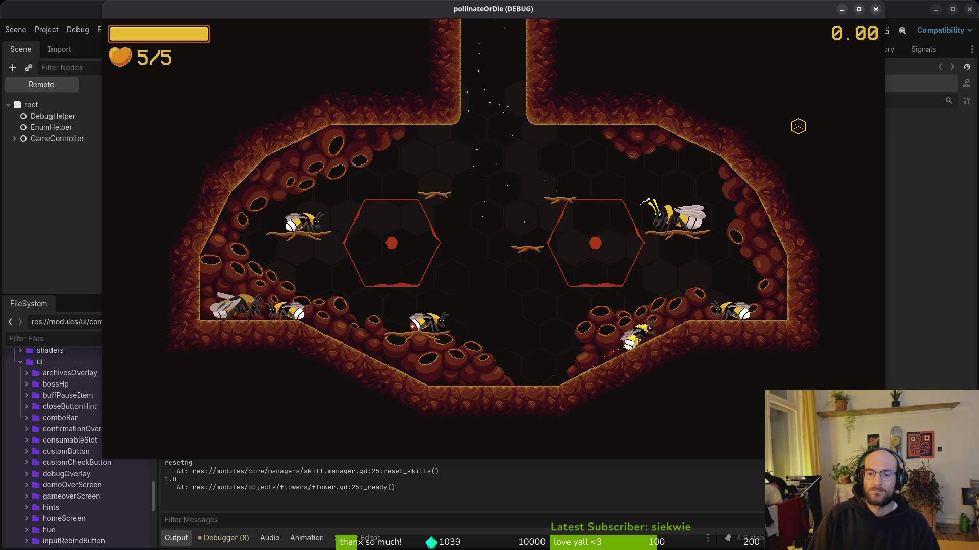
{"action": "key", "text": "c"}
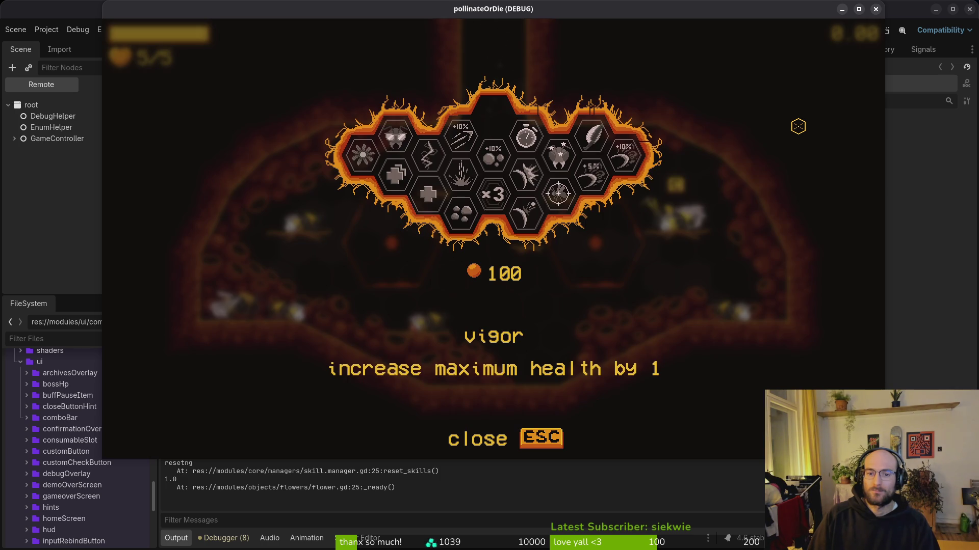
{"action": "key", "text": "d"}
{"action": "key", "text": "s"}
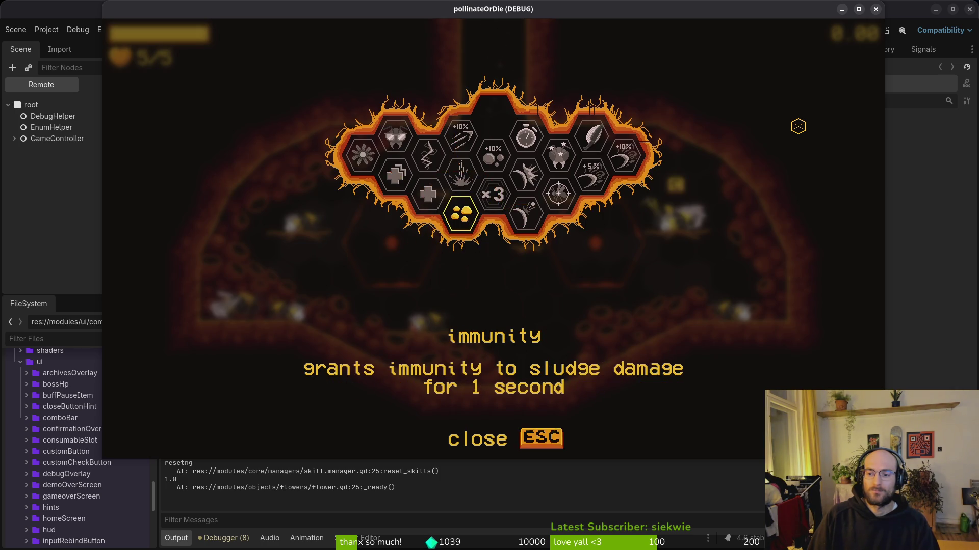
{"action": "key", "text": "Escape"}
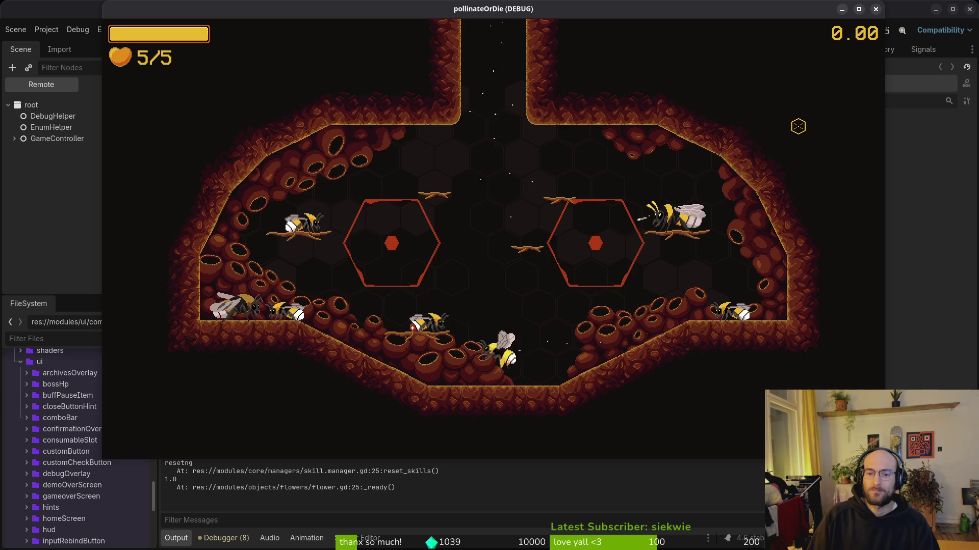
{"action": "key", "text": "a"}
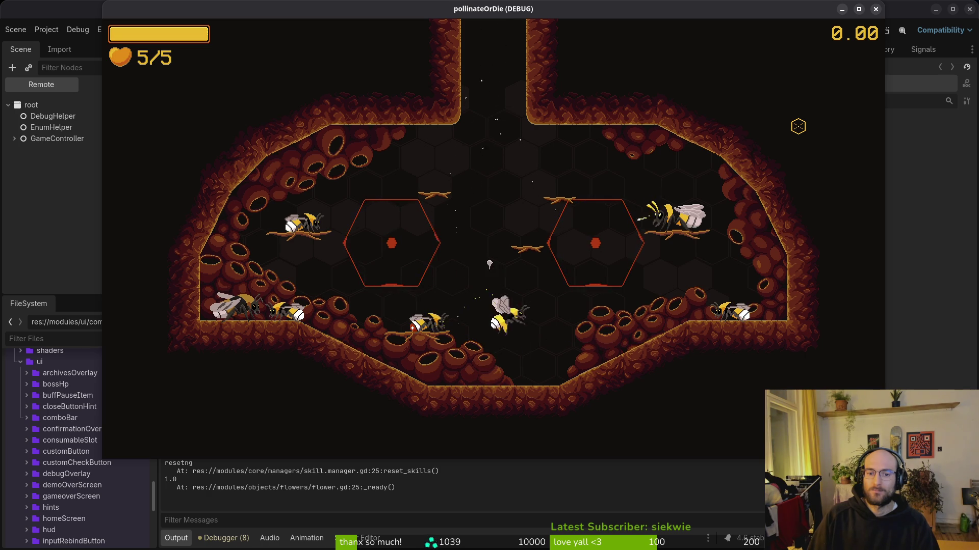
Quit the level to the main menu and load the saved game with Continue.
{"action": "key", "text": "Escape"}
{"action": "key", "text": "Down"}
{"action": "key", "text": "Down"}
{"action": "key", "text": "Return"}
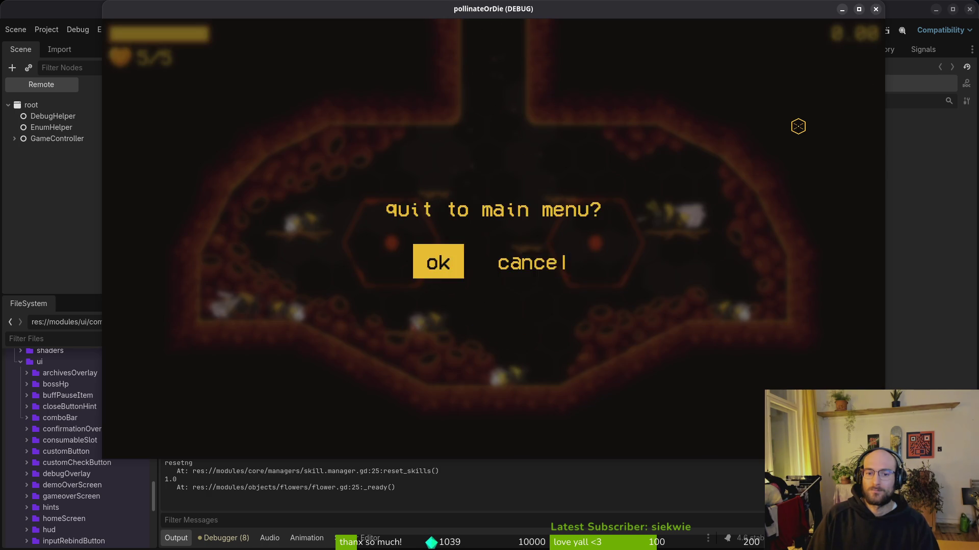
{"action": "key", "text": "Return"}
{"action": "key", "text": "Down"}
{"action": "key", "text": "Up"}
{"action": "key", "text": "Return"}
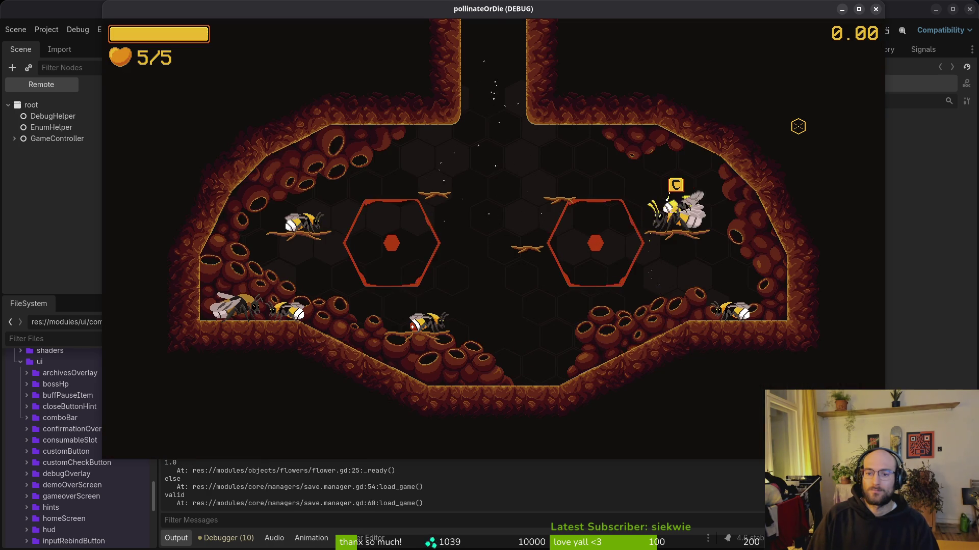
Recheck the skill icons after loading, then quit the level to the main menu.
{"action": "key", "text": "c"}
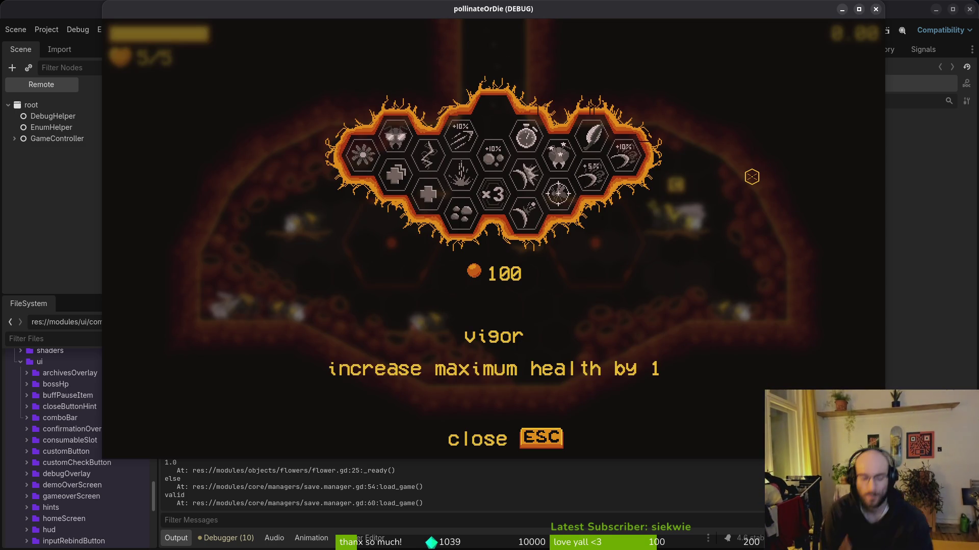
{"action": "key", "text": "Escape"}
{"action": "key", "text": "Escape"}
{"action": "key", "text": "Down"}
{"action": "key", "text": "Down"}
{"action": "key", "text": "Down"}
{"action": "key", "text": "Return"}
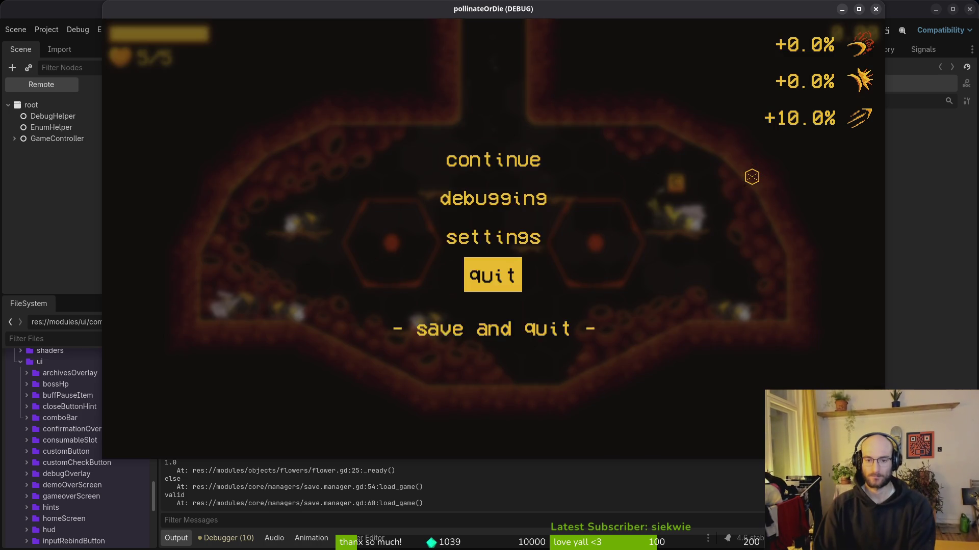
{"action": "key", "text": "Return"}
Quit the game from its menu and switch to Neovim showing home.gd.
{"action": "key", "text": "Down"}
{"action": "key", "text": "Down"}
{"action": "key", "text": "Down"}
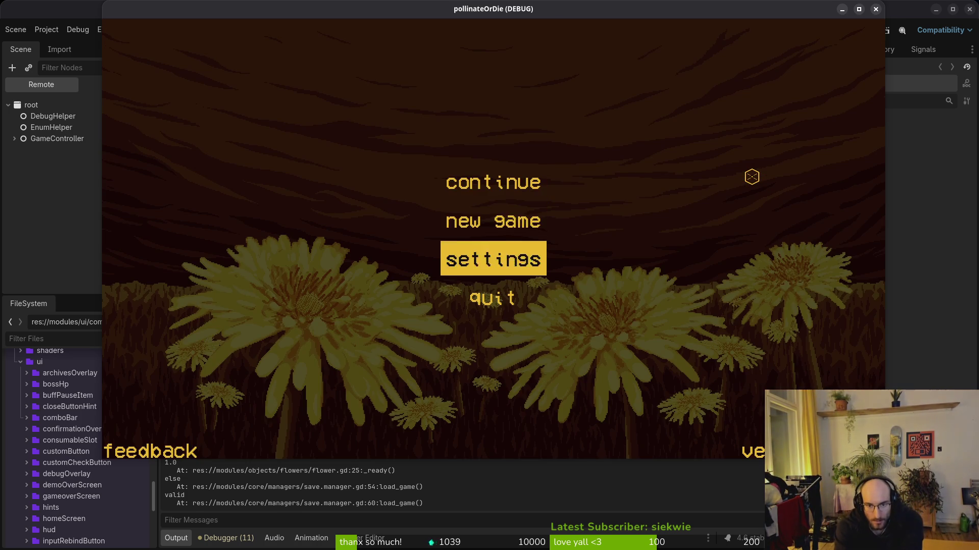
{"action": "key", "text": "Return"}
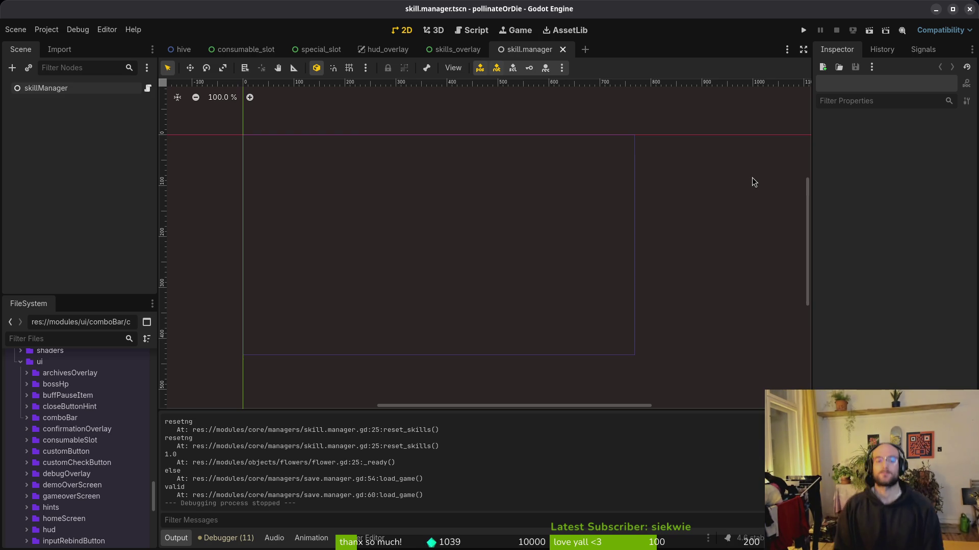
{"action": "key", "text": "alt+Tab"}
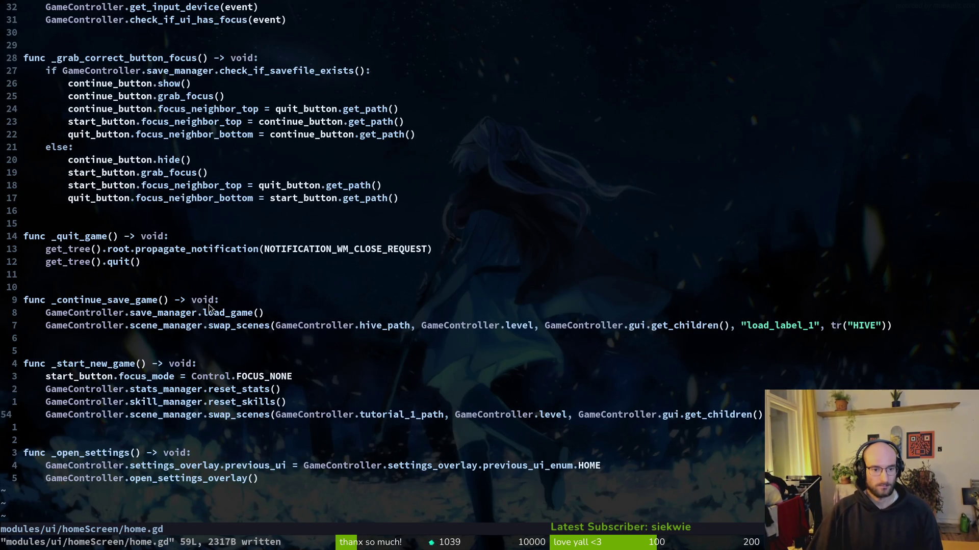
Delete the print_debug("resetng") line from reset_skills in skill.manager.gd and save it.
{"action": "scroll", "coordinate": [237, 317], "scroll_direction": "up", "scroll_amount": 6}
{"action": "scroll", "coordinate": [307, 319], "scroll_direction": "down", "scroll_amount": 8}
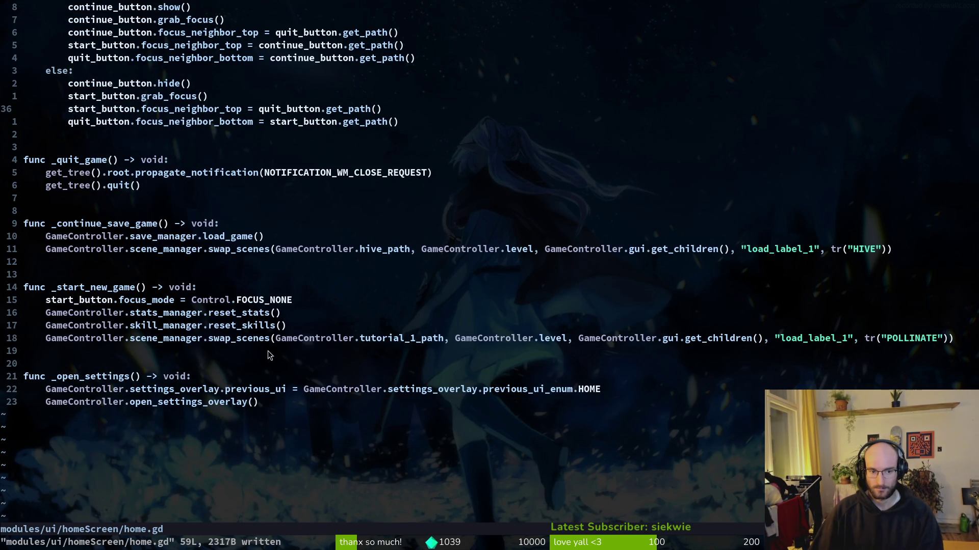
{"action": "key", "text": "ctrl+o"}
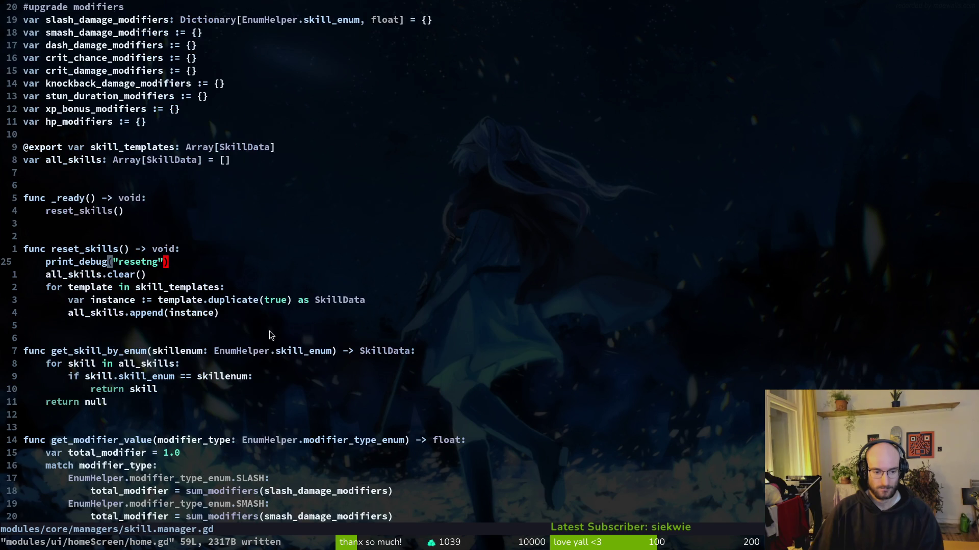
{"action": "key", "text": "d"}
{"action": "key", "text": "d"}
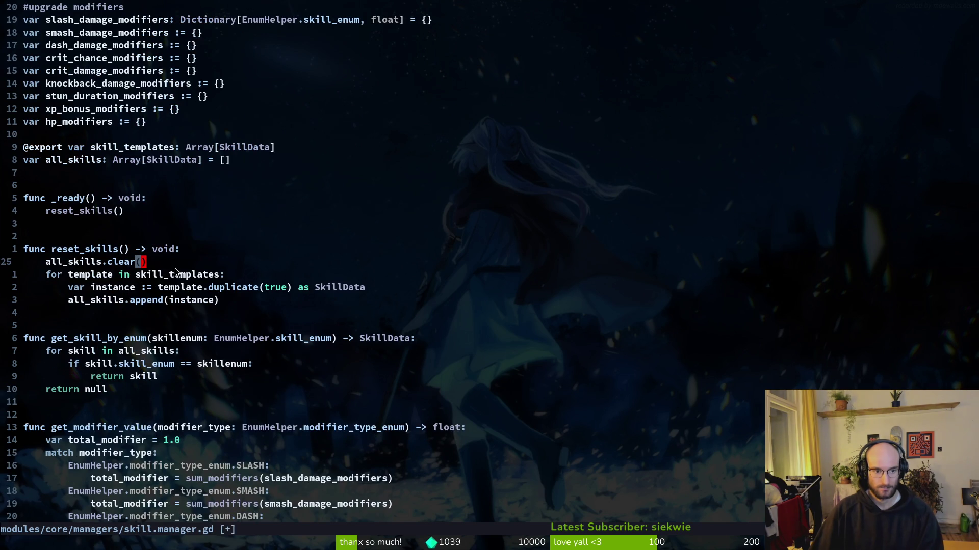
{"action": "type", "text": ":w"}
{"action": "key", "text": "Return"}
{"action": "scroll", "coordinate": [214, 370], "scroll_direction": "down", "scroll_amount": 5}
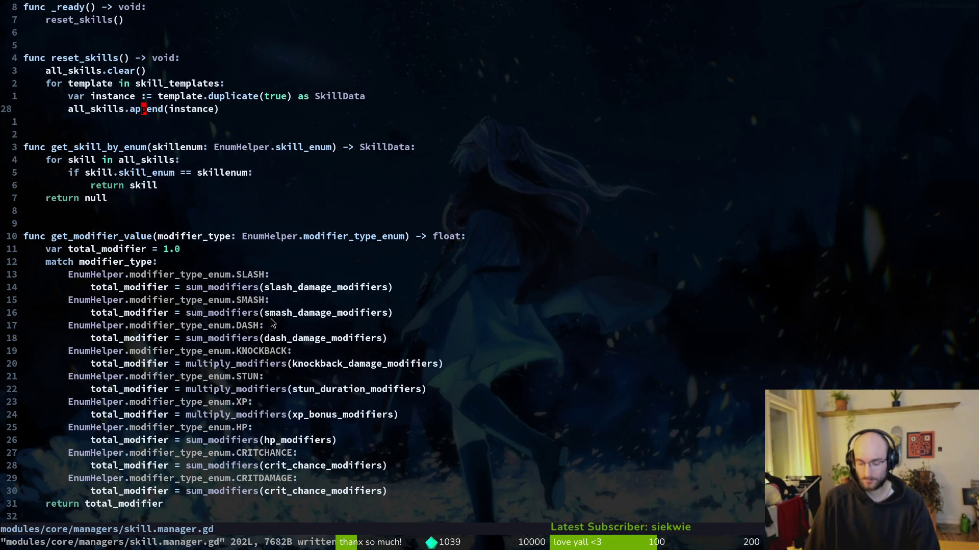
{"action": "key", "text": "space"}
Open skill_icon.gd and add print_debug("reset") under the locked-skill reset branch.
{"action": "key", "text": "f"}
{"action": "key", "text": "f"}
{"action": "type", "text": "skillic"}
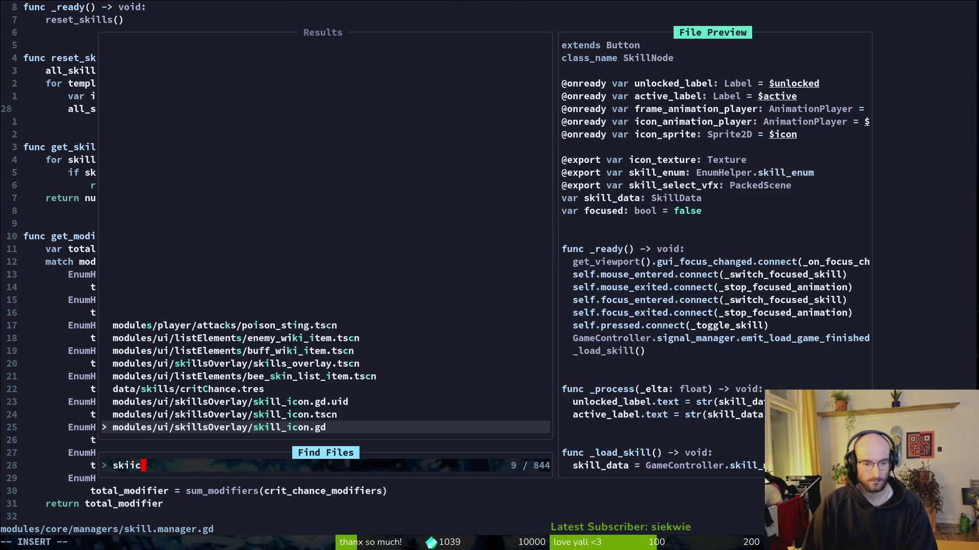
{"action": "key", "text": "Return"}
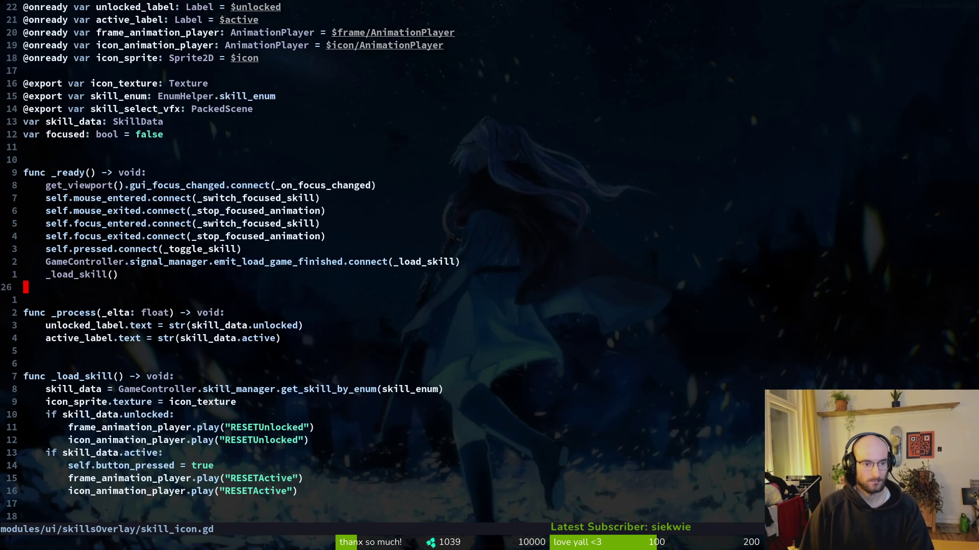
{"action": "key", "text": "j"}
{"action": "key", "text": "j"}
{"action": "key", "text": "j"}
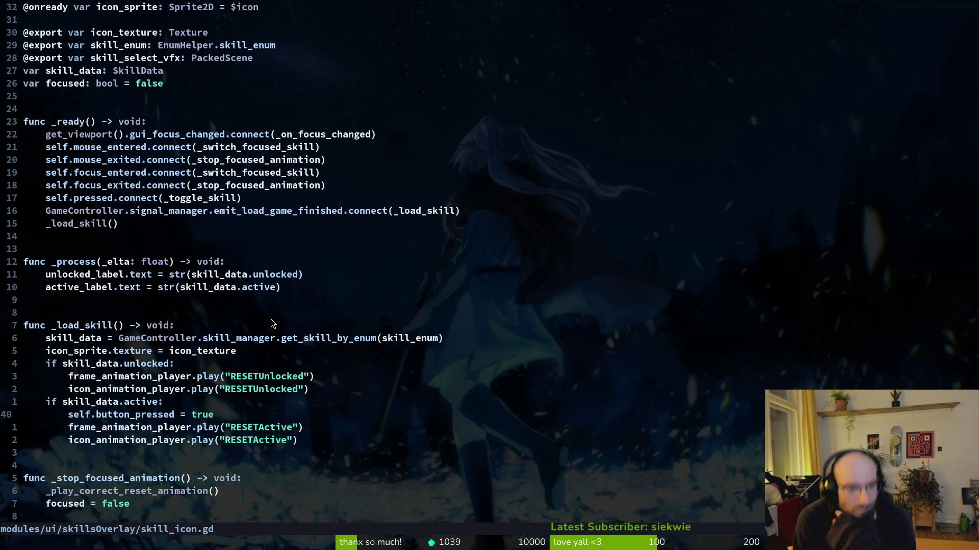
{"action": "key", "text": "shift+g"}
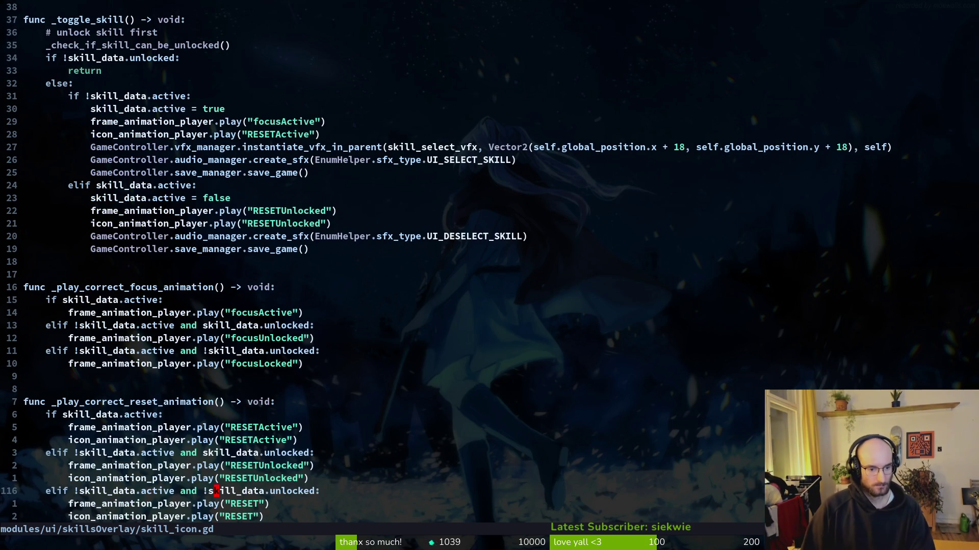
{"action": "key", "text": "shift+v"}
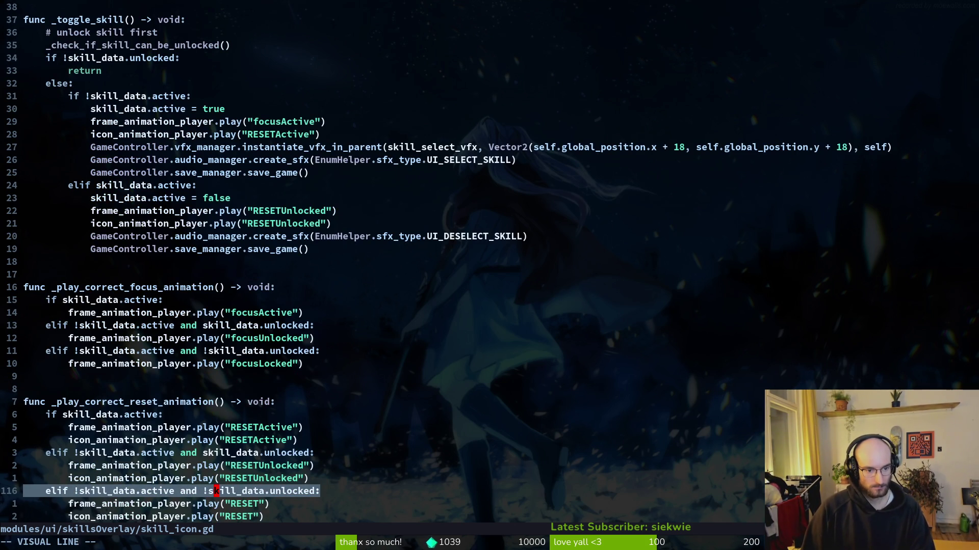
{"action": "key", "text": "Escape"}
{"action": "type", "text": "oprint_debug("}
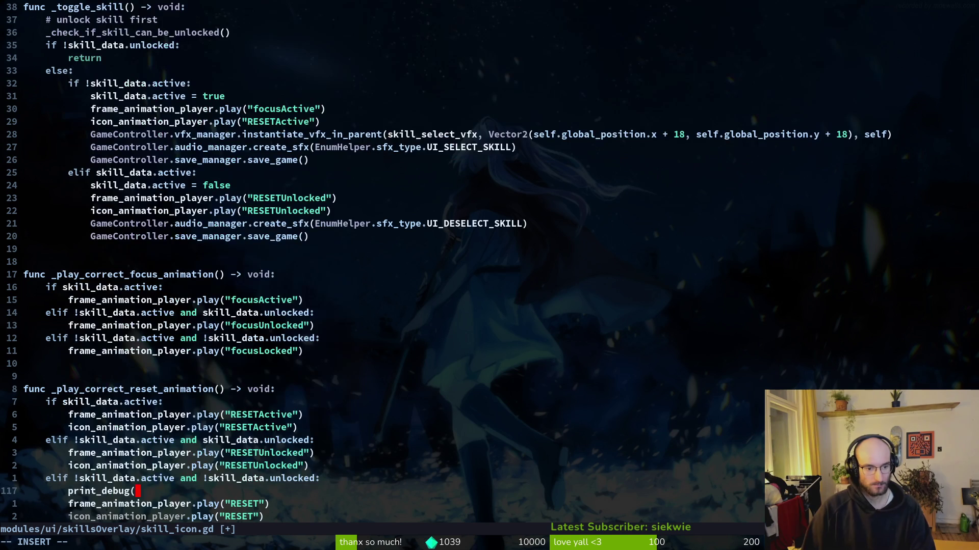
{"action": "type", "text": "reset\""}
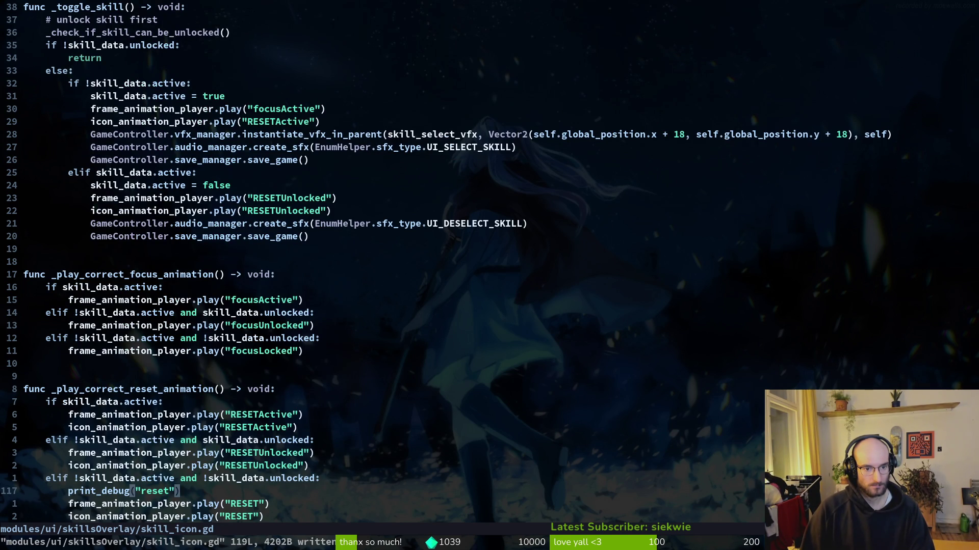
Add print_debug("active") in _toggle_skill's activation branch and save skill_icon.gd.
{"action": "key", "text": "k"}
{"action": "key", "text": "k"}
{"action": "key", "text": "k"}
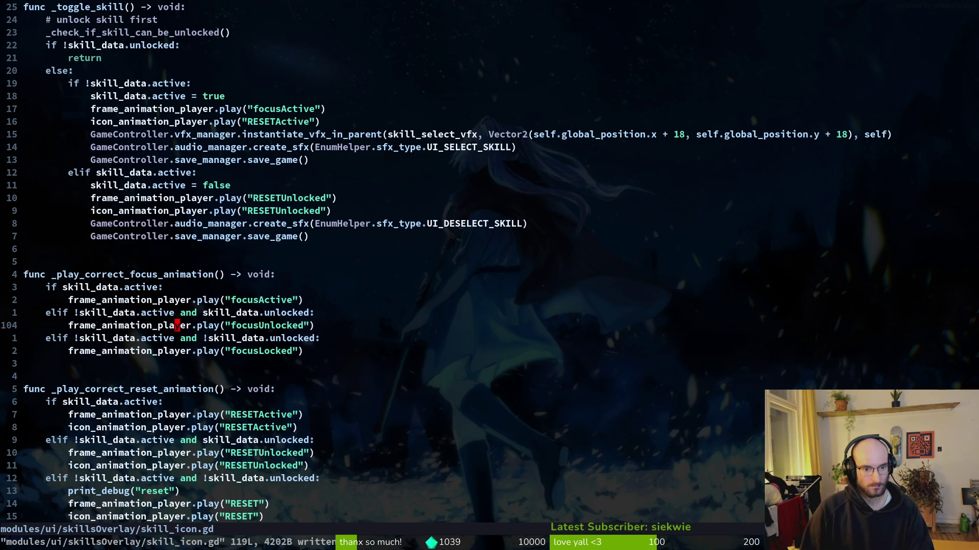
{"action": "key", "text": "j"}
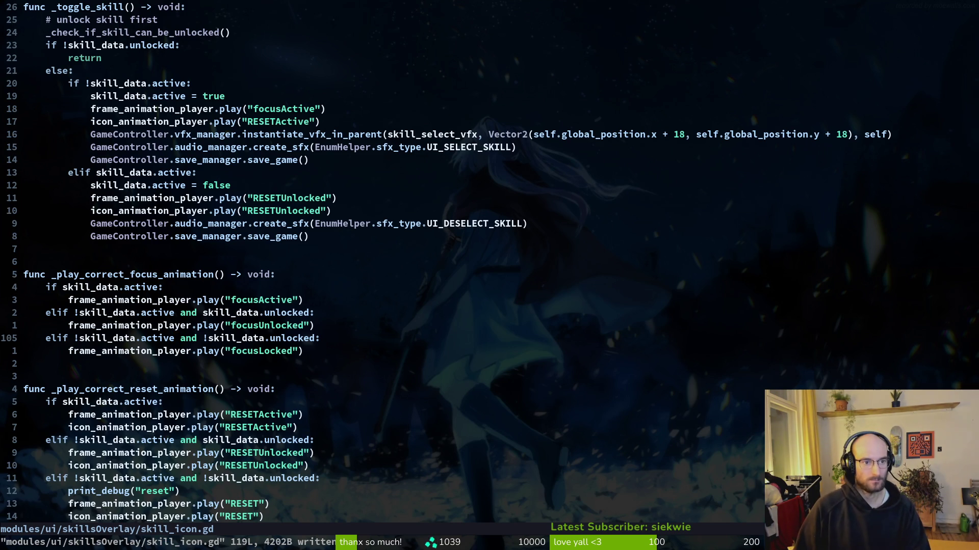
{"action": "key", "text": "k"}
{"action": "key", "text": "k"}
{"action": "key", "text": "k"}
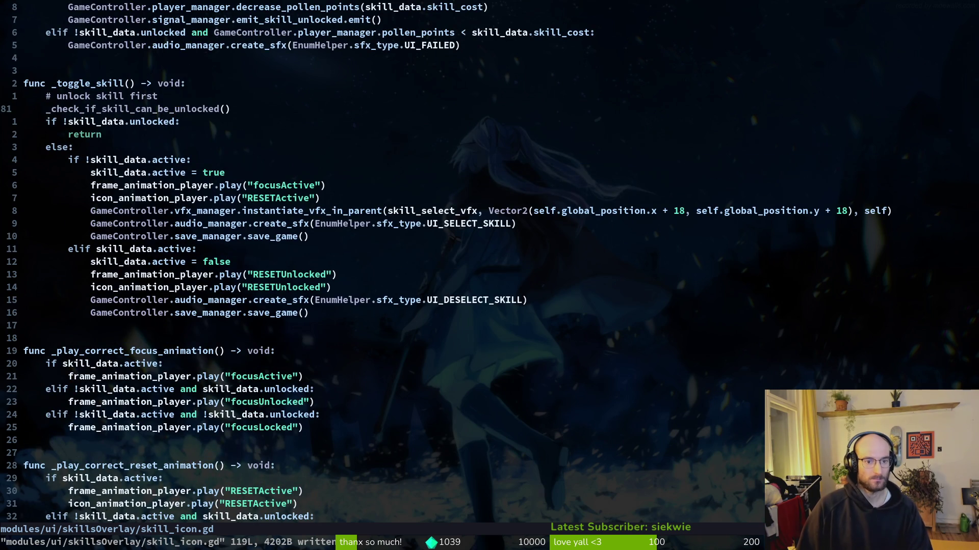
{"action": "key", "text": "j"}
{"action": "key", "text": "j"}
{"action": "key", "text": "j"}
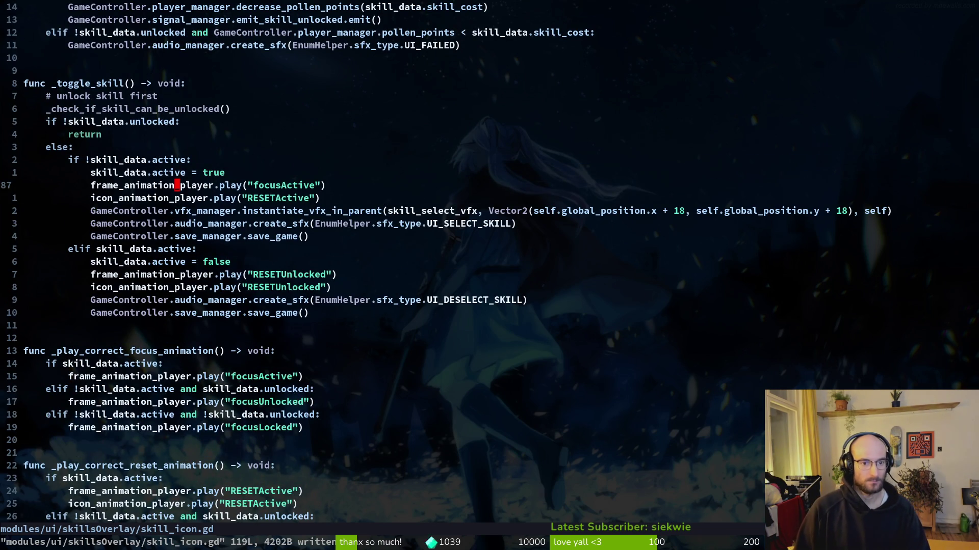
{"action": "key", "text": "j"}
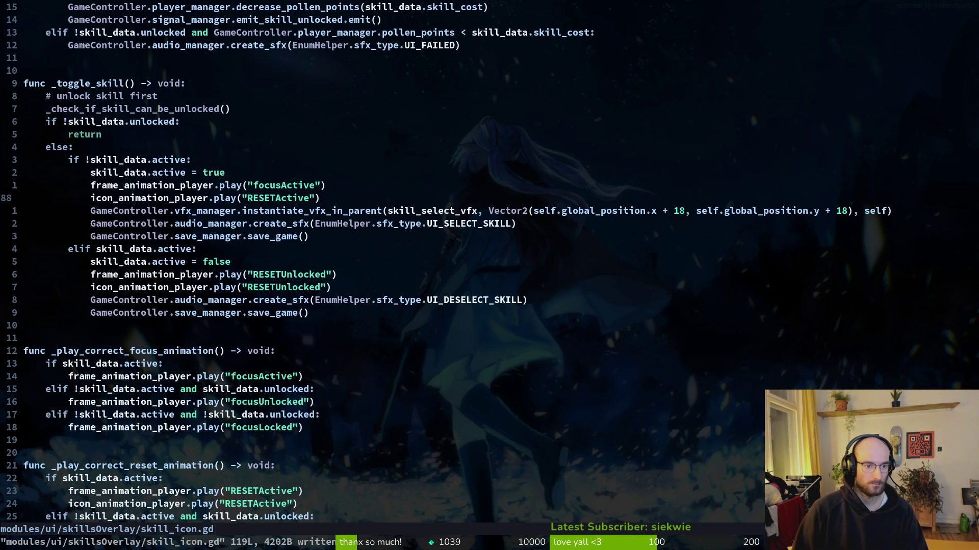
{"action": "key", "text": "j"}
{"action": "key", "text": "j"}
{"action": "key", "text": "j"}
{"action": "key", "text": "k"}
{"action": "key", "text": "k"}
{"action": "key", "text": "k"}
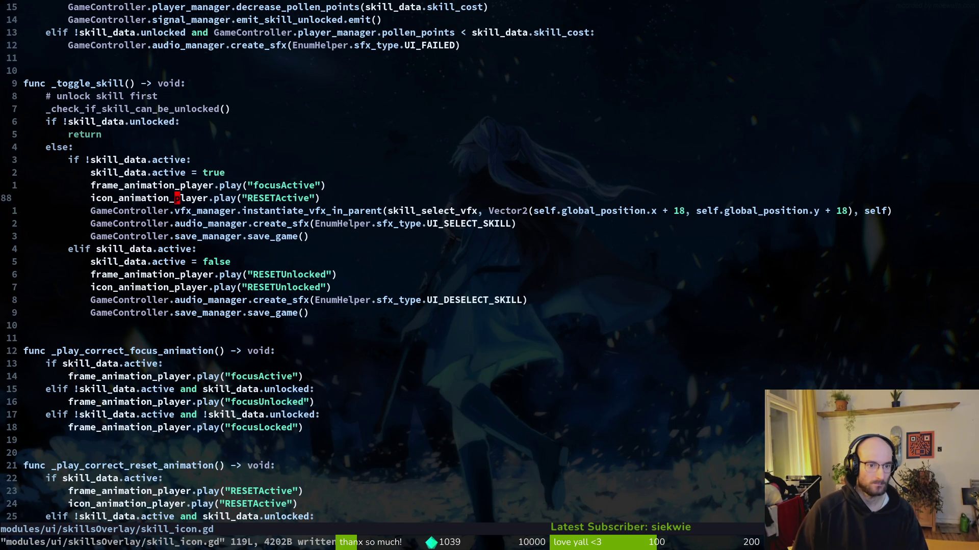
{"action": "type", "text": "oprint_debug(\"a"}
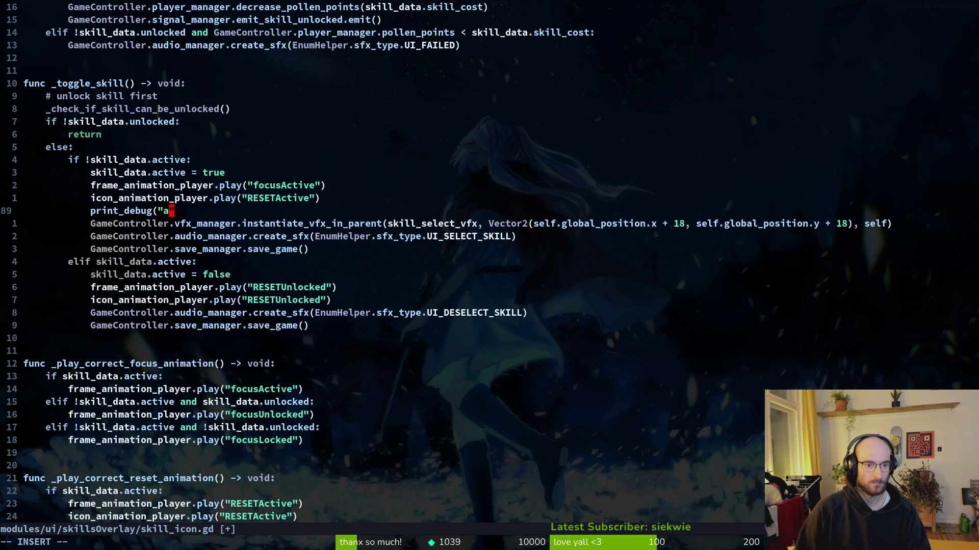
{"action": "type", "text": "ctive"}
{"action": "key", "text": "Escape"}
{"action": "type", "text": ":w"}
{"action": "key", "text": "Return"}
Run the game, start a new game, land the bee on the right perch and open the skills overlay.
{"action": "key", "text": "alt+Tab"}
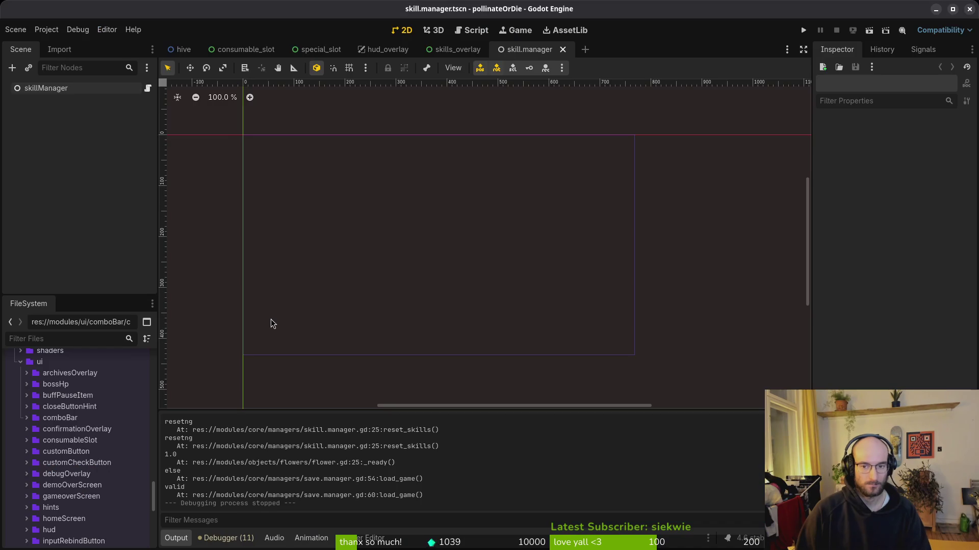
{"action": "key", "text": "F5"}
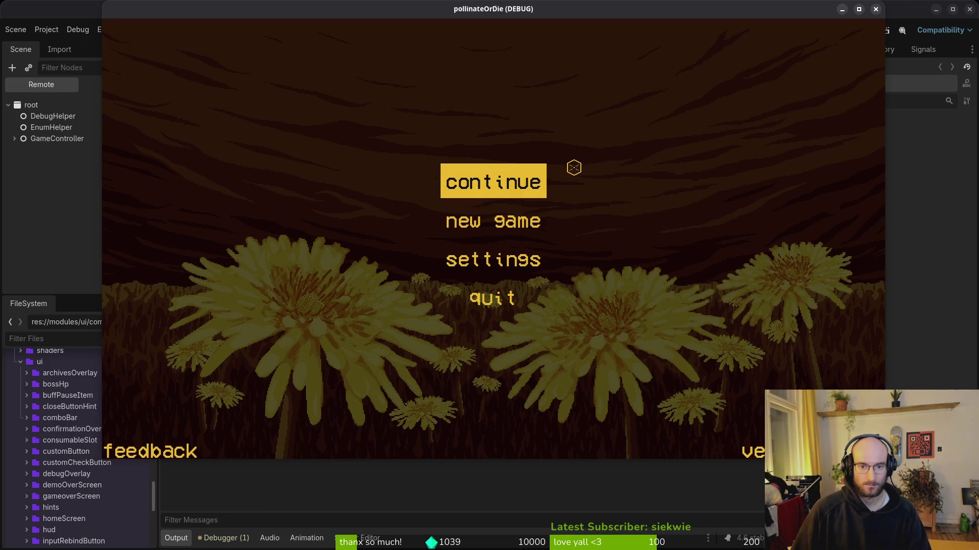
{"action": "left_click", "coordinate": [508, 215]}
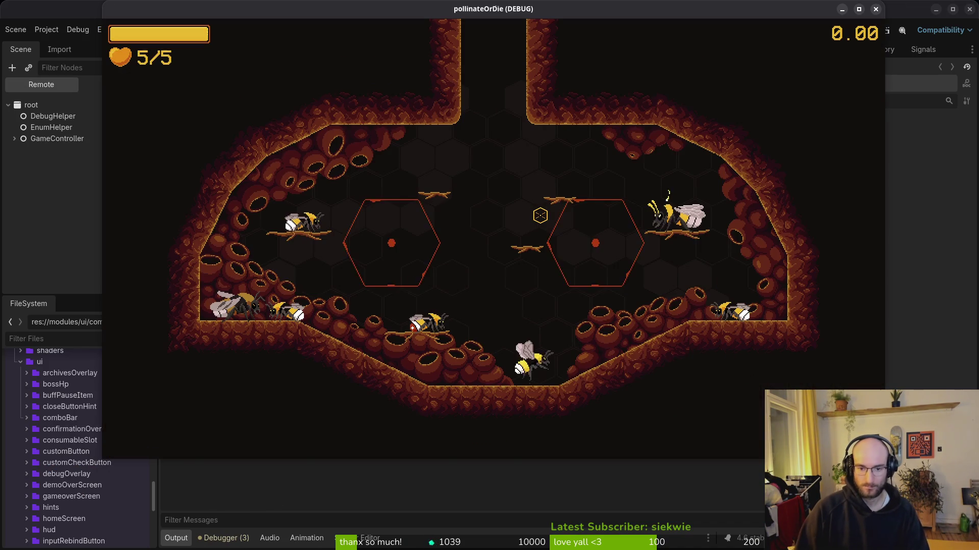
{"action": "key", "text": "d"}
{"action": "key", "text": "w"}
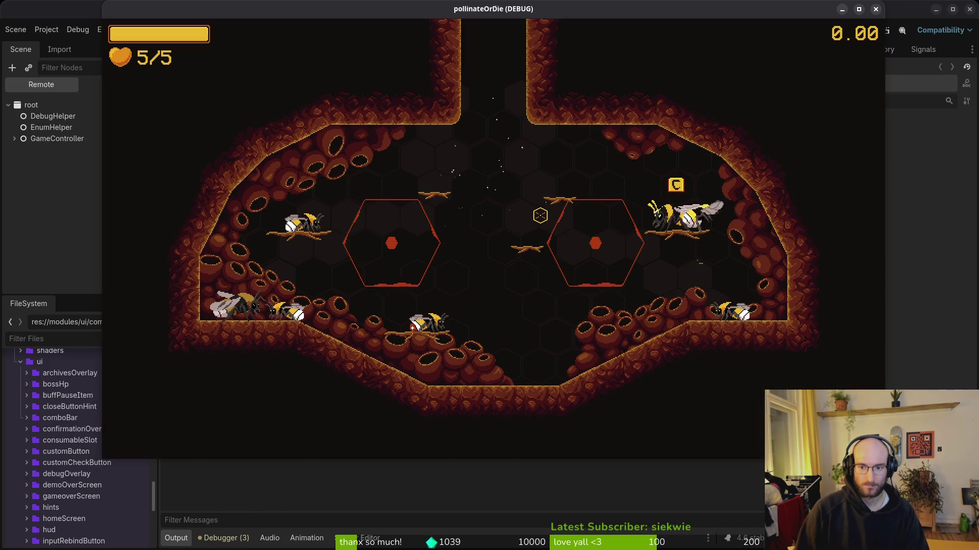
{"action": "key", "text": "c"}
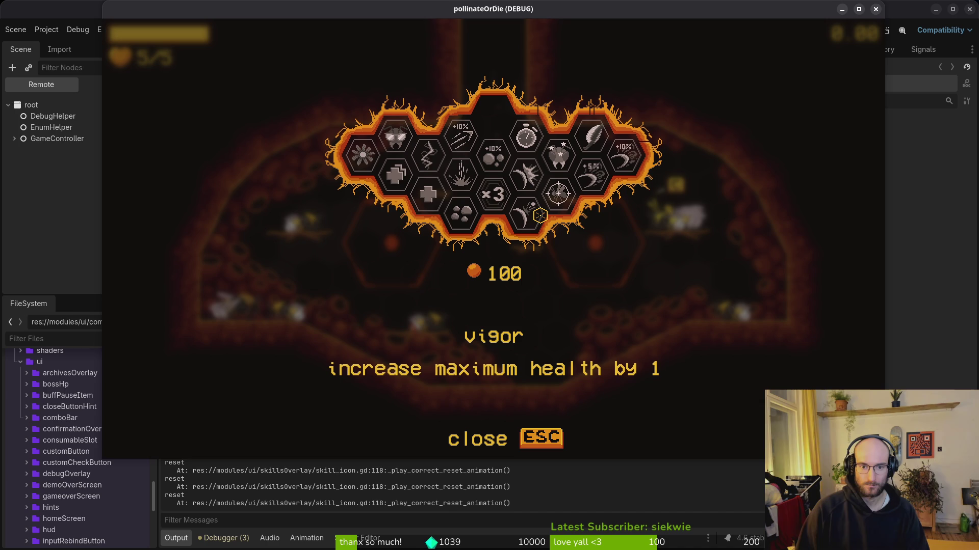
Check the debugging dialog from the pause menu, then reopen and close the skills overlay.
{"action": "key", "text": "Escape"}
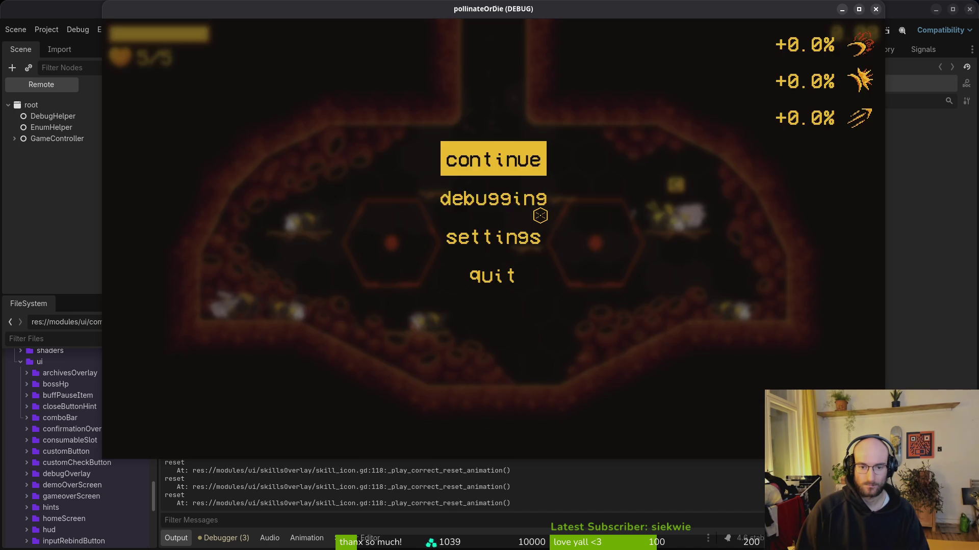
{"action": "key", "text": "Down"}
{"action": "key", "text": "Return"}
{"action": "key", "text": "Escape"}
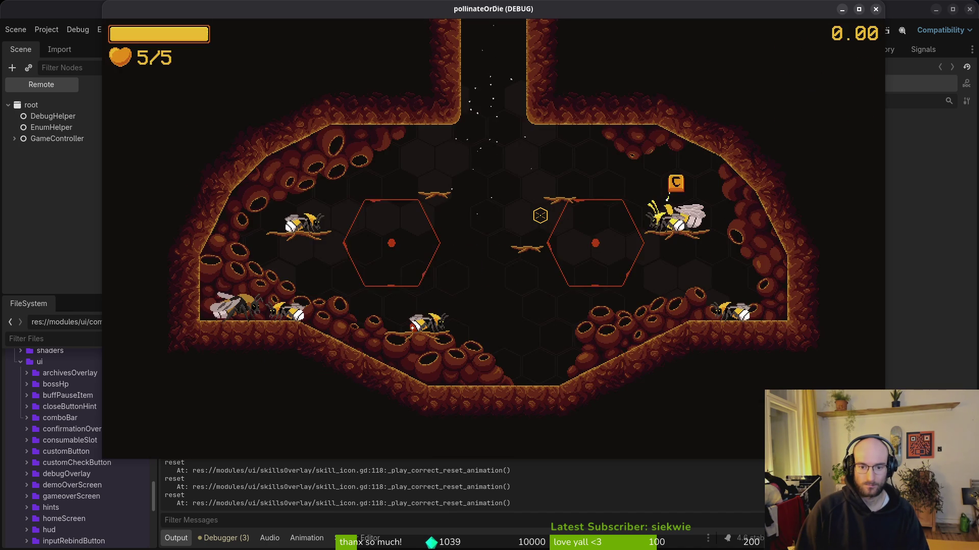
{"action": "key", "text": "Tab"}
{"action": "key", "text": "Escape"}
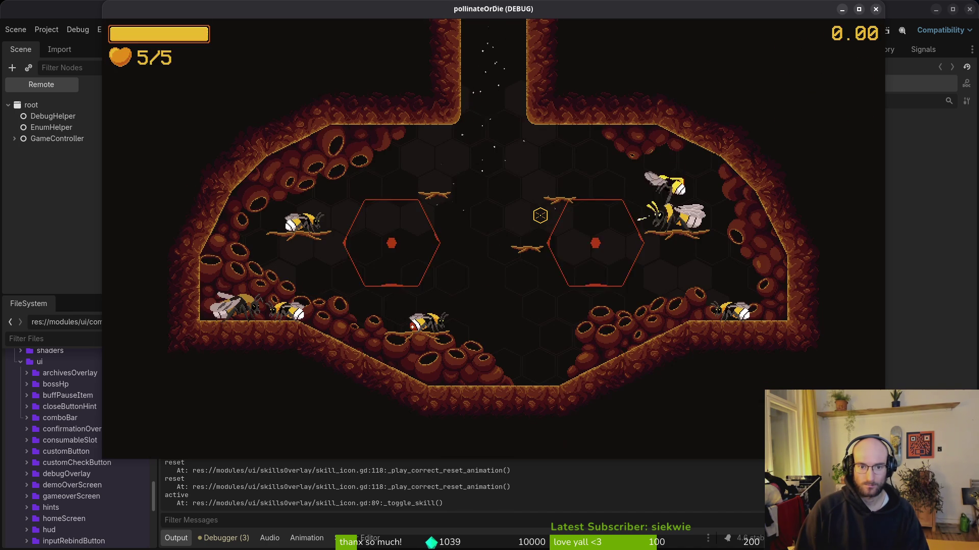
Quit to the main menu, confirming OK, and stop the running game.
{"action": "key", "text": "Escape"}
{"action": "key", "text": "Down"}
{"action": "key", "text": "Down"}
{"action": "key", "text": "Down"}
{"action": "key", "text": "Return"}
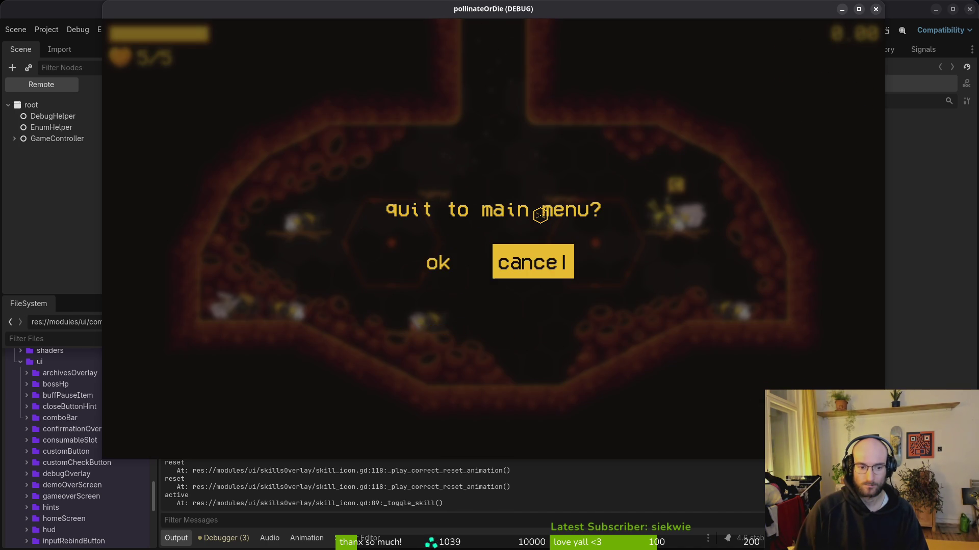
{"action": "key", "text": "Left"}
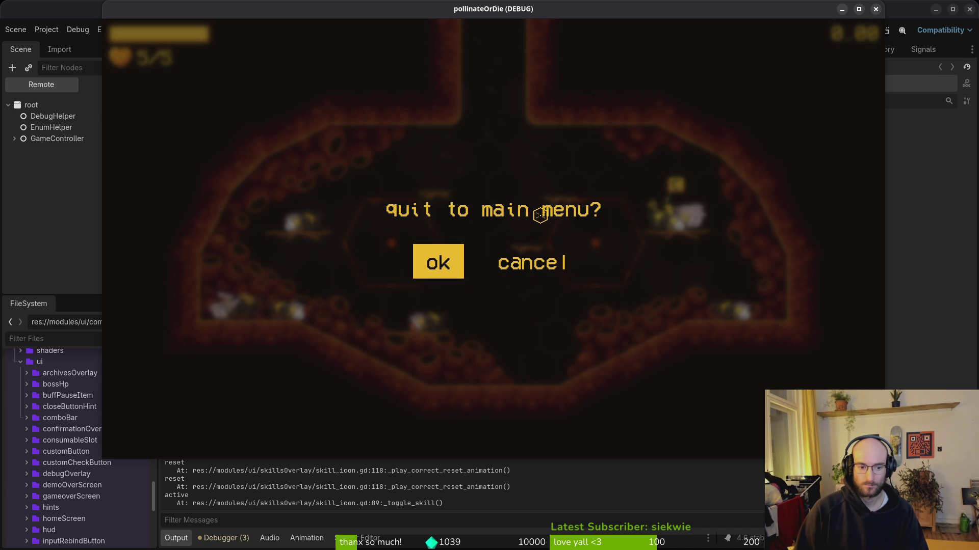
{"action": "key", "text": "Return"}
{"action": "key", "text": "F8"}
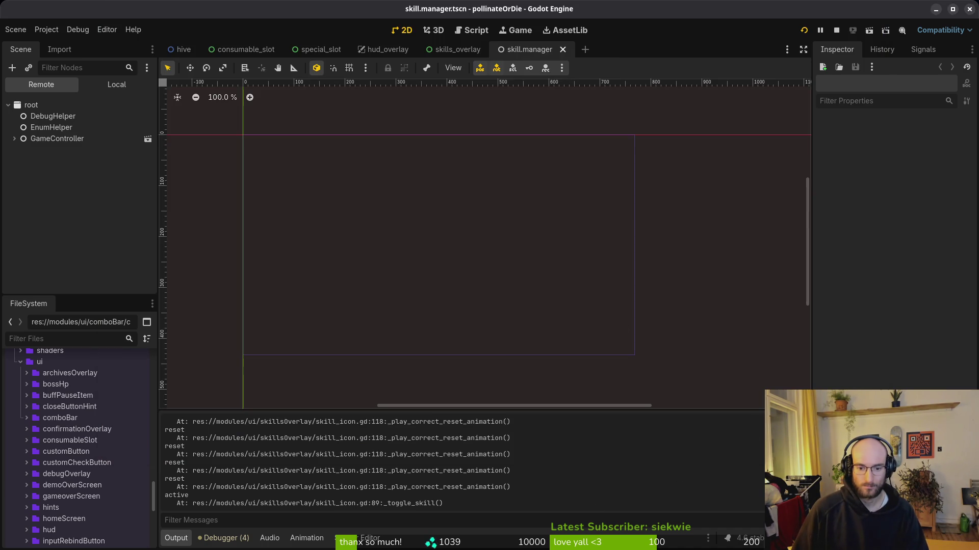
Clear the Output log, relaunch and continue the saved run, then open the skills overlay.
{"action": "key", "text": "F5"}
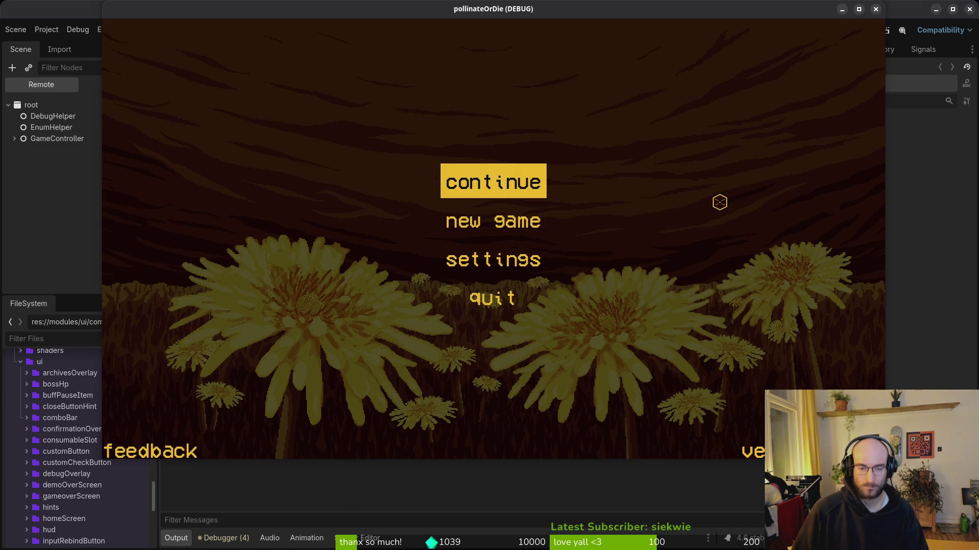
{"action": "key", "text": "Return"}
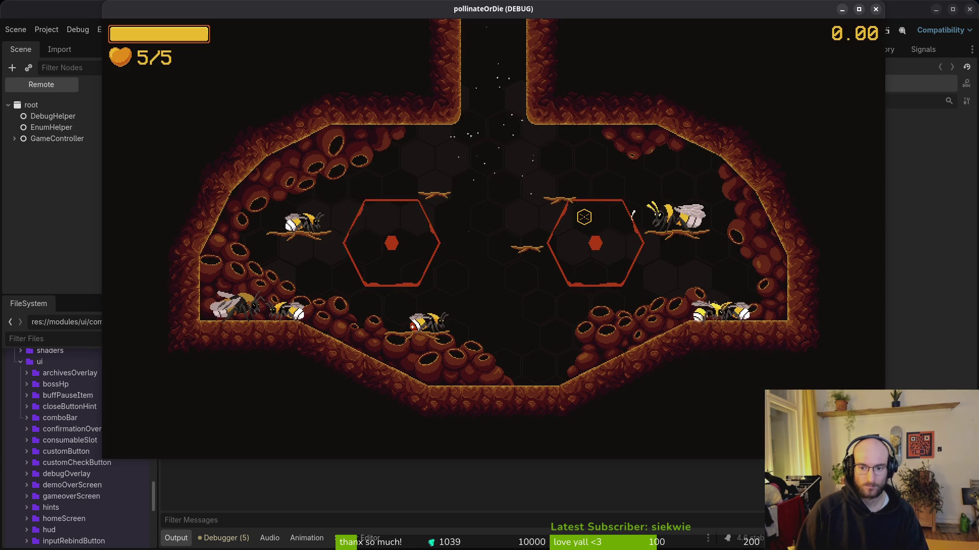
{"action": "key", "text": "Tab"}
Stop the game and read the load_game and reset traces in the Output log, then return to the game.
{"action": "key", "text": "F8"}
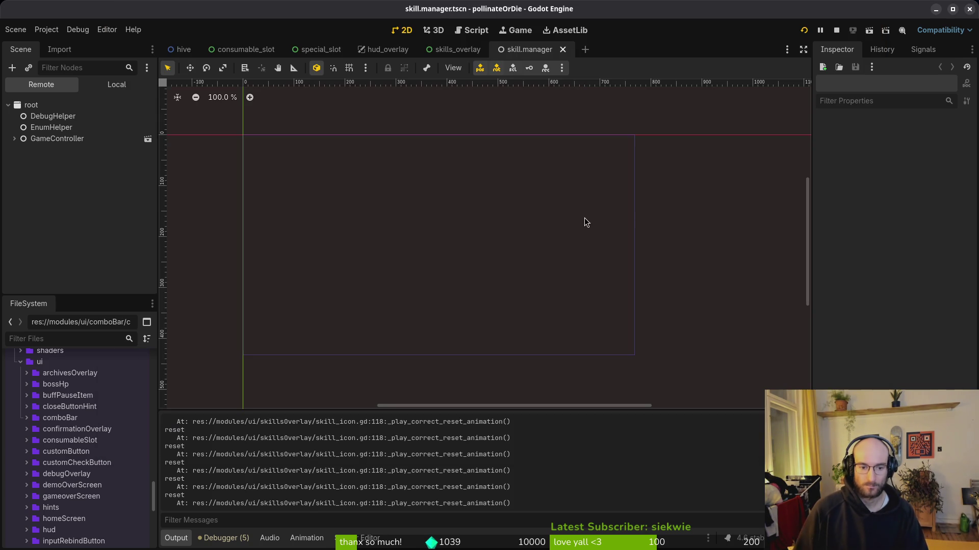
{"action": "scroll", "coordinate": [433, 482], "scroll_direction": "up", "scroll_amount": 10}
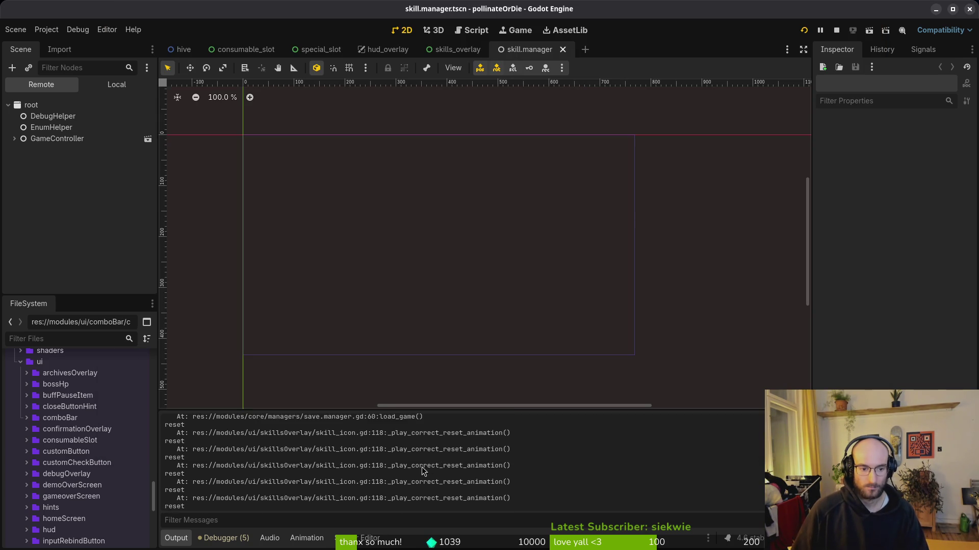
{"action": "scroll", "coordinate": [395, 466], "scroll_direction": "down", "scroll_amount": 5}
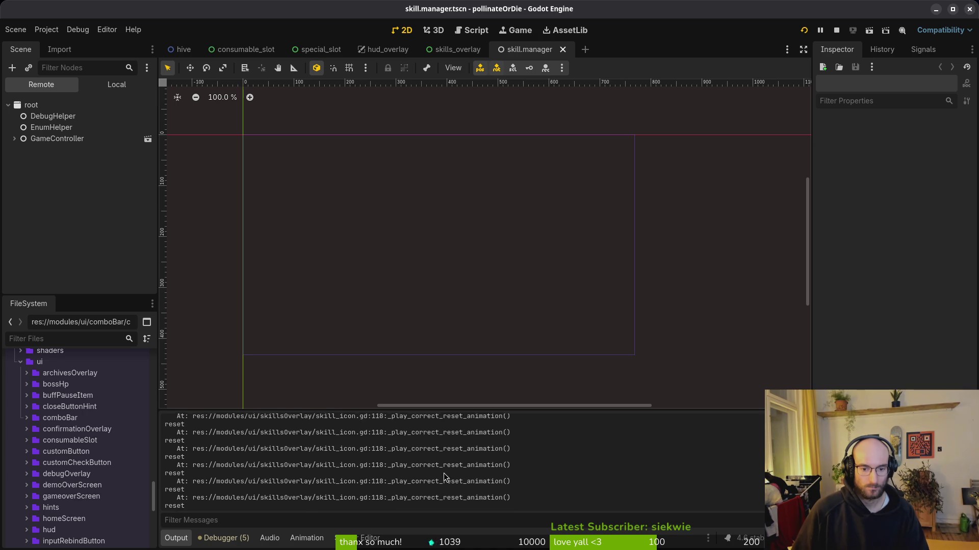
{"action": "scroll", "coordinate": [435, 482], "scroll_direction": "down", "scroll_amount": 1}
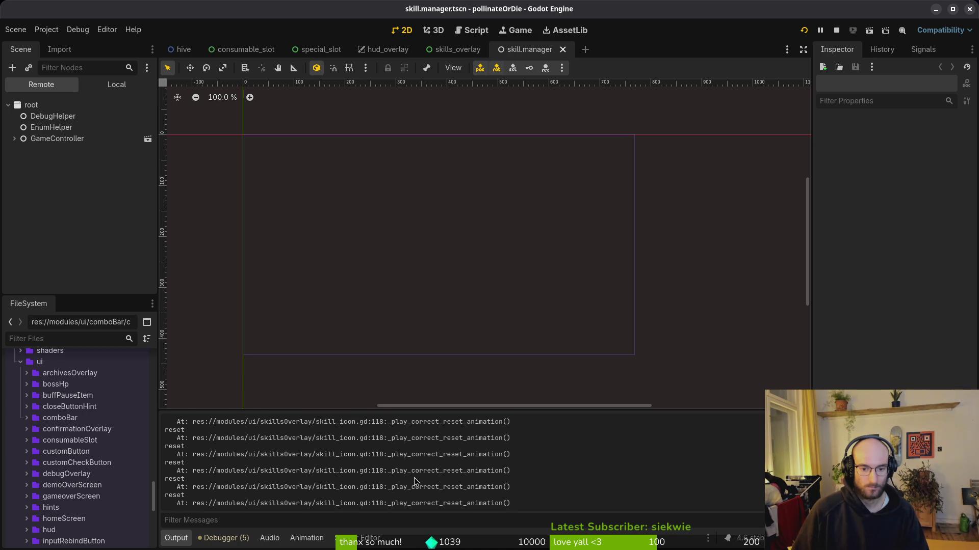
{"action": "key", "text": "alt+Tab"}
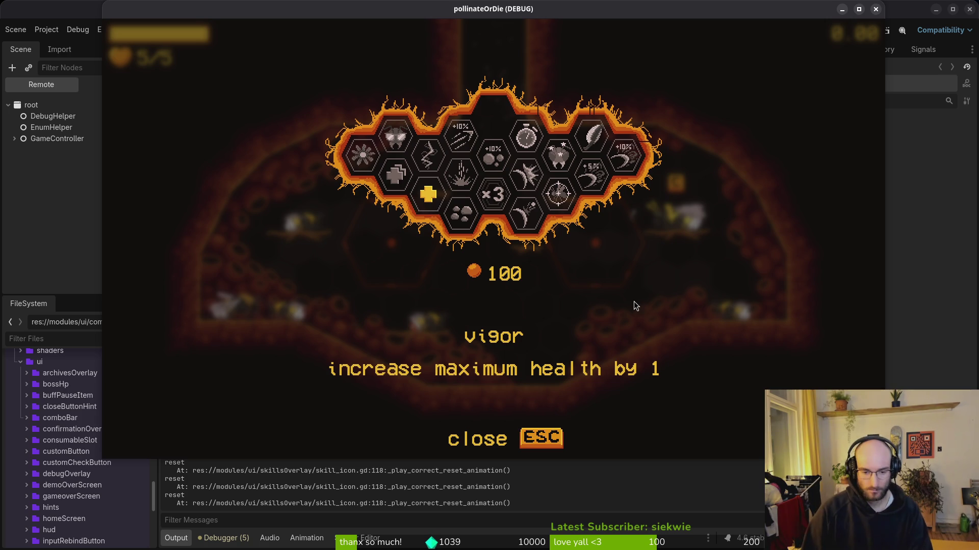
In skill_icon.gd, go to the print_debug("reset") line inside _play_correct_reset_animation.
{"action": "key", "text": "alt+Tab"}
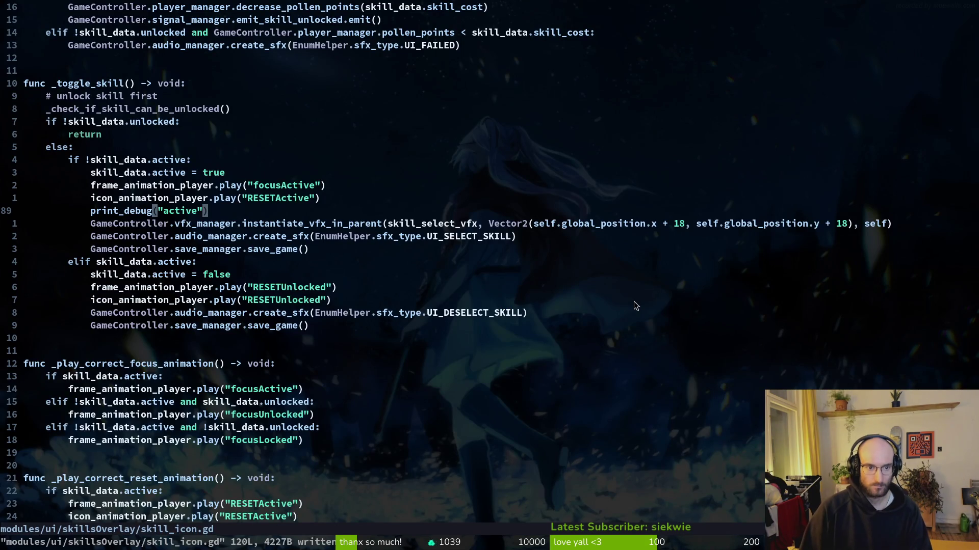
{"action": "key", "text": "alt+Tab"}
{"action": "key", "text": "alt+Tab"}
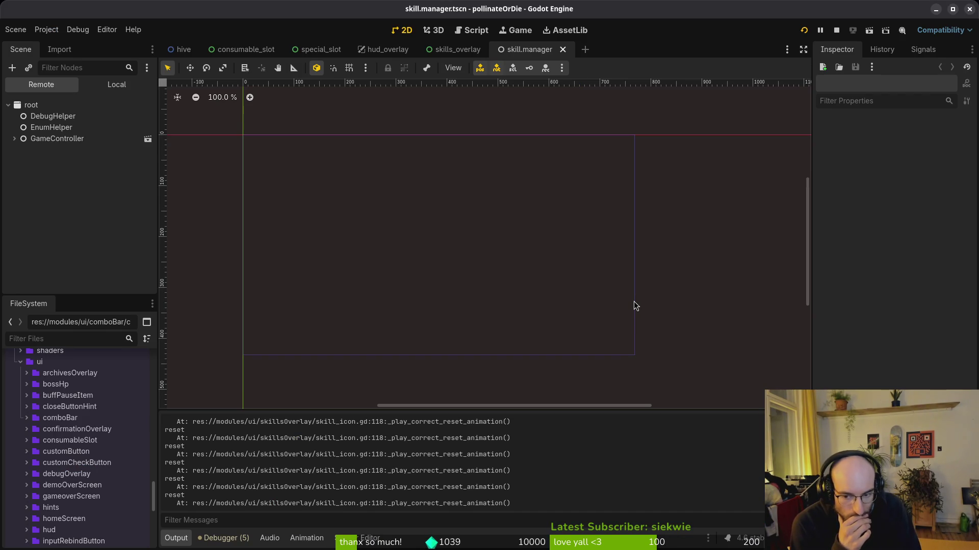
{"action": "key", "text": "F6"}
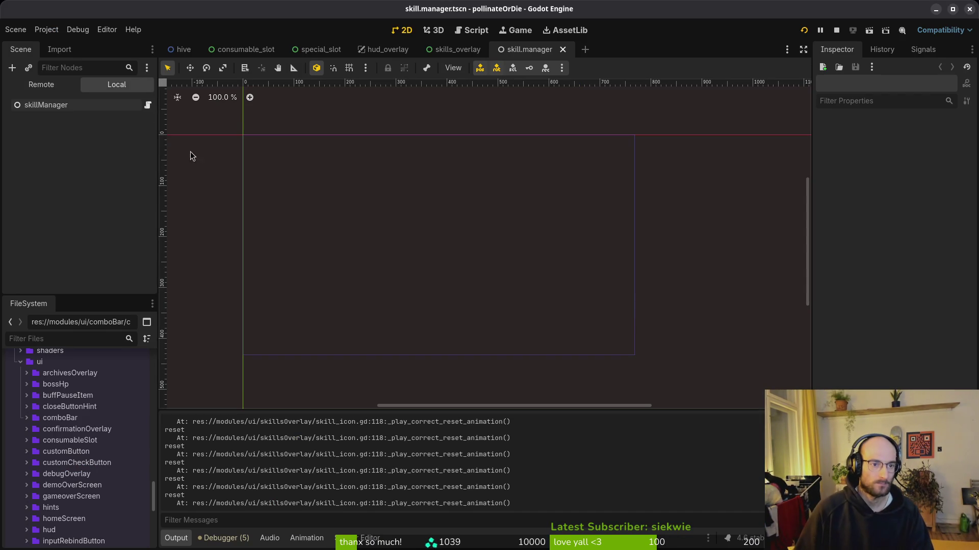
{"action": "key", "text": "alt+Tab"}
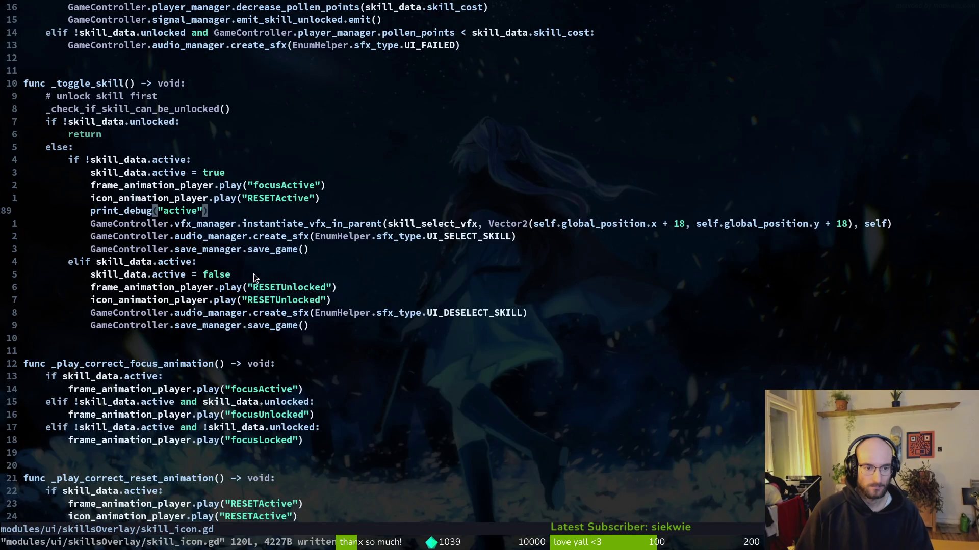
{"action": "scroll", "coordinate": [235, 245], "scroll_direction": "down", "scroll_amount": 5}
{"action": "left_click", "coordinate": [173, 391]}
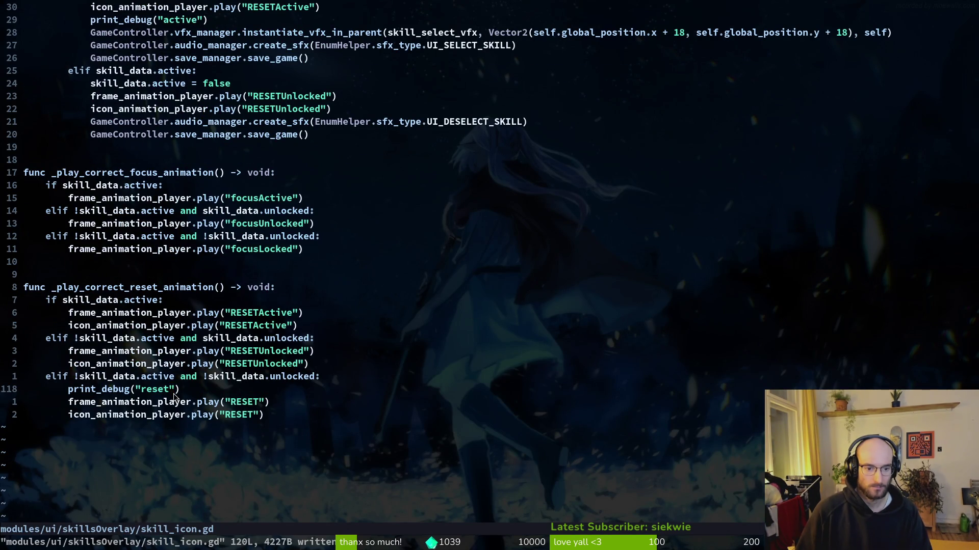
{"action": "left_click", "coordinate": [129, 300]}
{"action": "left_click", "coordinate": [128, 287]}
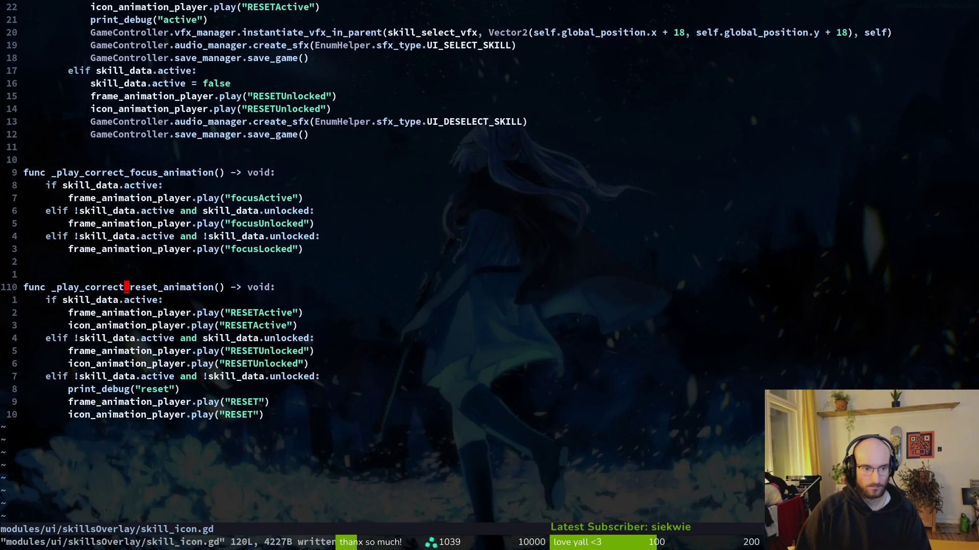
Grep the project for _play_correct_reset_animation and open its call site at line 62.
{"action": "key", "text": "space"}
{"action": "type", "text": "ps_play_correct_reset_animation"}
{"action": "key", "text": "Return"}
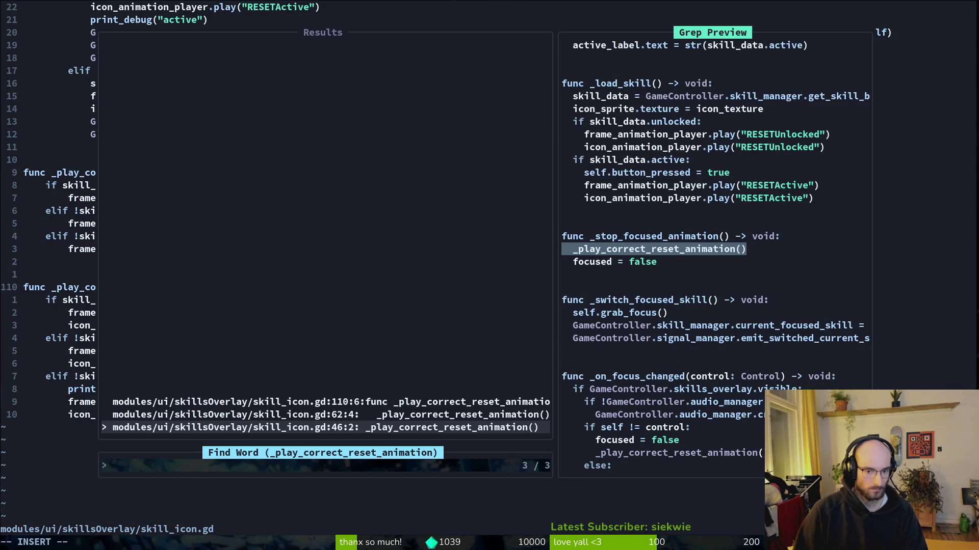
{"action": "key", "text": "ctrl+p"}
{"action": "key", "text": "ctrl+p"}
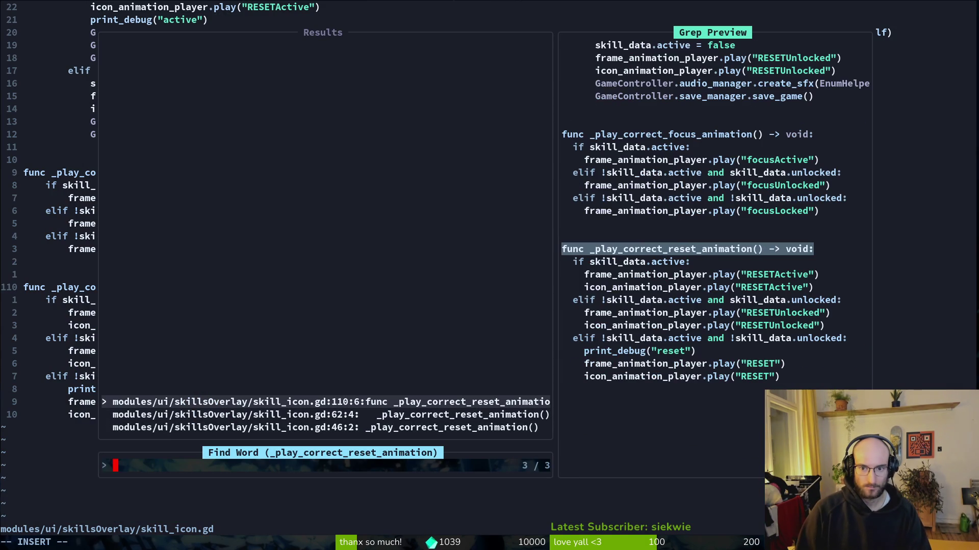
{"action": "key", "text": "ctrl+n"}
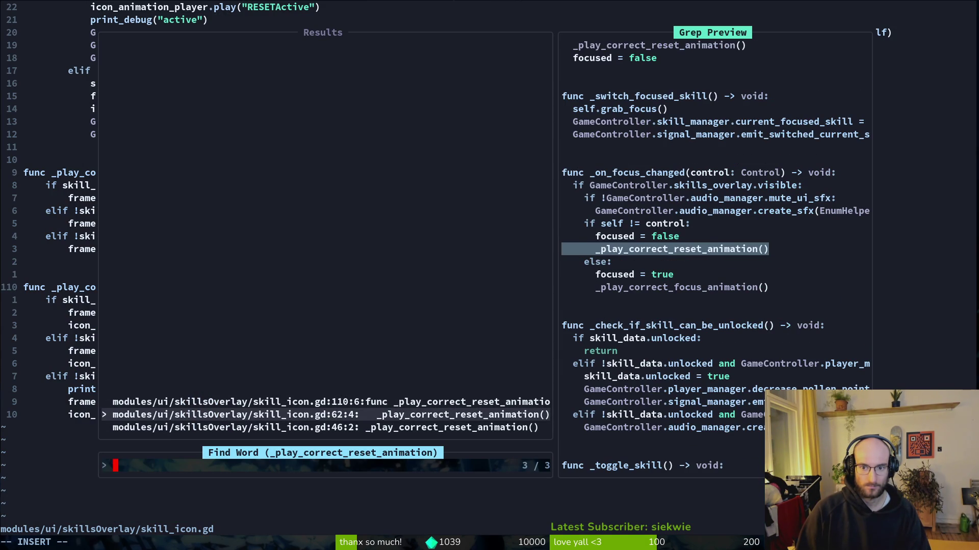
{"action": "key", "text": "ctrl+n"}
{"action": "key", "text": "ctrl+p"}
{"action": "key", "text": "Return"}
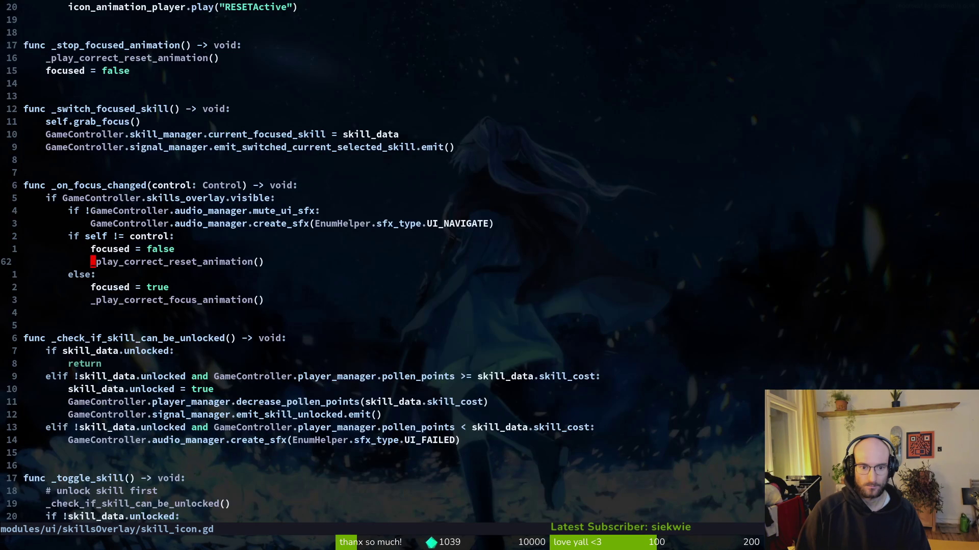
Comment out the gui_focus_changed connection in _ready and save skill_icon.gd.
{"action": "key", "text": "ctrl+o"}
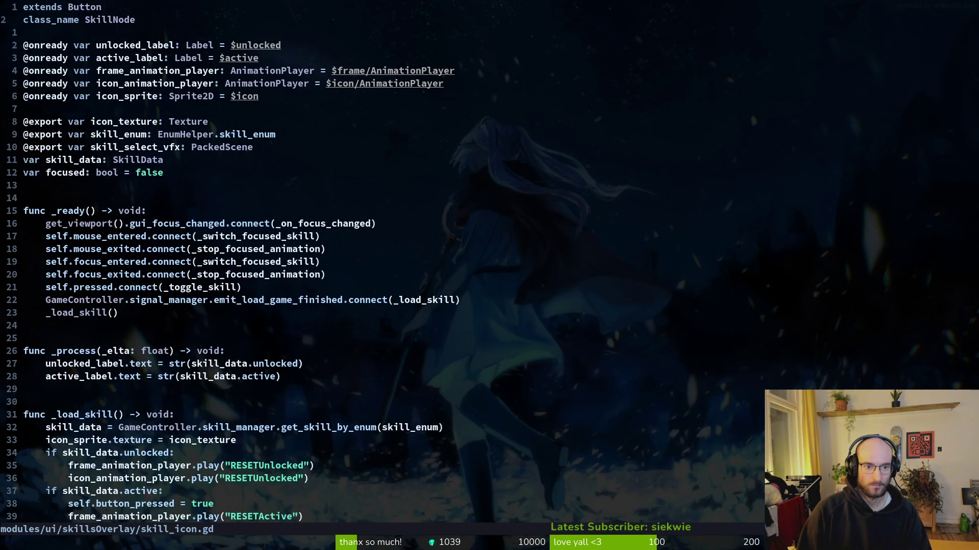
{"action": "key", "text": "j"}
{"action": "key", "text": "j"}
{"action": "key", "text": "j"}
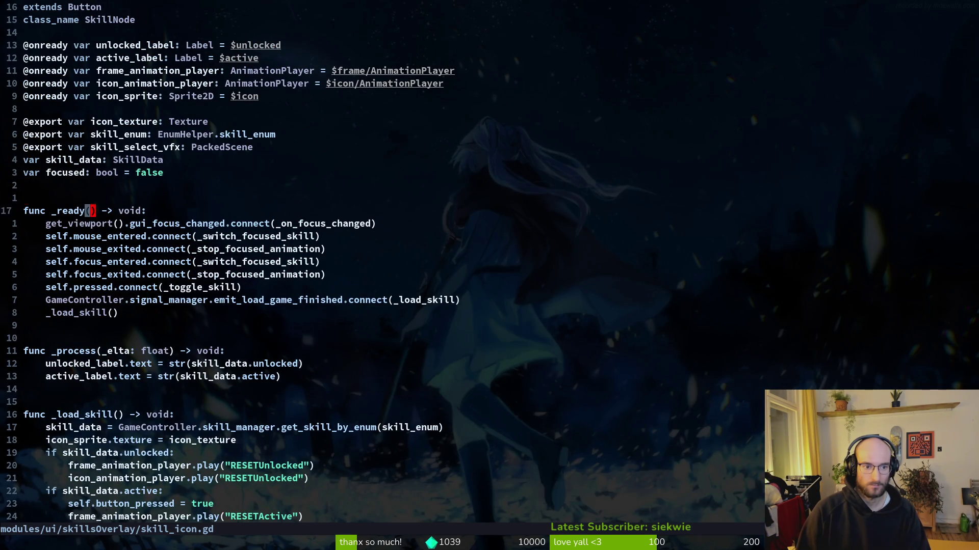
{"action": "key", "text": "j"}
{"action": "key", "text": "shift+v"}
{"action": "key", "text": "Escape"}
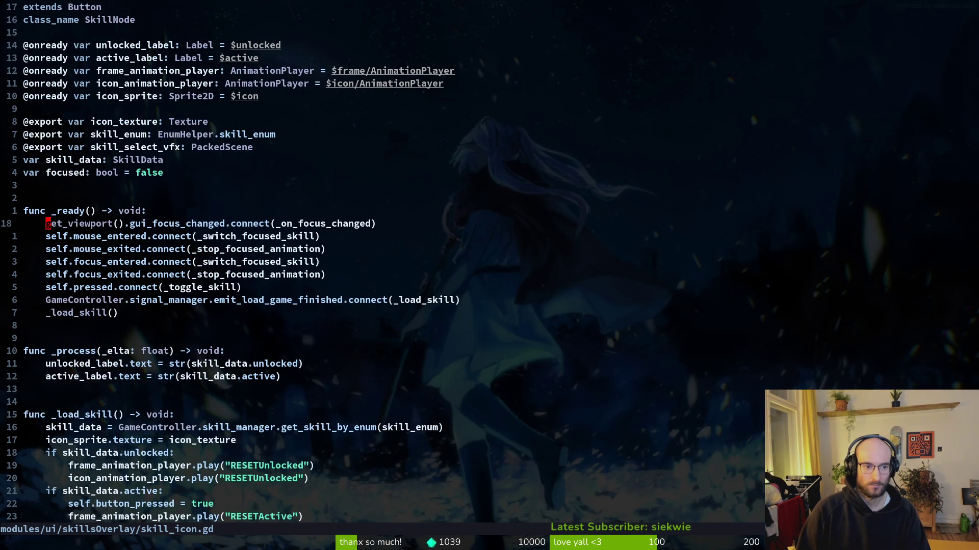
{"action": "key", "text": "g"}
{"action": "key", "text": "c"}
{"action": "key", "text": "c"}
{"action": "key", "text": "ctrl+s"}
{"action": "key", "text": "F5"}
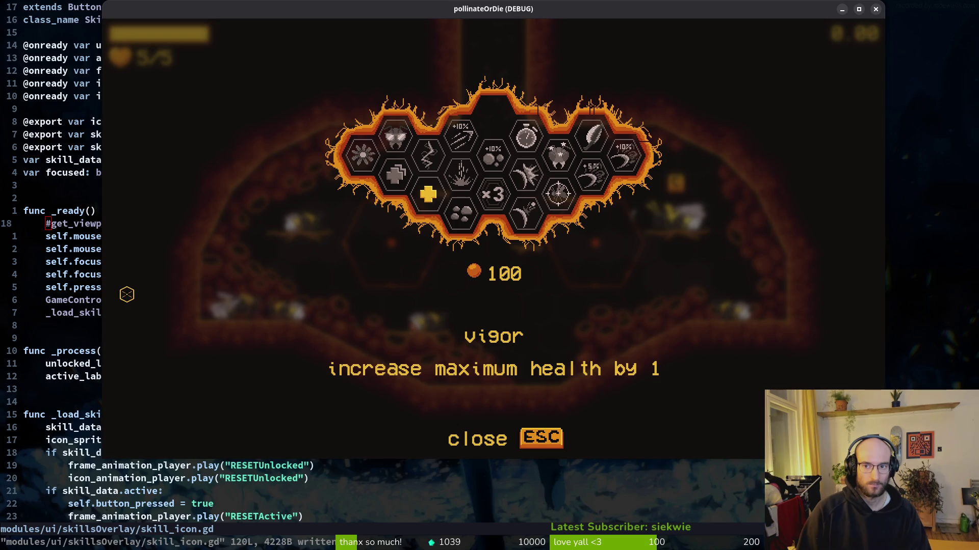
Rerun the game, continue the saved run into the hive, and open then close the skills overlay.
{"action": "key", "text": "alt+Tab"}
{"action": "key", "text": "F5"}
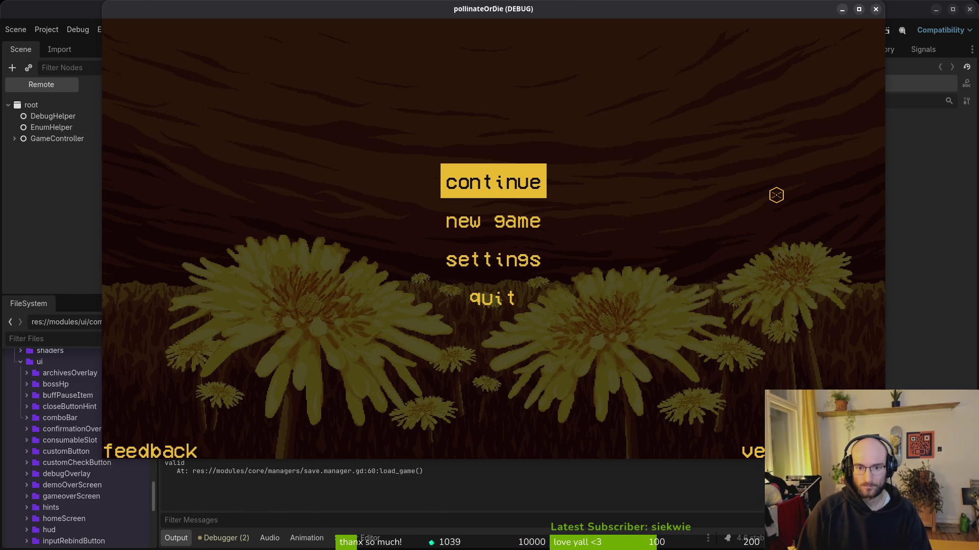
{"action": "key", "text": "Return"}
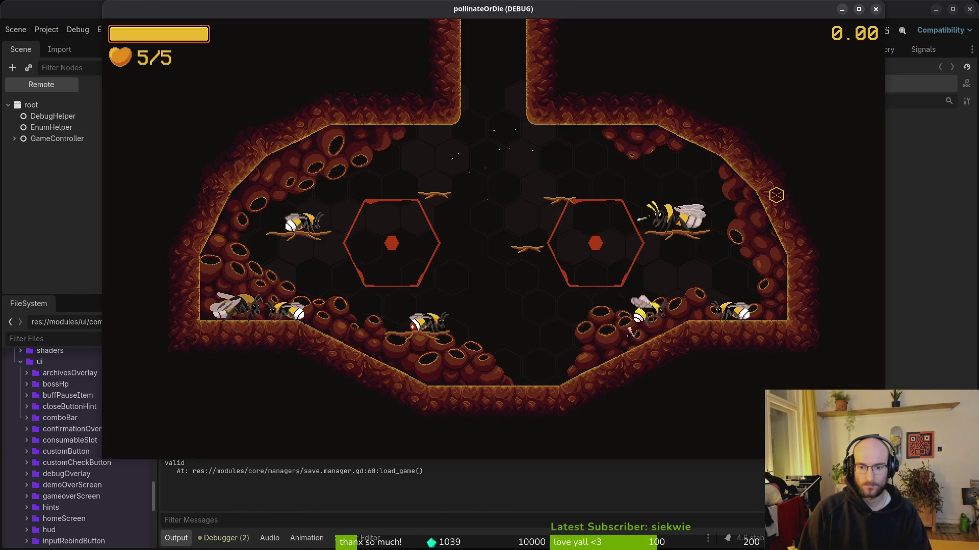
{"action": "key", "text": "c"}
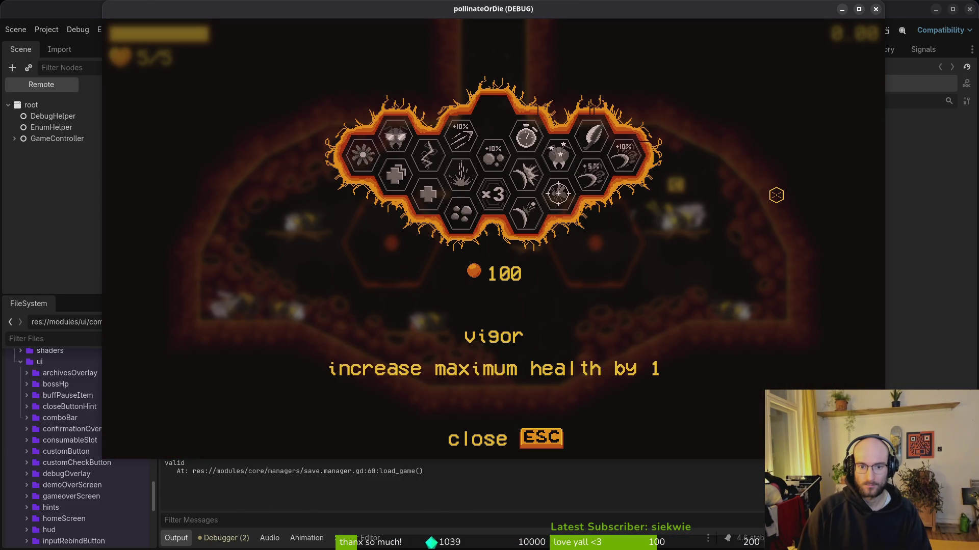
{"action": "key", "text": "Escape"}
Activate the dasher skill in the skills overlay.
{"action": "key", "text": "c"}
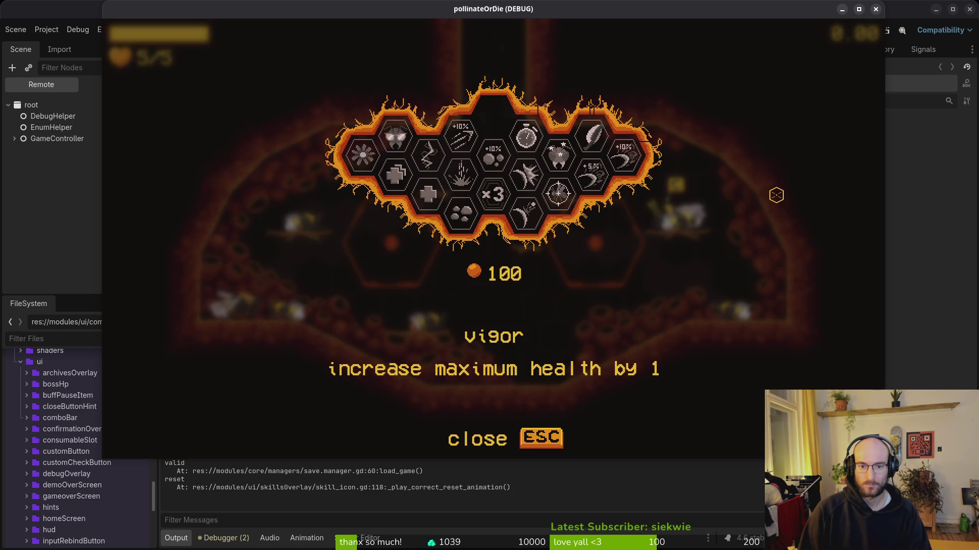
{"action": "key", "text": "Right"}
{"action": "key", "text": "Left"}
{"action": "key", "text": "Right"}
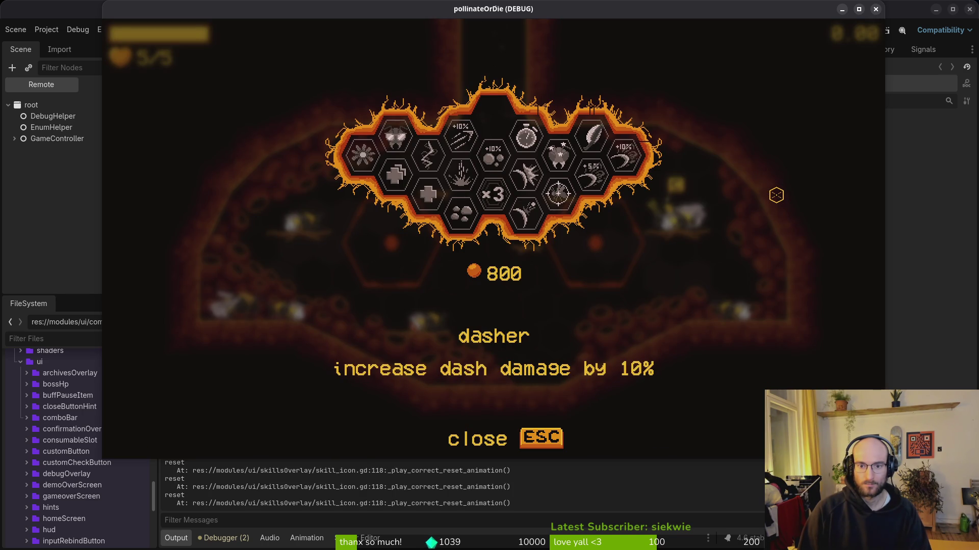
{"action": "key", "text": "Return"}
{"action": "key", "text": "Escape"}
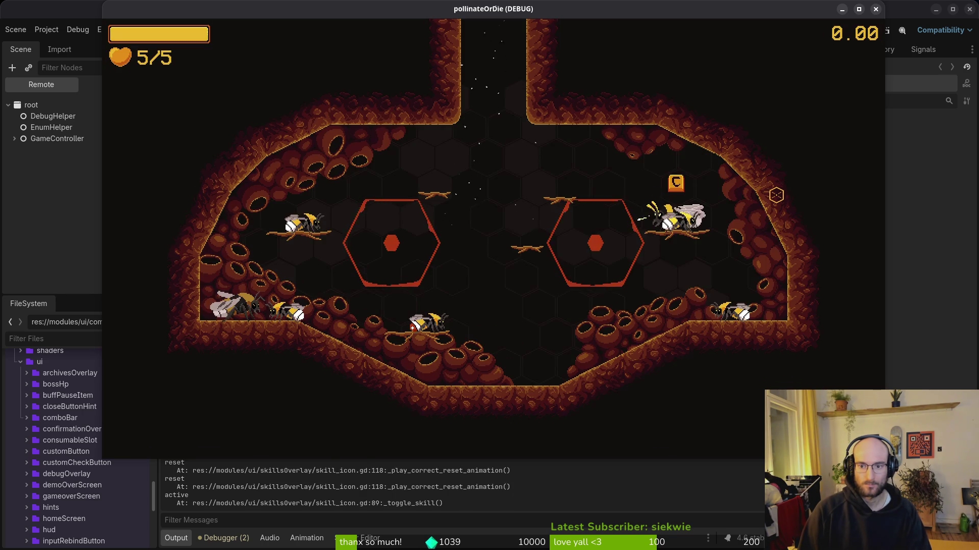
Quit to the main menu, continue the saved game again, and check the skills overlay.
{"action": "key", "text": "Escape"}
{"action": "key", "text": "Down"}
{"action": "key", "text": "Down"}
{"action": "key", "text": "Down"}
{"action": "key", "text": "Return"}
{"action": "key", "text": "Left"}
{"action": "key", "text": "Return"}
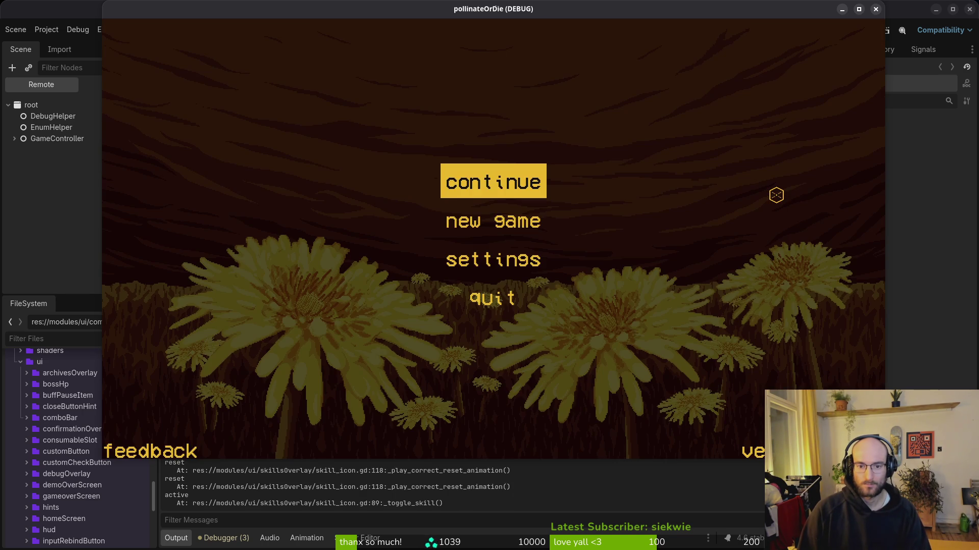
{"action": "key", "text": "Down"}
{"action": "key", "text": "Up"}
{"action": "key", "text": "Return"}
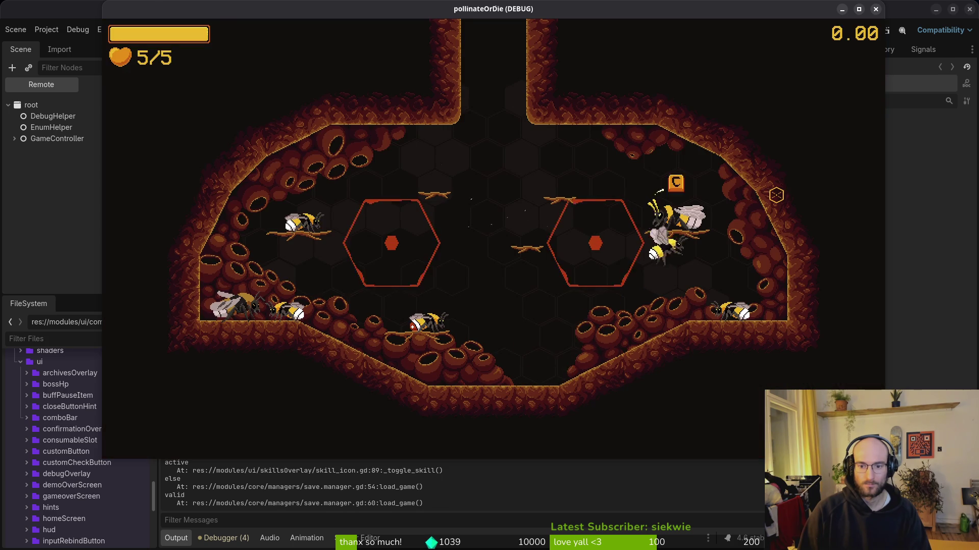
{"action": "key", "text": "Tab"}
{"action": "key", "text": "Escape"}
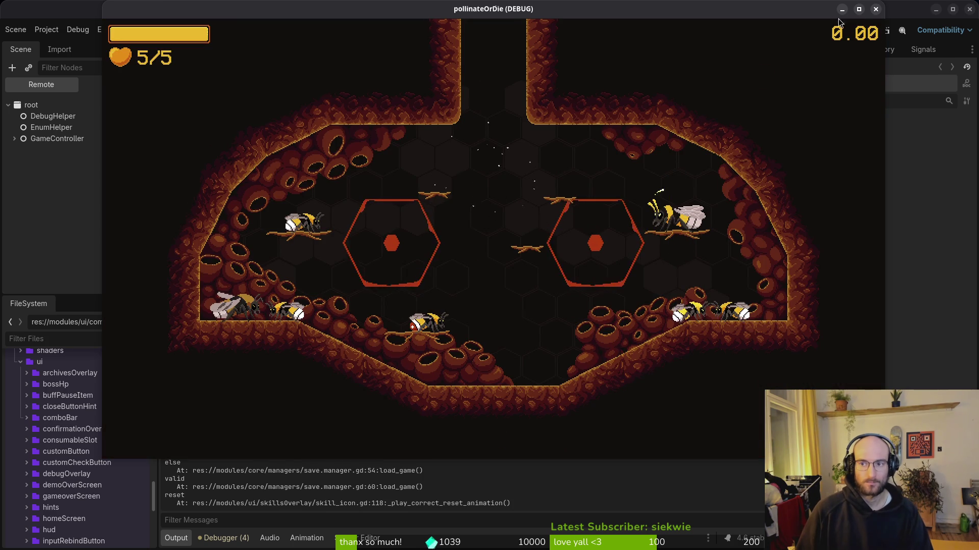
Stop the game and delete every file in the project's user data folder, including savefile.tres.
{"action": "left_click", "coordinate": [842, 8]}
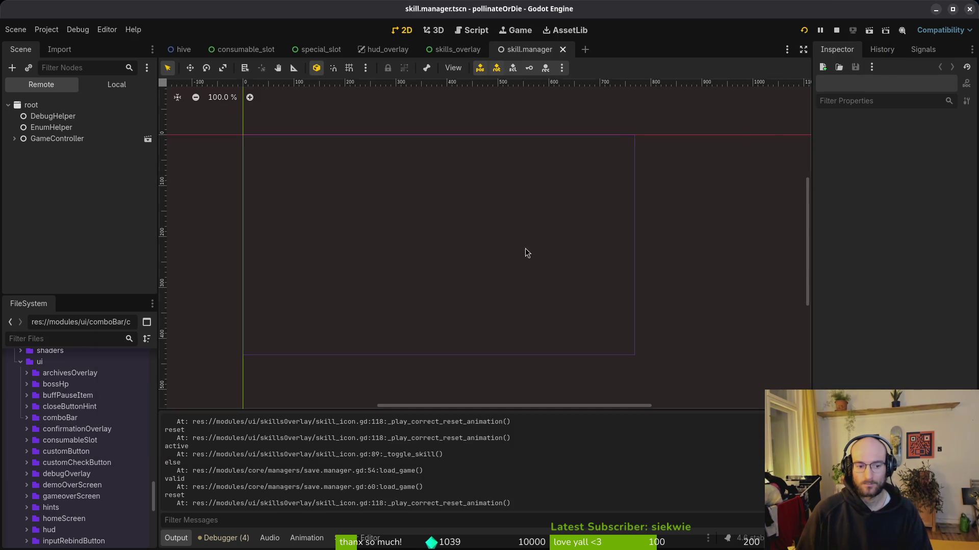
{"action": "left_click", "coordinate": [837, 30]}
{"action": "left_click", "coordinate": [43, 31]}
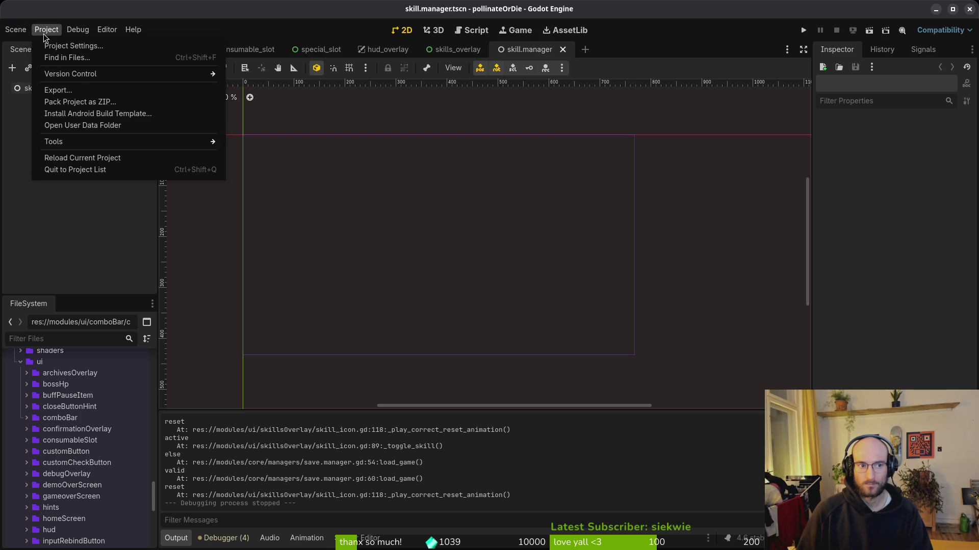
{"action": "left_click", "coordinate": [107, 125]}
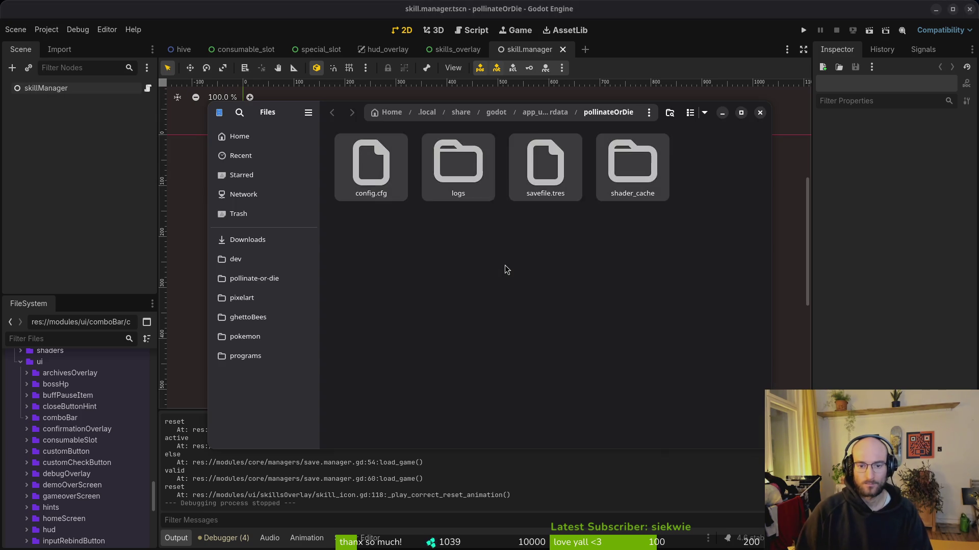
{"action": "key", "text": "ctrl+a"}
{"action": "key", "text": "Delete"}
{"action": "key", "text": "ctrl+w"}
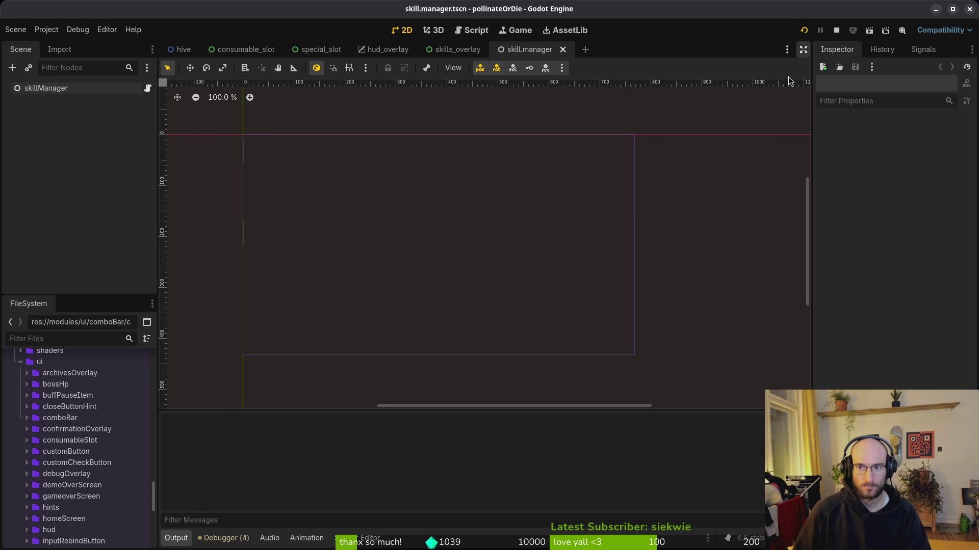
{"action": "key", "text": "alt+Tab"}
Delete the print_debug("reset") line in _play_correct_reset_animation and save.
{"action": "key", "text": "ctrl+d"}
{"action": "key", "text": "ctrl+d"}
{"action": "key", "text": "ctrl+d"}
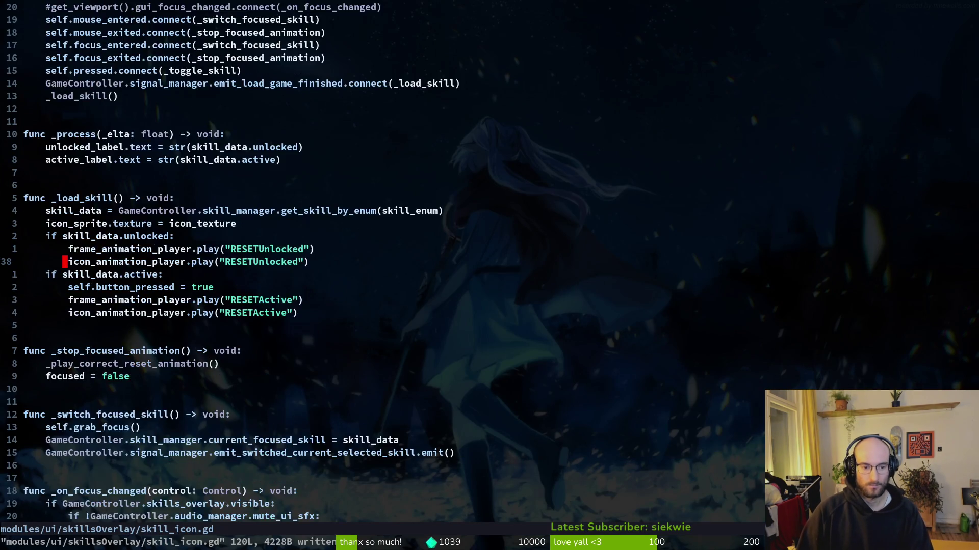
{"action": "key", "text": "ctrl+d"}
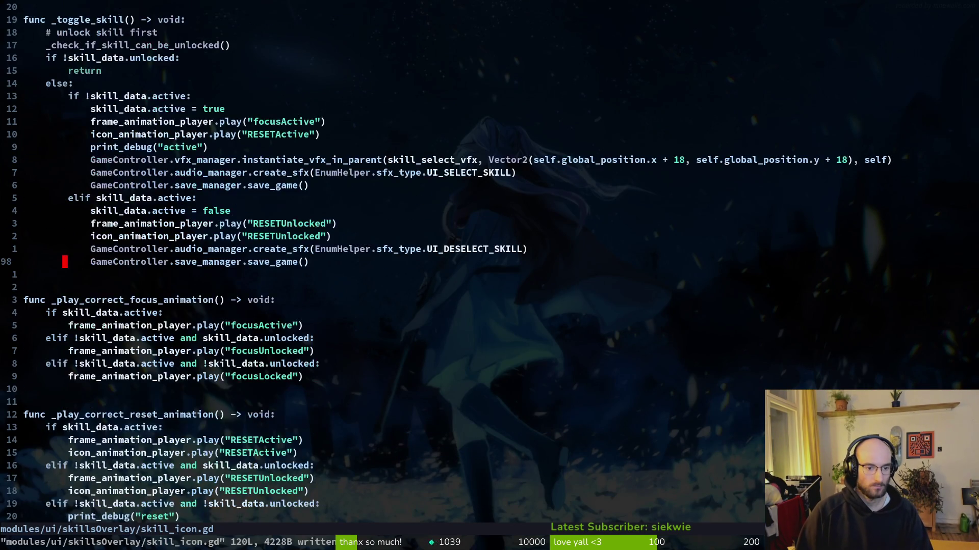
{"action": "key", "text": "ctrl+d"}
{"action": "key", "text": "d"}
{"action": "key", "text": "d"}
{"action": "key", "text": "ctrl+s"}
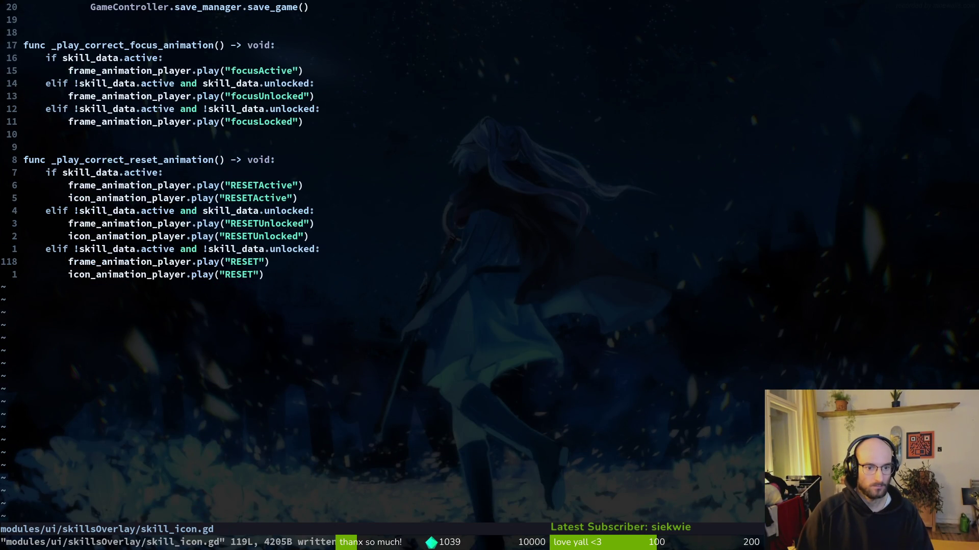
{"action": "key", "text": "ctrl+u"}
{"action": "key", "text": "ctrl+d"}
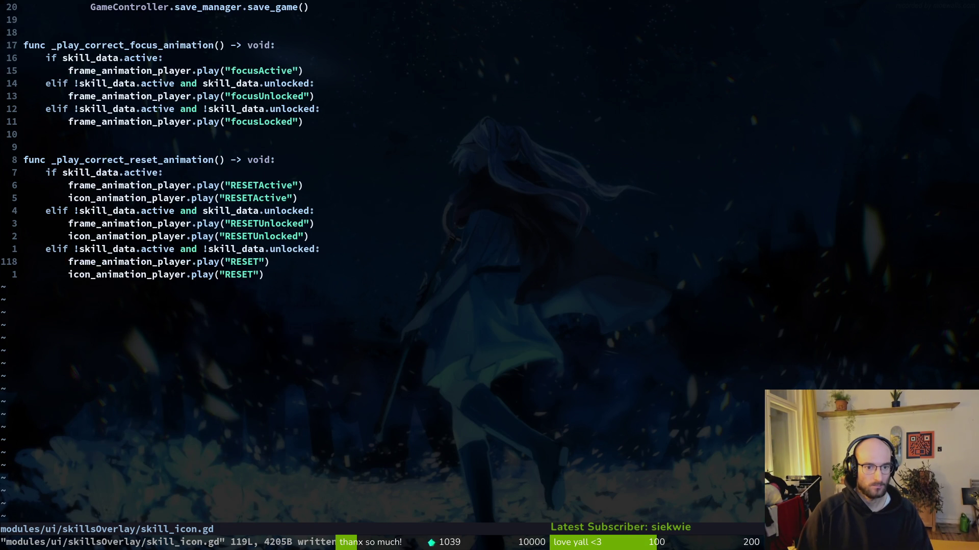
Restore the print_debug line, move it under 'if skill_data.active:' and edit its message.
{"action": "key", "text": "u"}
{"action": "key", "text": "V"}
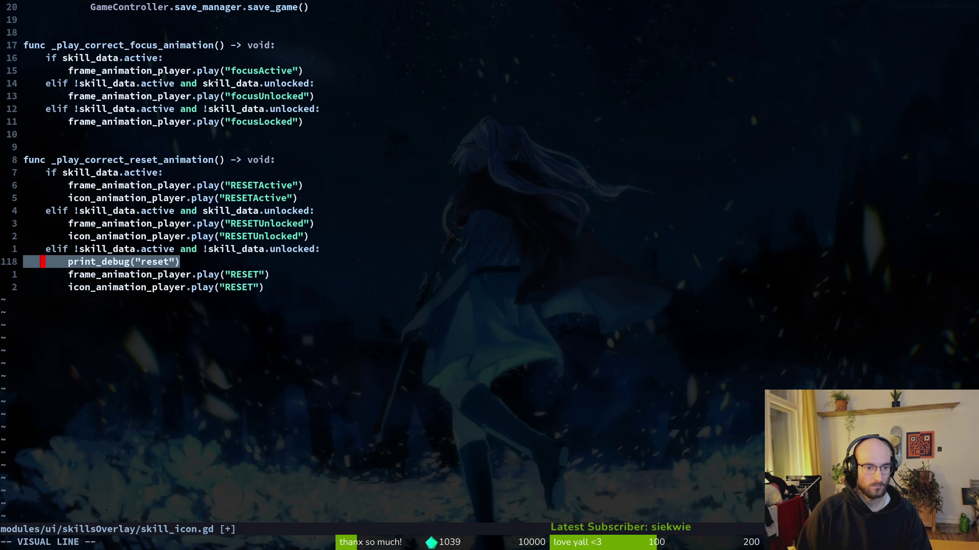
{"action": "key", "text": "K"}
{"action": "key", "text": "K"}
{"action": "key", "text": "K"}
{"action": "key", "text": "Escape"}
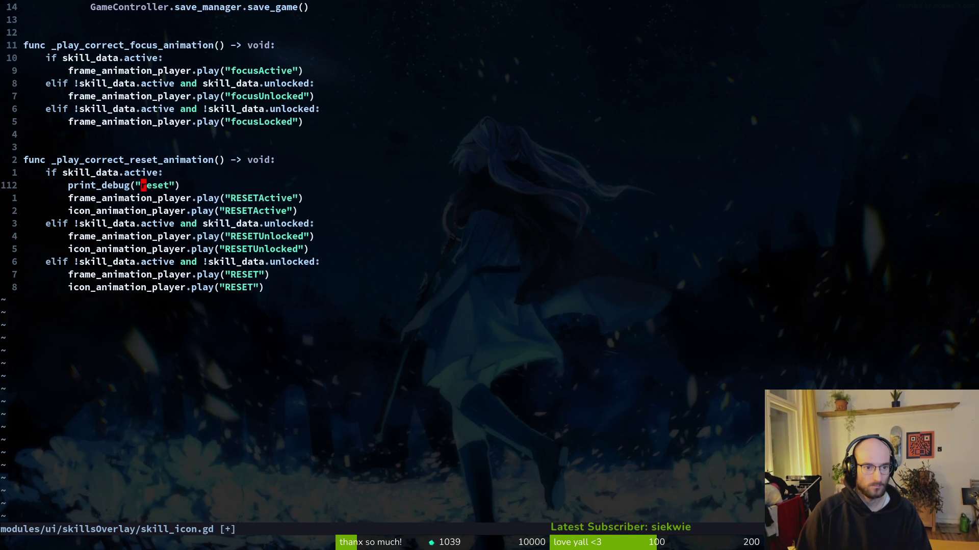
{"action": "key", "text": "i"}
{"action": "key", "text": "Escape"}
Save skill_icon.gd, close the old game window, and run the project again.
{"action": "key", "text": "ctrl+s"}
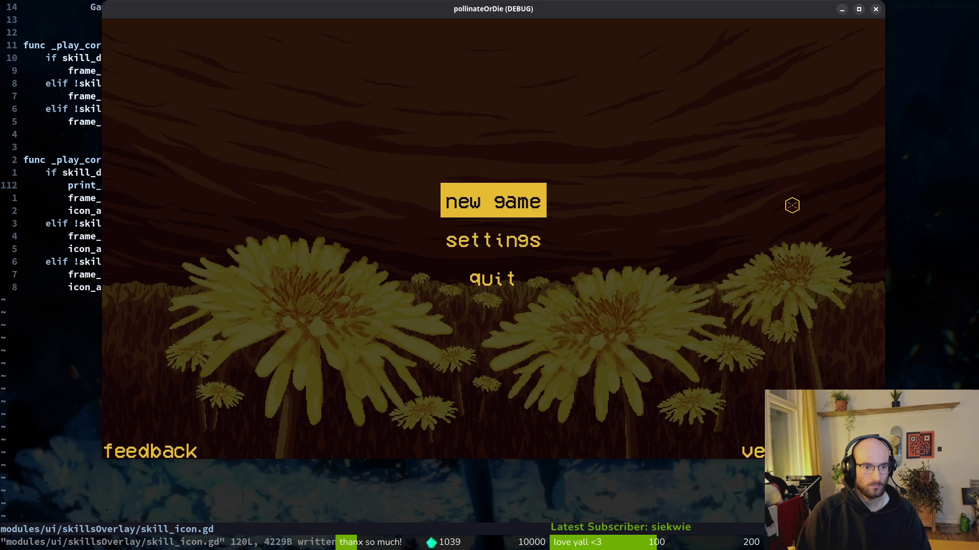
{"action": "key", "text": "alt+F4"}
{"action": "key", "text": "alt+Tab"}
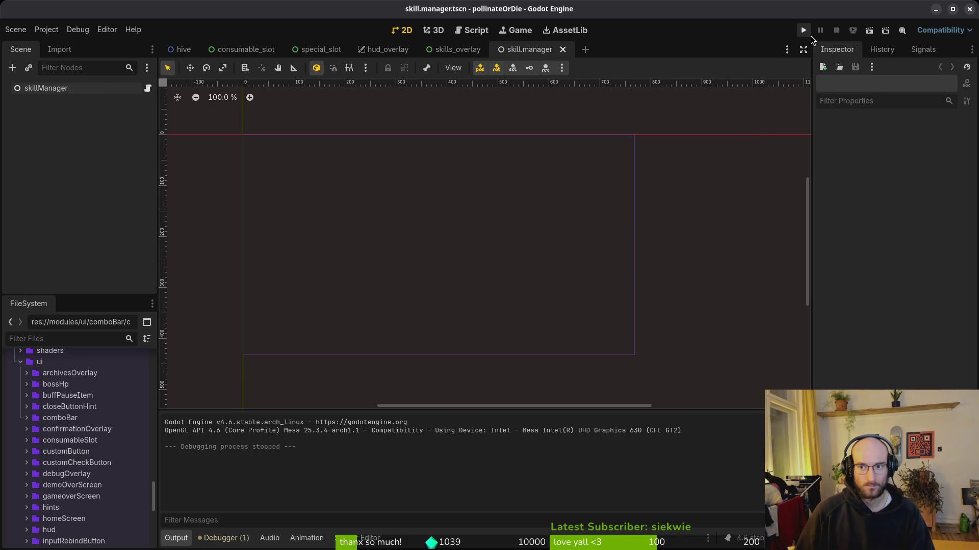
{"action": "key", "text": "F5"}
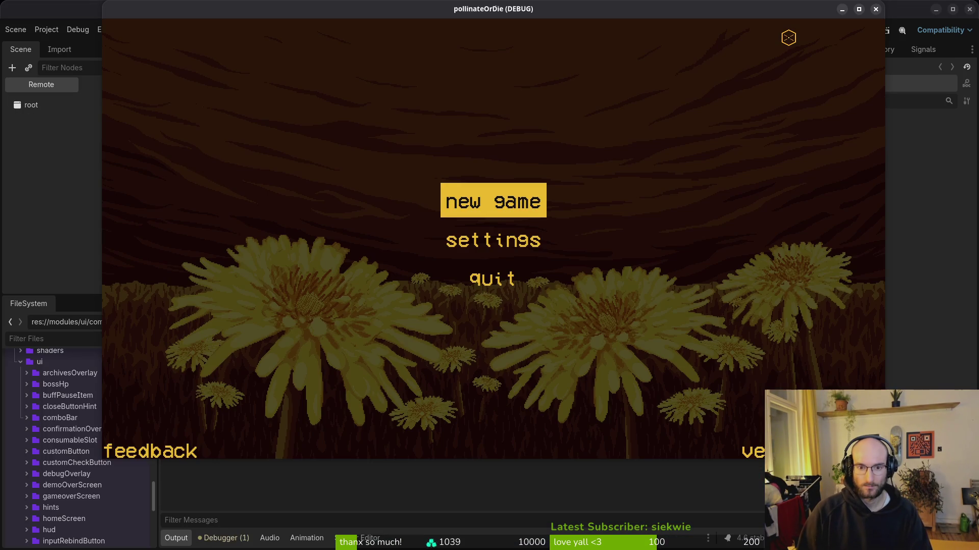
Start a new game, fly to the NPC bee and activate vigor in the upgrade overlay.
{"action": "key", "text": "space"}
{"action": "key", "text": "space"}
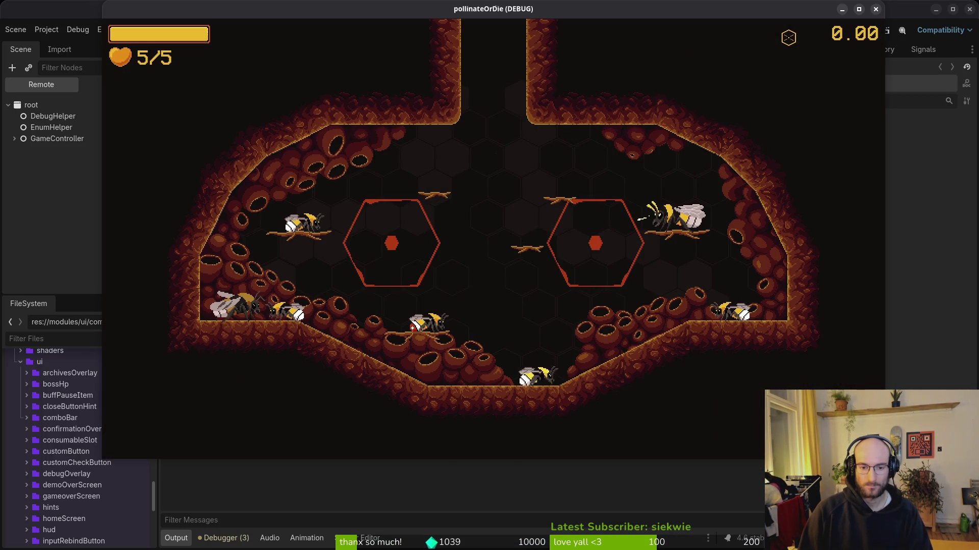
{"action": "key", "text": "Escape"}
{"action": "key", "text": "Return"}
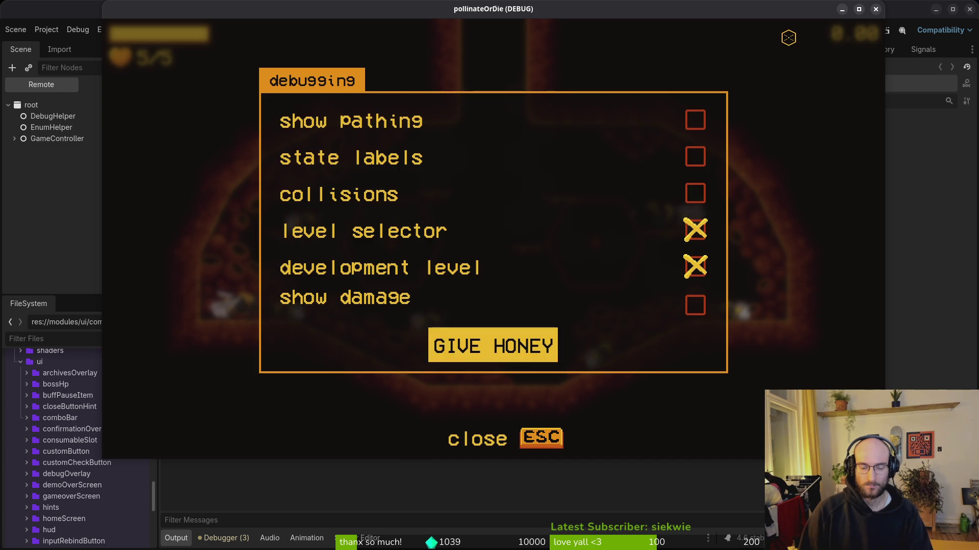
{"action": "key", "text": "Escape"}
{"action": "key", "text": "d"}
{"action": "key", "text": "w"}
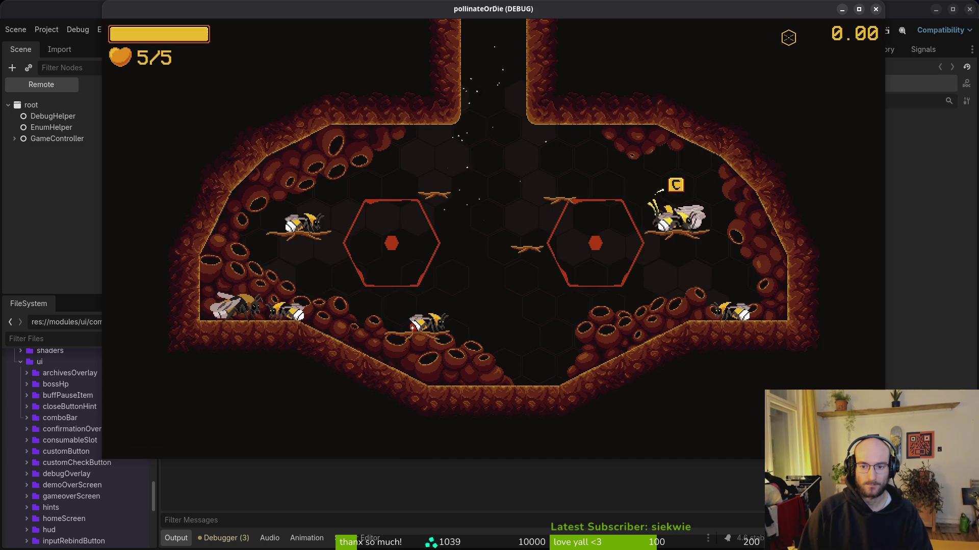
{"action": "key", "text": "e"}
{"action": "key", "text": "space"}
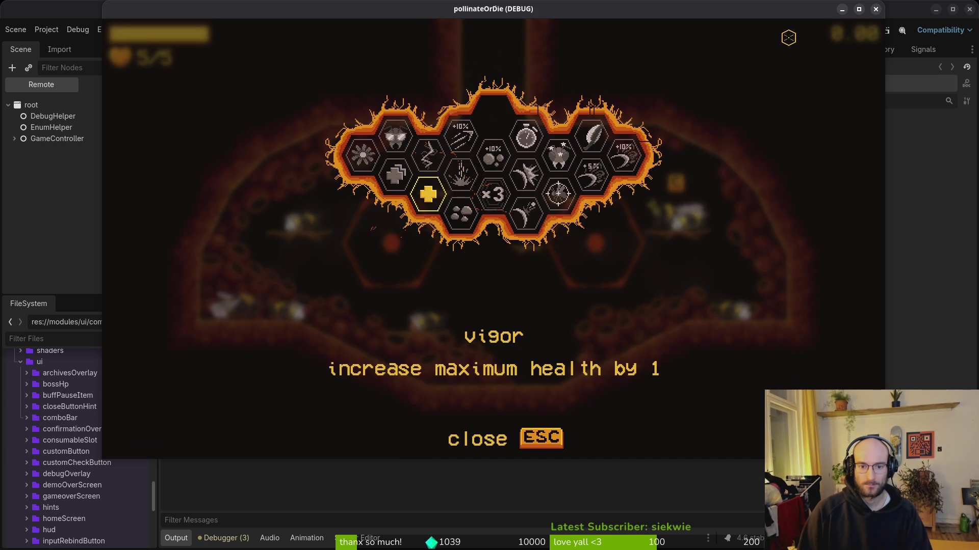
{"action": "key", "text": "Escape"}
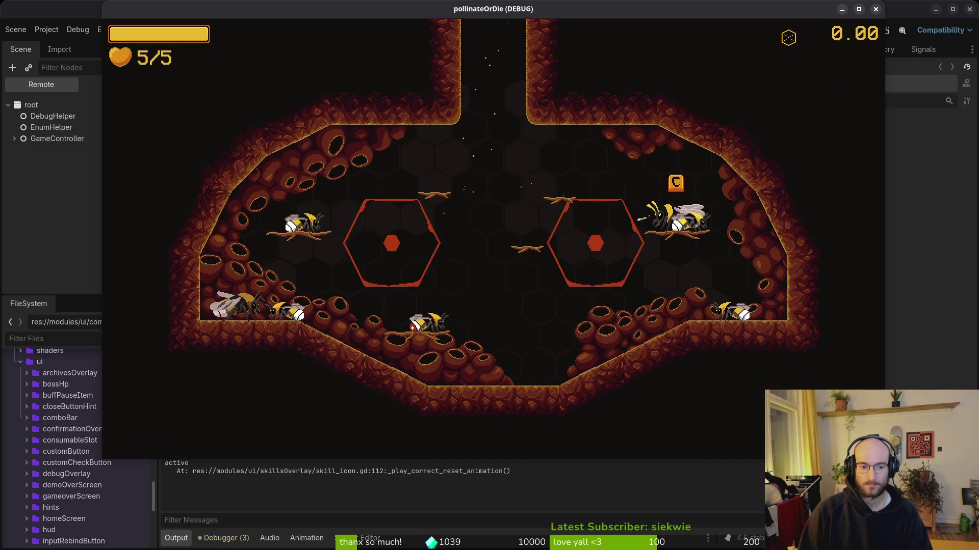
Quit to the main menu and stop the game.
{"action": "key", "text": "Escape"}
{"action": "key", "text": "Escape"}
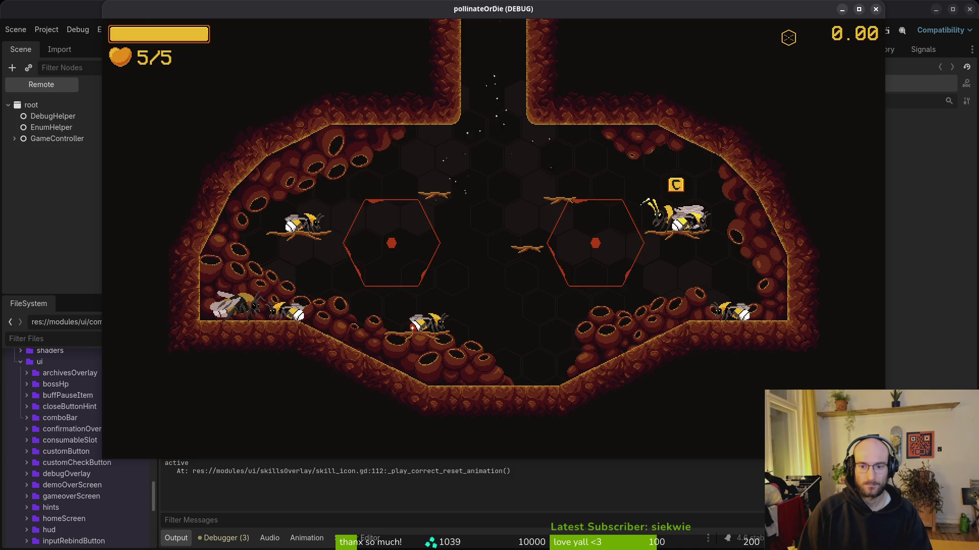
{"action": "key", "text": "s"}
{"action": "key", "text": "Escape"}
{"action": "key", "text": "Escape"}
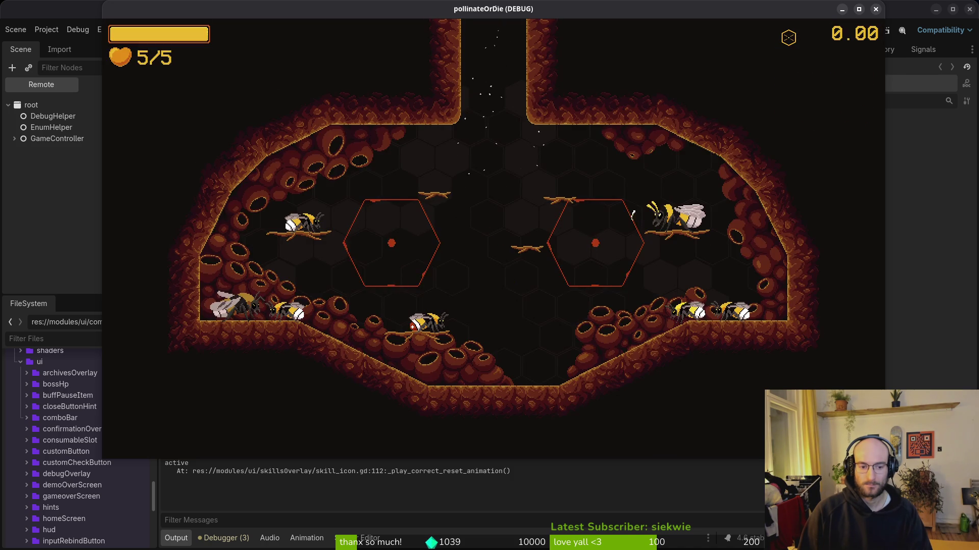
{"action": "key", "text": "F8"}
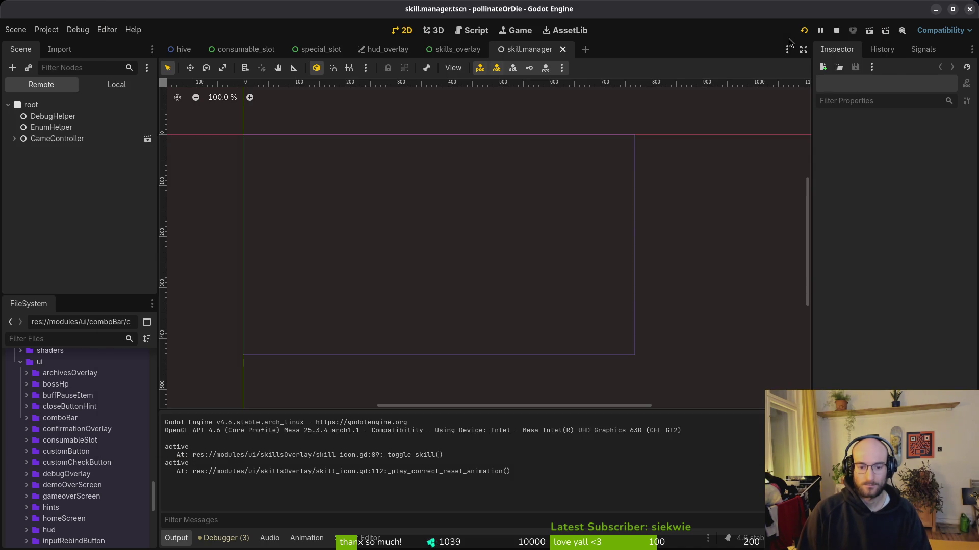
{"action": "key", "text": "Escape"}
{"action": "key", "text": "Down"}
{"action": "key", "text": "Down"}
{"action": "key", "text": "Down"}
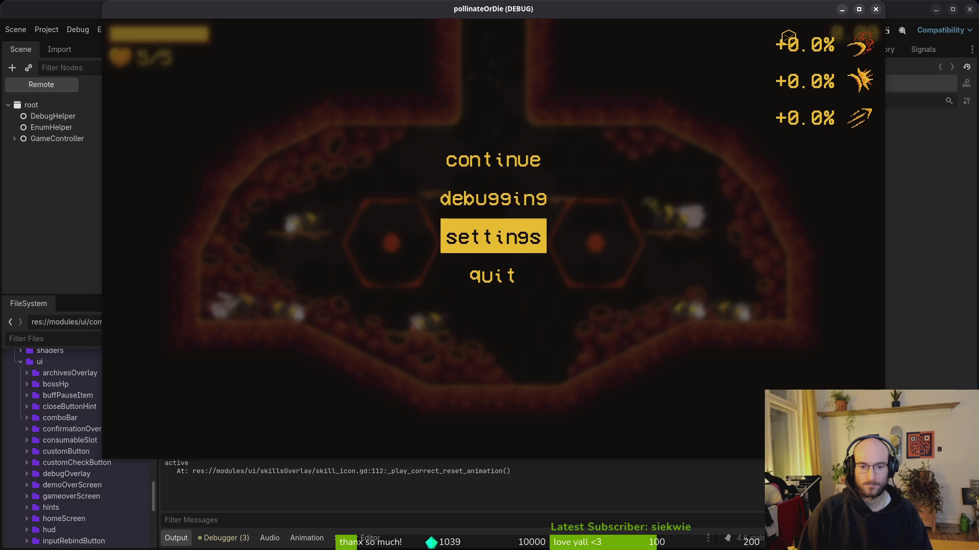
{"action": "key", "text": "Return"}
{"action": "key", "text": "Return"}
{"action": "key", "text": "Down"}
{"action": "key", "text": "F8"}
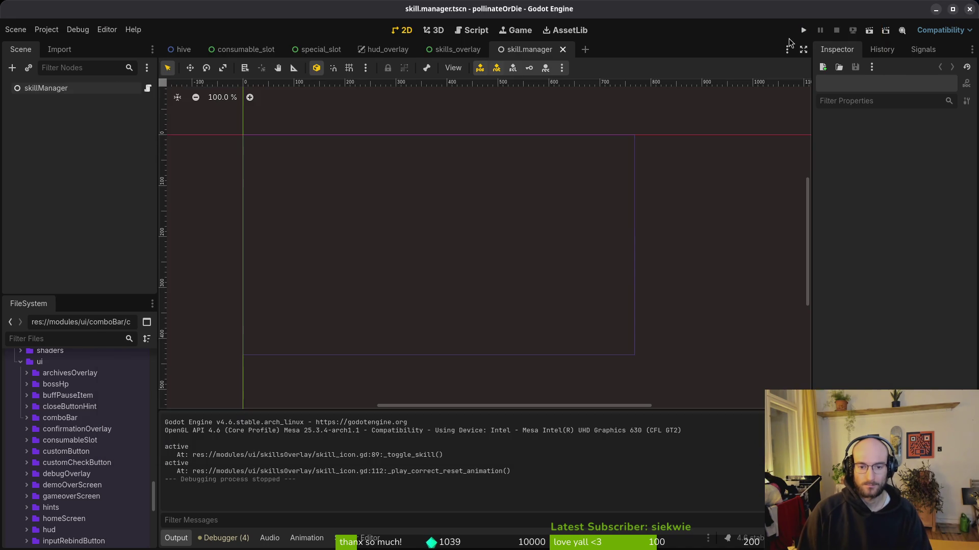
Rerun the project, continue the save, and check vigor in the skills overlay before returning to the code.
{"action": "key", "text": "F5"}
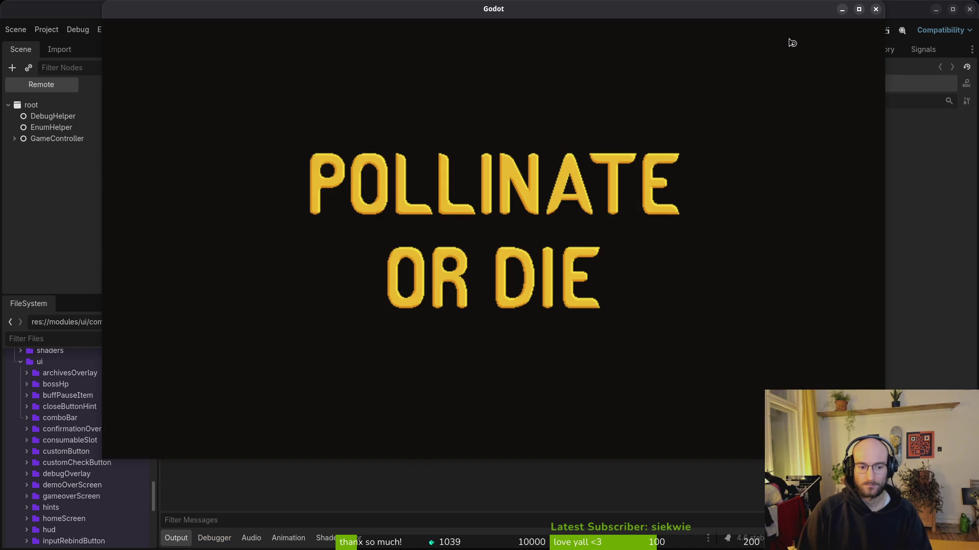
{"action": "key", "text": "Return"}
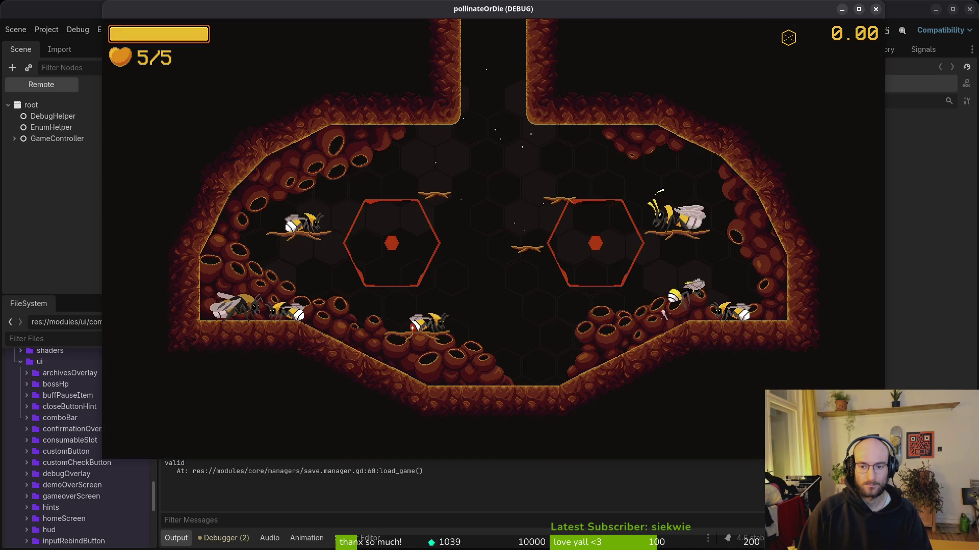
{"action": "key", "text": "c"}
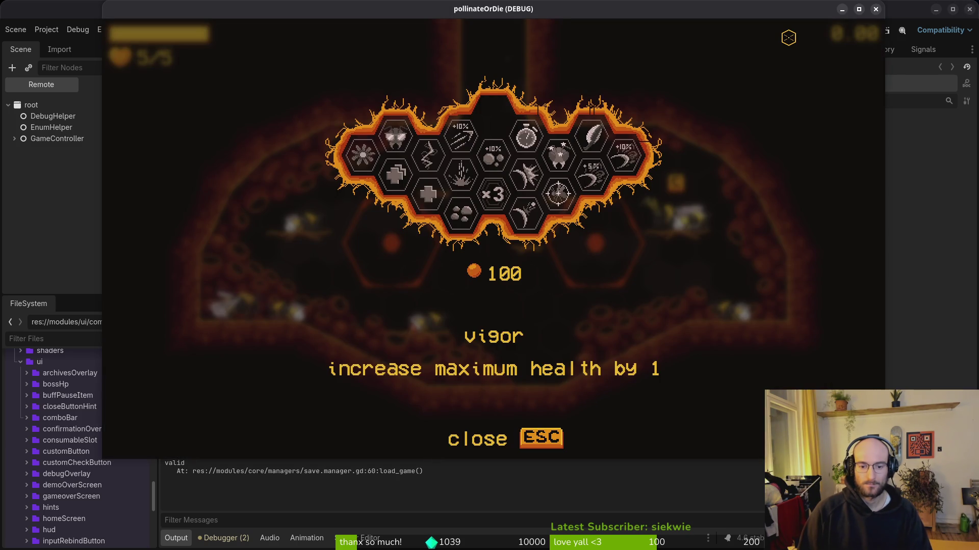
{"action": "key", "text": "super+1"}
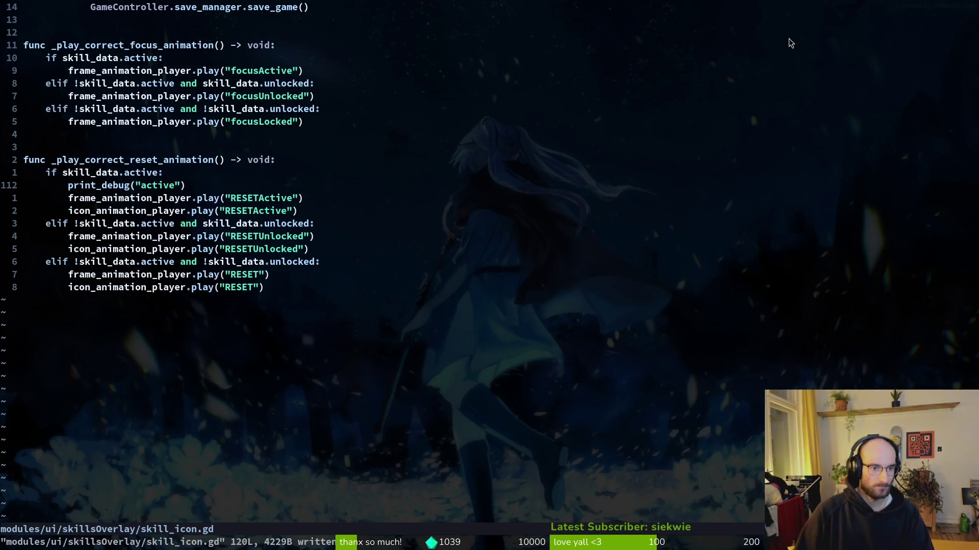
Delete the leftover debug print in _play_correct_reset_animation and save with :w.
{"action": "key", "text": "ctrl+u"}
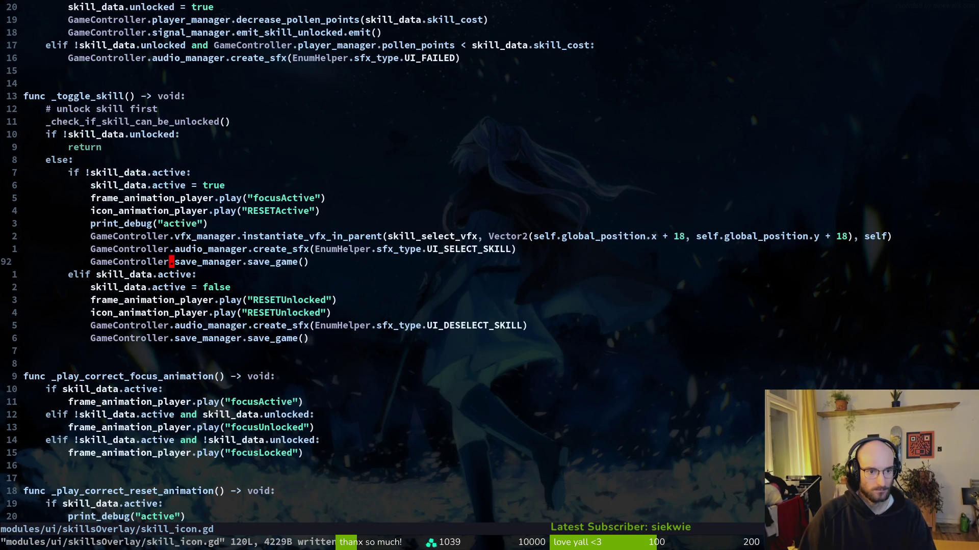
{"action": "key", "text": "ctrl+d"}
{"action": "key", "text": "d"}
{"action": "key", "text": "d"}
{"action": "type", "text": ":w"}
{"action": "key", "text": "Return"}
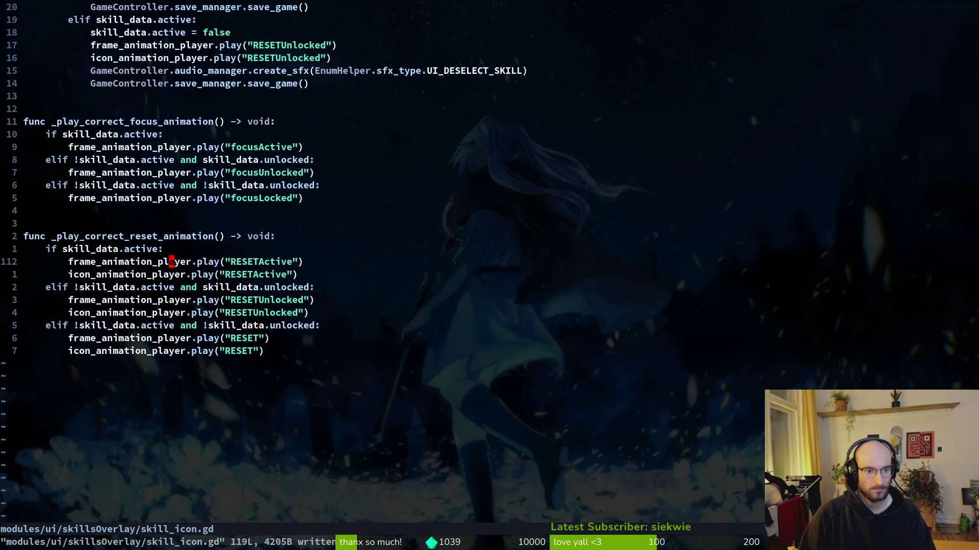
{"action": "key", "text": "ctrl+u"}
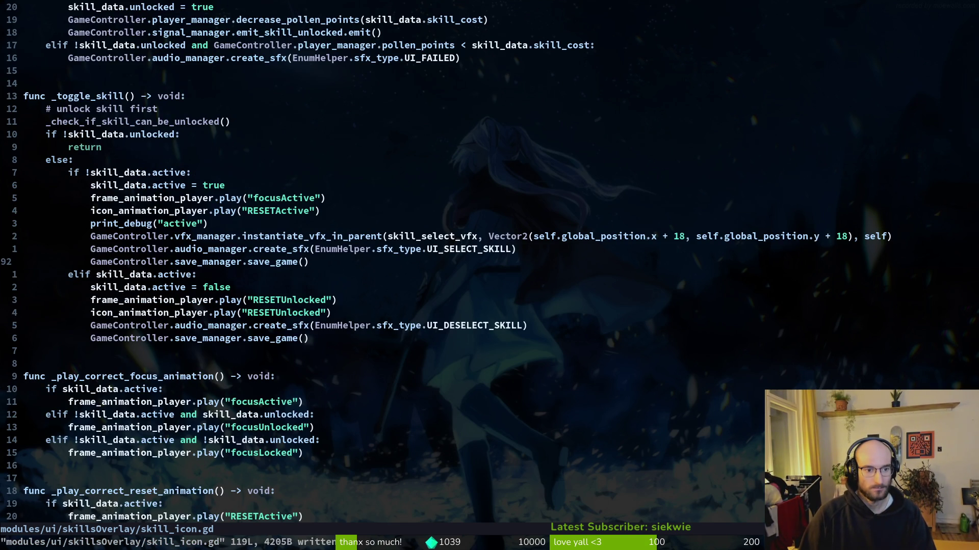
Move the debug print below save_game() in _toggle_skill, change it to print_debug(skill_data.active), and save.
{"action": "key", "text": "j"}
{"action": "key", "text": "j"}
{"action": "key", "text": "j"}
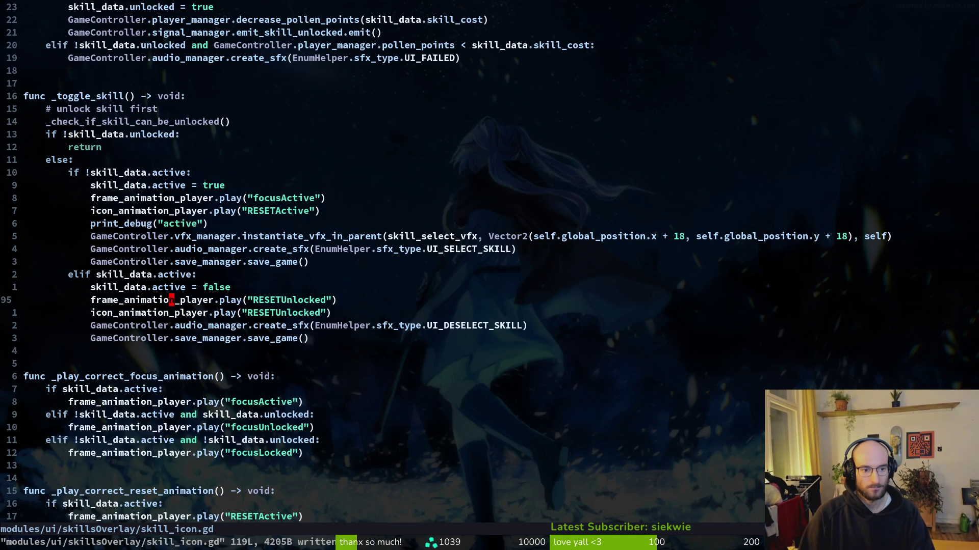
{"action": "key", "text": "shift+v"}
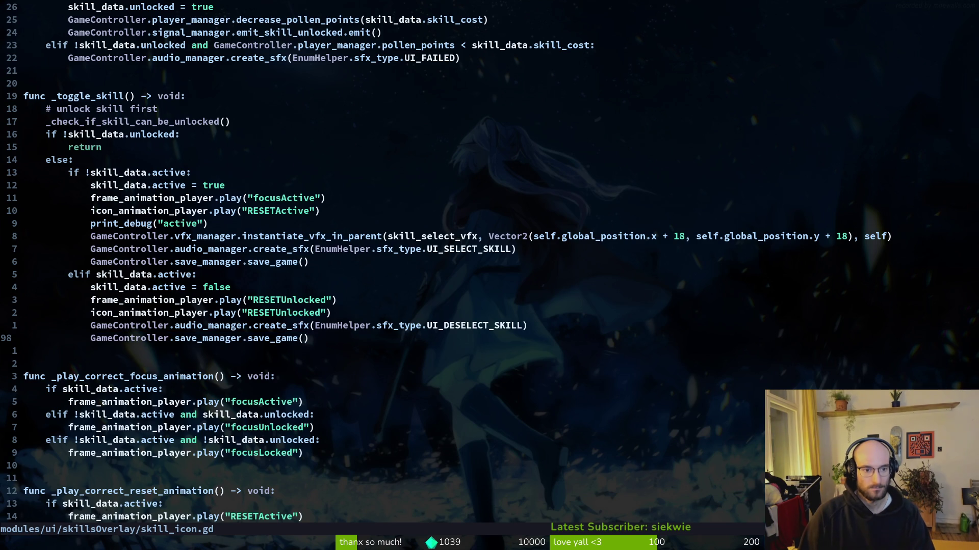
{"action": "key", "text": "k"}
{"action": "key", "text": "k"}
{"action": "key", "text": "k"}
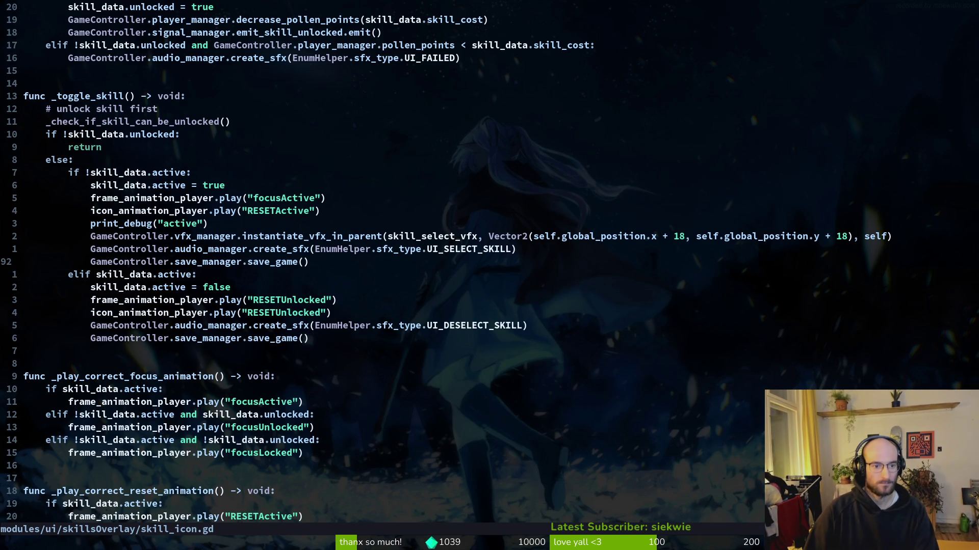
{"action": "key", "text": "k"}
{"action": "key", "text": "k"}
{"action": "key", "text": "k"}
{"action": "key", "text": "d"}
{"action": "key", "text": "d"}
{"action": "key", "text": "j"}
{"action": "key", "text": "j"}
{"action": "key", "text": "p"}
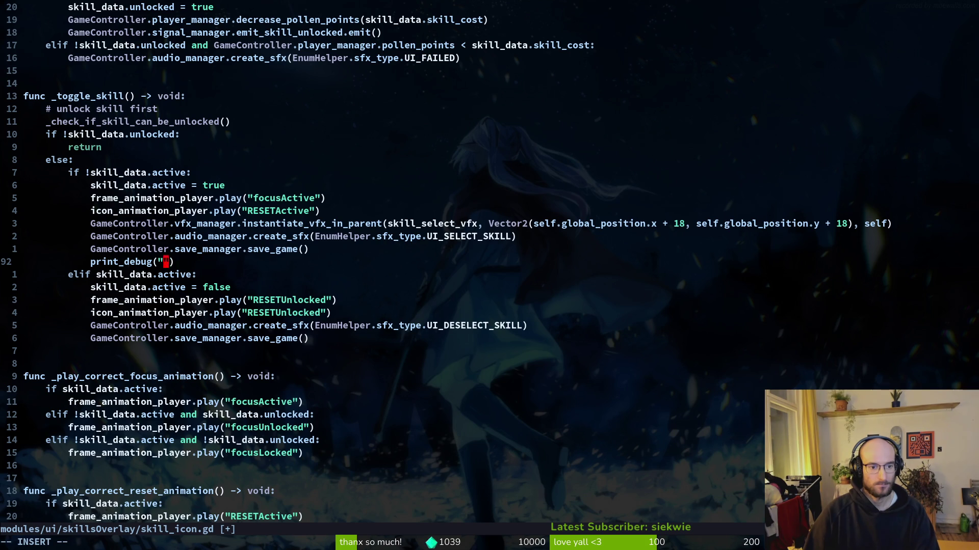
{"action": "type", "text": "skill_data.active"}
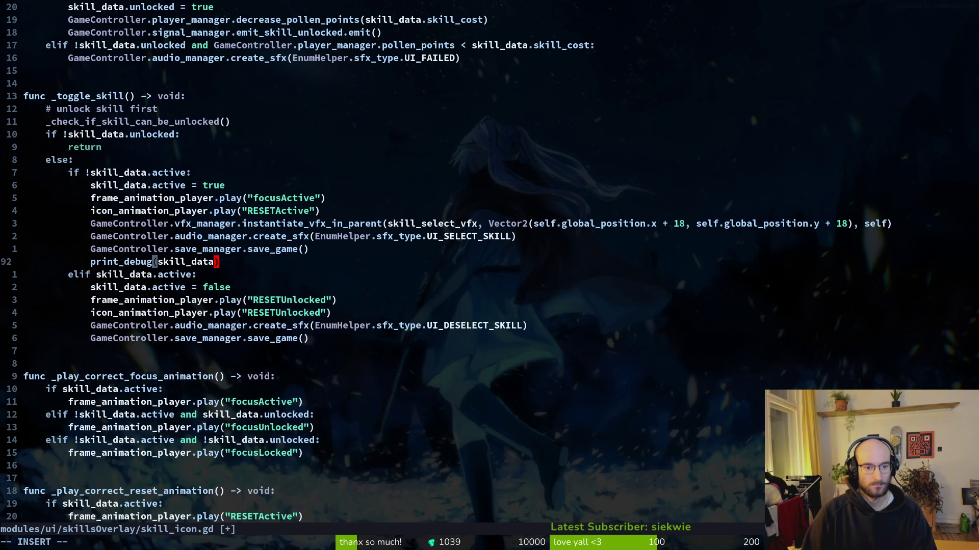
{"action": "key", "text": "Escape"}
{"action": "type", "text": ":w"}
{"action": "key", "text": "Return"}
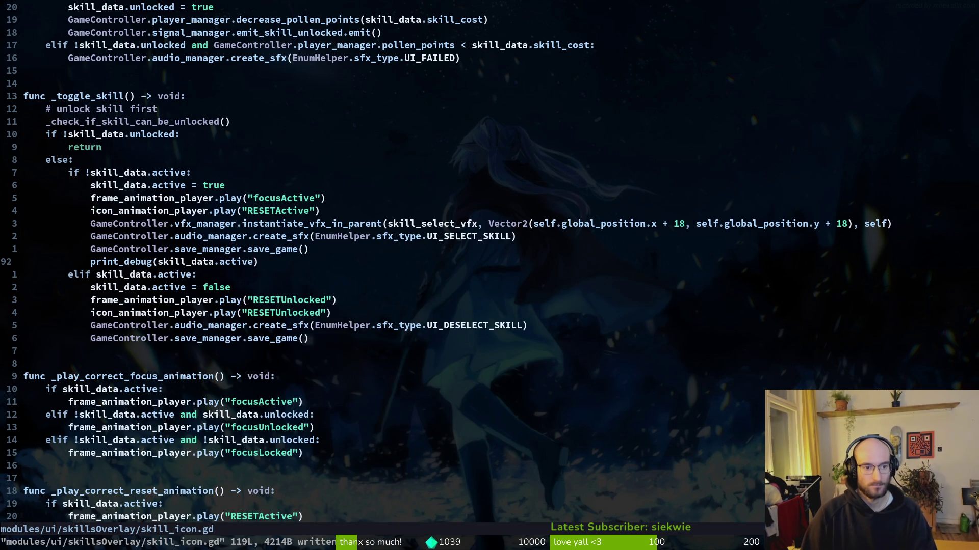
{"action": "key", "text": "alt+Tab"}
{"action": "key", "text": "alt+F4"}
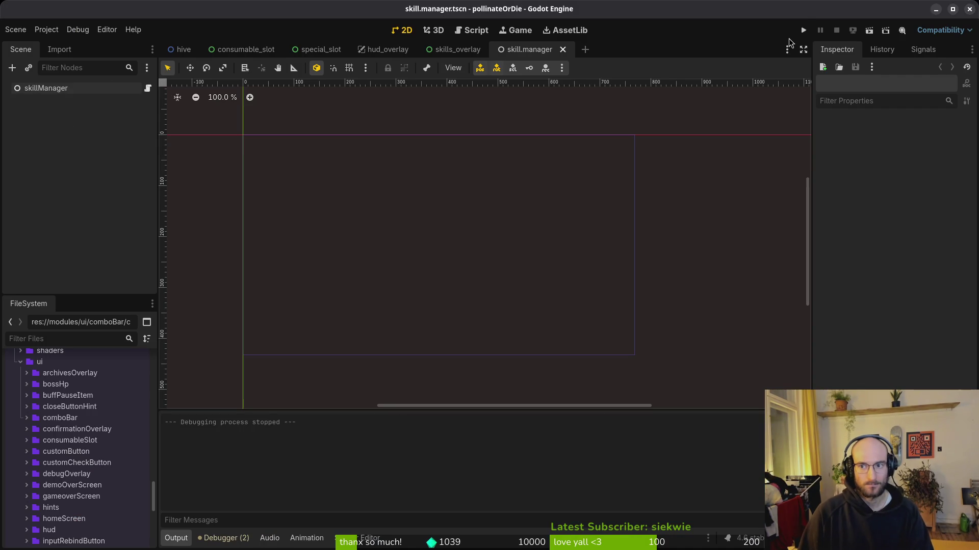
Launch the game in debug mode, continue the save, then quit to the main menu.
{"action": "key", "text": "F5"}
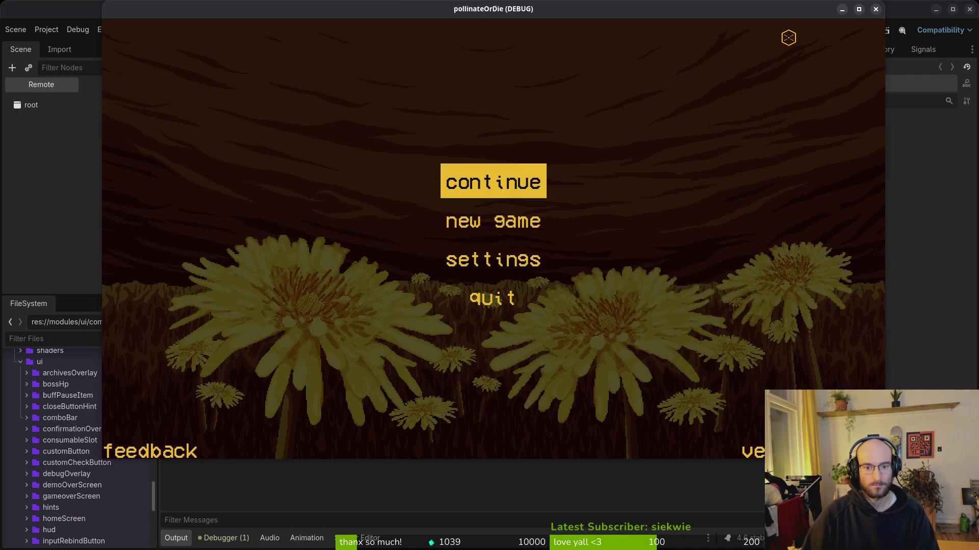
{"action": "key", "text": "Return"}
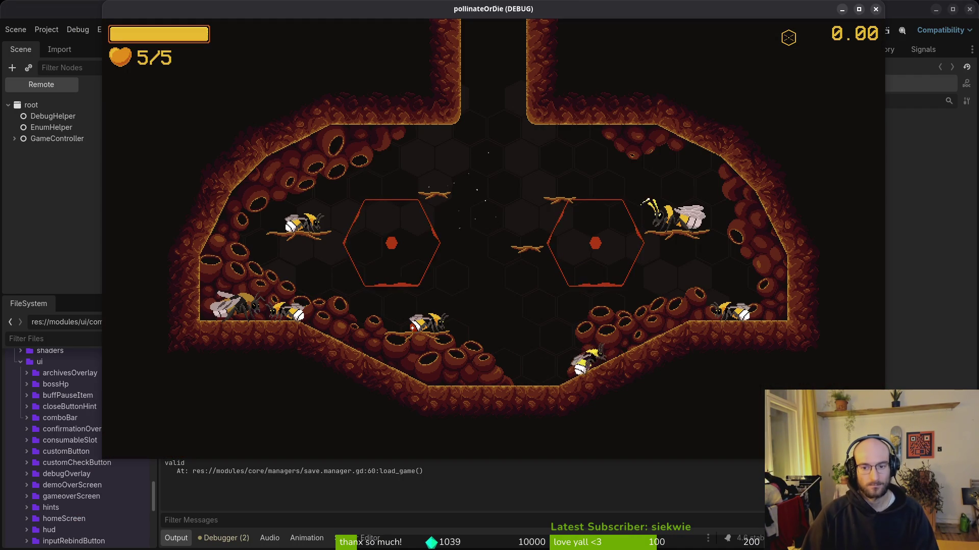
{"action": "key", "text": "Escape"}
{"action": "key", "text": "Down"}
{"action": "key", "text": "Down"}
{"action": "key", "text": "Down"}
{"action": "key", "text": "Return"}
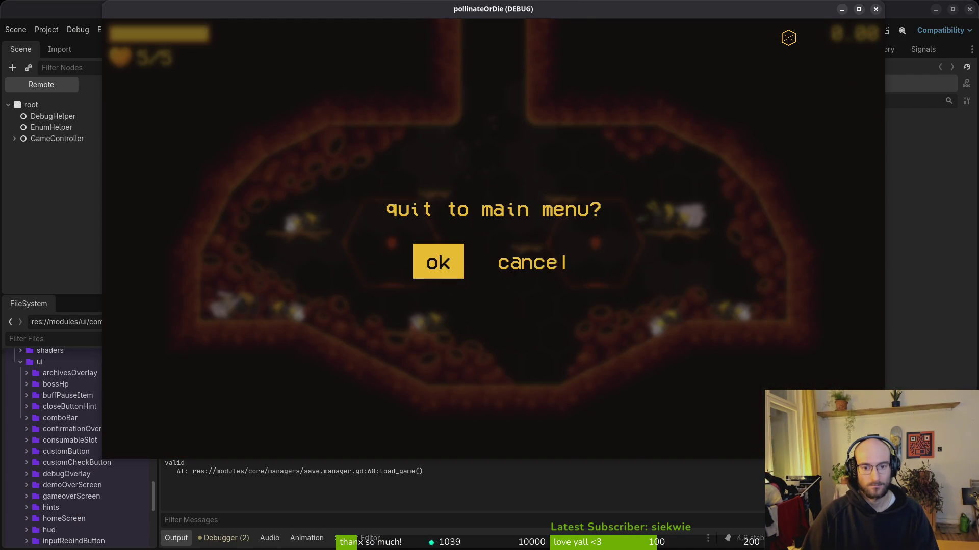
{"action": "key", "text": "Return"}
Continue the saved game and use the debug menu's GIVE HONEY to afford skills.
{"action": "key", "text": "Return"}
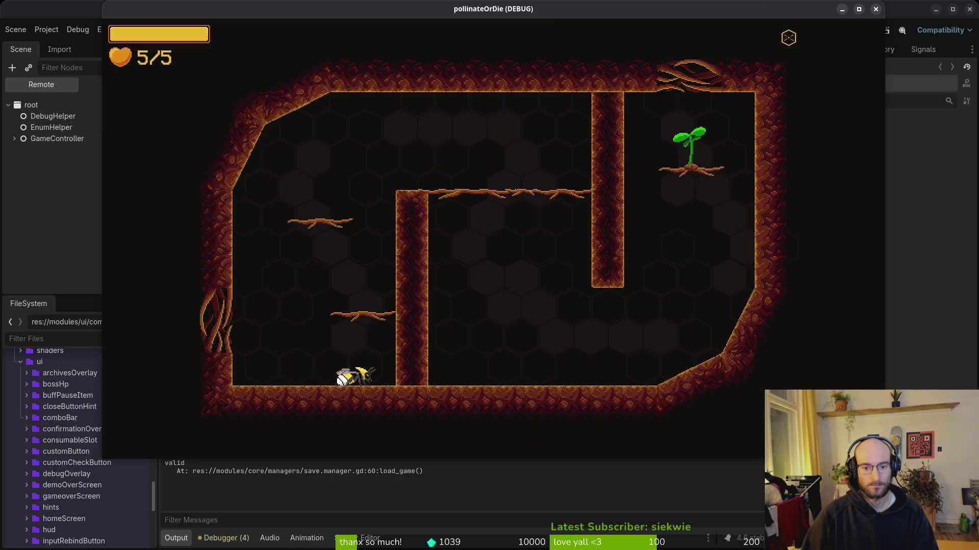
{"action": "key", "text": "Escape"}
{"action": "key", "text": "Down"}
{"action": "key", "text": "Return"}
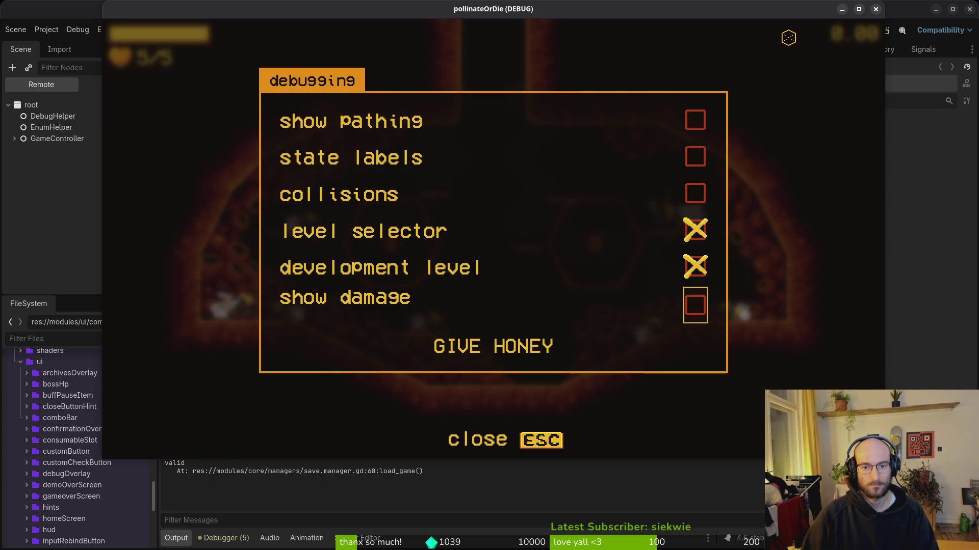
{"action": "key", "text": "Down"}
{"action": "key", "text": "Escape"}
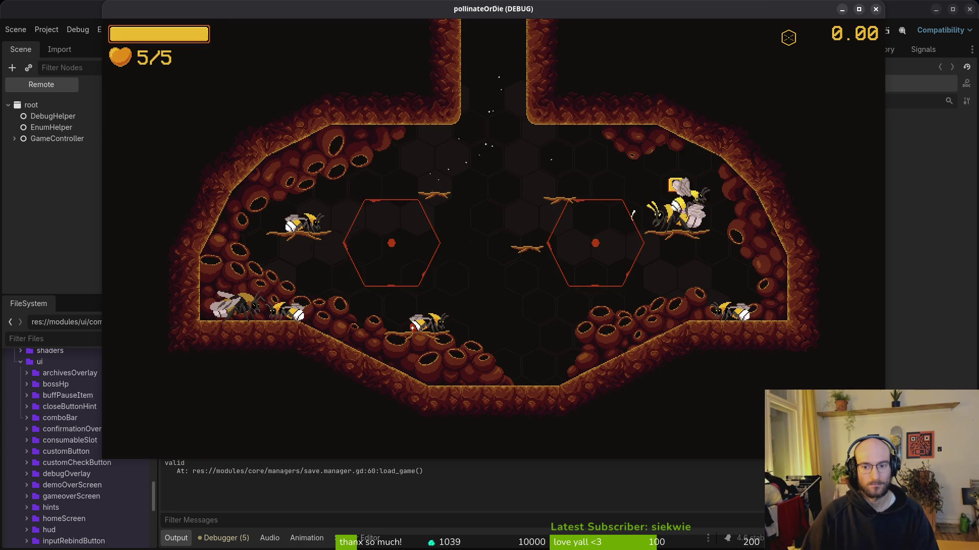
Unlock the vigor skill in the skill overlay, then quit to the main menu.
{"action": "key", "text": "Tab"}
{"action": "key", "text": "Return"}
{"action": "key", "text": "Escape"}
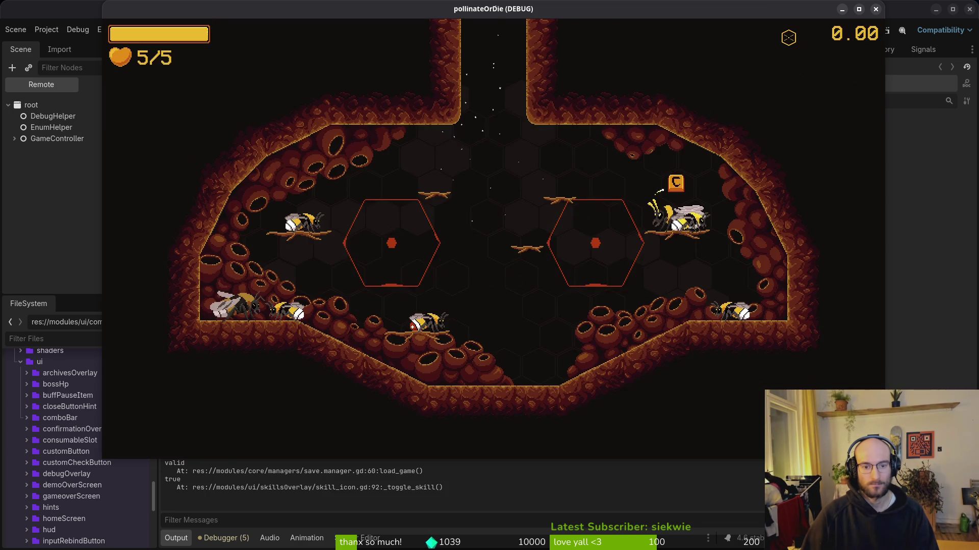
{"action": "key", "text": "Escape"}
{"action": "key", "text": "Down"}
{"action": "key", "text": "Down"}
{"action": "key", "text": "Down"}
{"action": "key", "text": "Return"}
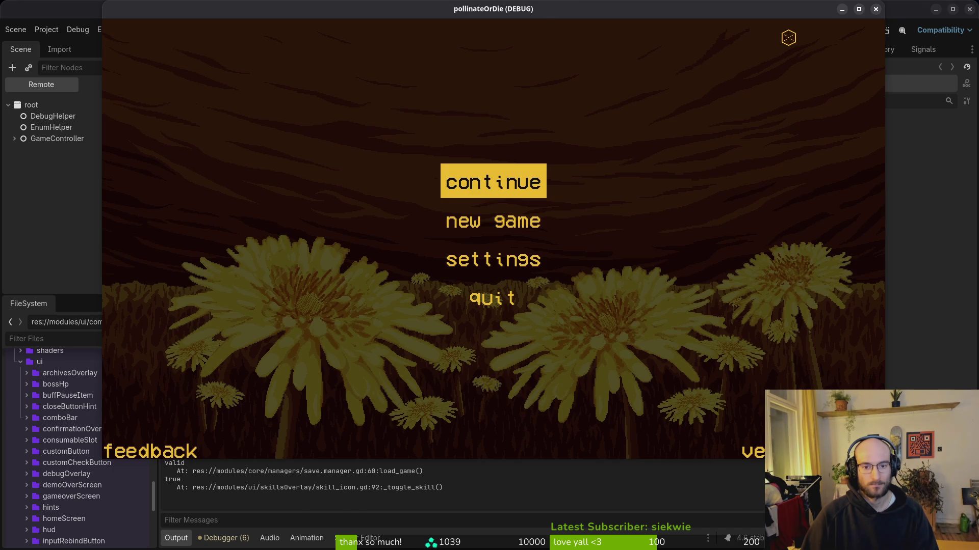
Rerun the game, check vigor in the skill overlay, and stop the debug session.
{"action": "key", "text": "Return"}
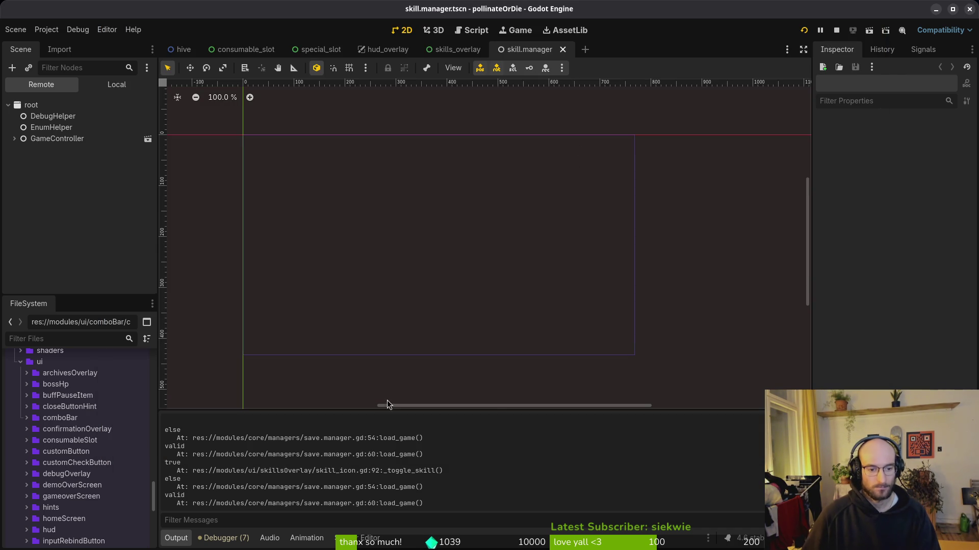
{"action": "scroll", "coordinate": [372, 489], "scroll_direction": "up", "scroll_amount": 3}
{"action": "scroll", "coordinate": [374, 490], "scroll_direction": "down", "scroll_amount": 3}
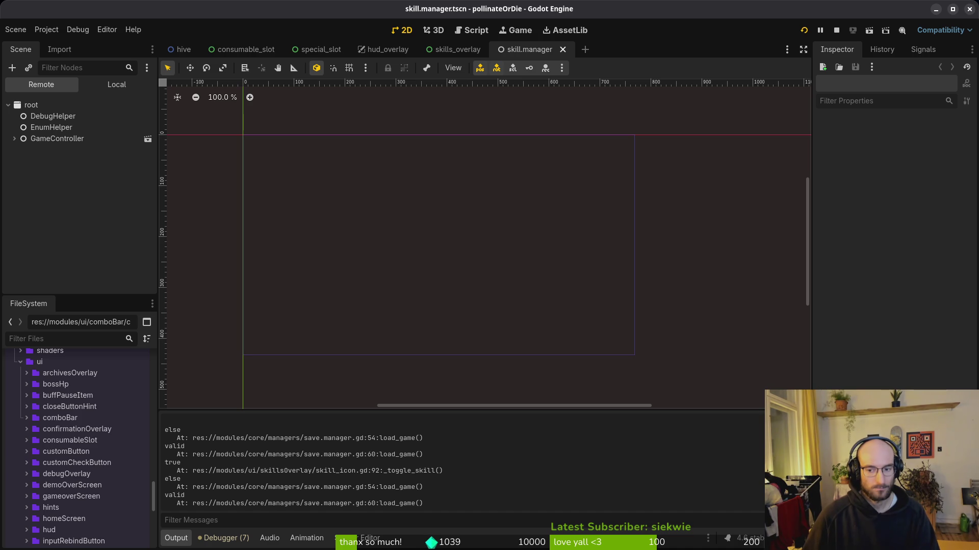
{"action": "key", "text": "F5"}
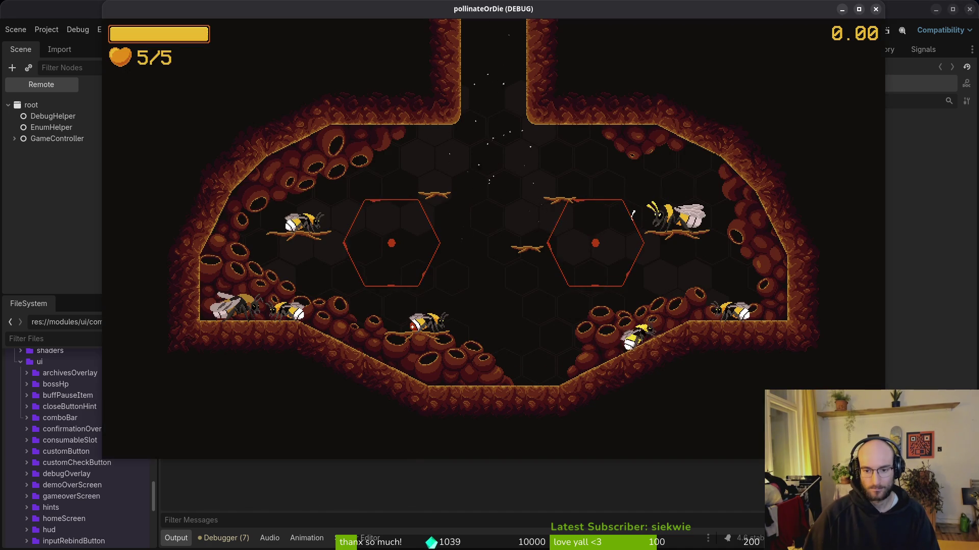
{"action": "key", "text": "e"}
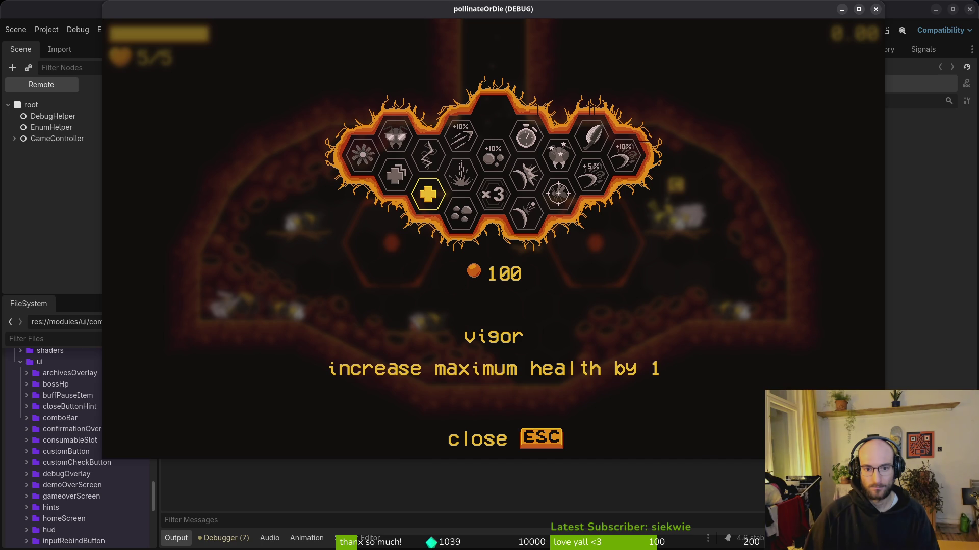
{"action": "left_click", "coordinate": [859, 8]}
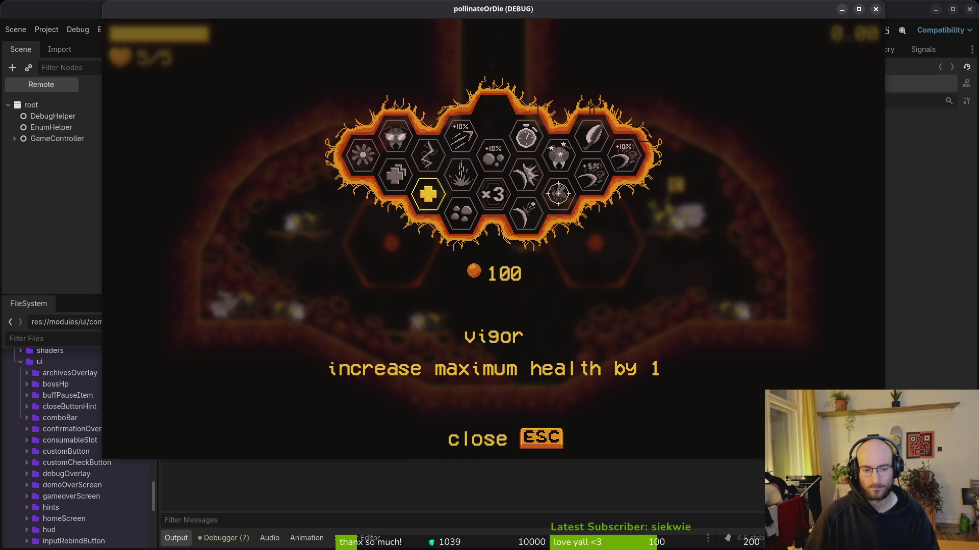
{"action": "left_click", "coordinate": [876, 8]}
Trash all files in the pollinateOrDie user data folder and relaunch the game without a save.
{"action": "left_click", "coordinate": [47, 29]}
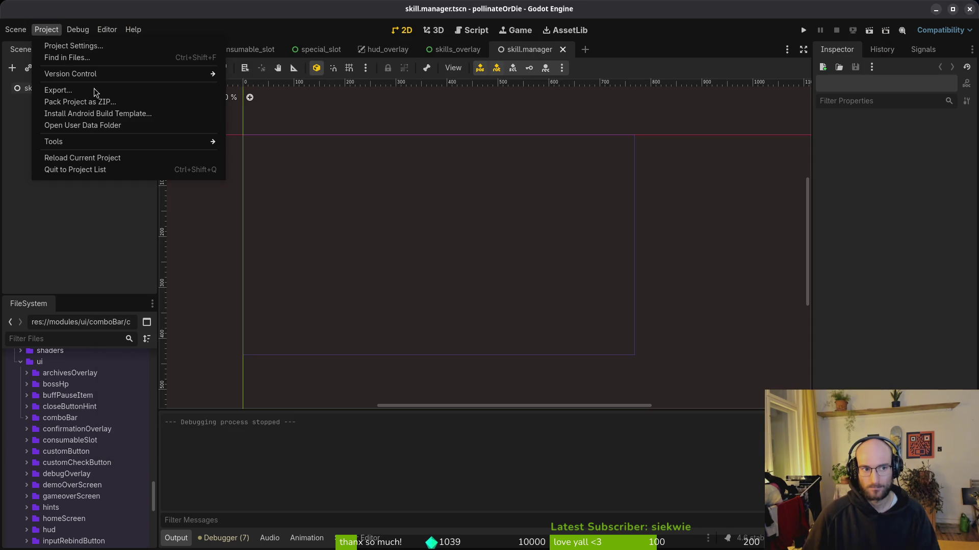
{"action": "left_click", "coordinate": [93, 129]}
{"action": "key", "text": "ctrl+a"}
{"action": "key", "text": "Delete"}
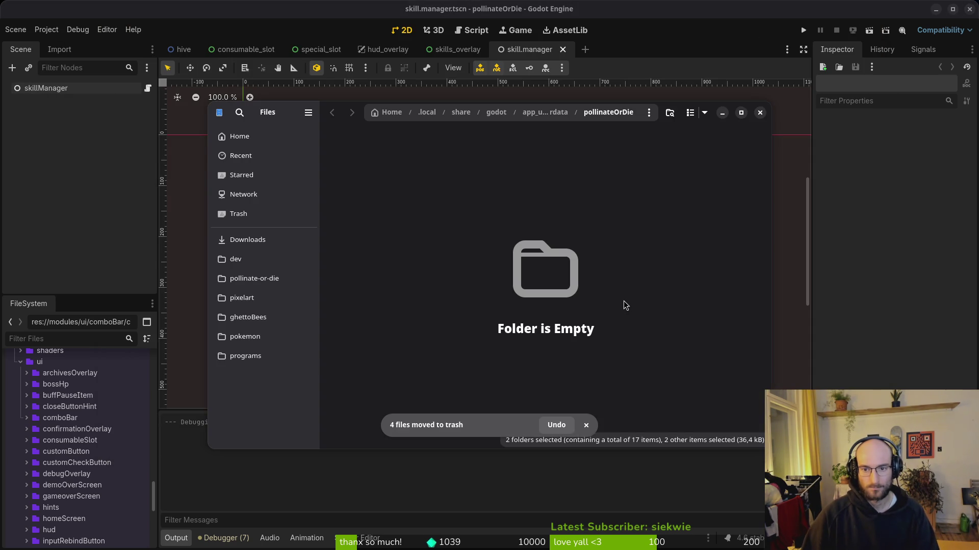
{"action": "left_click", "coordinate": [760, 113]}
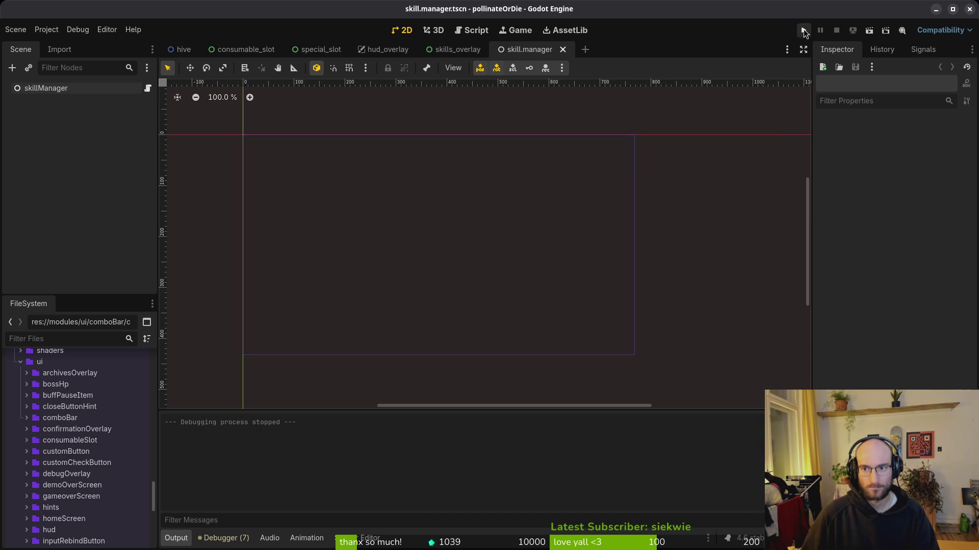
{"action": "left_click", "coordinate": [804, 31]}
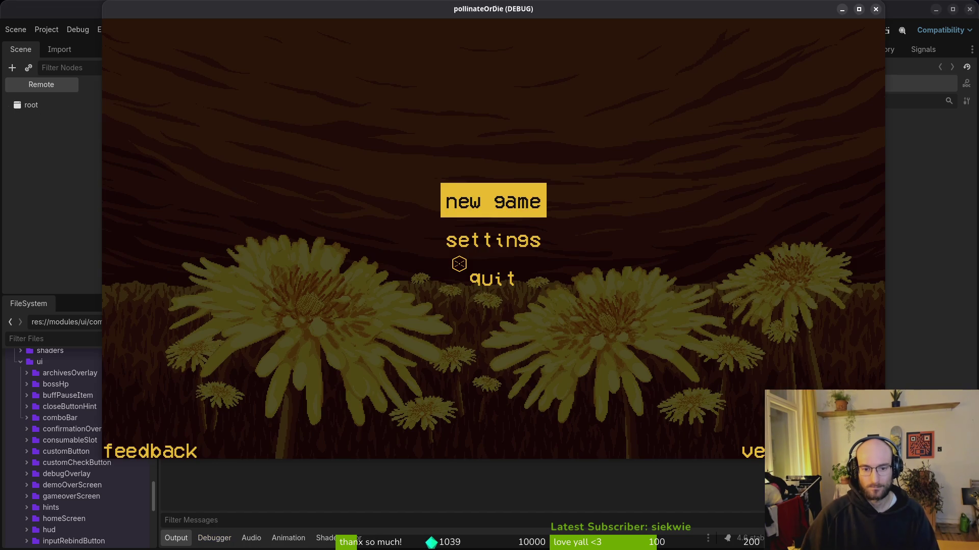